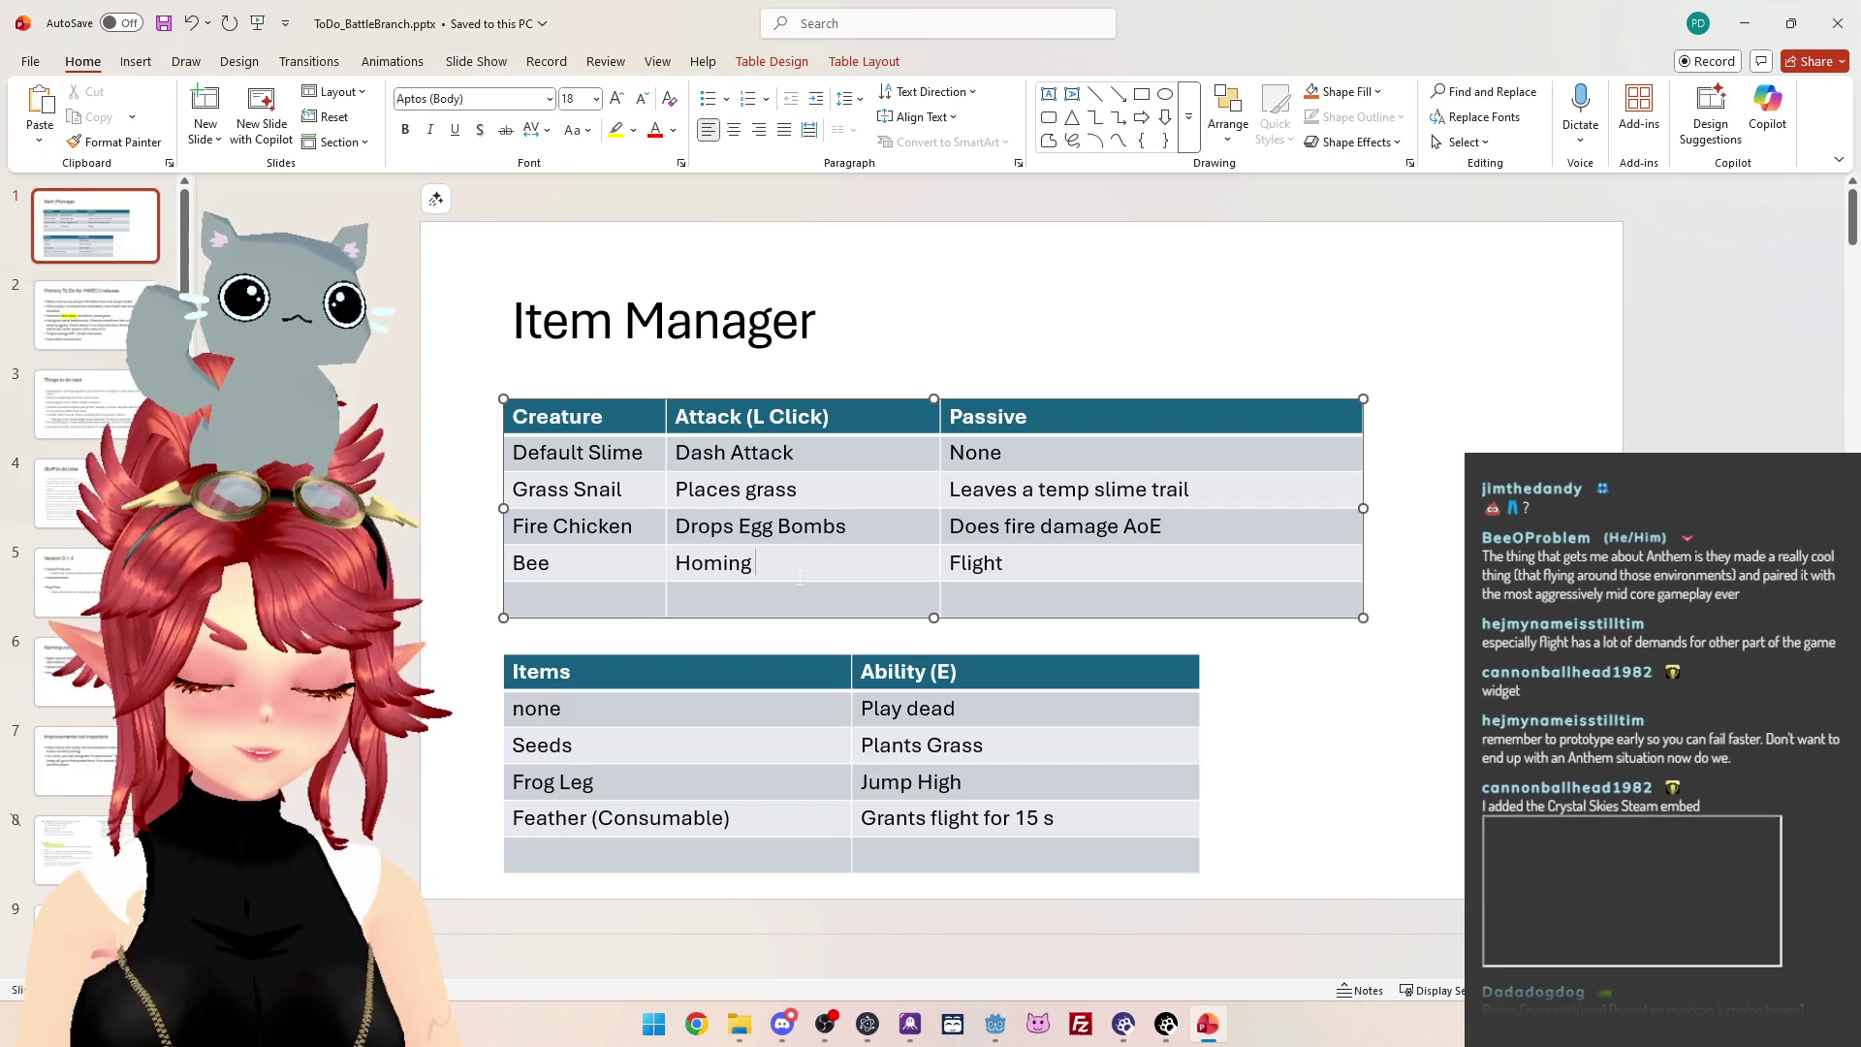
# Finish the Bee attack as 'Homing Attack followed by death', correcting 'Attacl' to 'Attack'.
pyautogui.write('Atta')
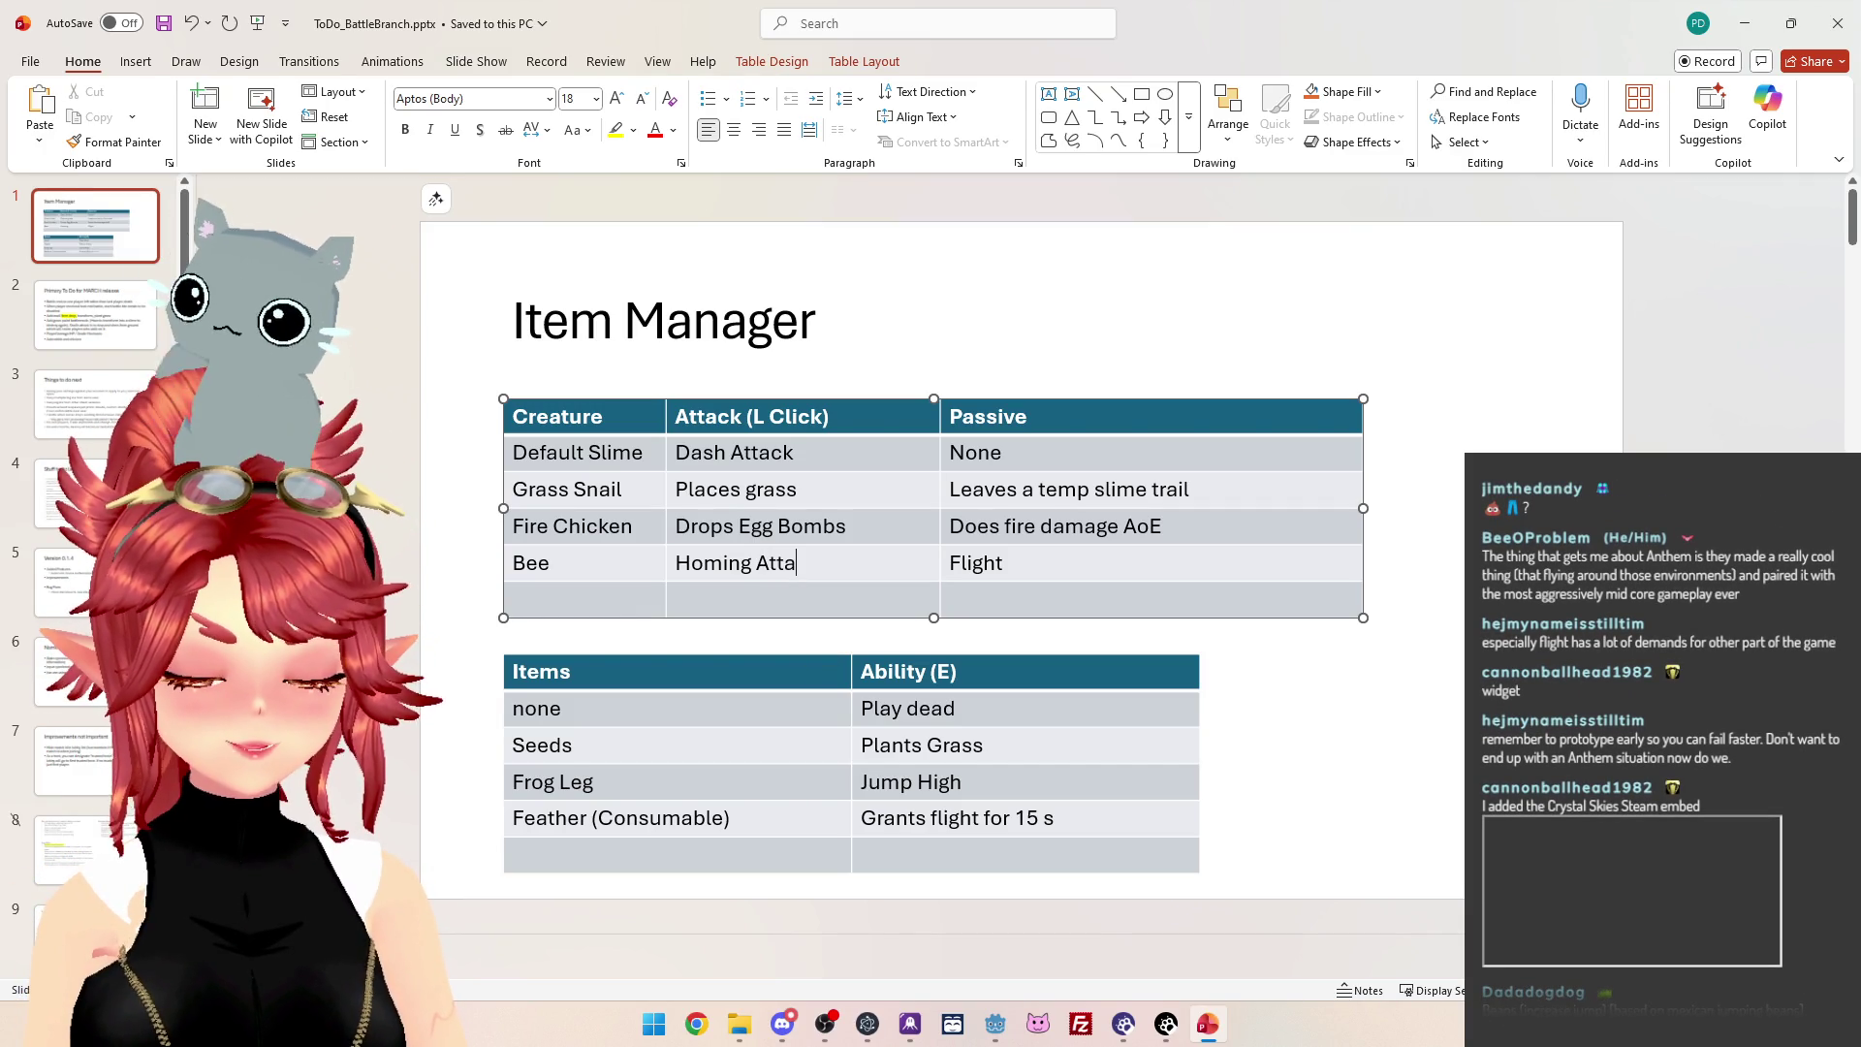
pyautogui.write('cl follo')
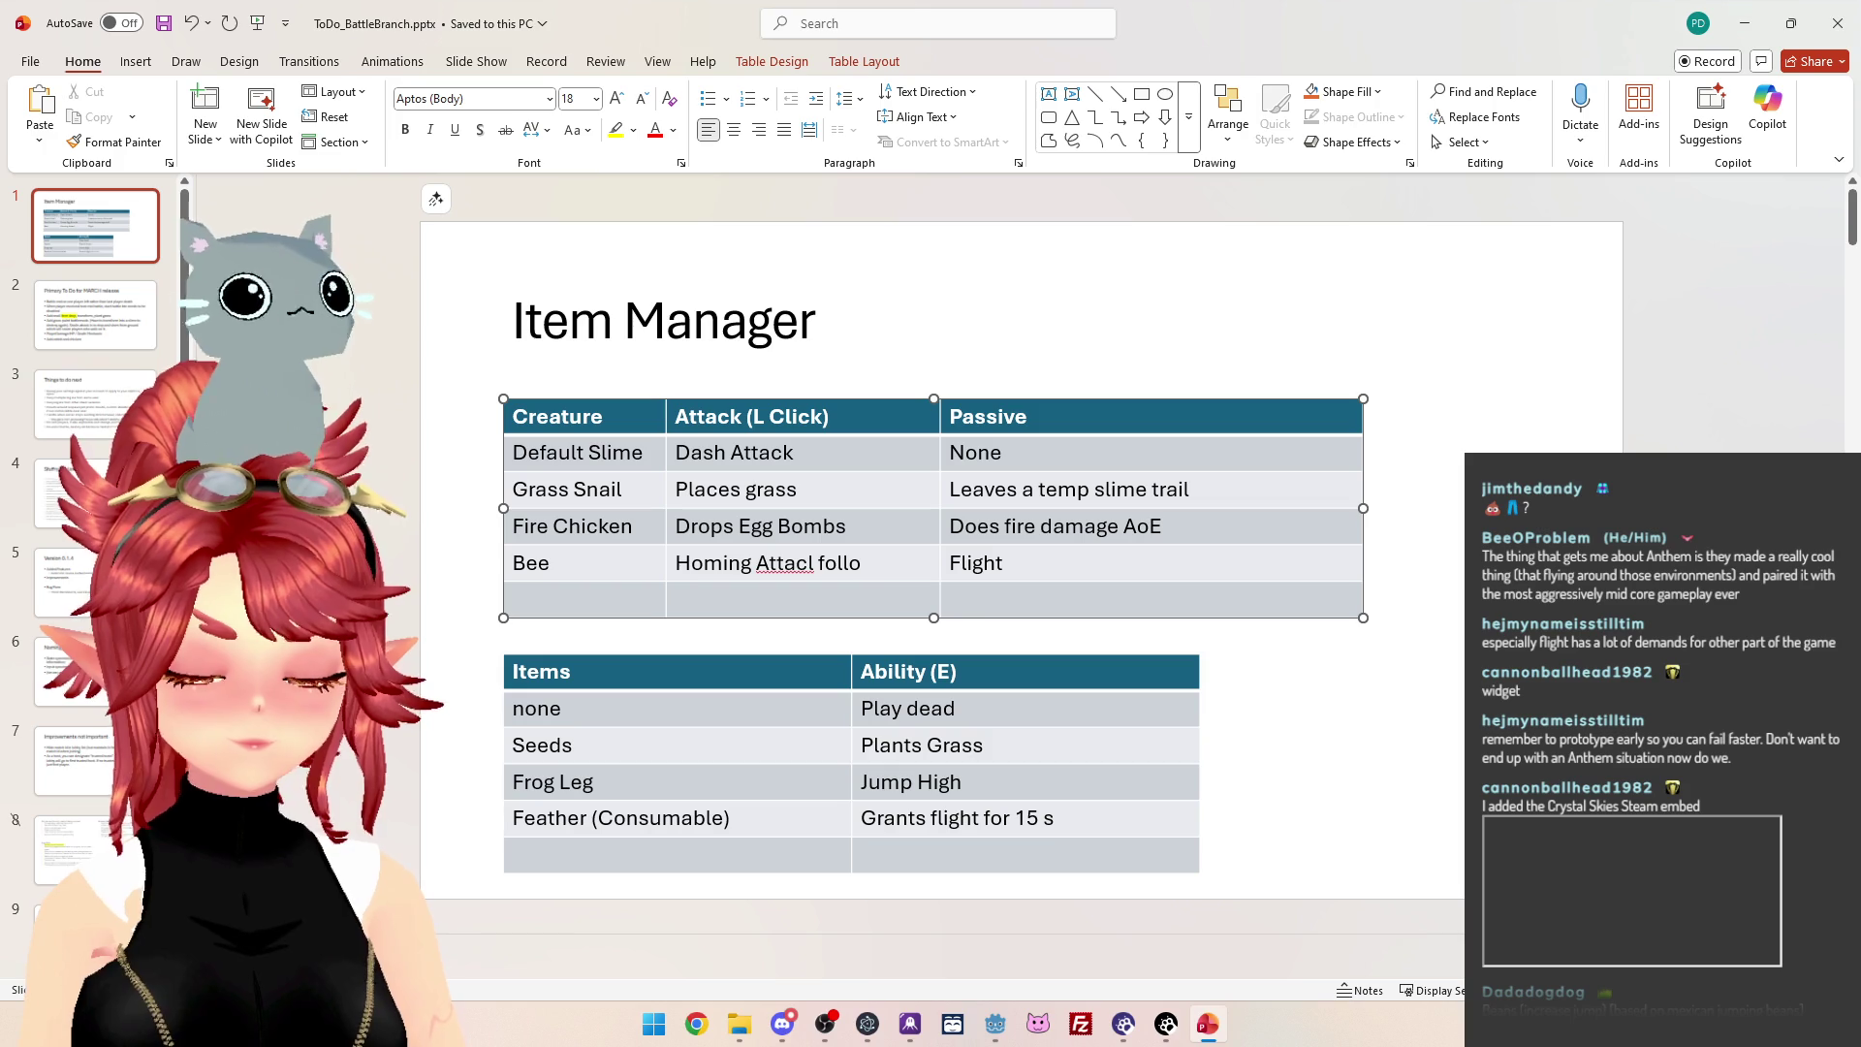
pyautogui.write('wed by death')
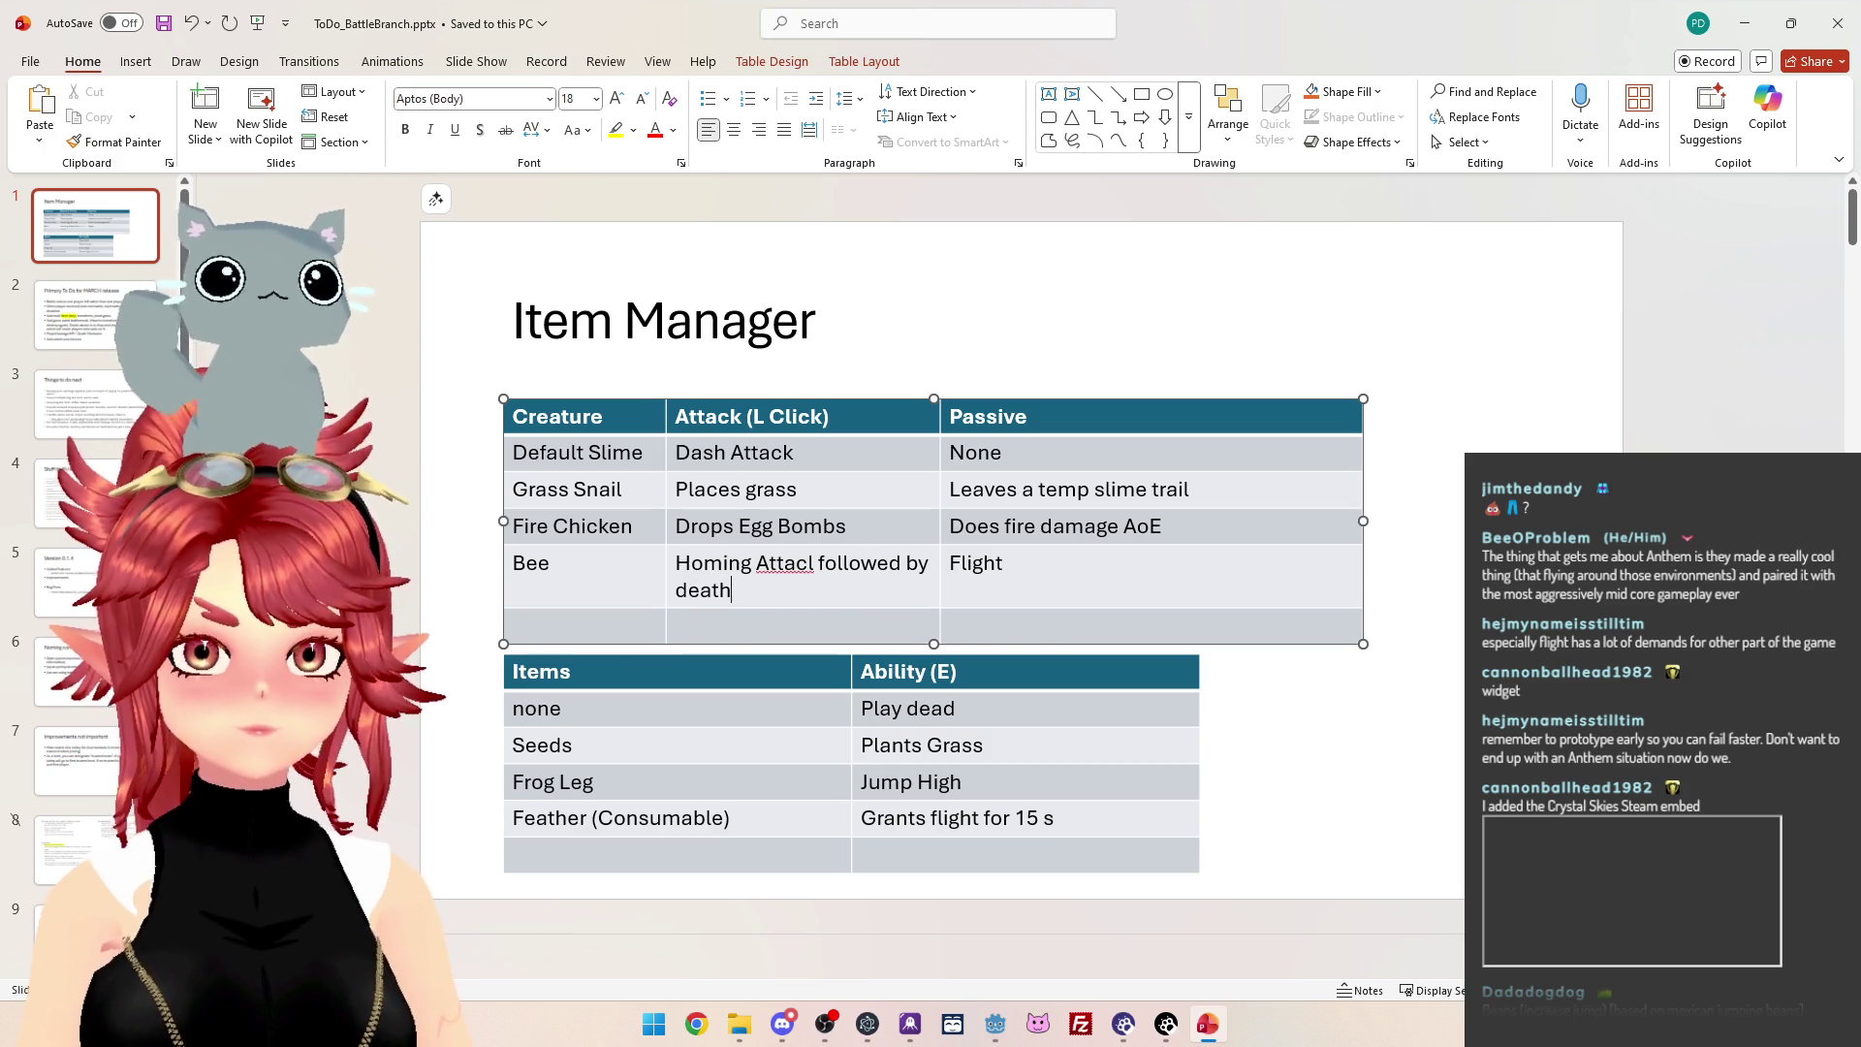
pyautogui.click(812, 564)
pyautogui.press('BackSpace')
pyautogui.write('k')
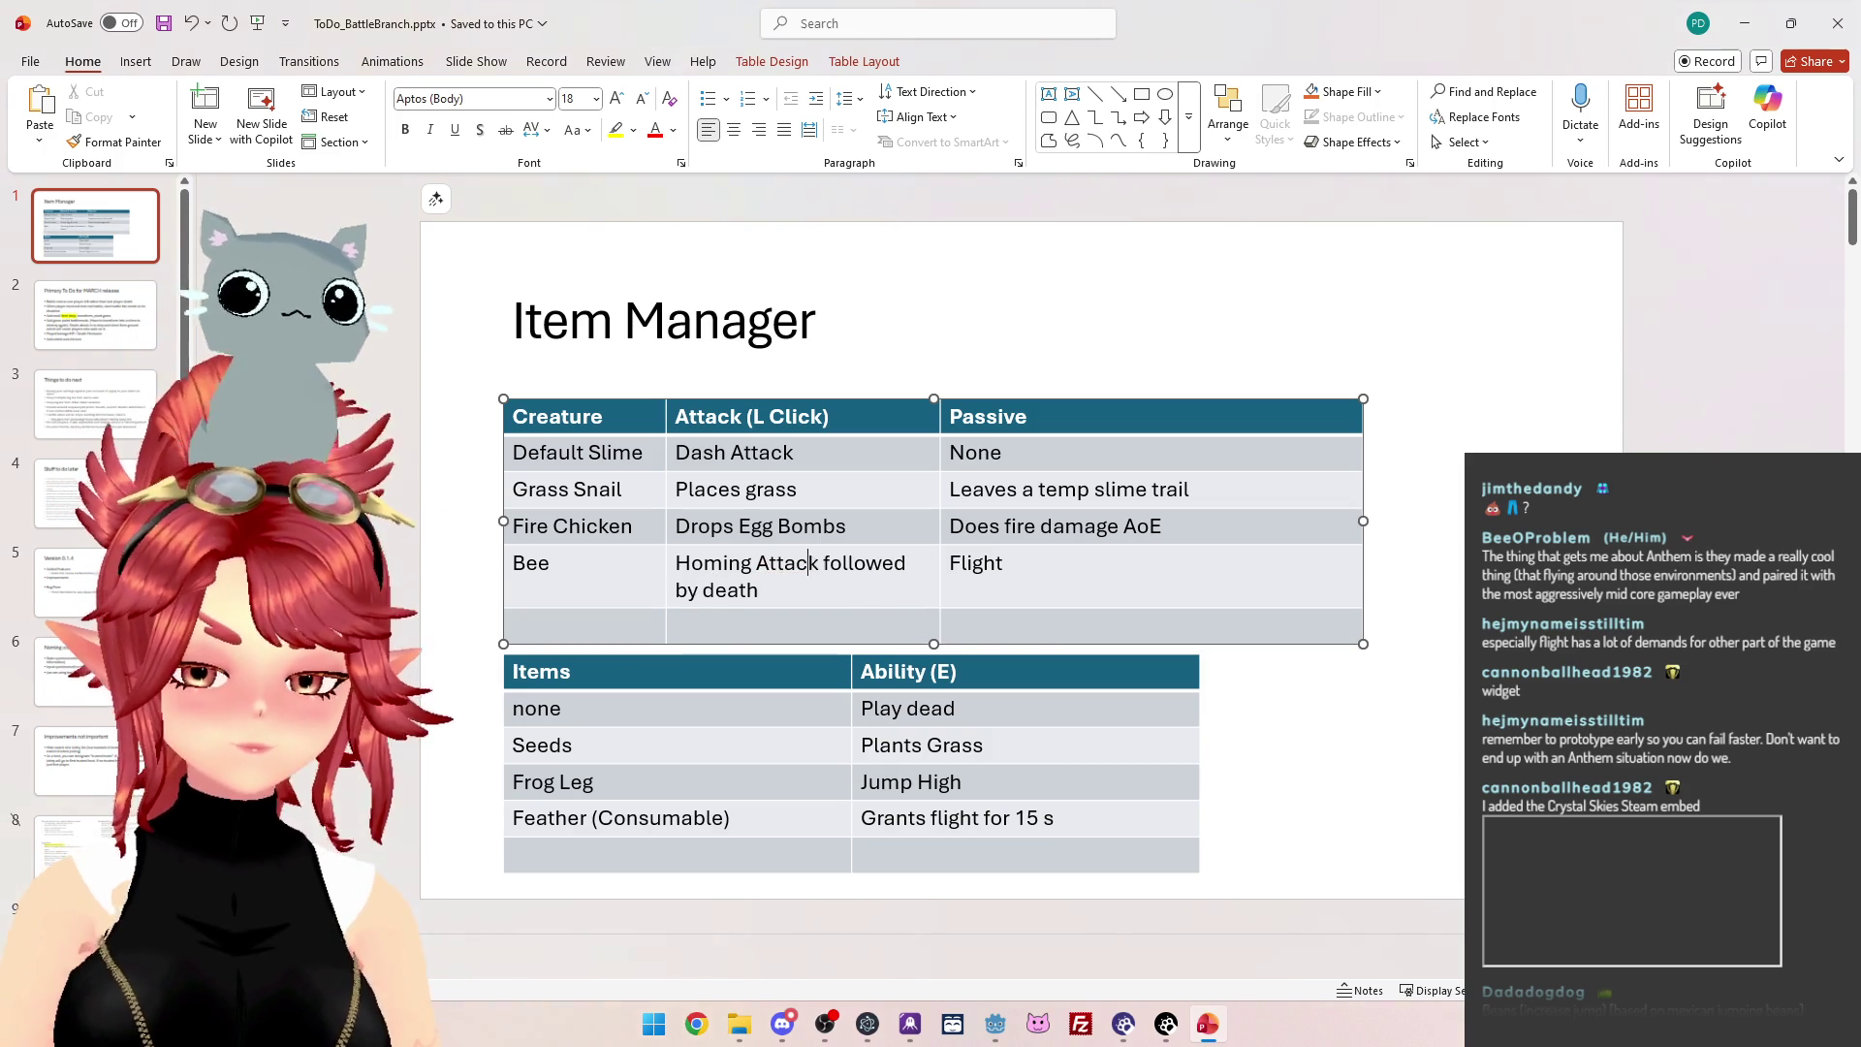
# Widen the Attack column so the Bee attack text fits on one line.
pyautogui.moveTo(939, 416); pyautogui.dragTo(1043, 417)
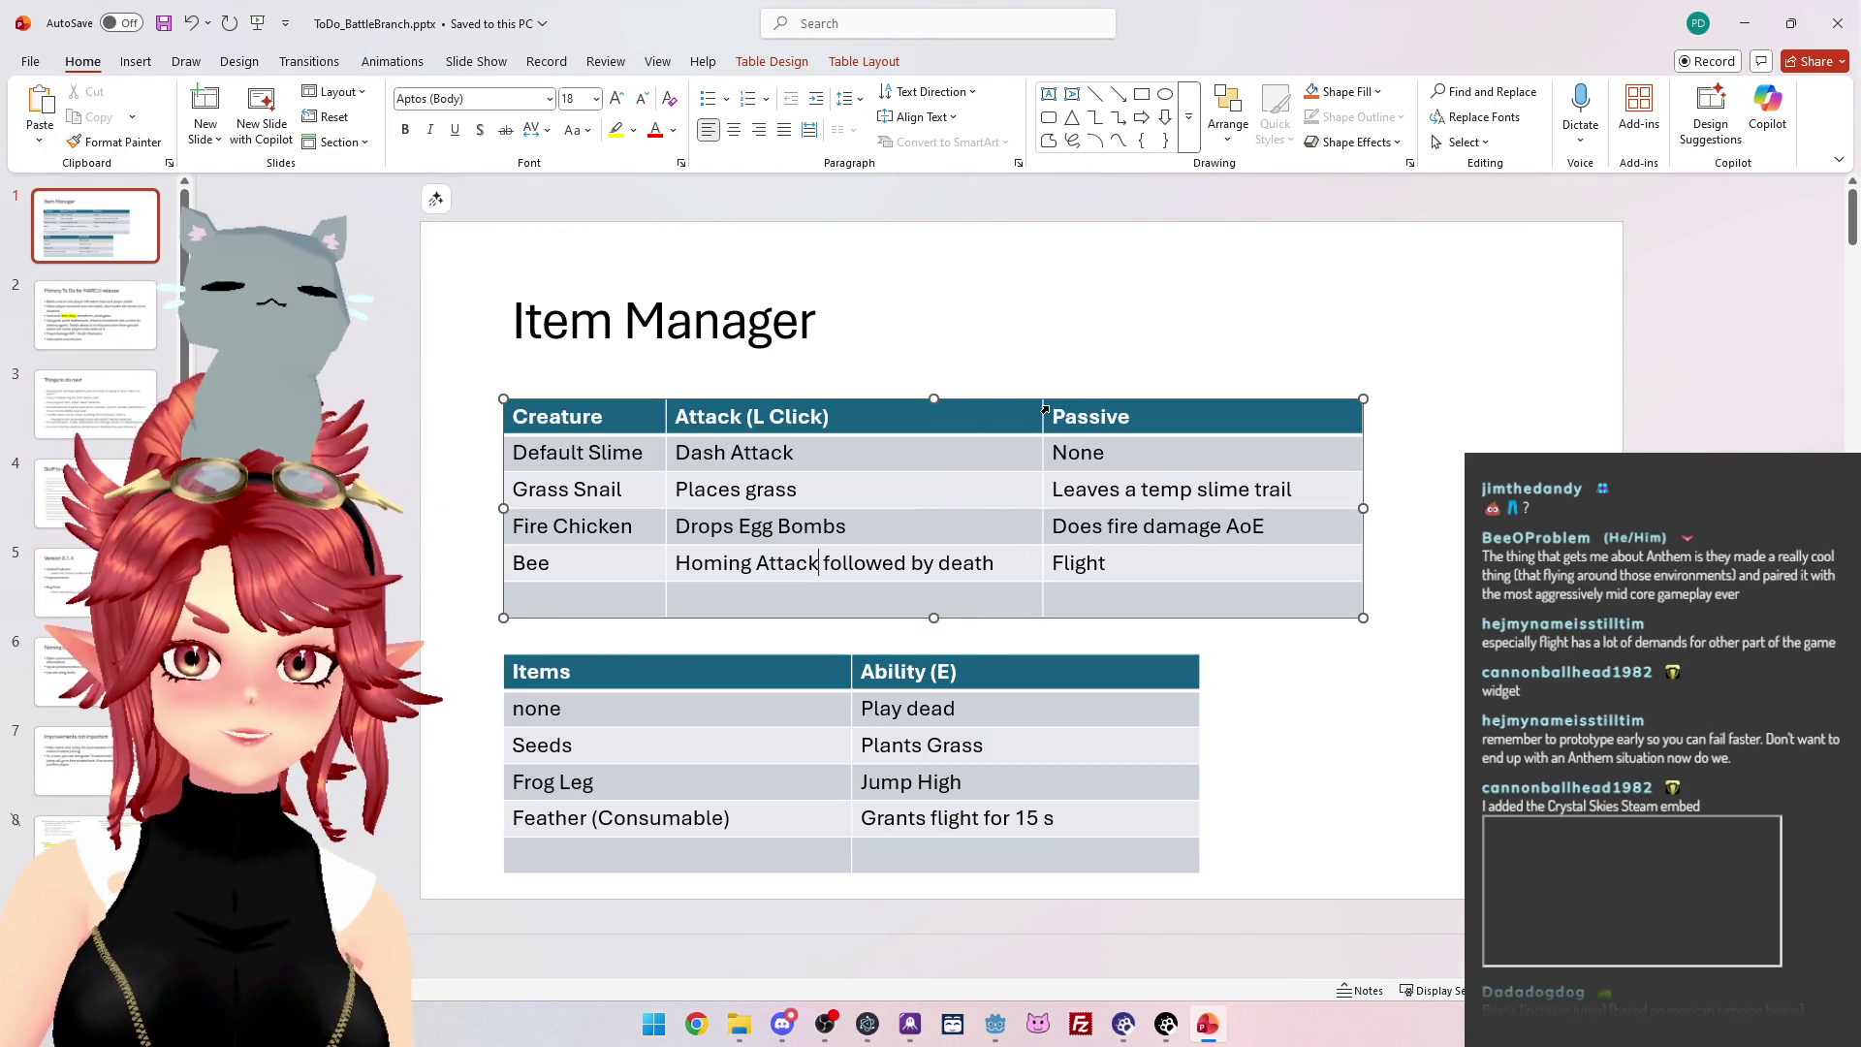
pyautogui.tripleClick(710, 562)
pyautogui.click(1106, 562)
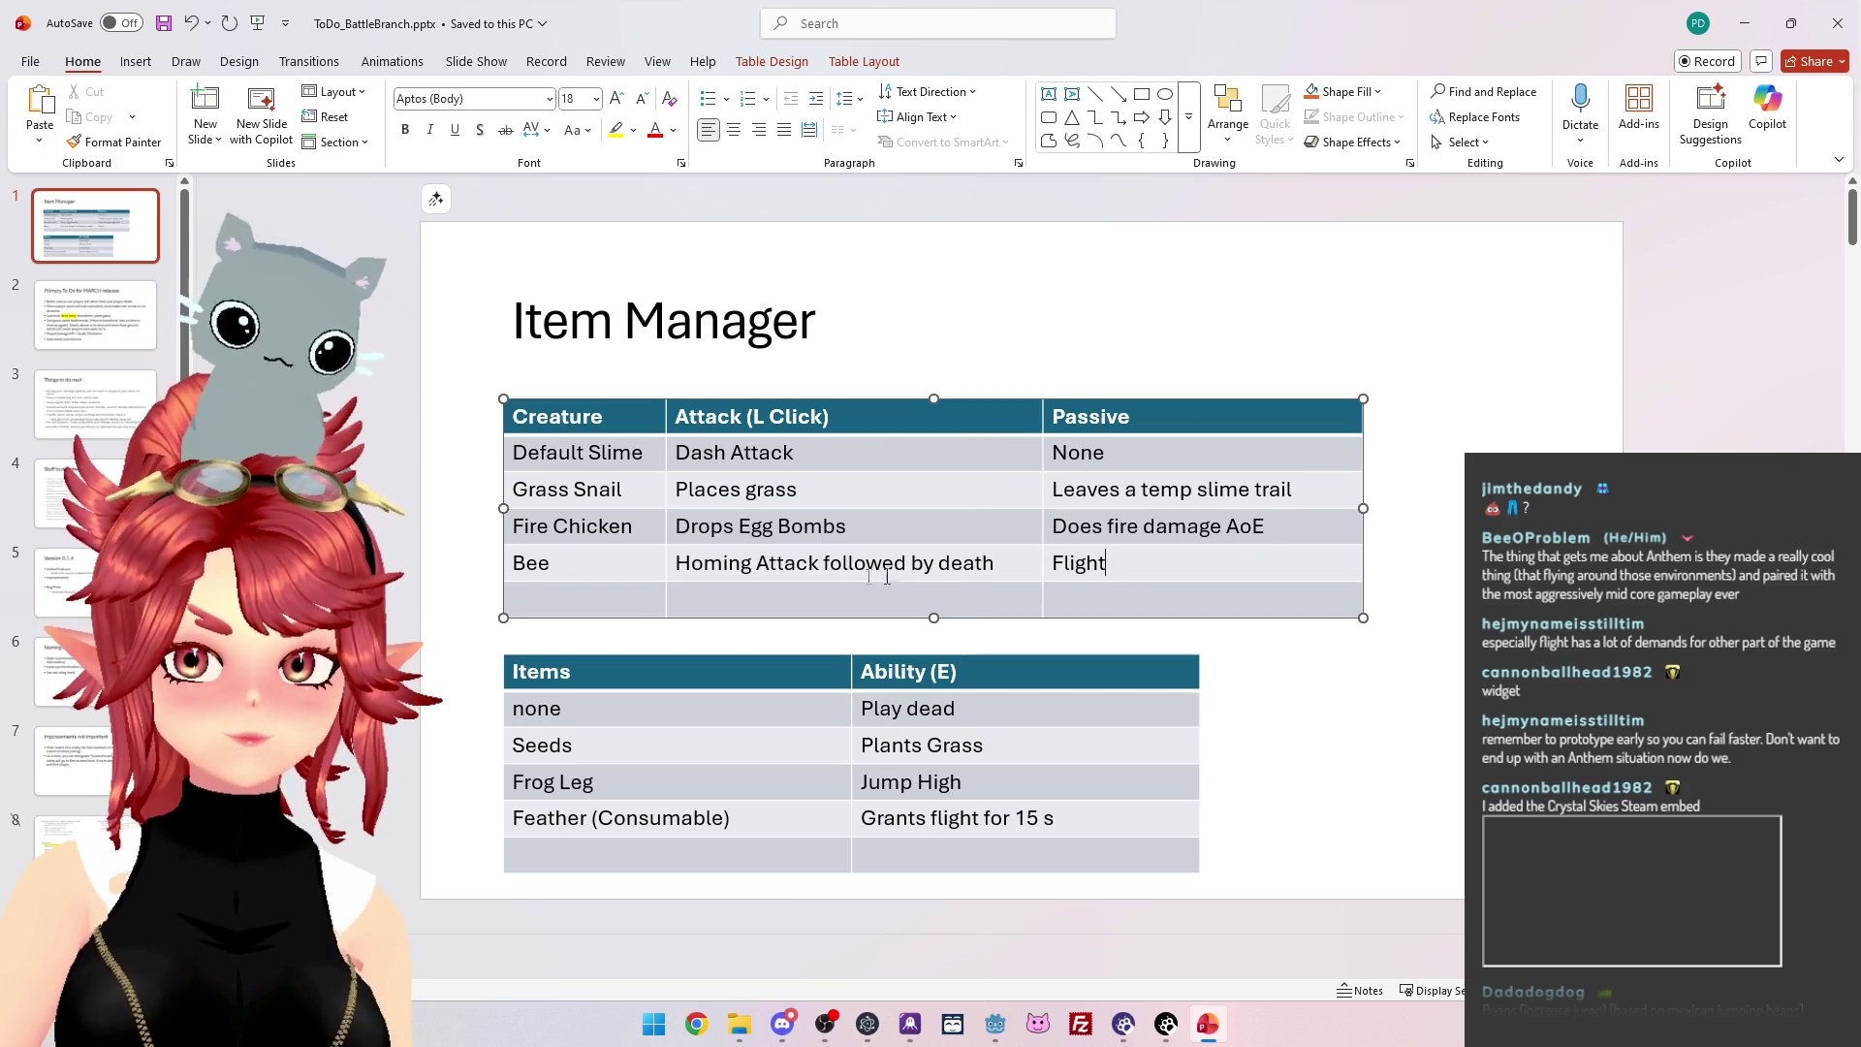
pyautogui.click(1065, 565)
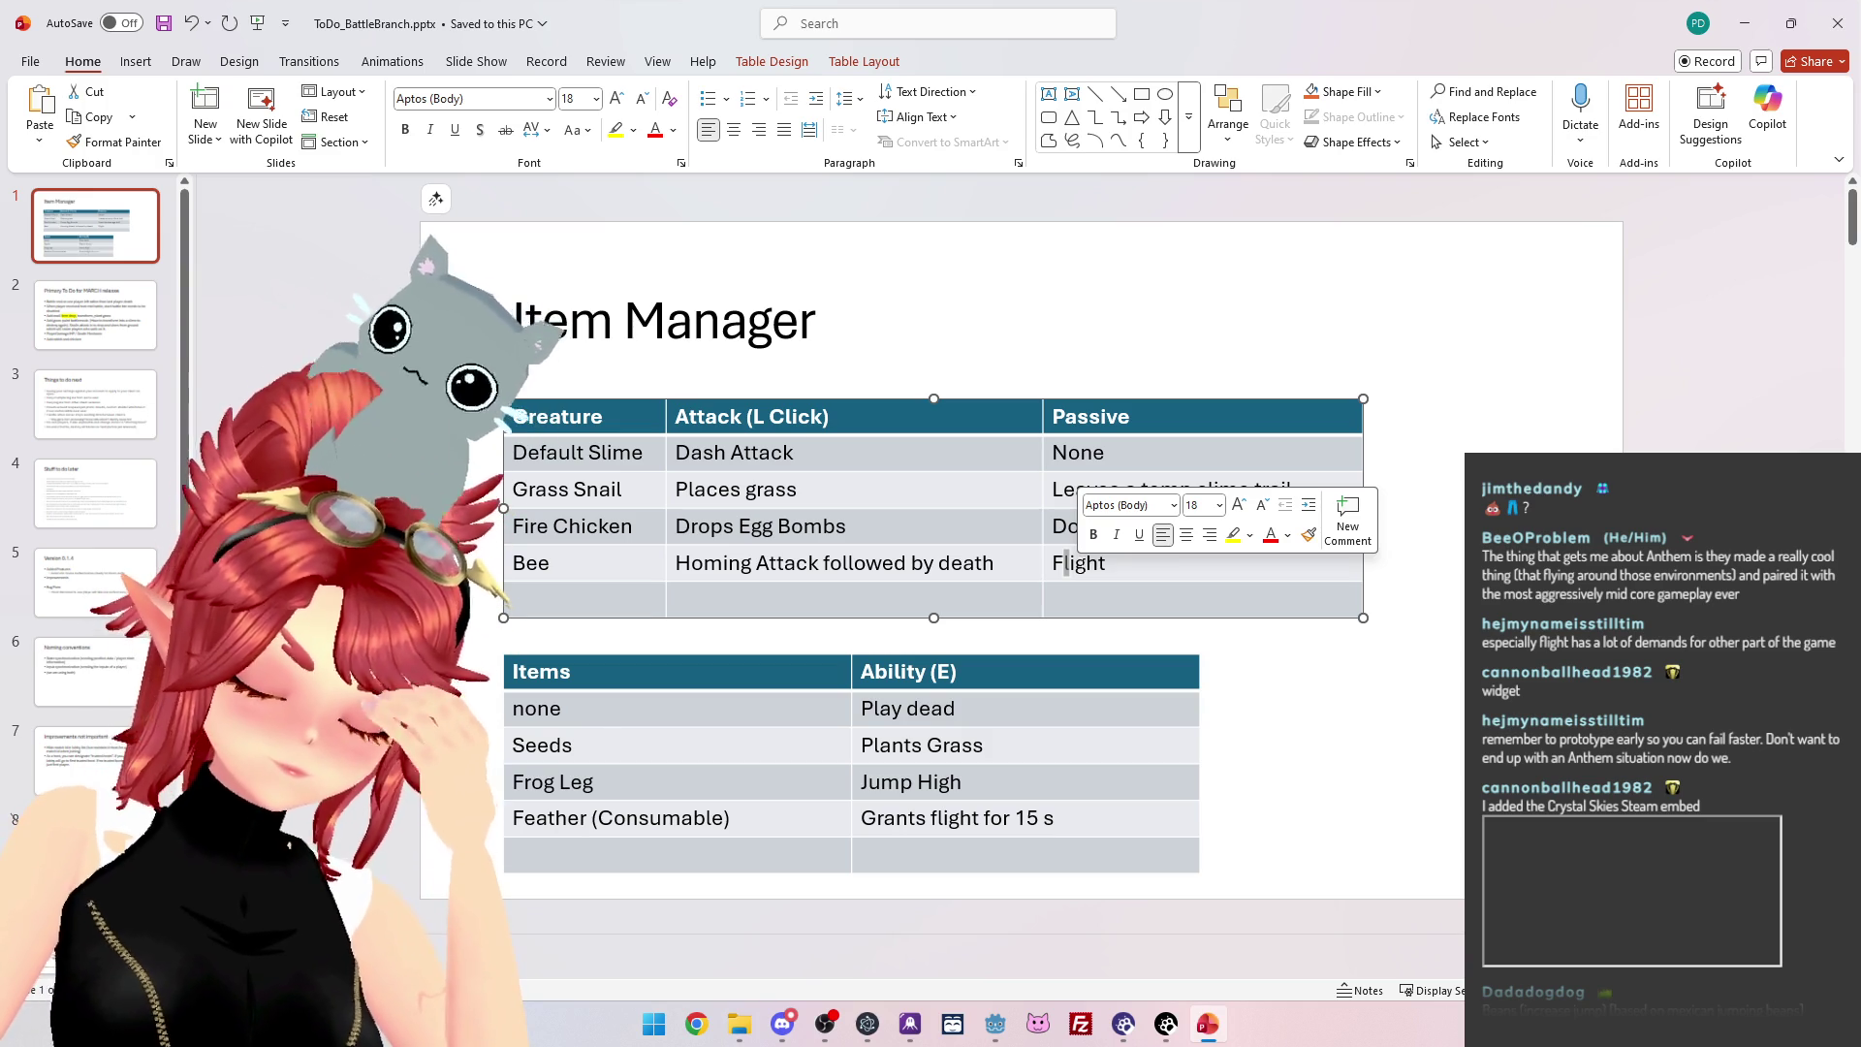
pyautogui.press('End')
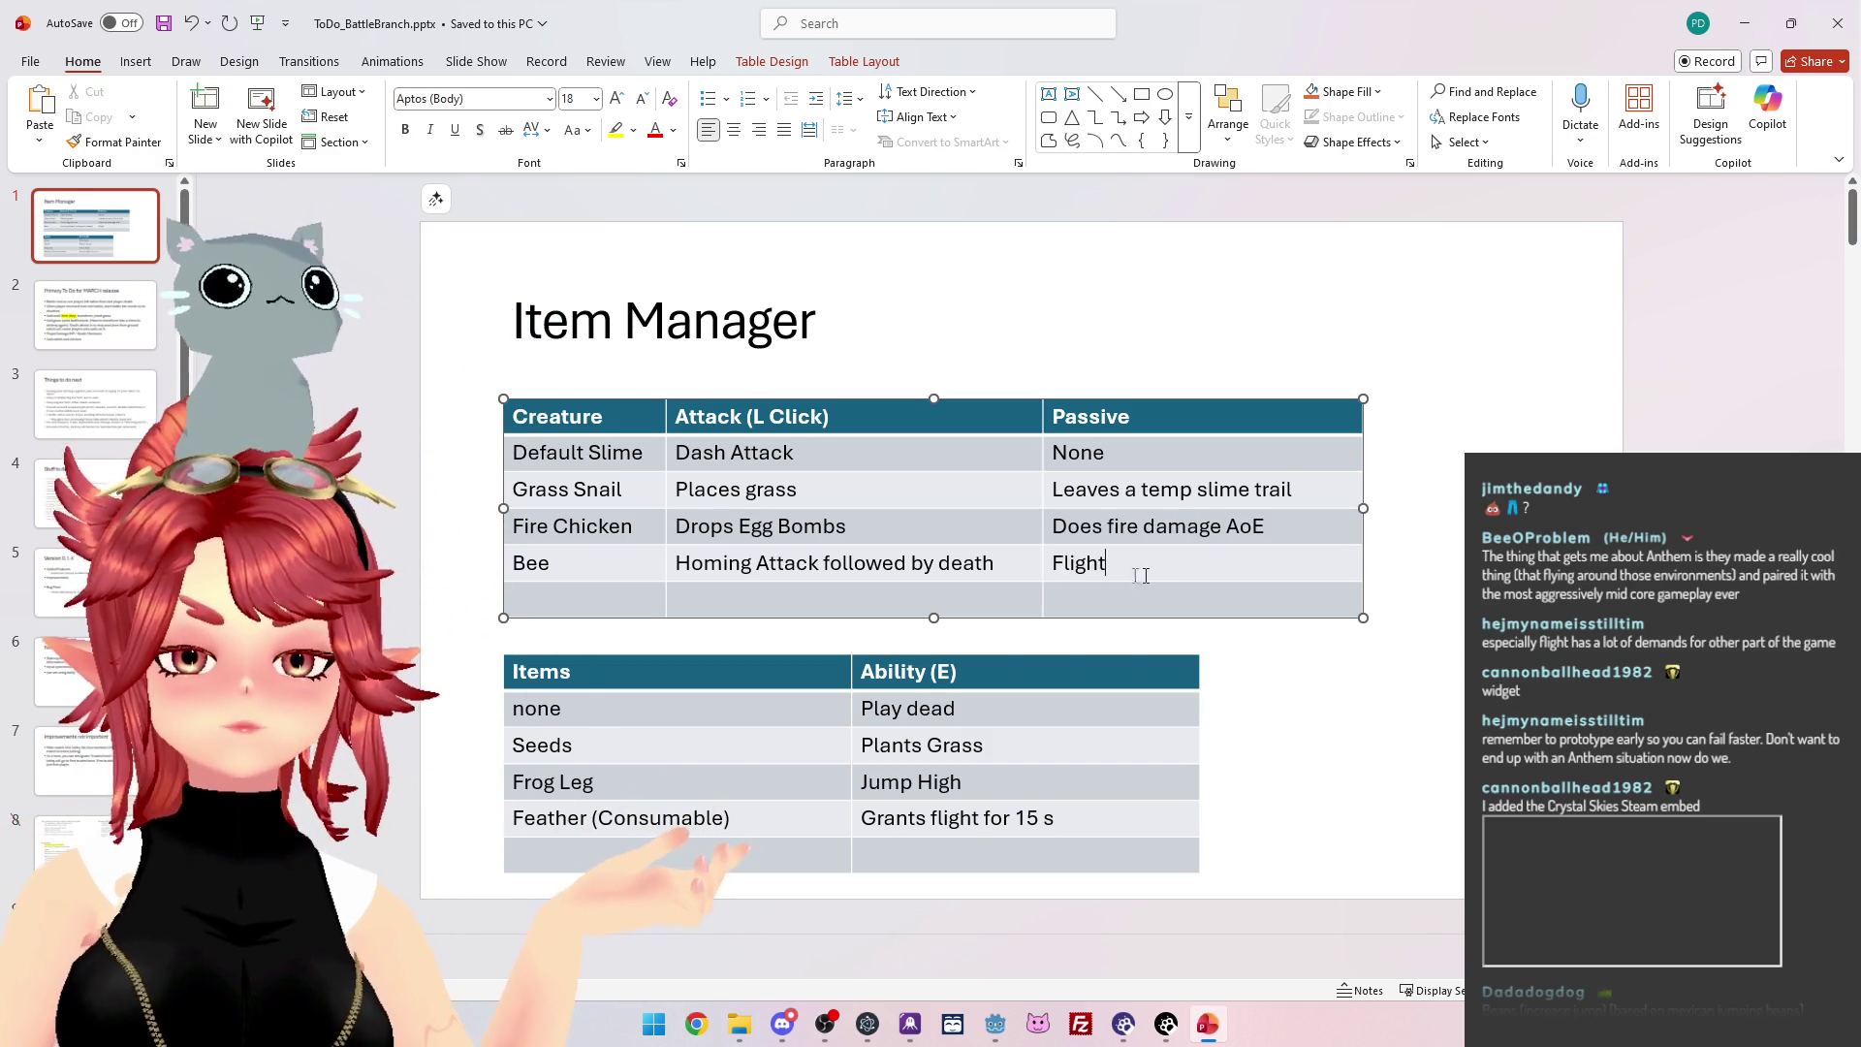
pyautogui.doubleClick(1060, 572)
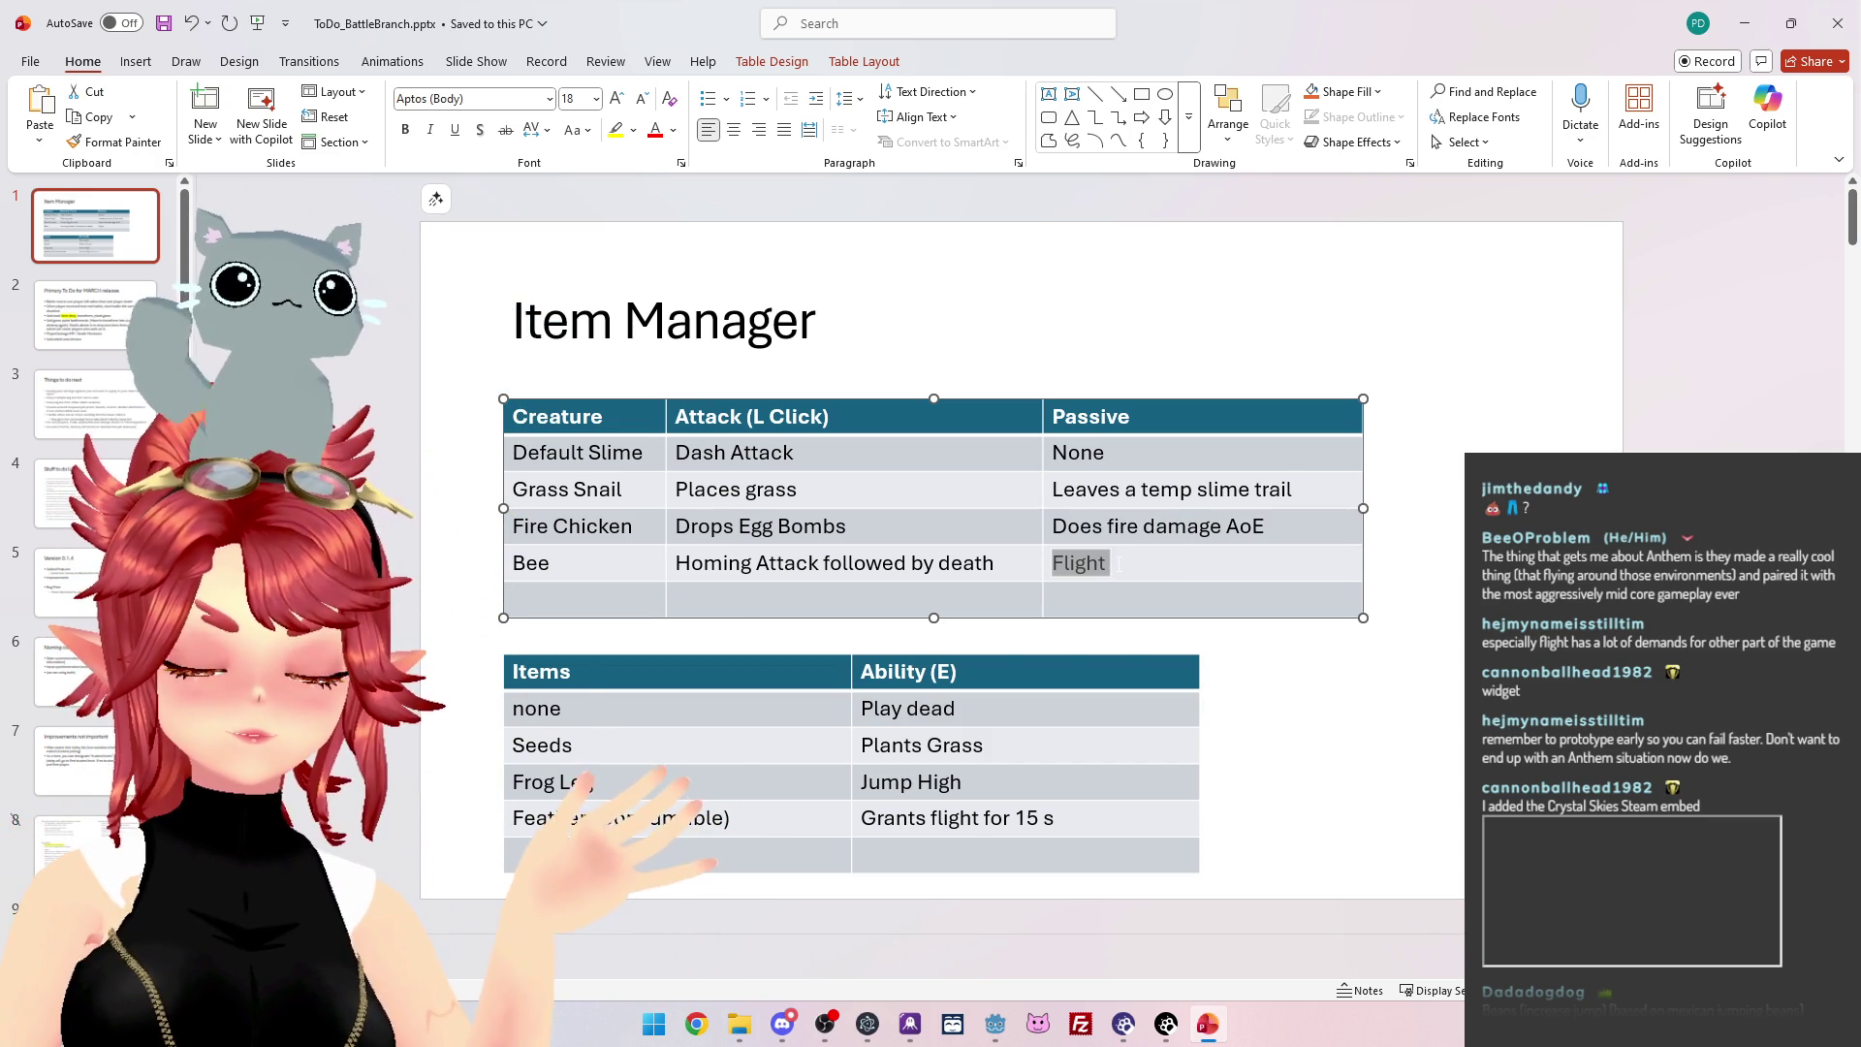
pyautogui.click(1136, 562)
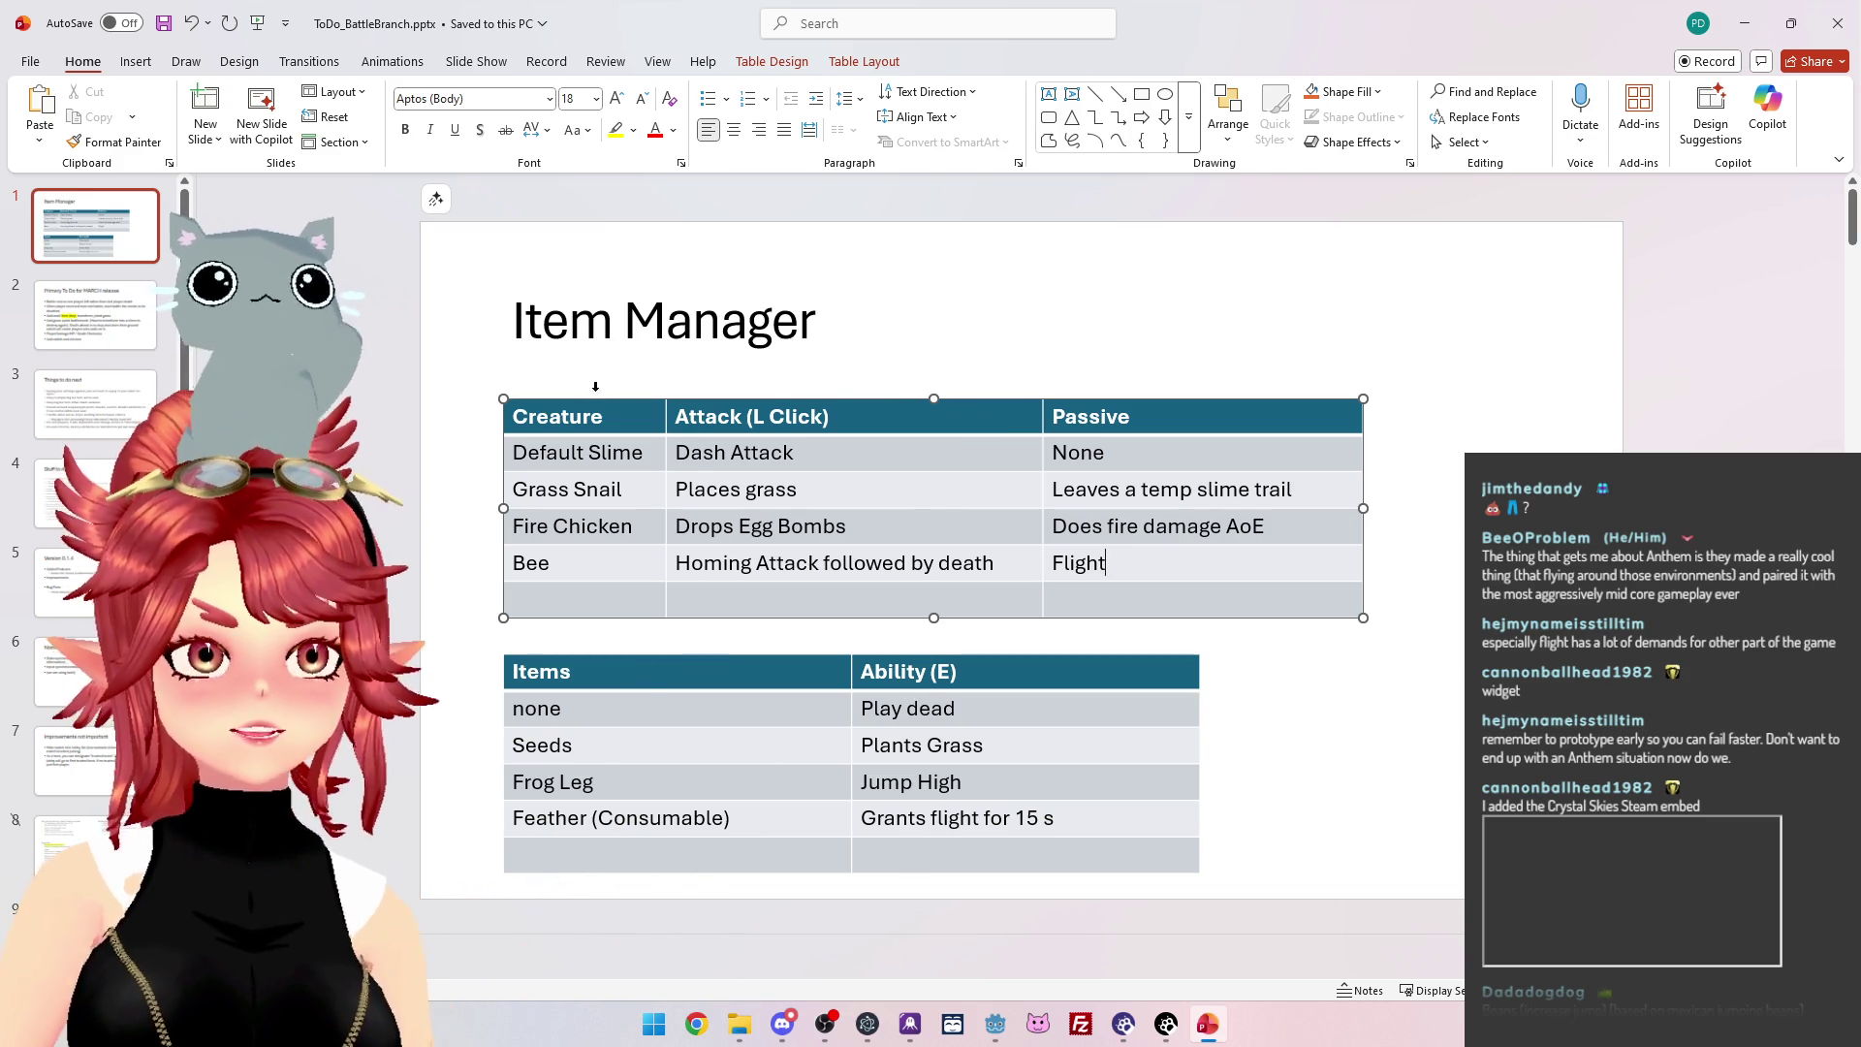
pyautogui.tripleClick(541, 492)
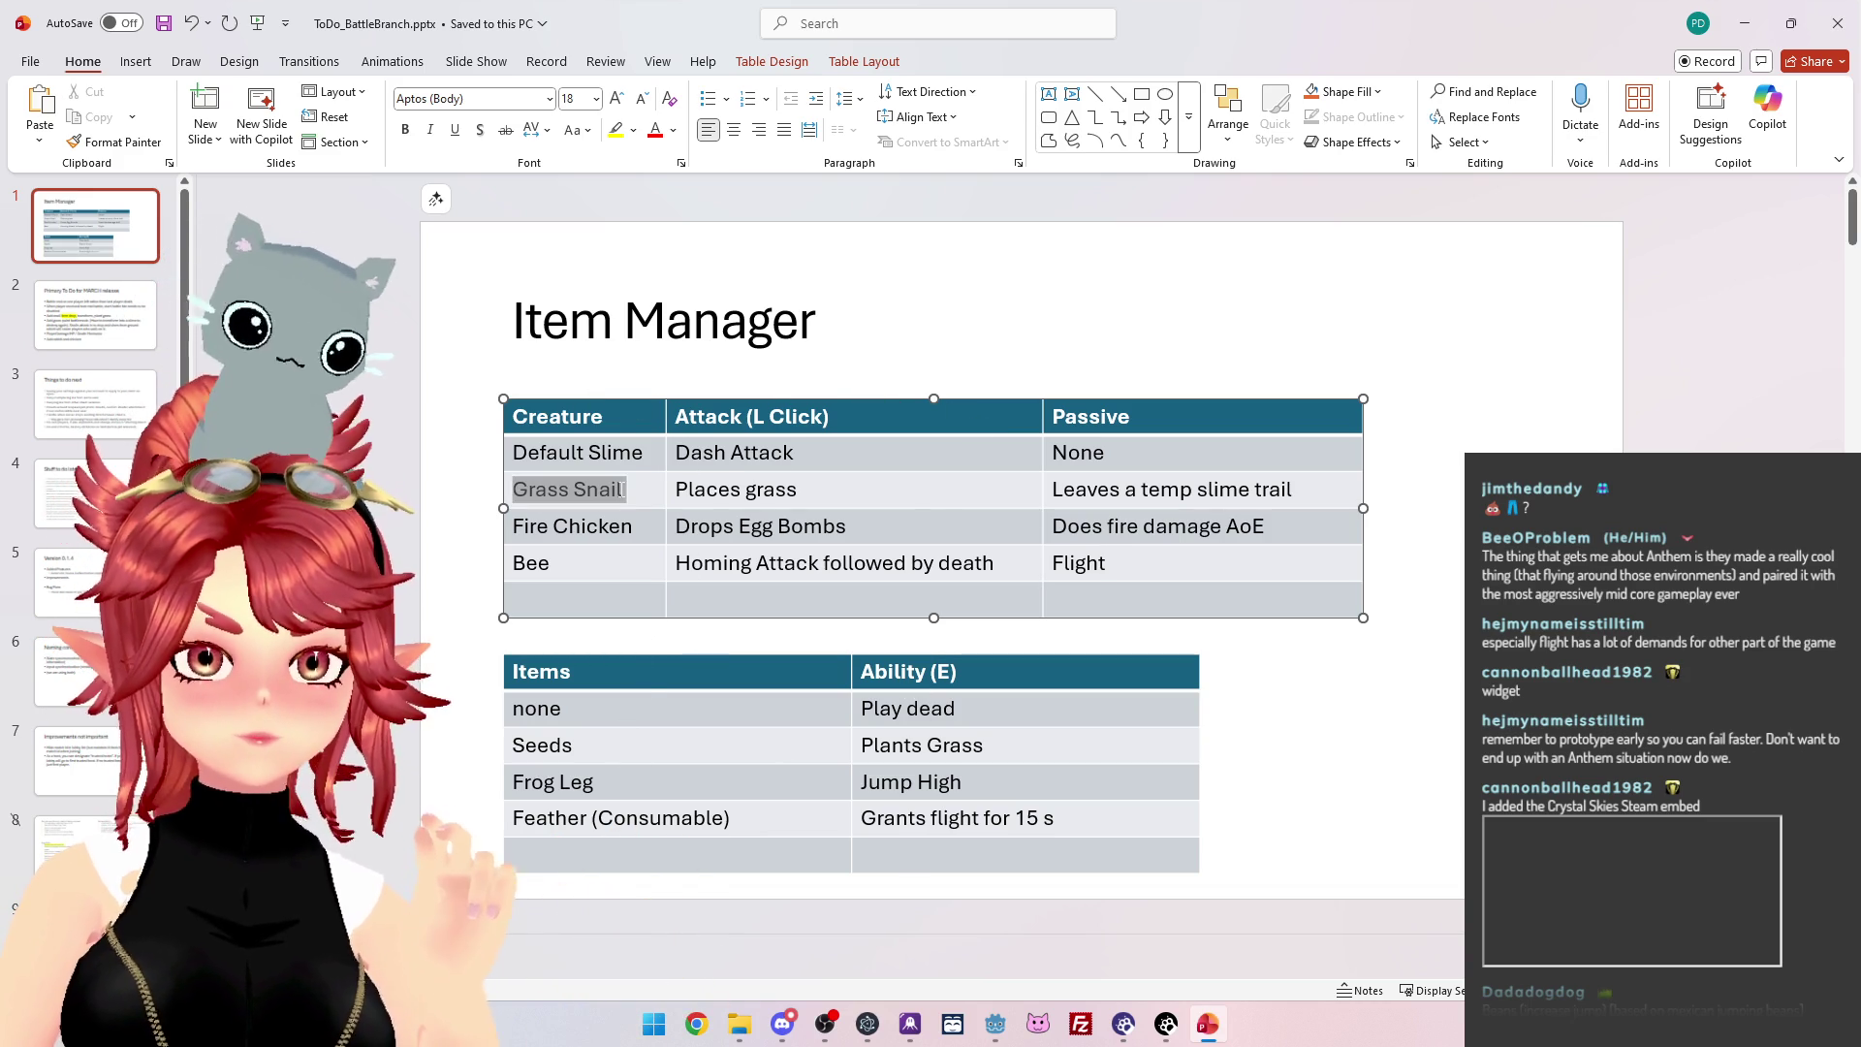
# Replace 'Seeds' with 'Grass' in the Items table, beside its Plants Grass ability.
pyautogui.moveTo(706, 489); pyautogui.dragTo(744, 490)
pyautogui.moveTo(579, 744); pyautogui.dragTo(505, 745)
pyautogui.write('Grass')
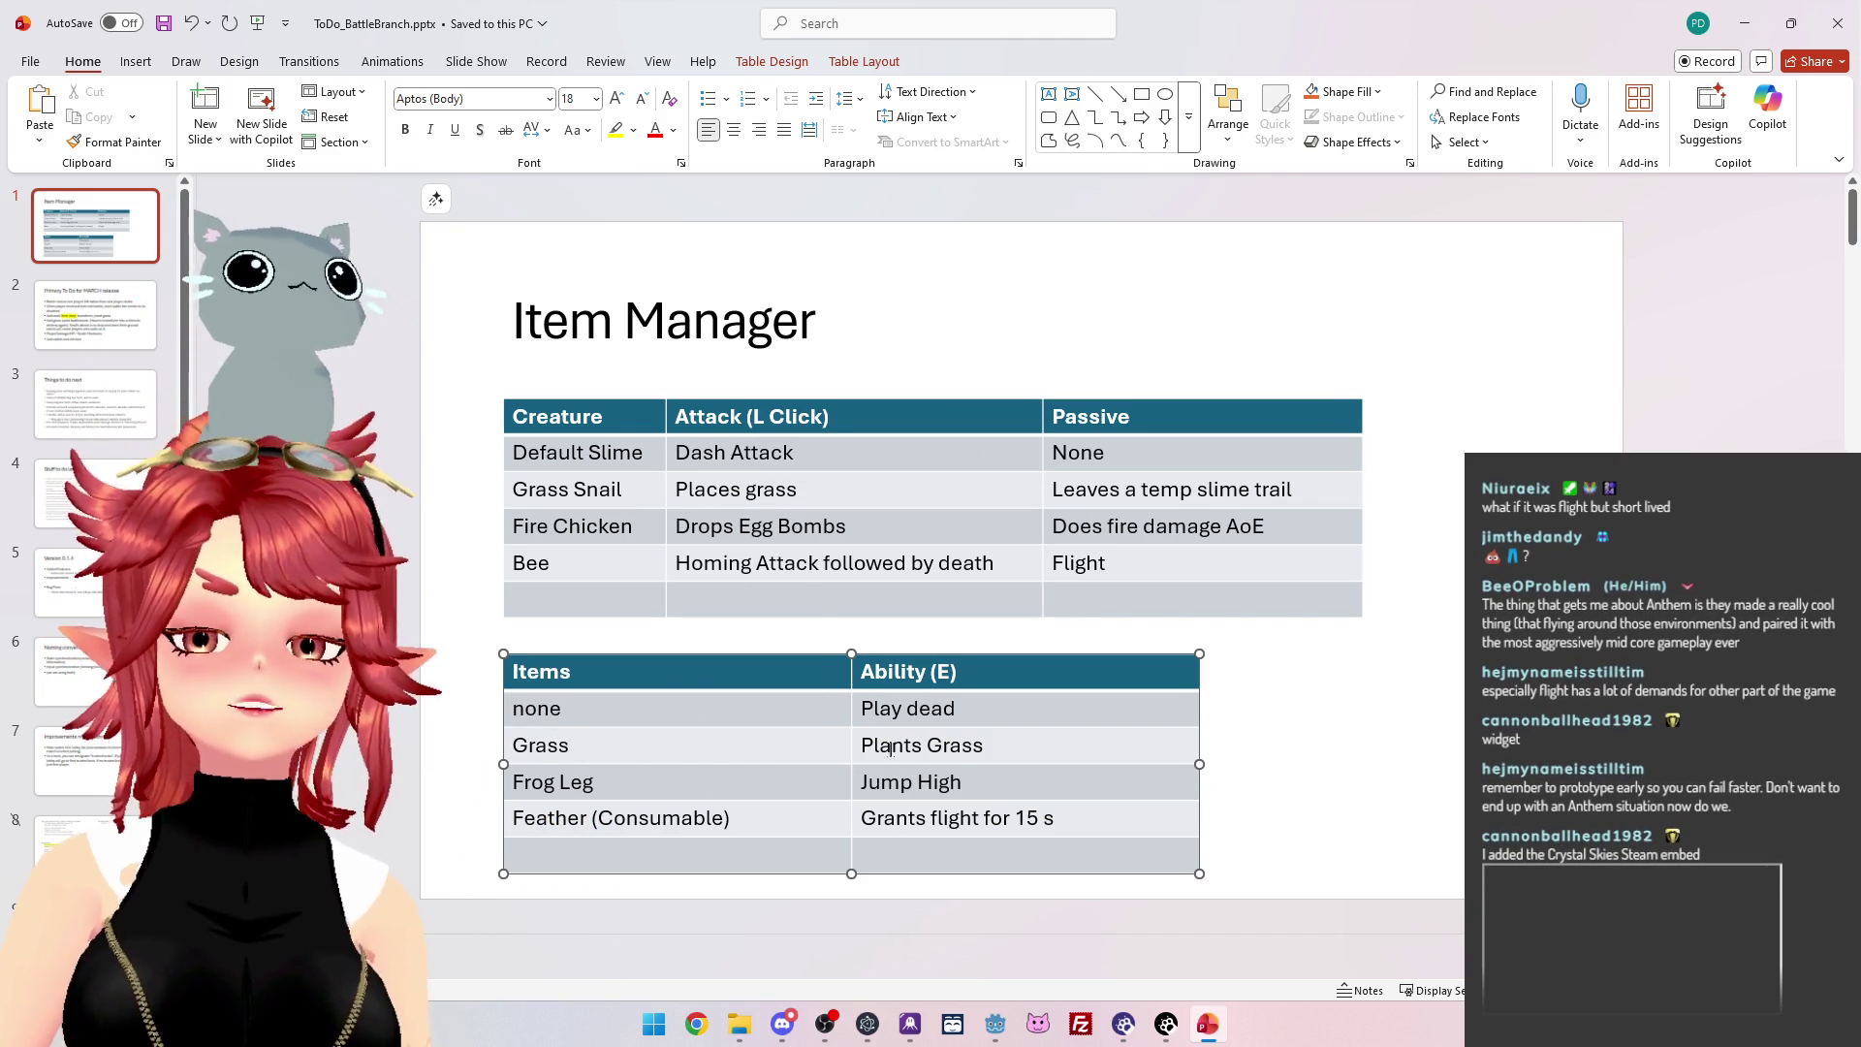
pyautogui.moveTo(893, 756); pyautogui.dragTo(976, 746)
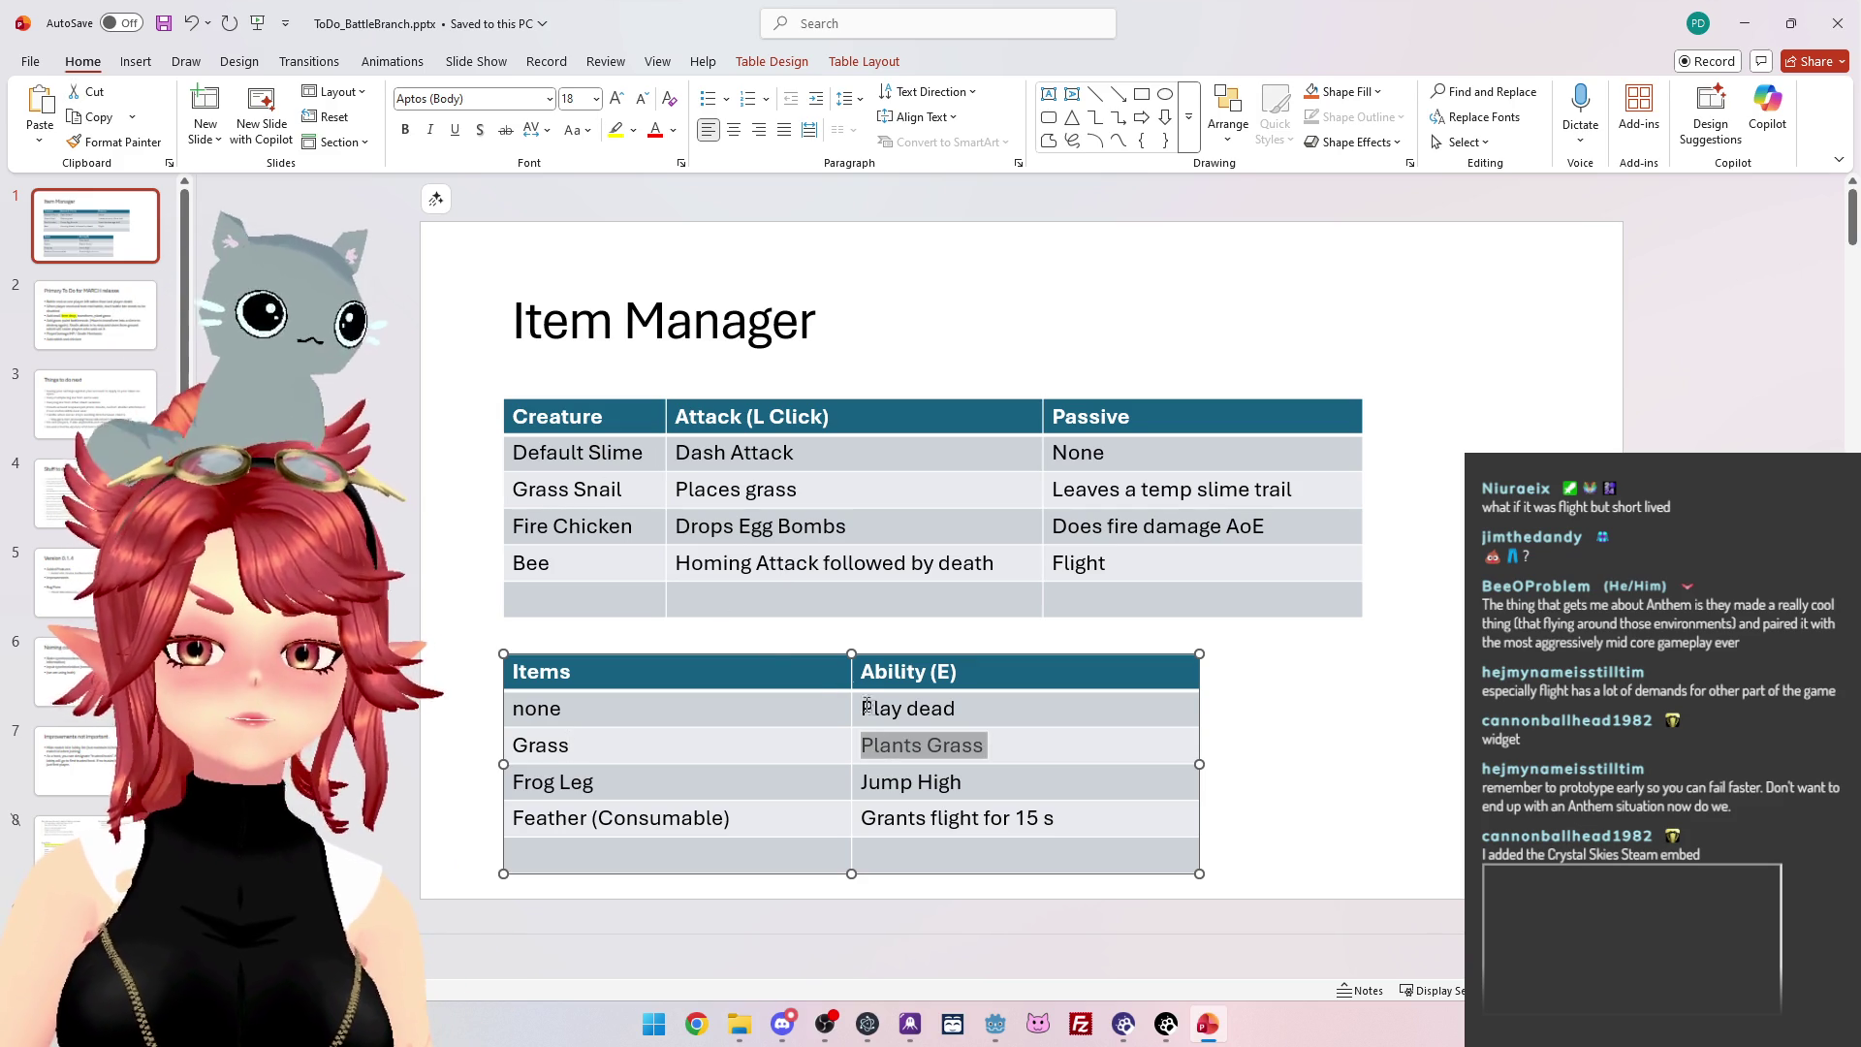
pyautogui.press('Left')
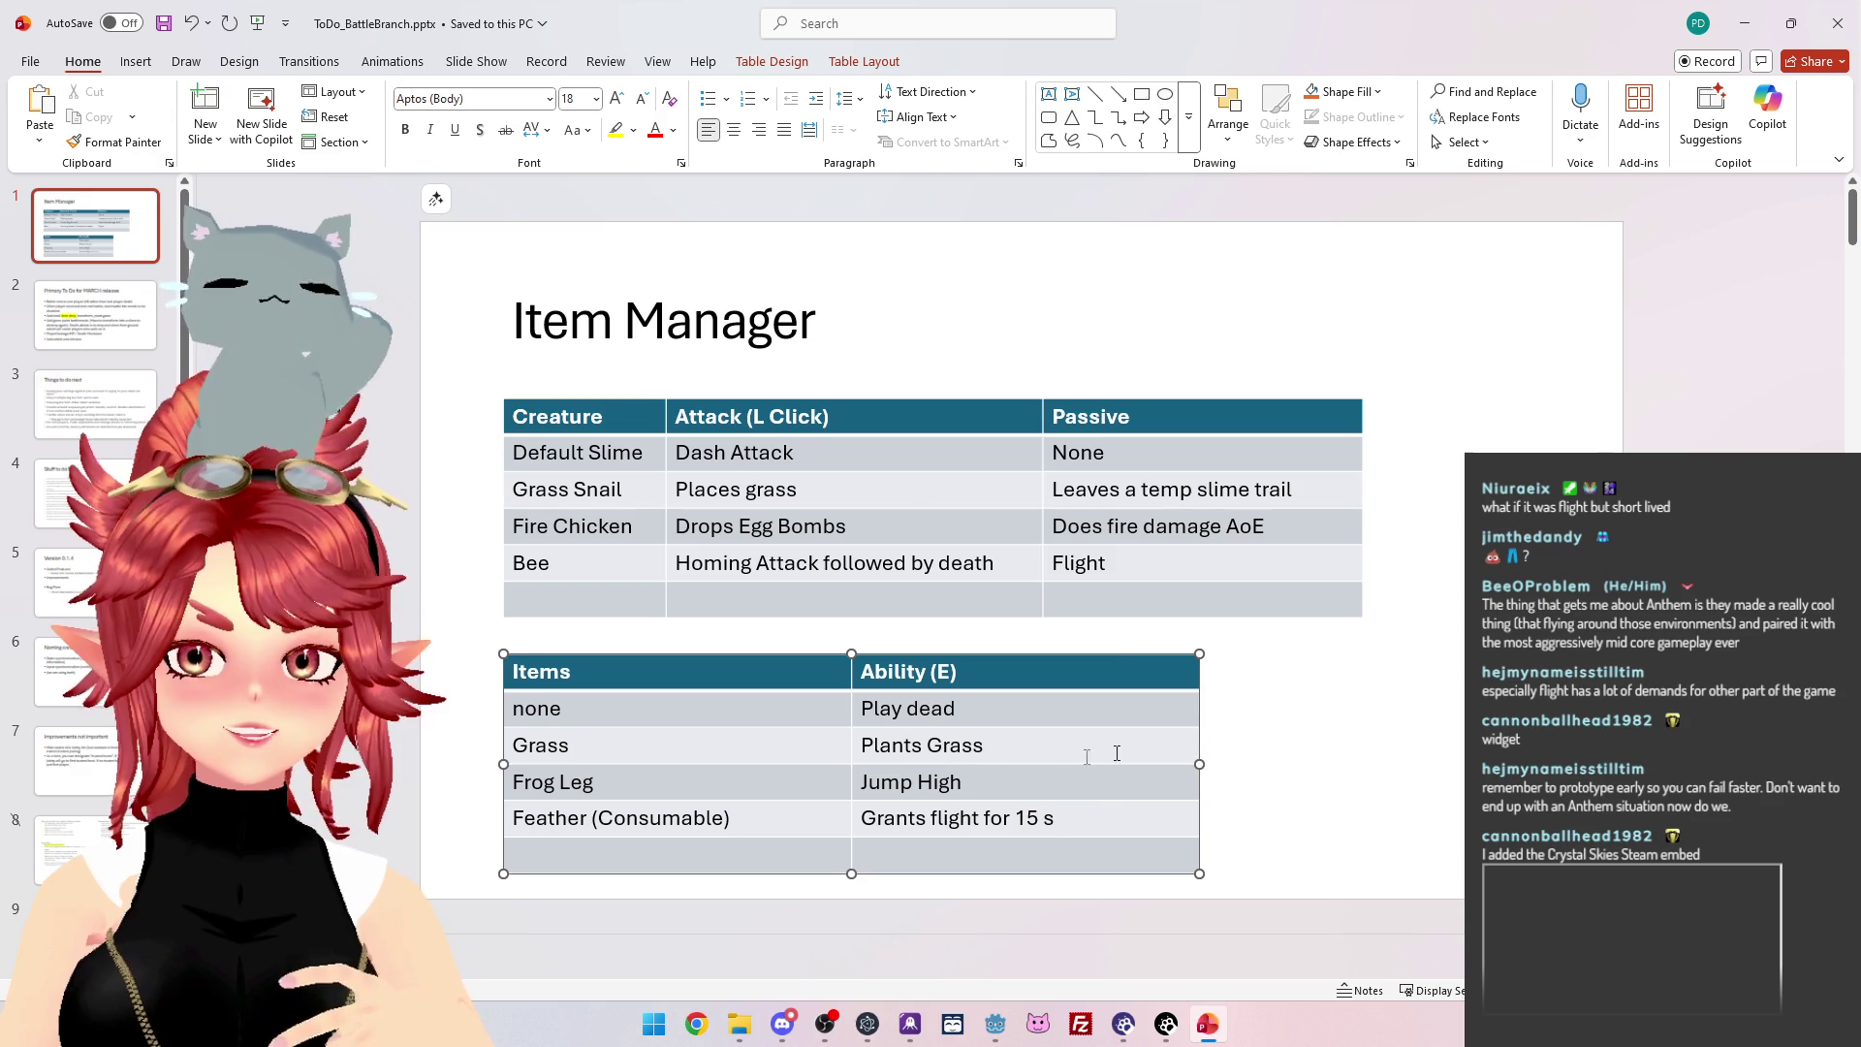
pyautogui.rightClick(903, 758)
# Insert a row above Grass, then cut and paste the Grass row back into place.
pyautogui.click(1197, 782)
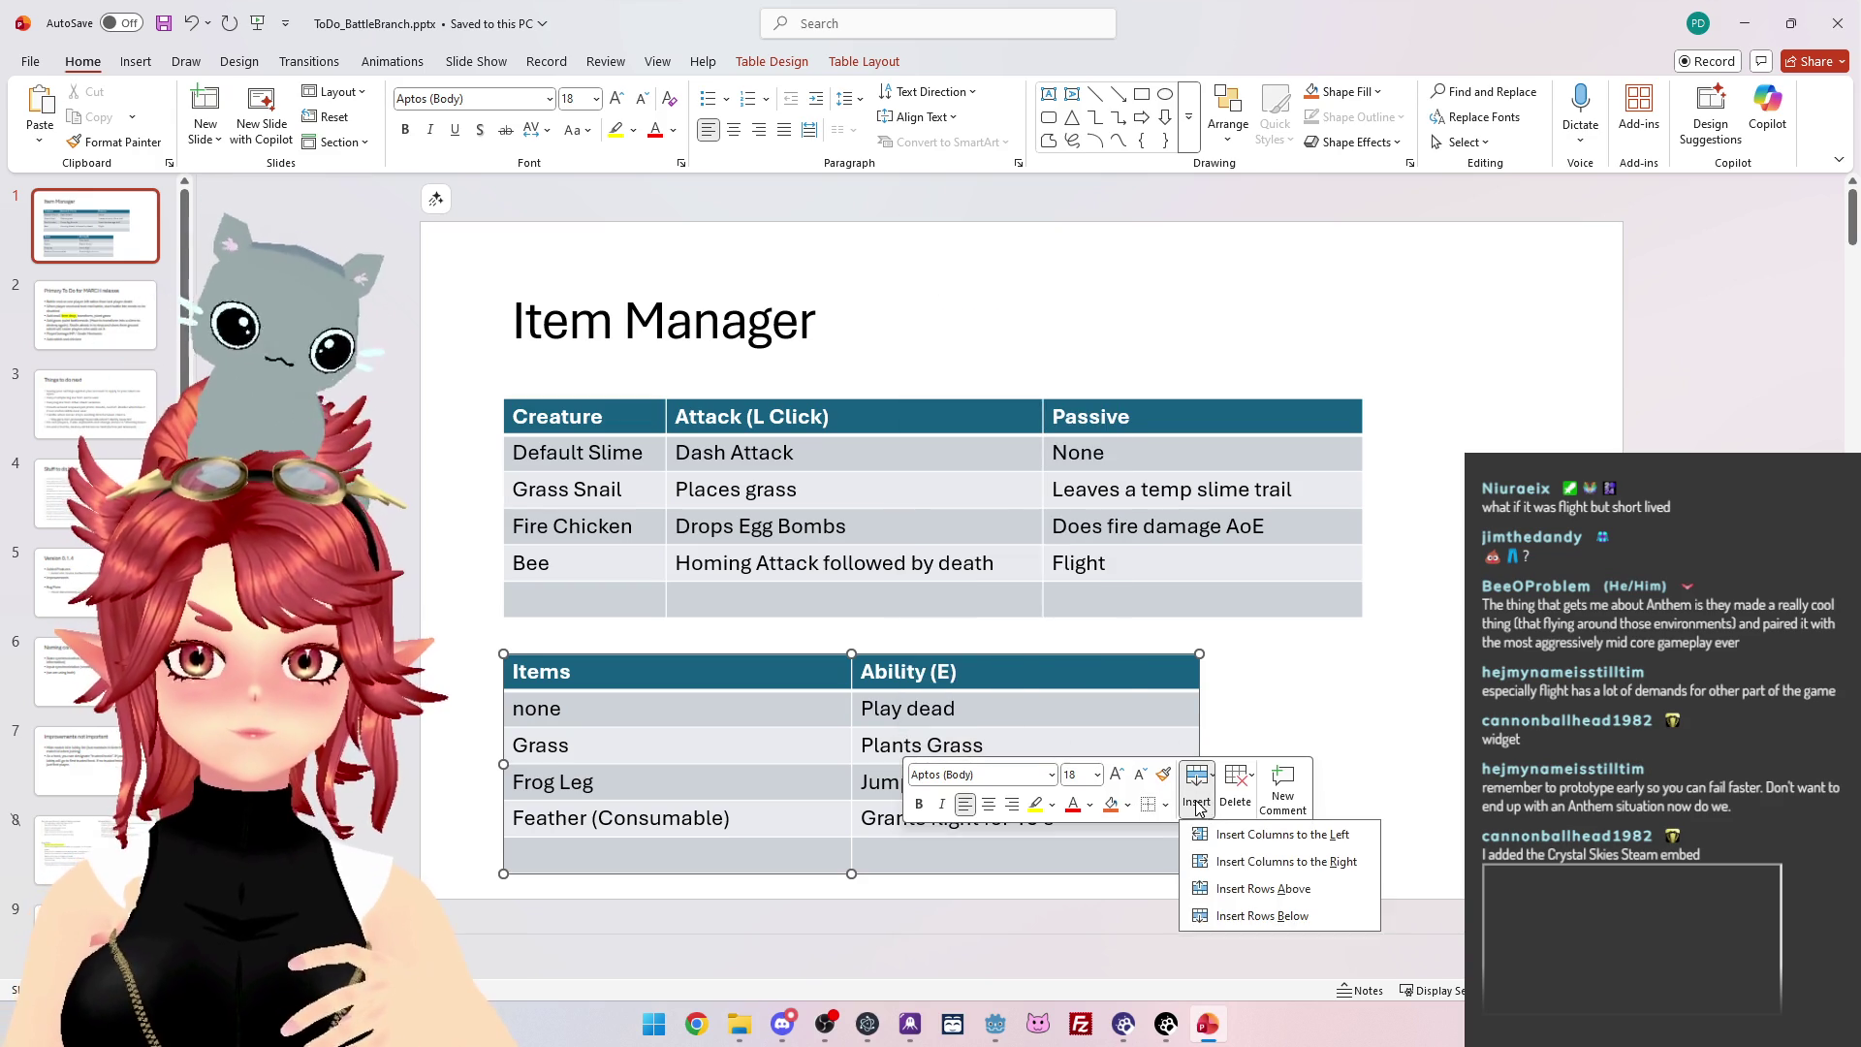
pyautogui.click(1257, 889)
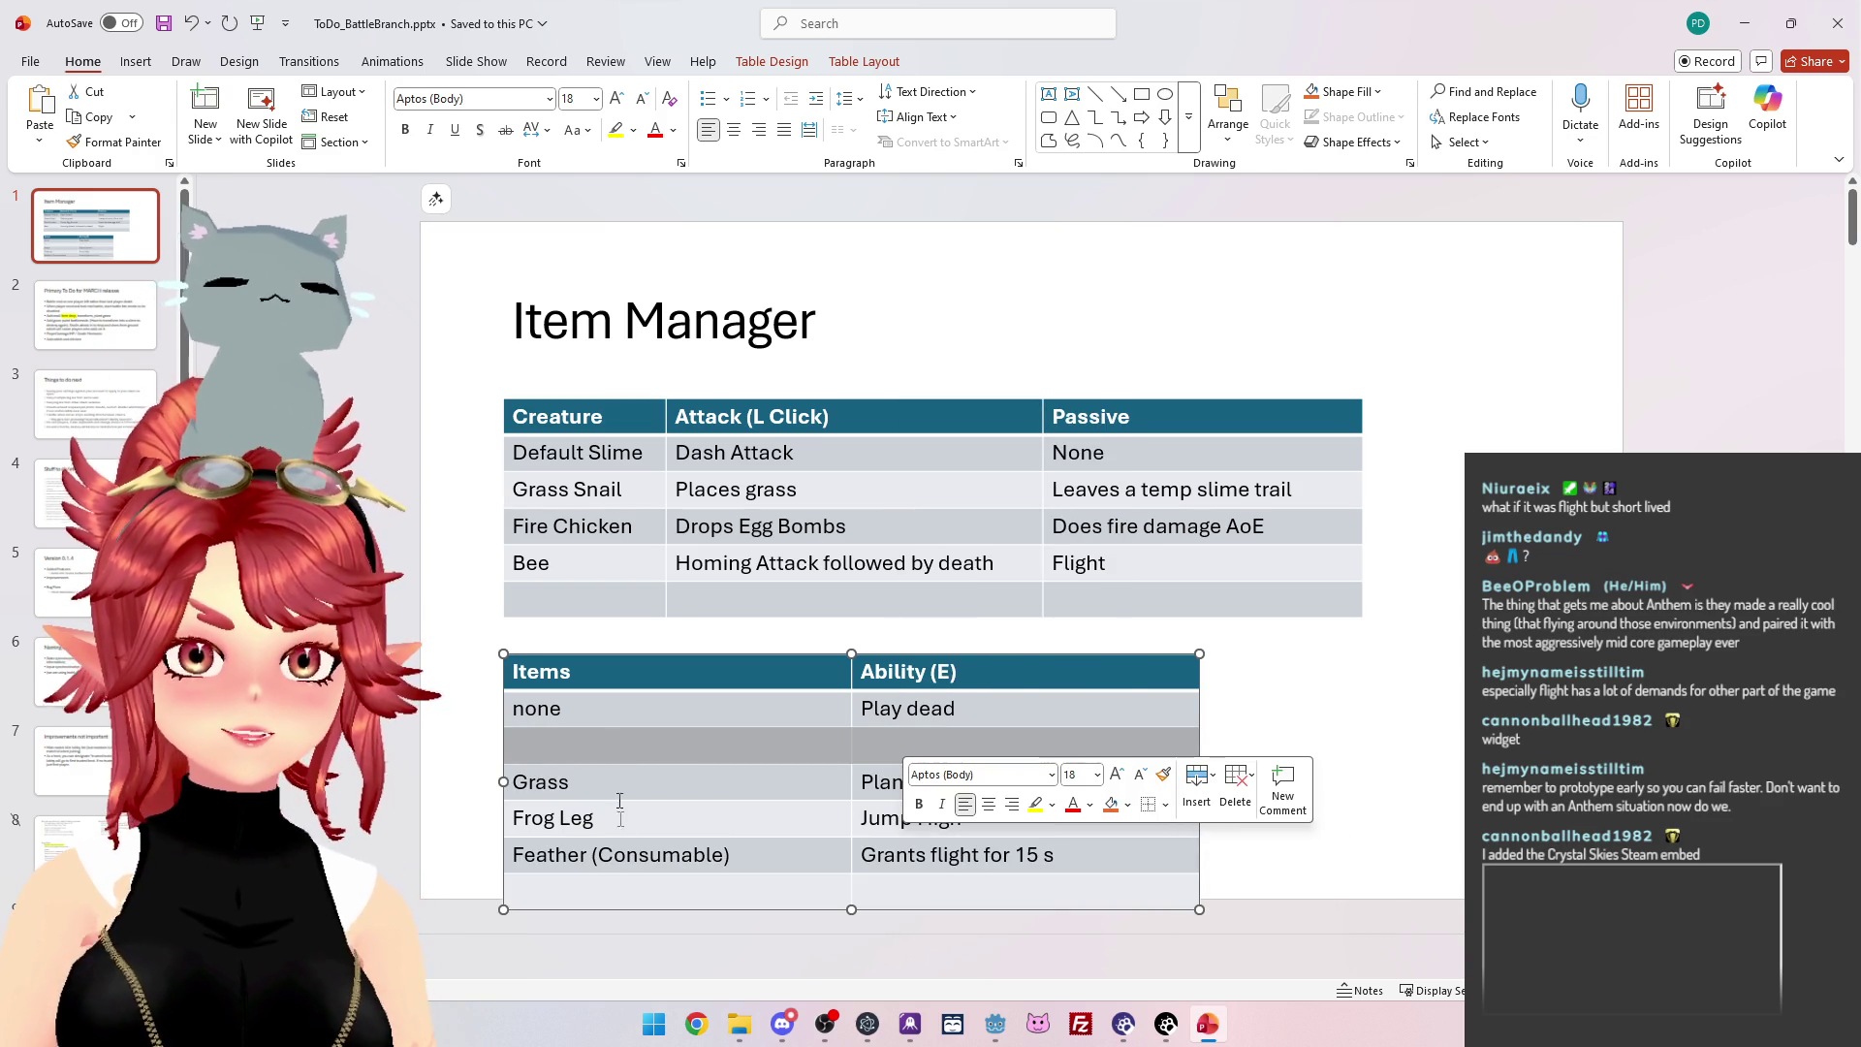
pyautogui.moveTo(991, 786); pyautogui.dragTo(613, 795)
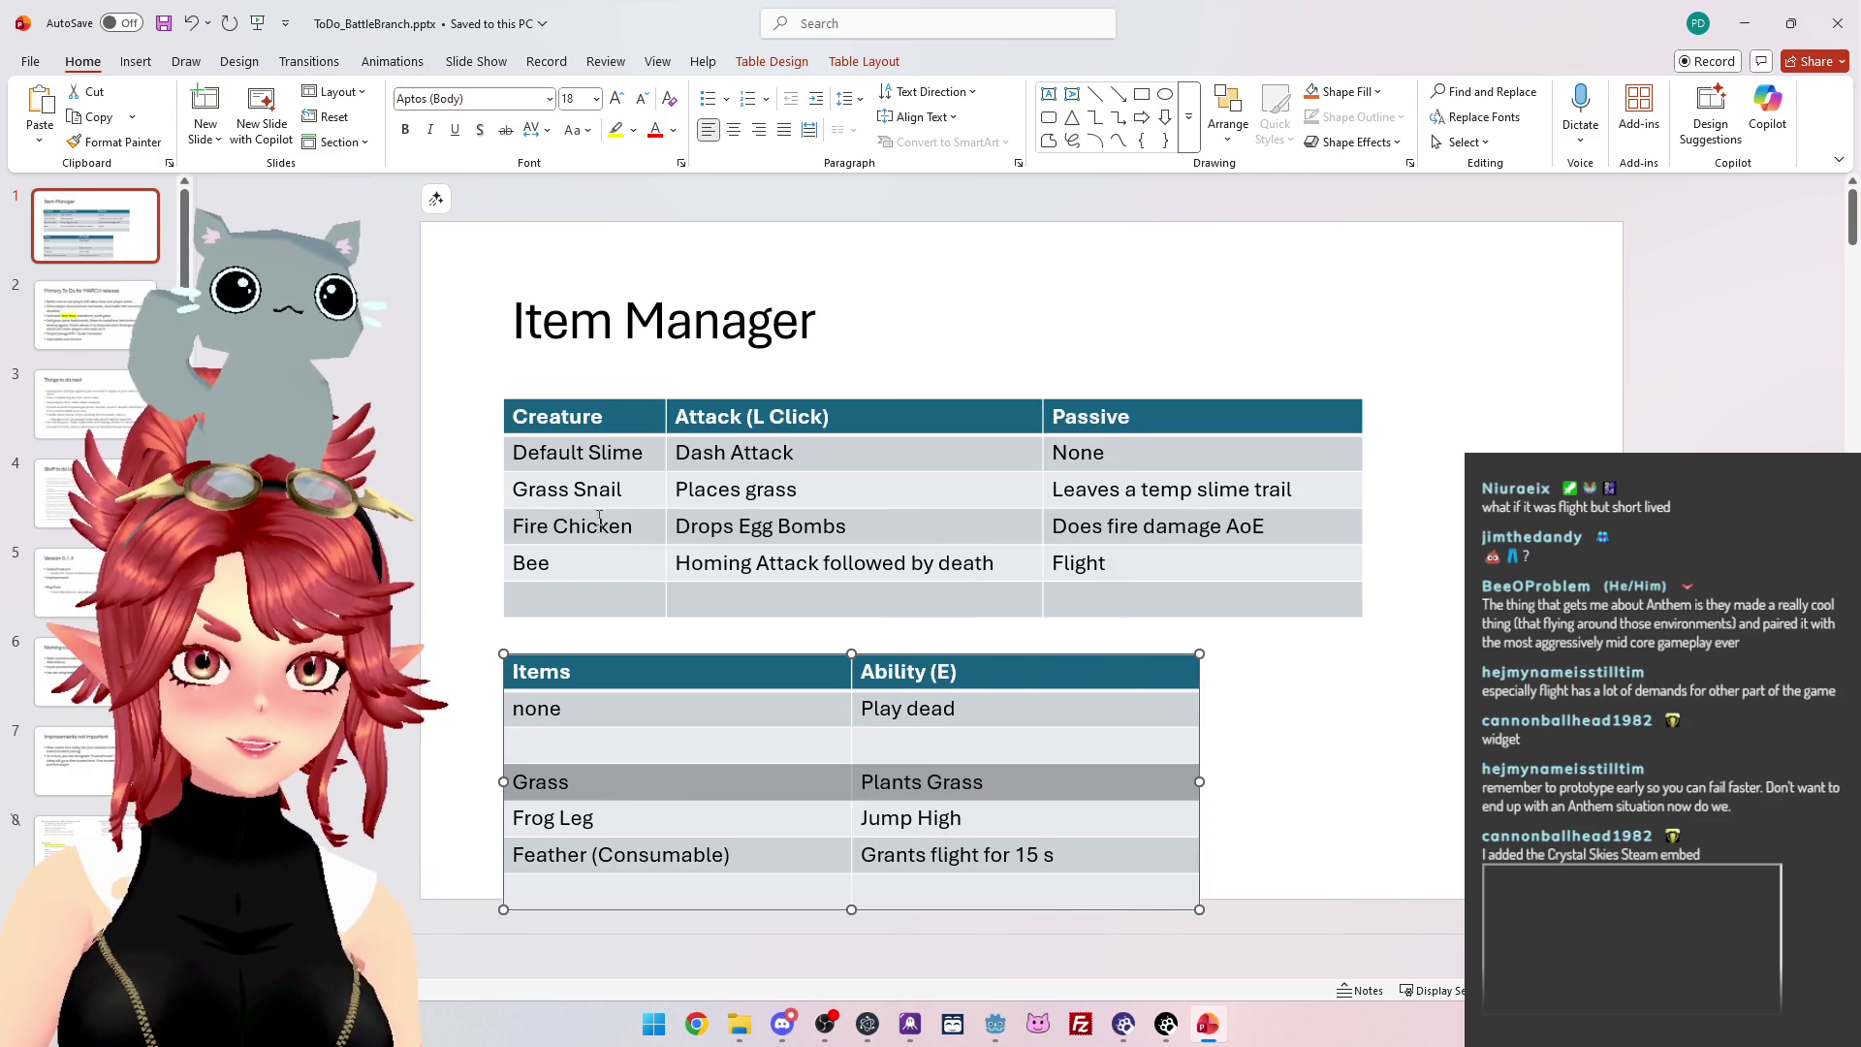
pyautogui.hotkey('ctrl', 'x')
pyautogui.click(594, 744)
pyautogui.hotkey('ctrl', 'v')
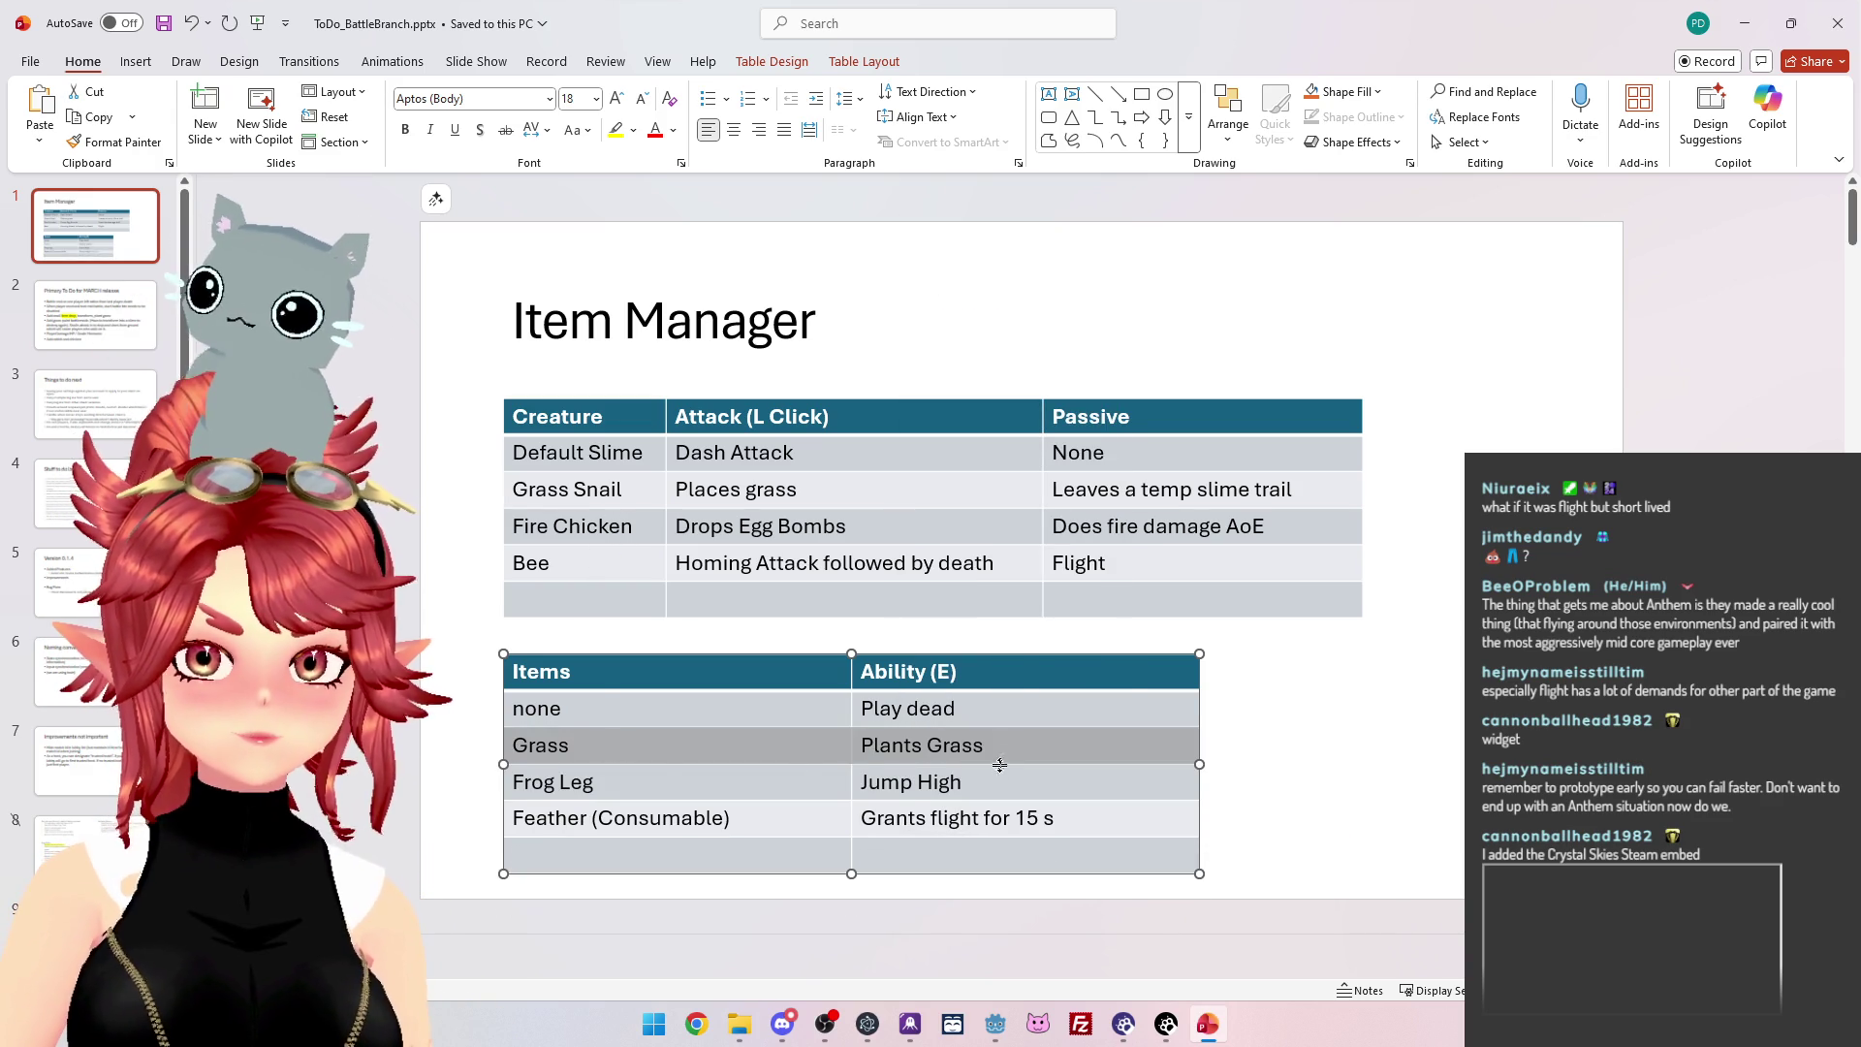
pyautogui.click(1016, 744)
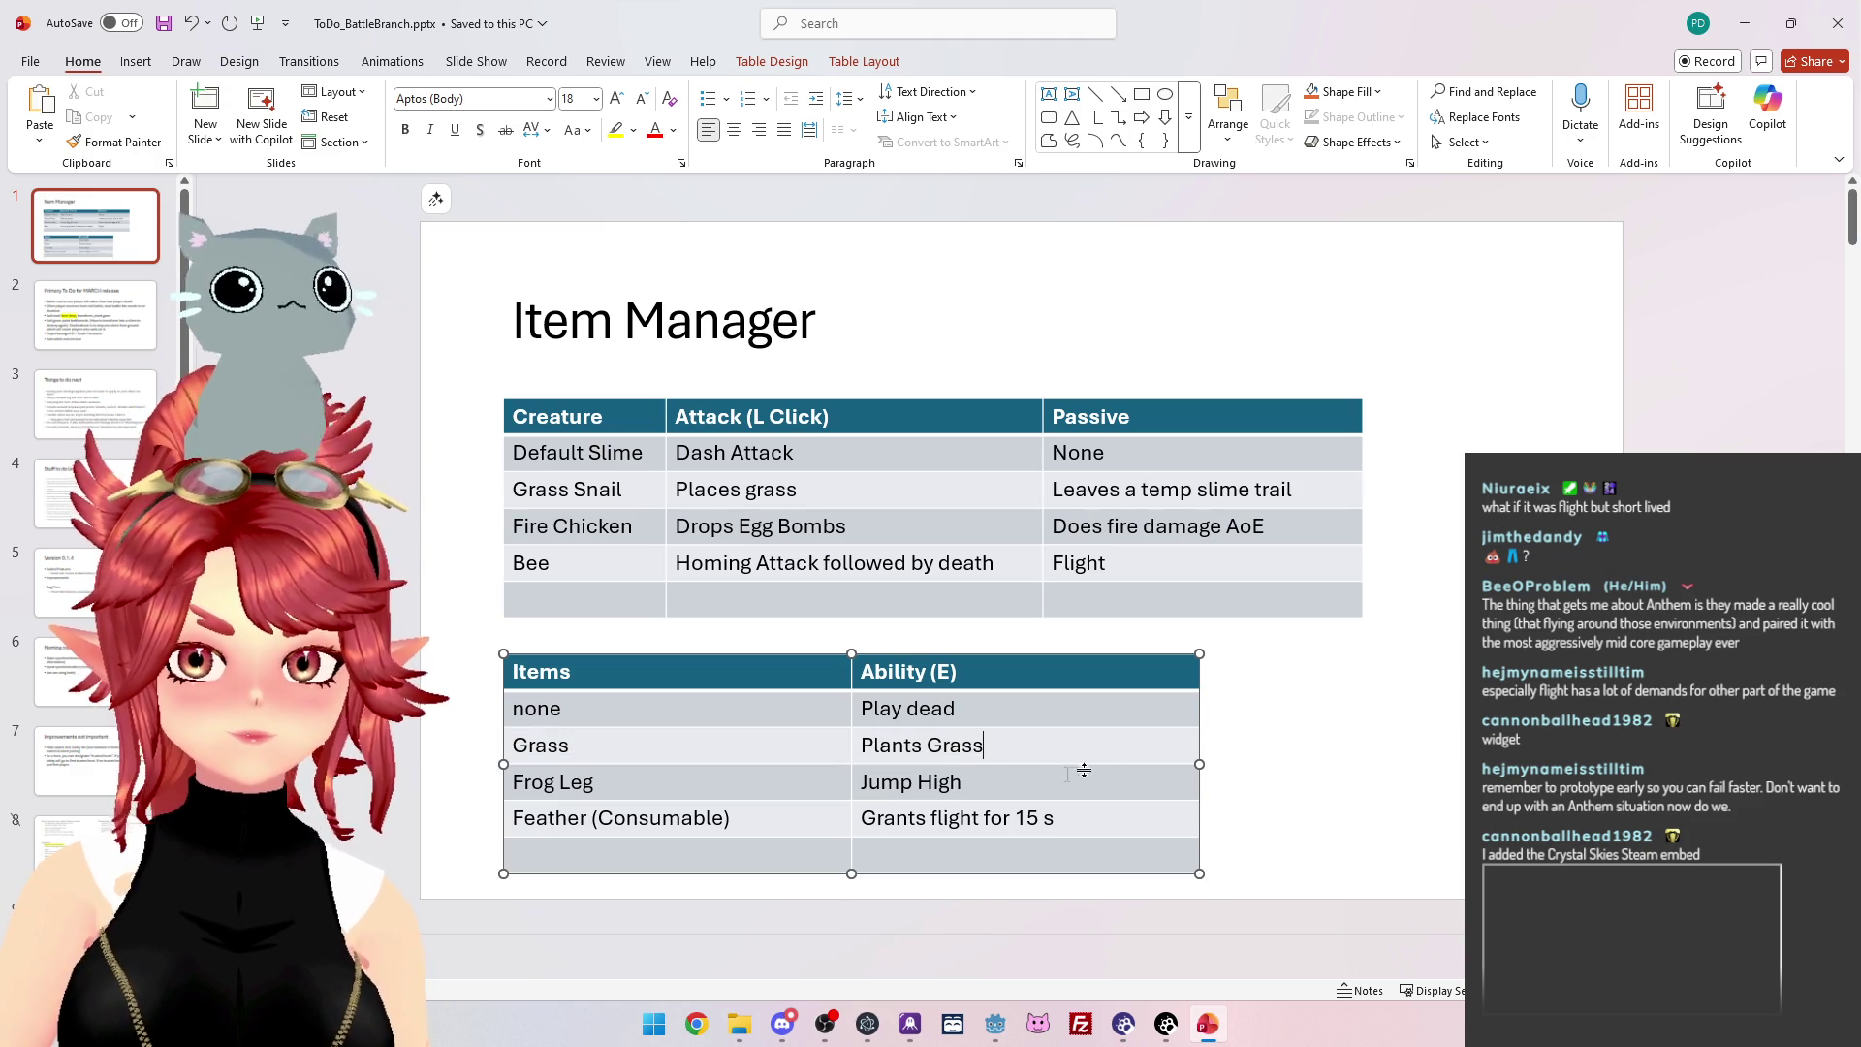
# Add an empty row above Frog Leg, undoing a row first placed below it.
pyautogui.moveTo(1105, 775); pyautogui.dragTo(698, 789)
pyautogui.rightClick(698, 788)
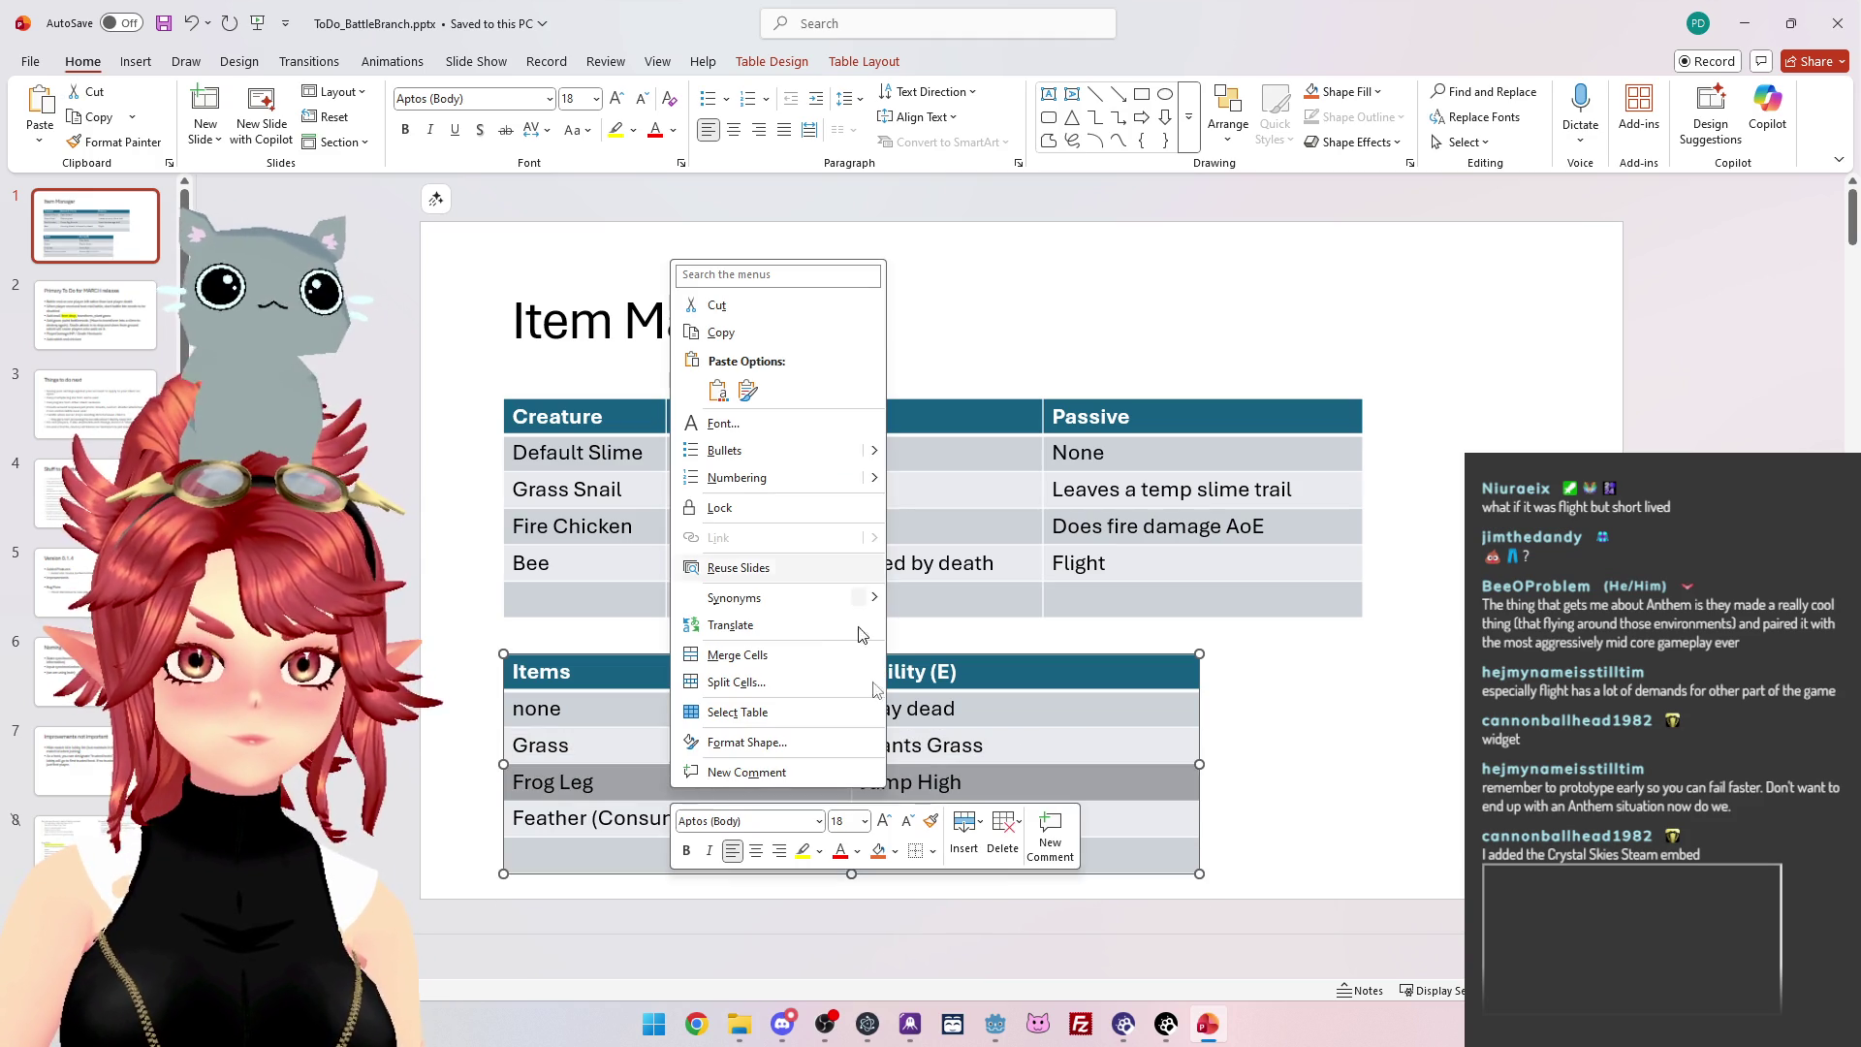
pyautogui.click(965, 835)
pyautogui.click(1029, 962)
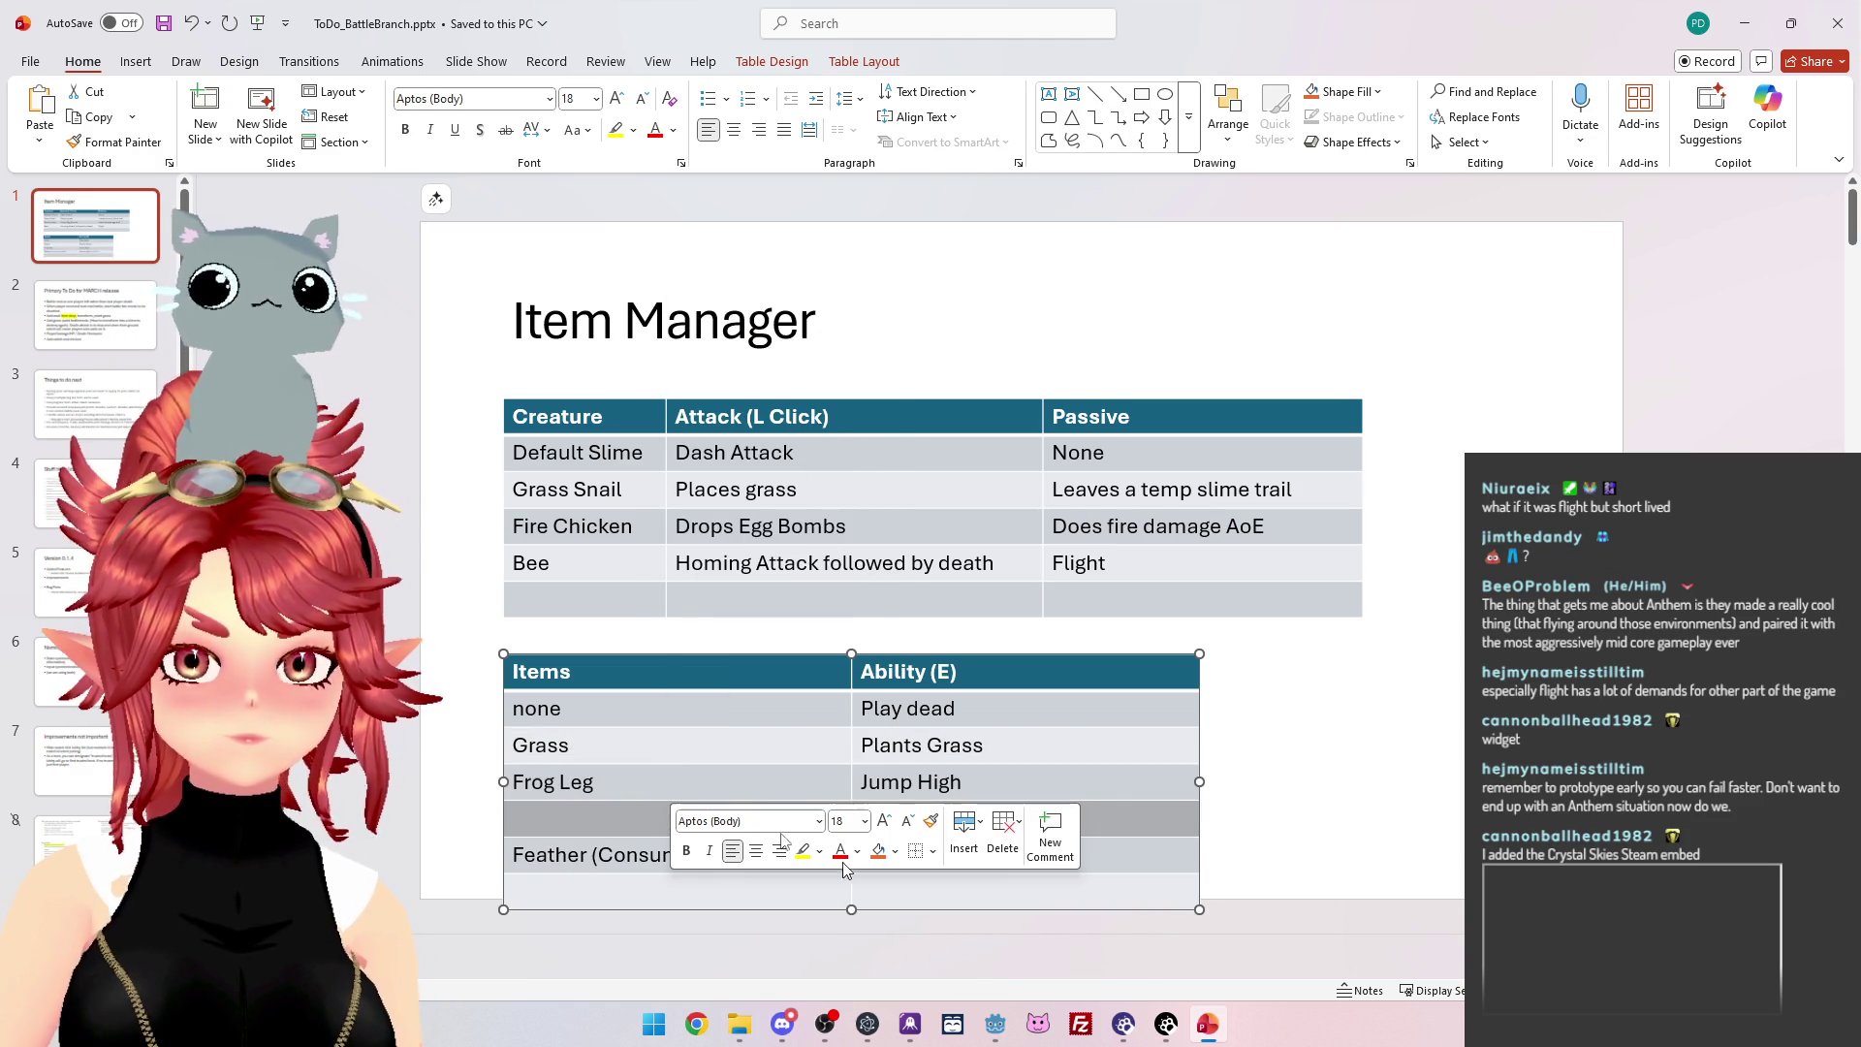
pyautogui.hotkey('ctrl', 'z')
pyautogui.rightClick(888, 787)
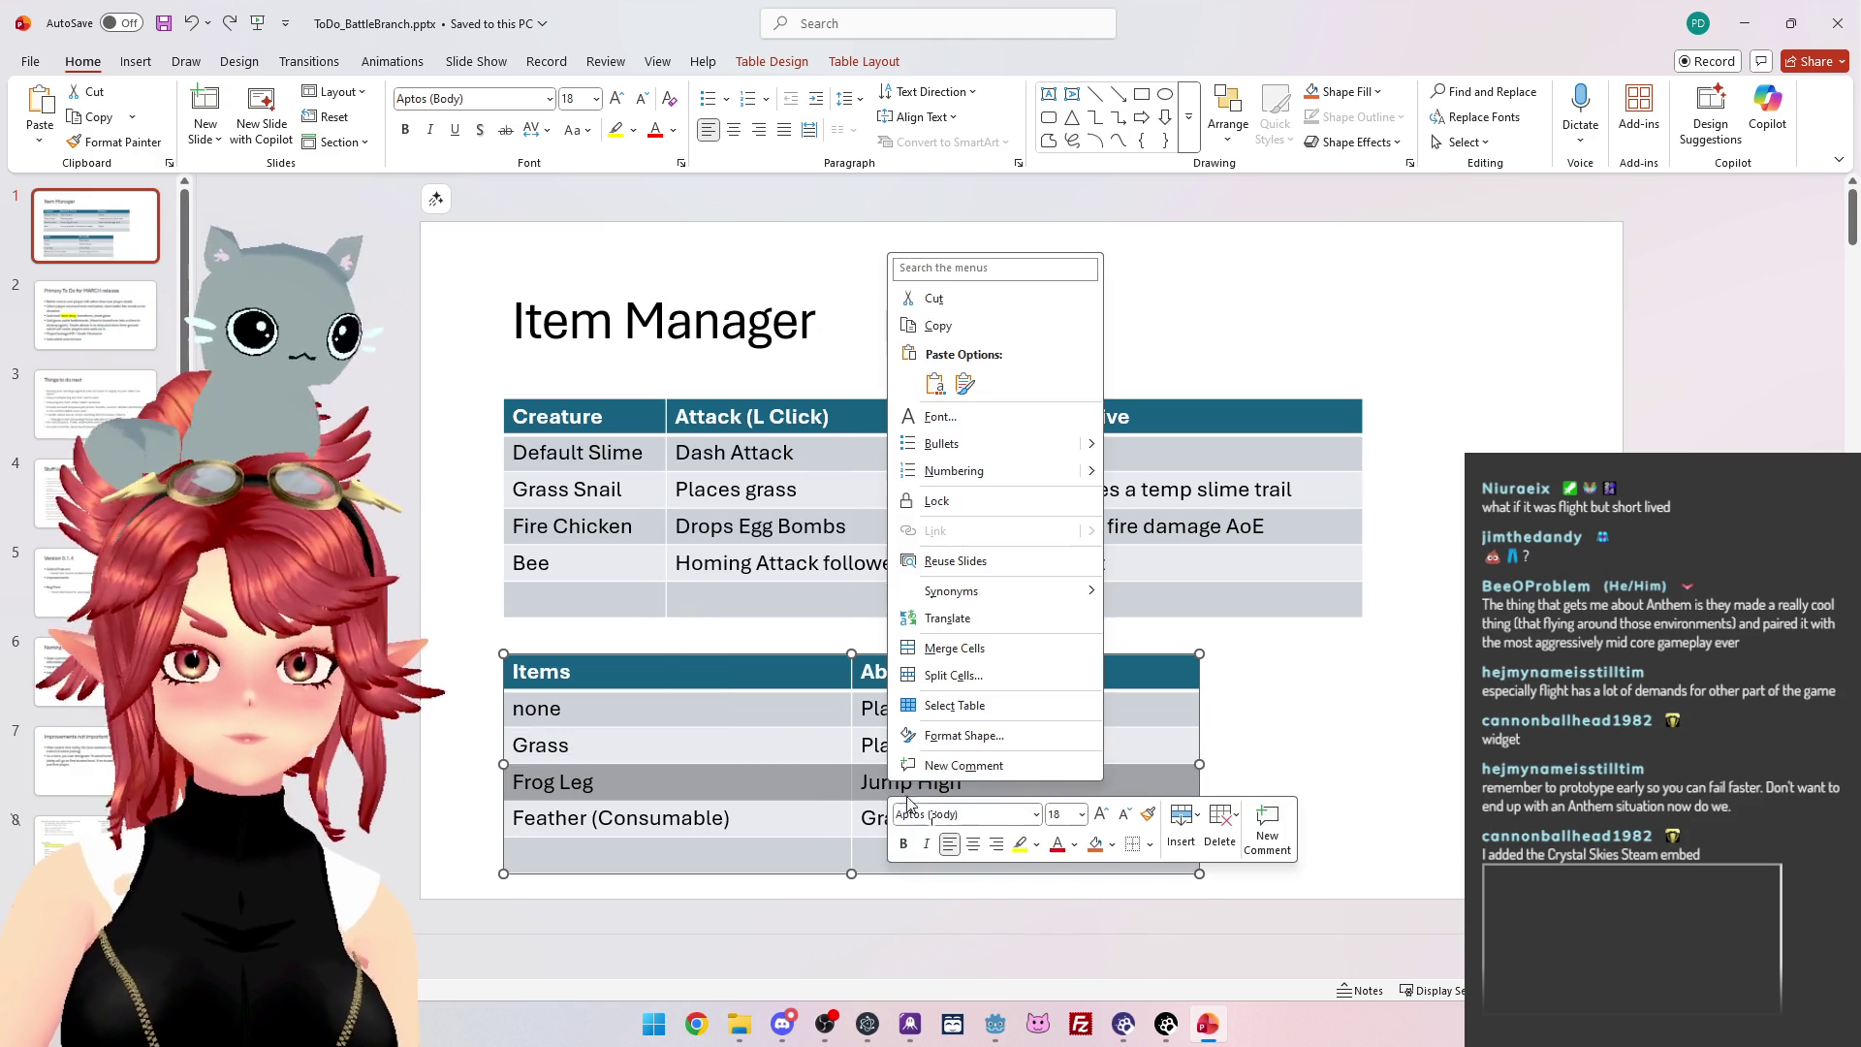
pyautogui.click(1181, 824)
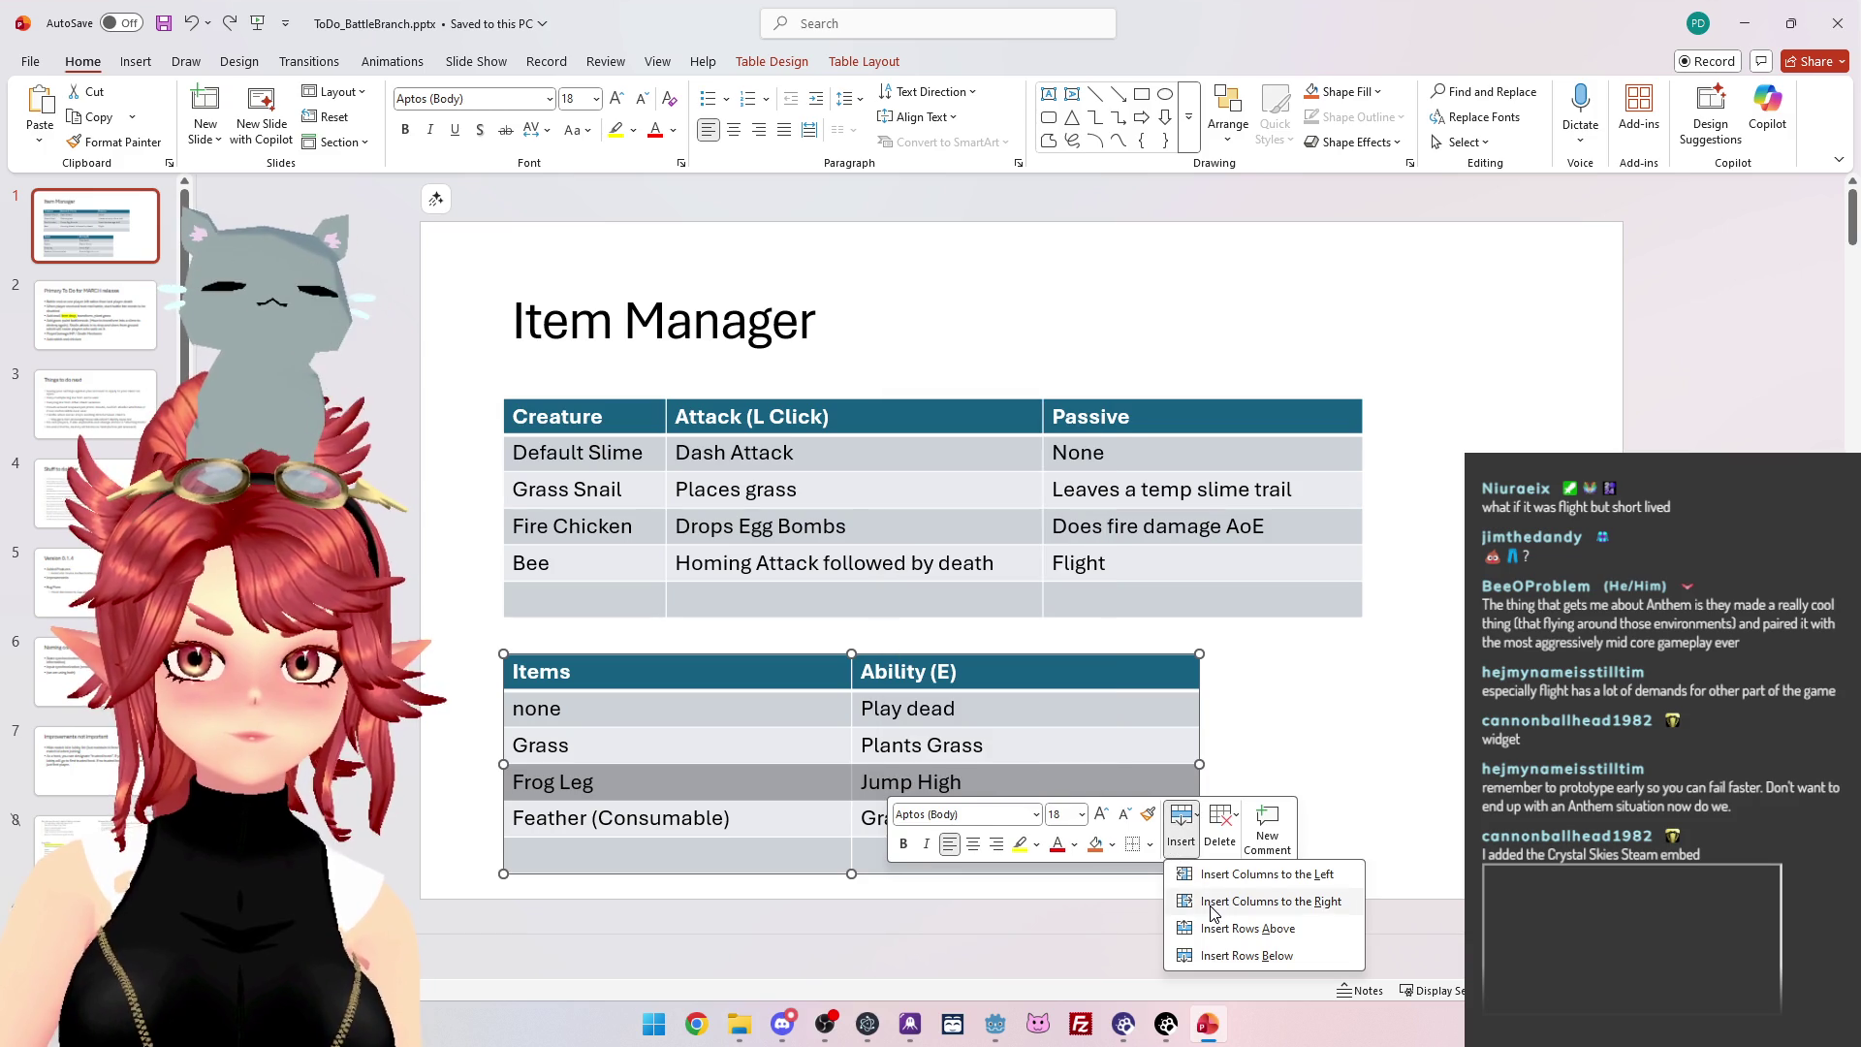
pyautogui.click(1220, 940)
pyautogui.click(662, 780)
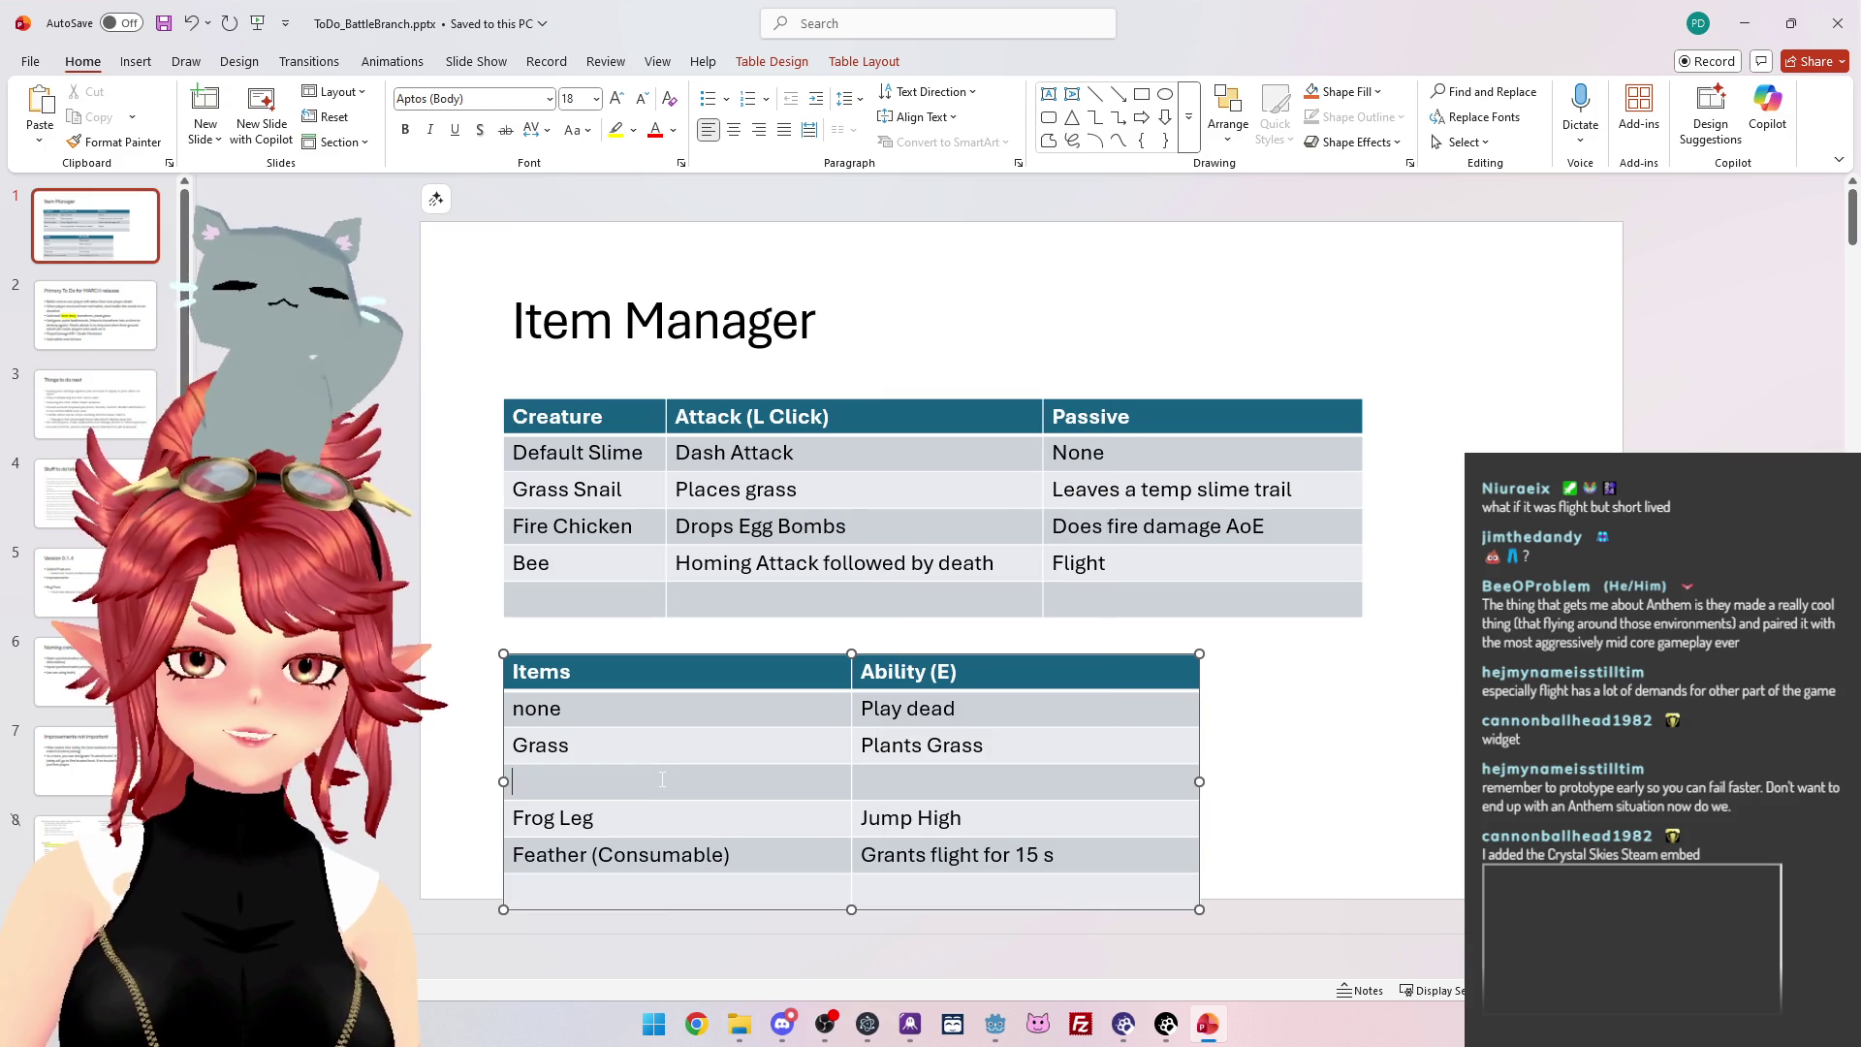
# Fill the new row with 'Egg (Consumable)' and ability 'Drop an Egg Bomb', widening the table.
pyautogui.write('Egg')
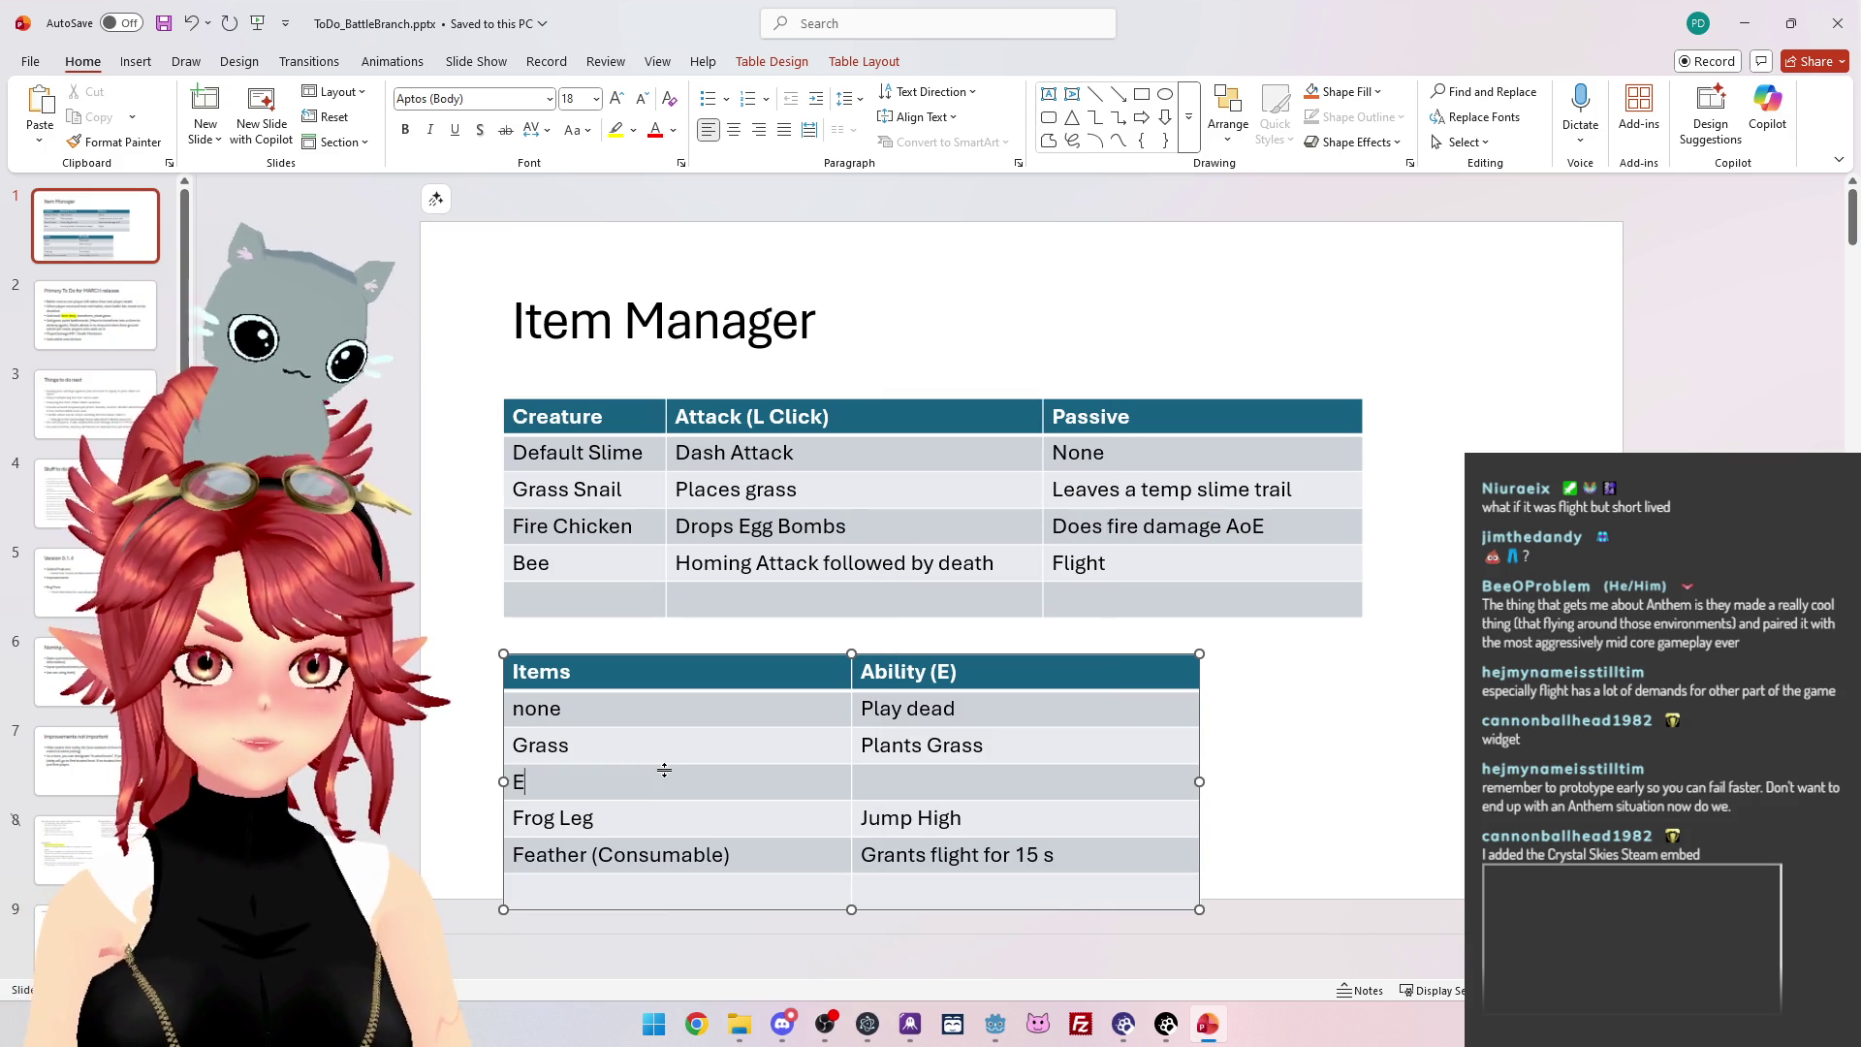
pyautogui.click(874, 780)
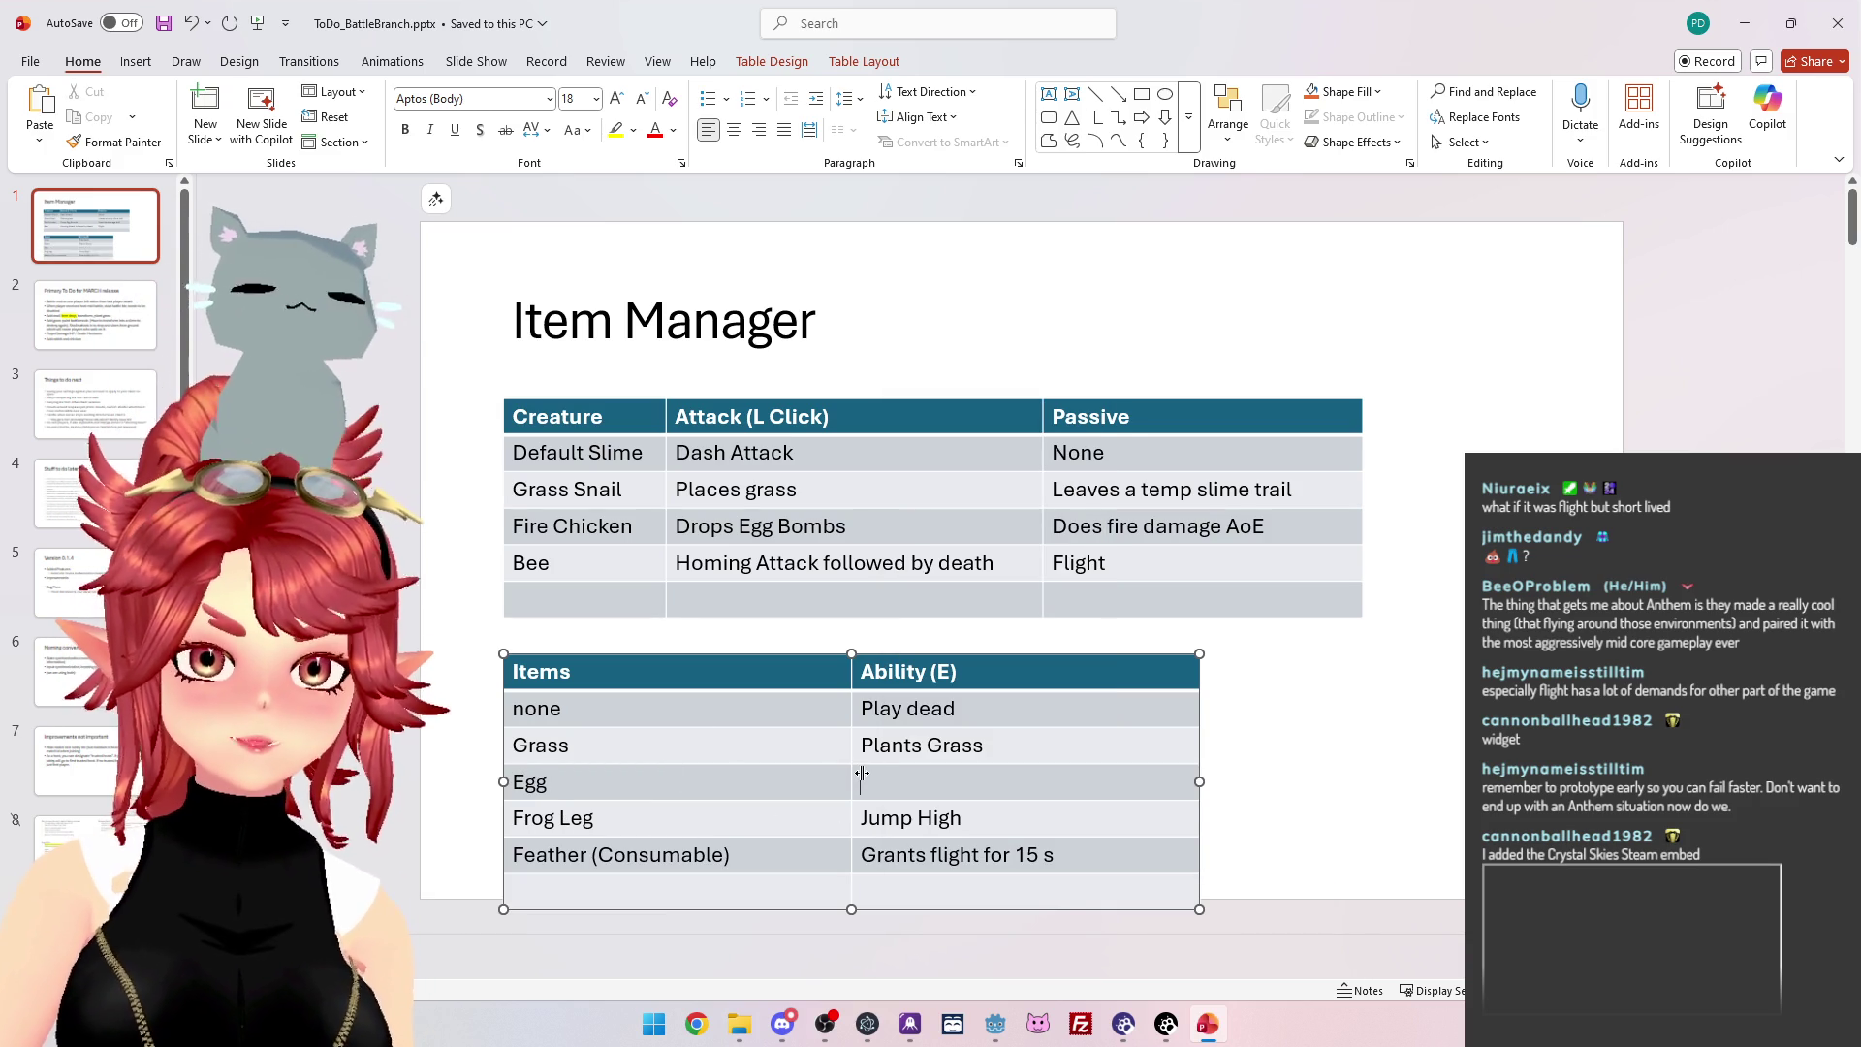
pyautogui.write('Drop an')
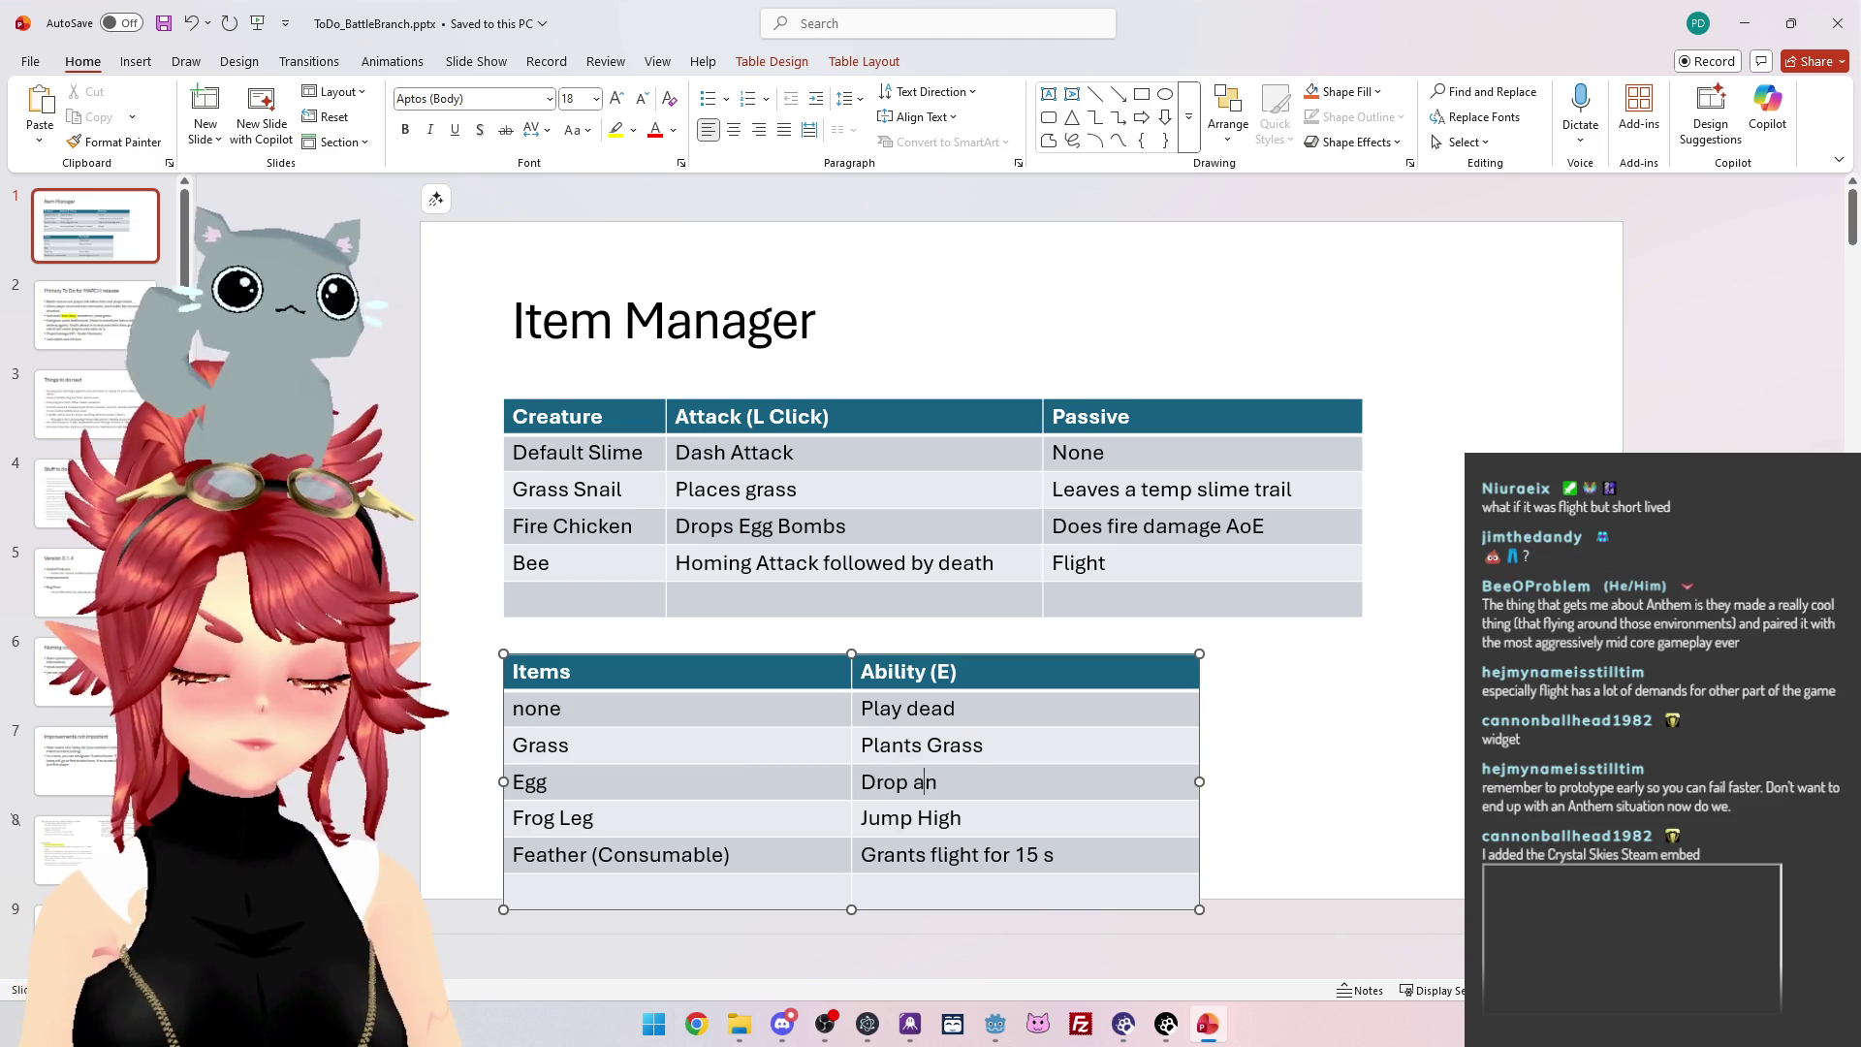
pyautogui.write(' Egg Bo')
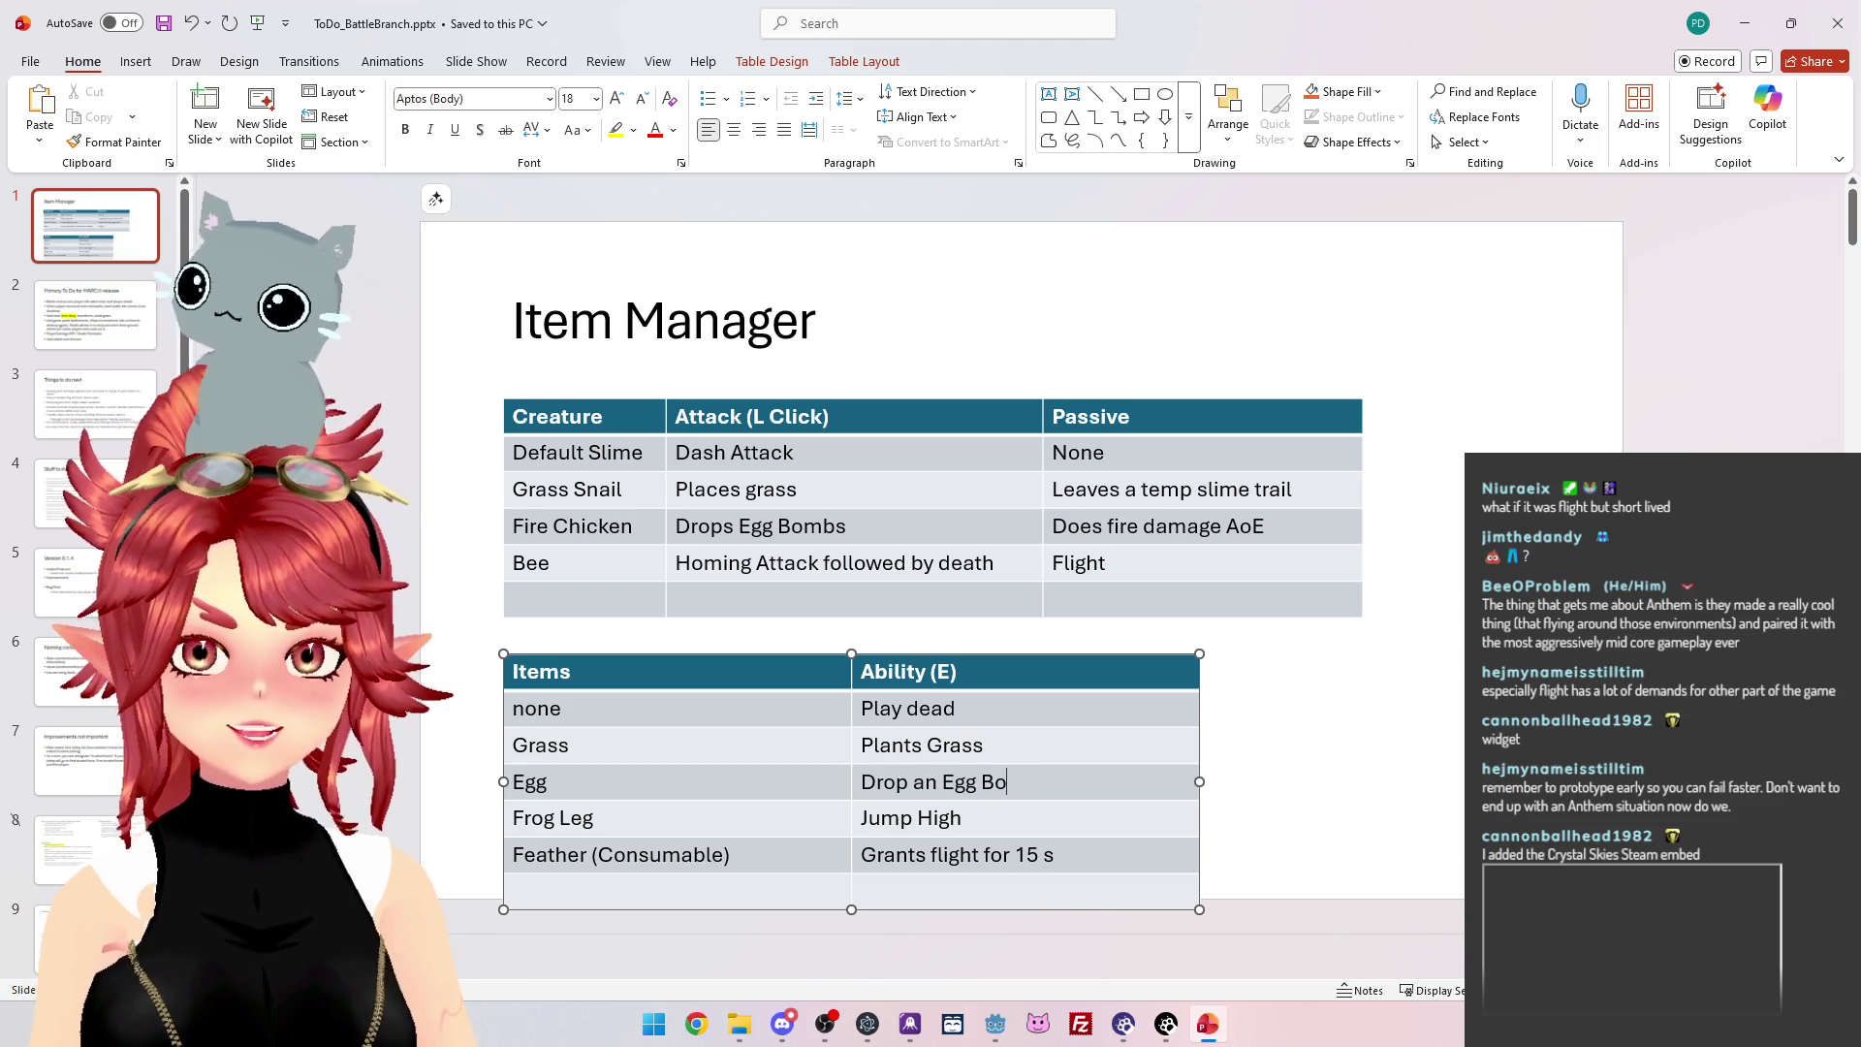
pyautogui.write('mb')
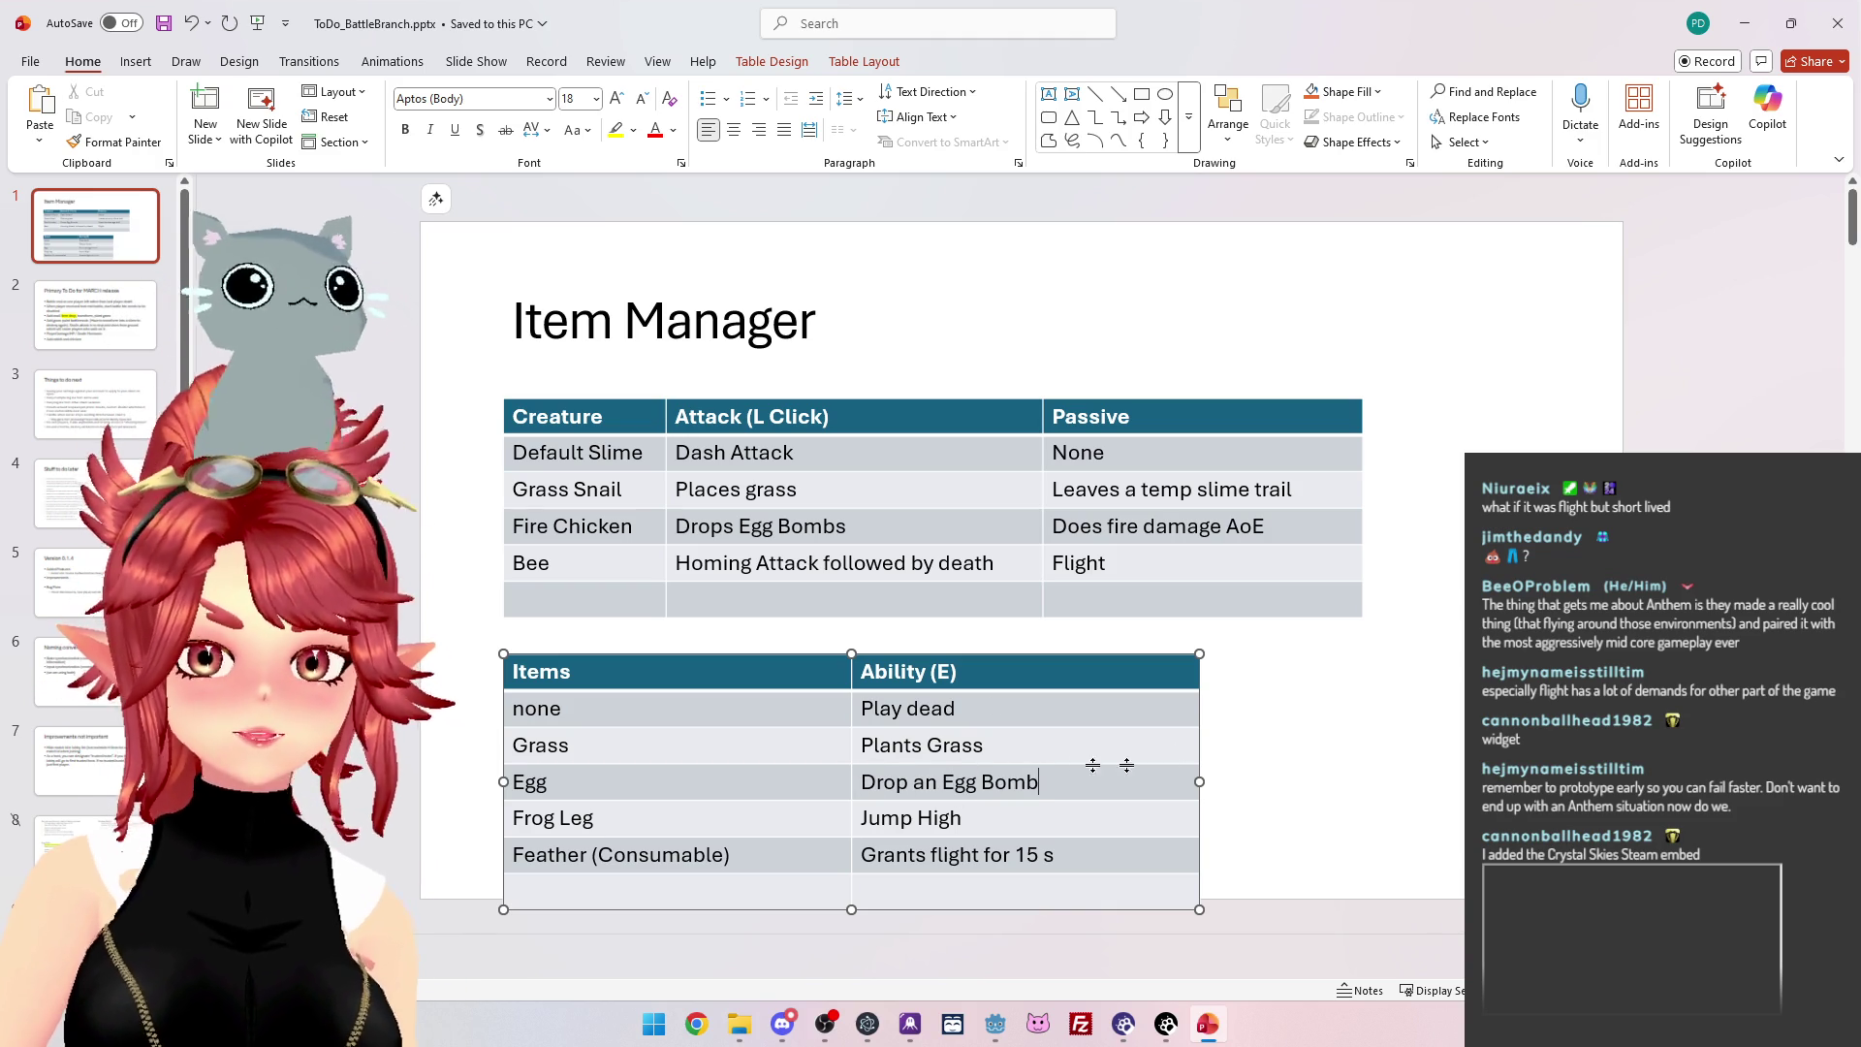
pyautogui.moveTo(1199, 782); pyautogui.dragTo(1292, 781)
pyautogui.click(648, 786)
pyautogui.write('(Consumable)')
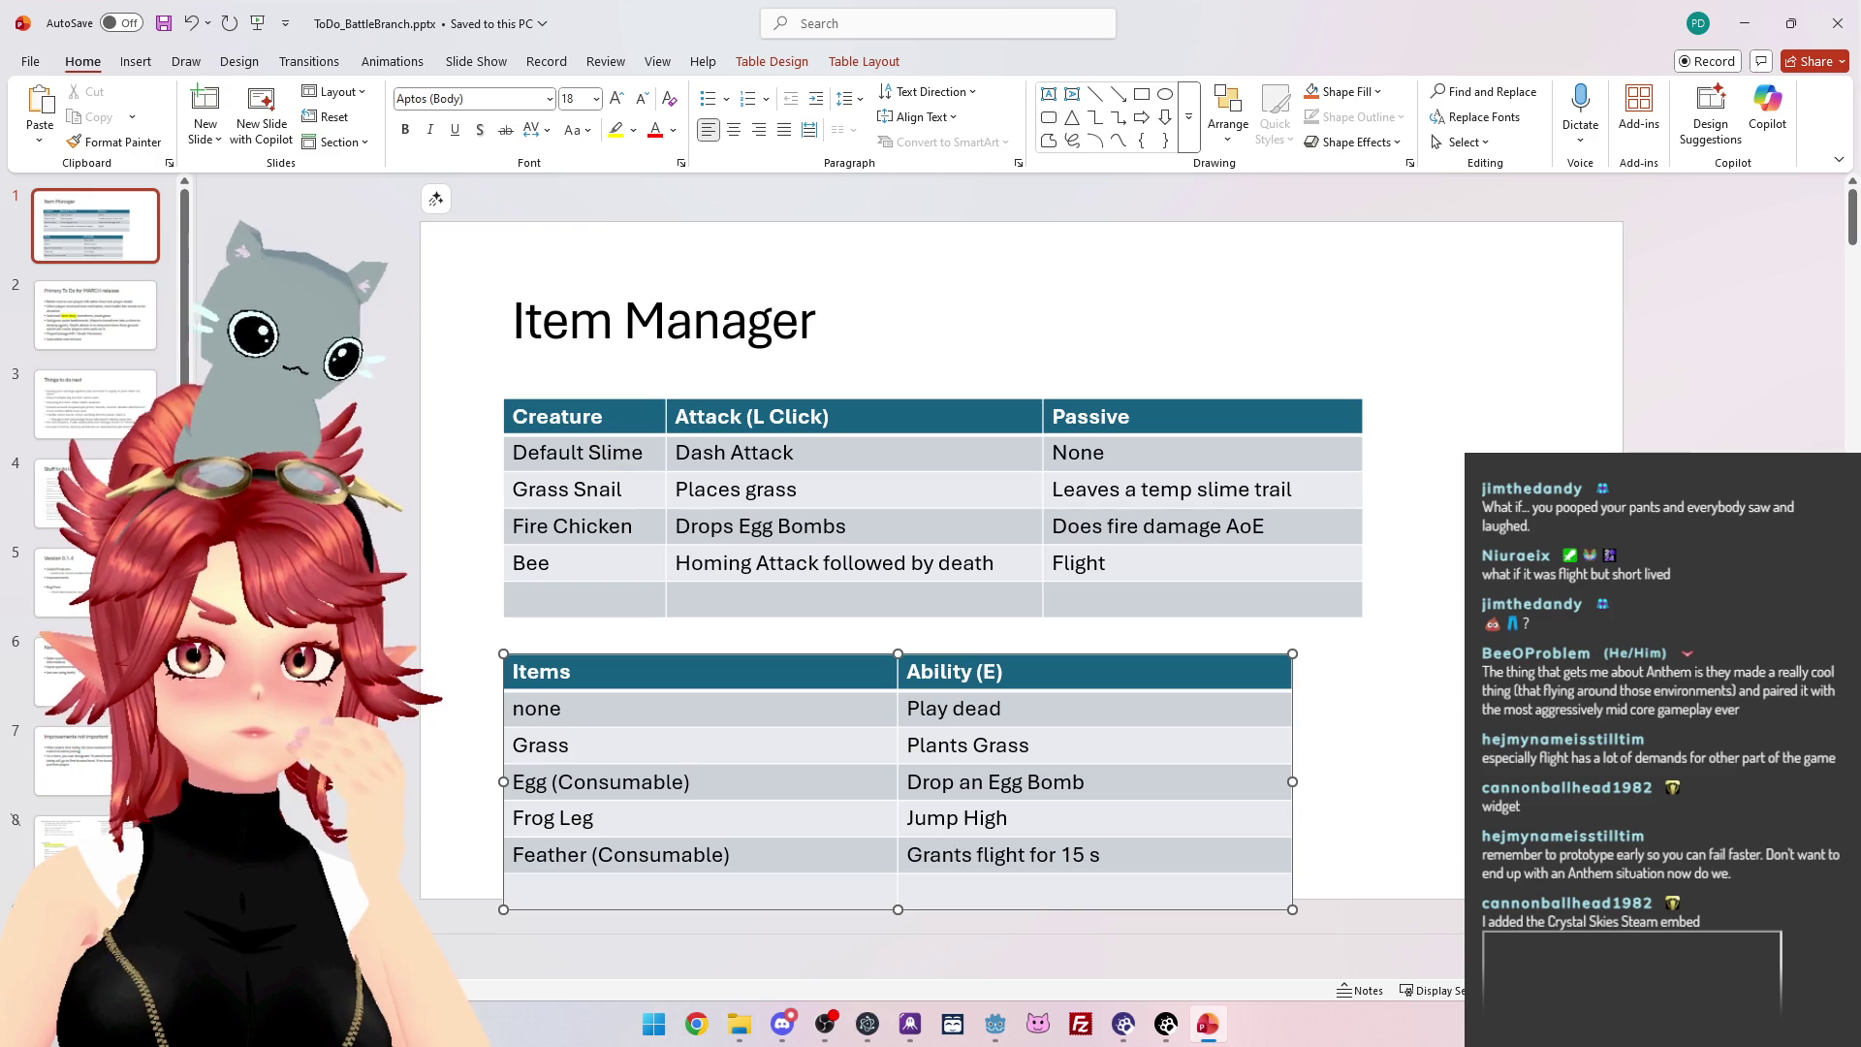
# Rename Bee to Dragonfly, trim its attack to 'Homing Attack', and add '(Die after 5s)' to Flight.
pyautogui.click(796, 563)
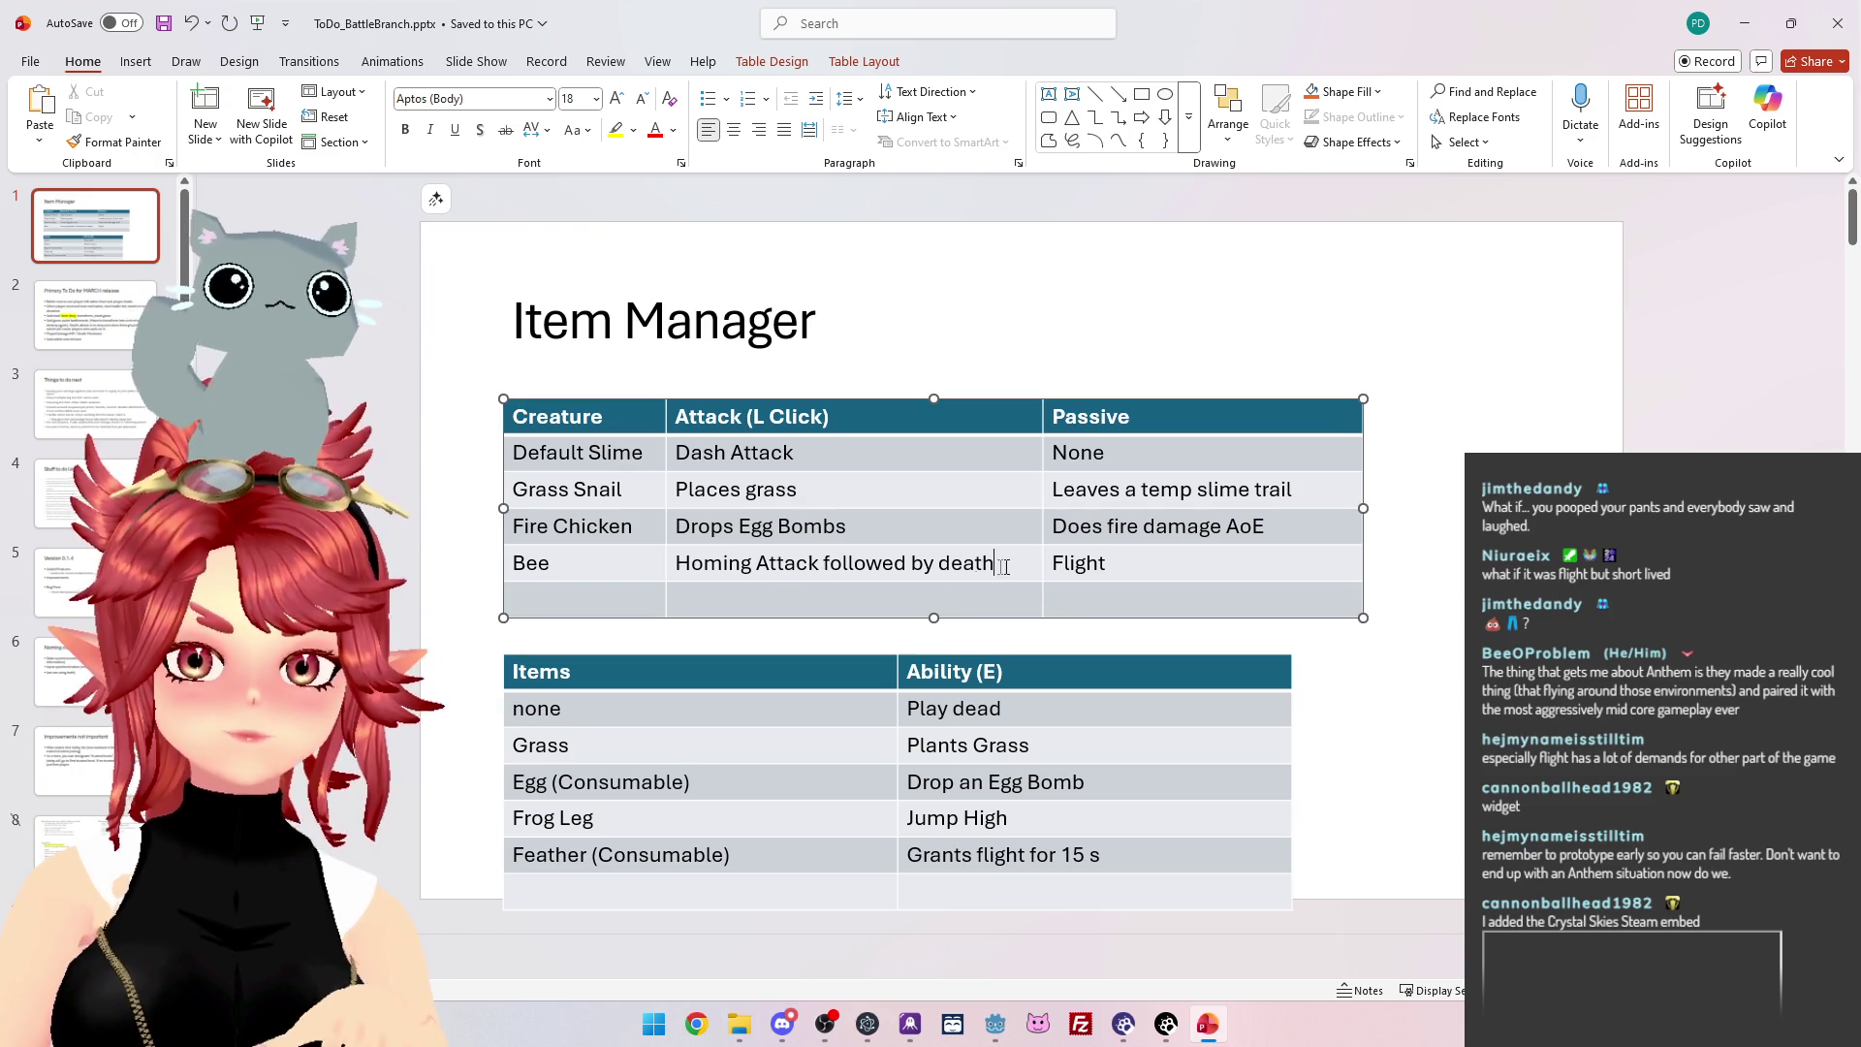
pyautogui.moveTo(1011, 567); pyautogui.dragTo(820, 563)
pyautogui.press('BackSpace')
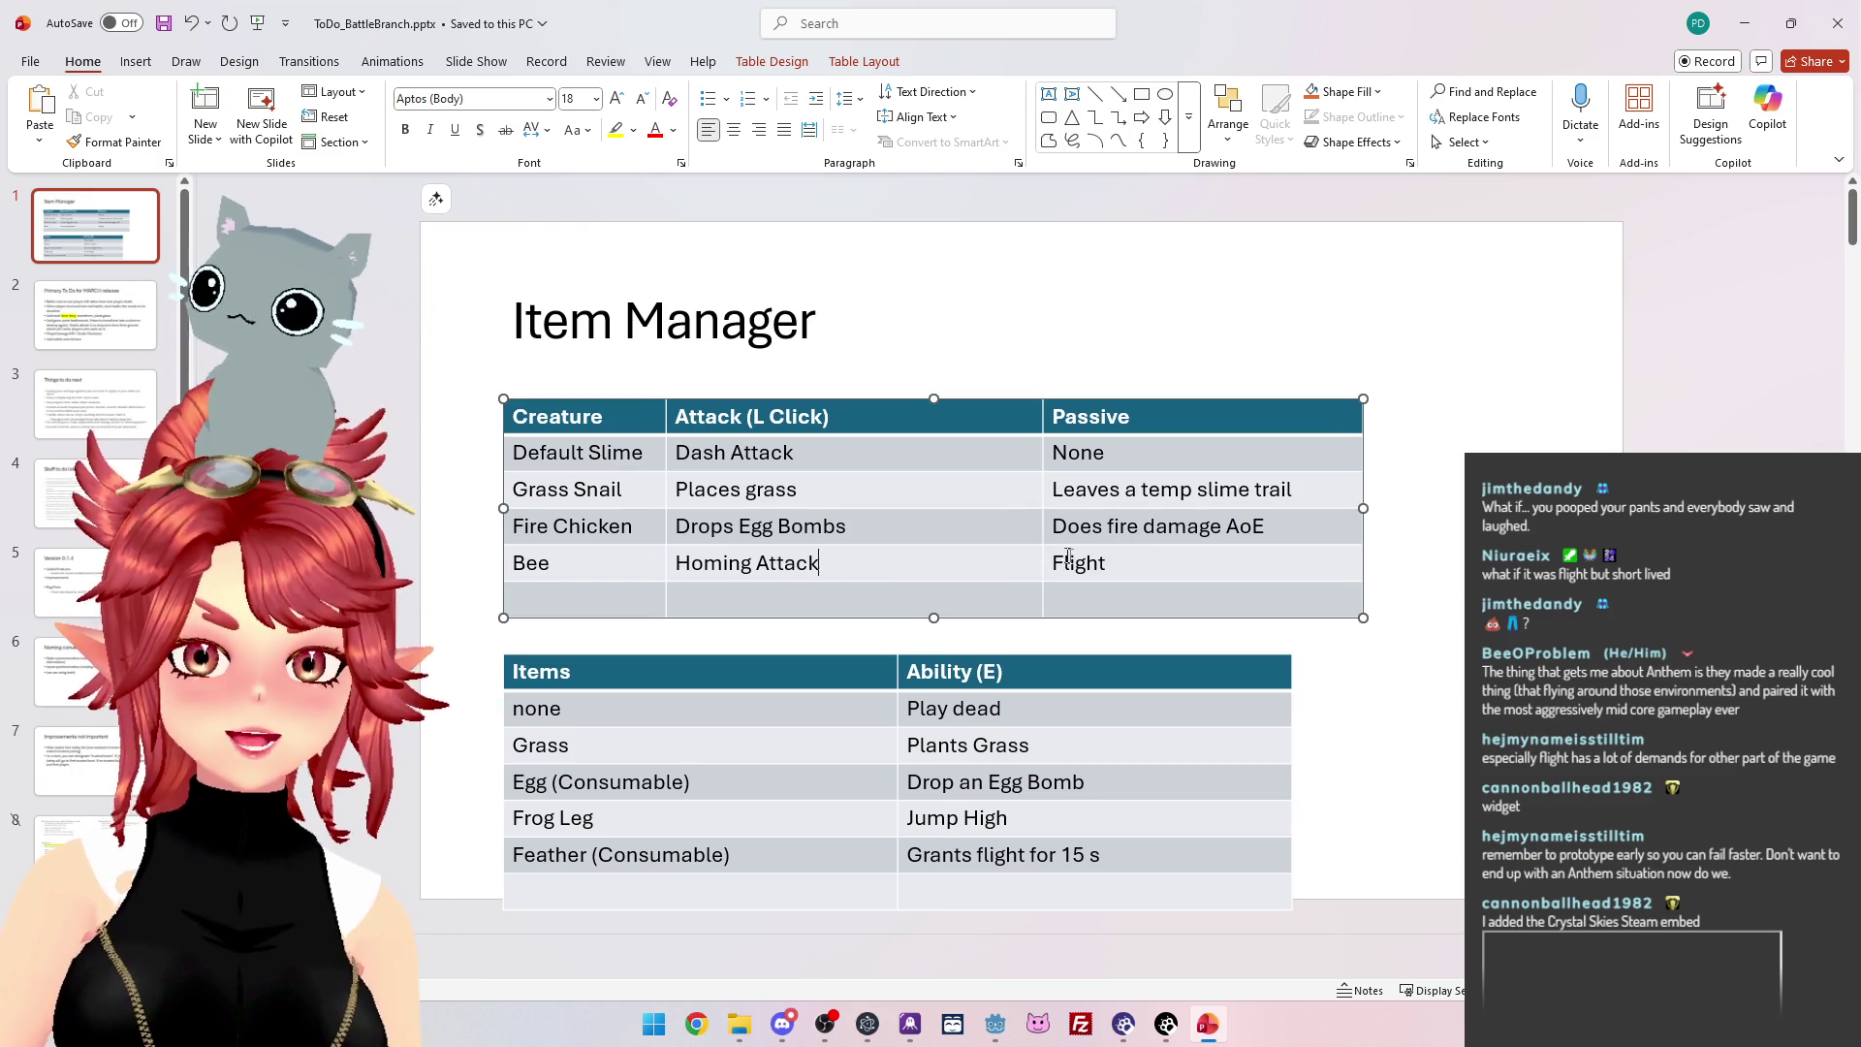
pyautogui.write('(')
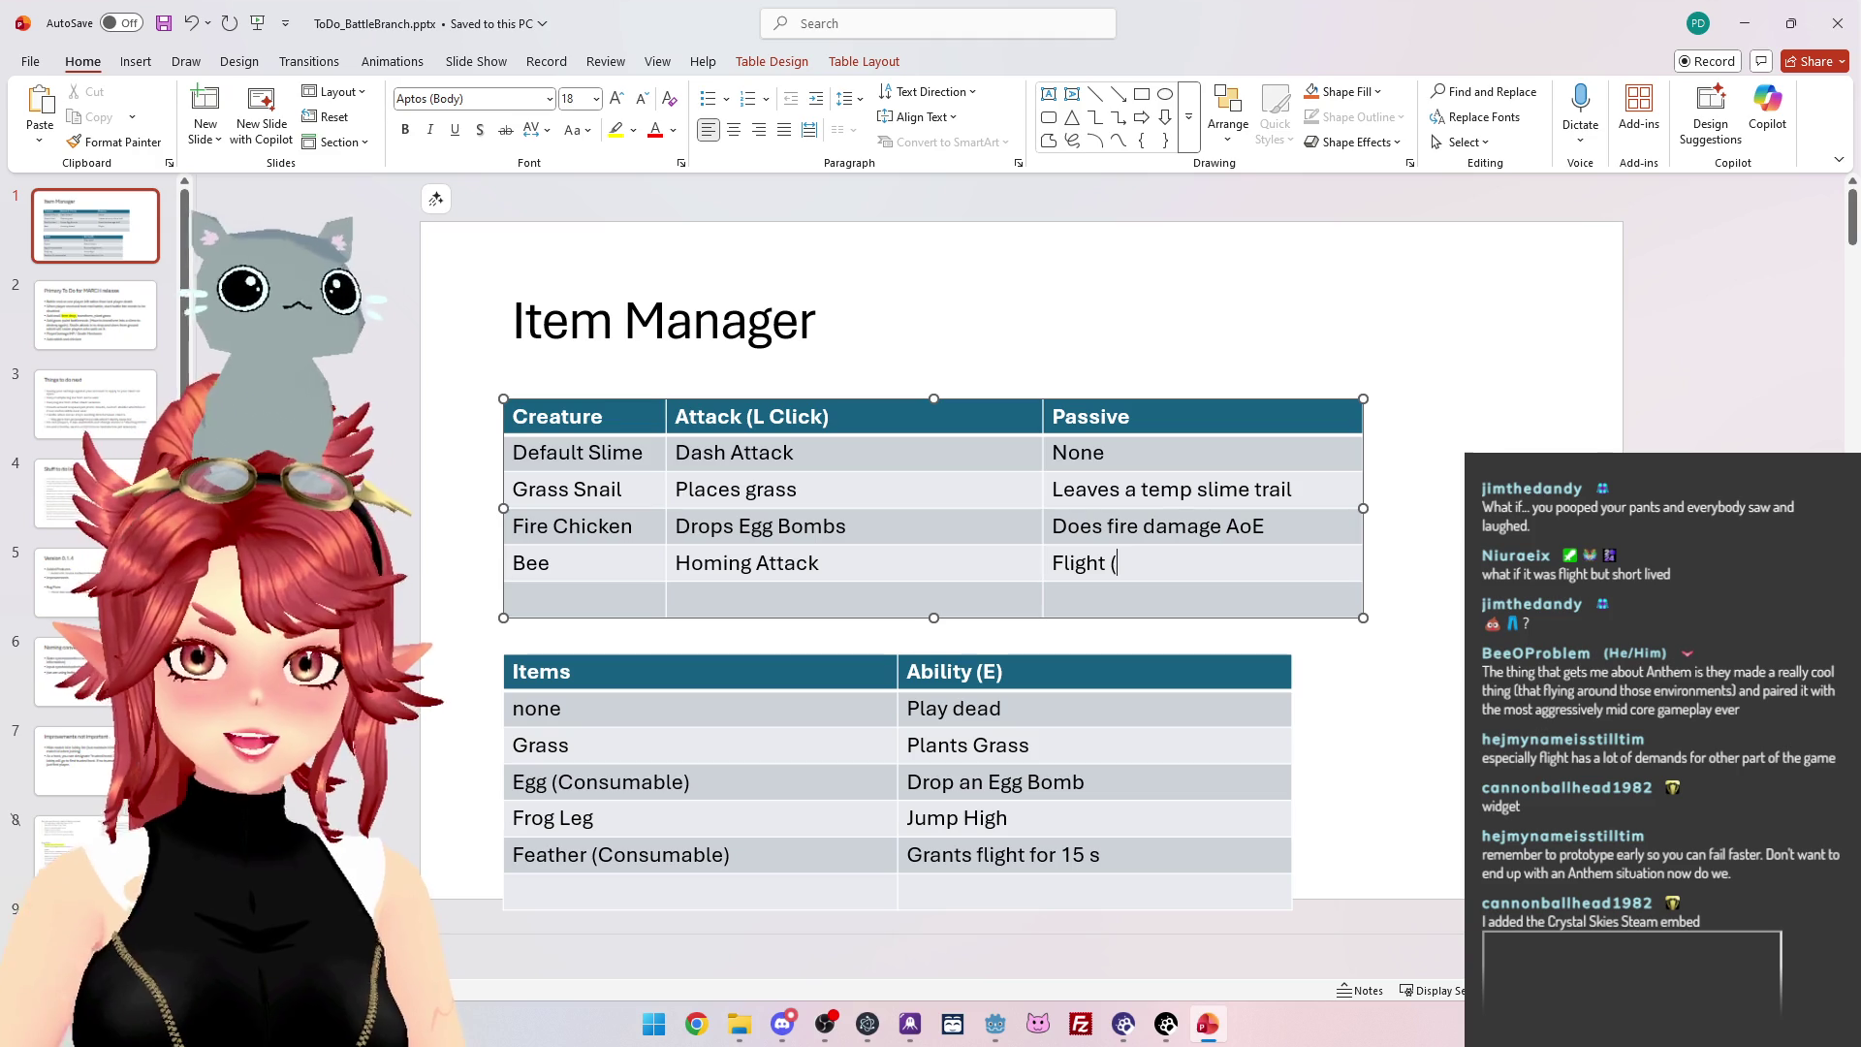
pyautogui.doubleClick(552, 563)
pyautogui.write('Dragonfly')
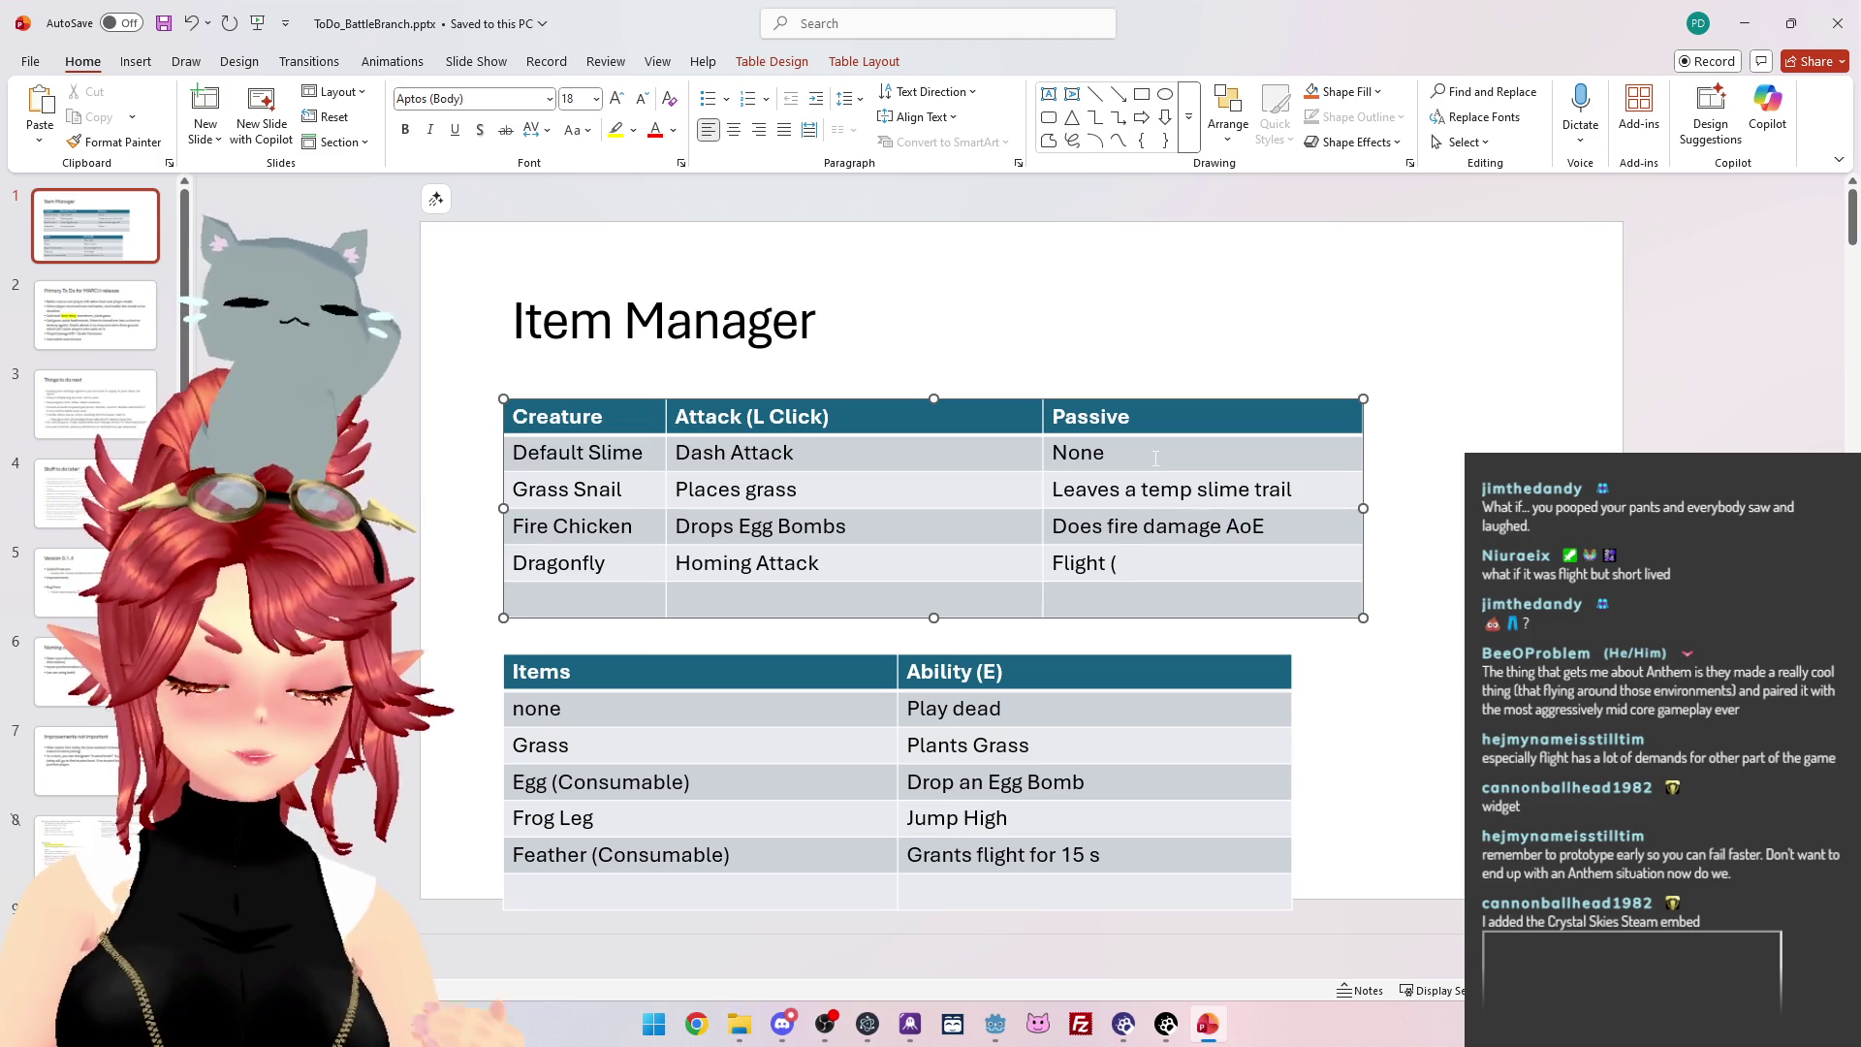
pyautogui.write('Die after ')
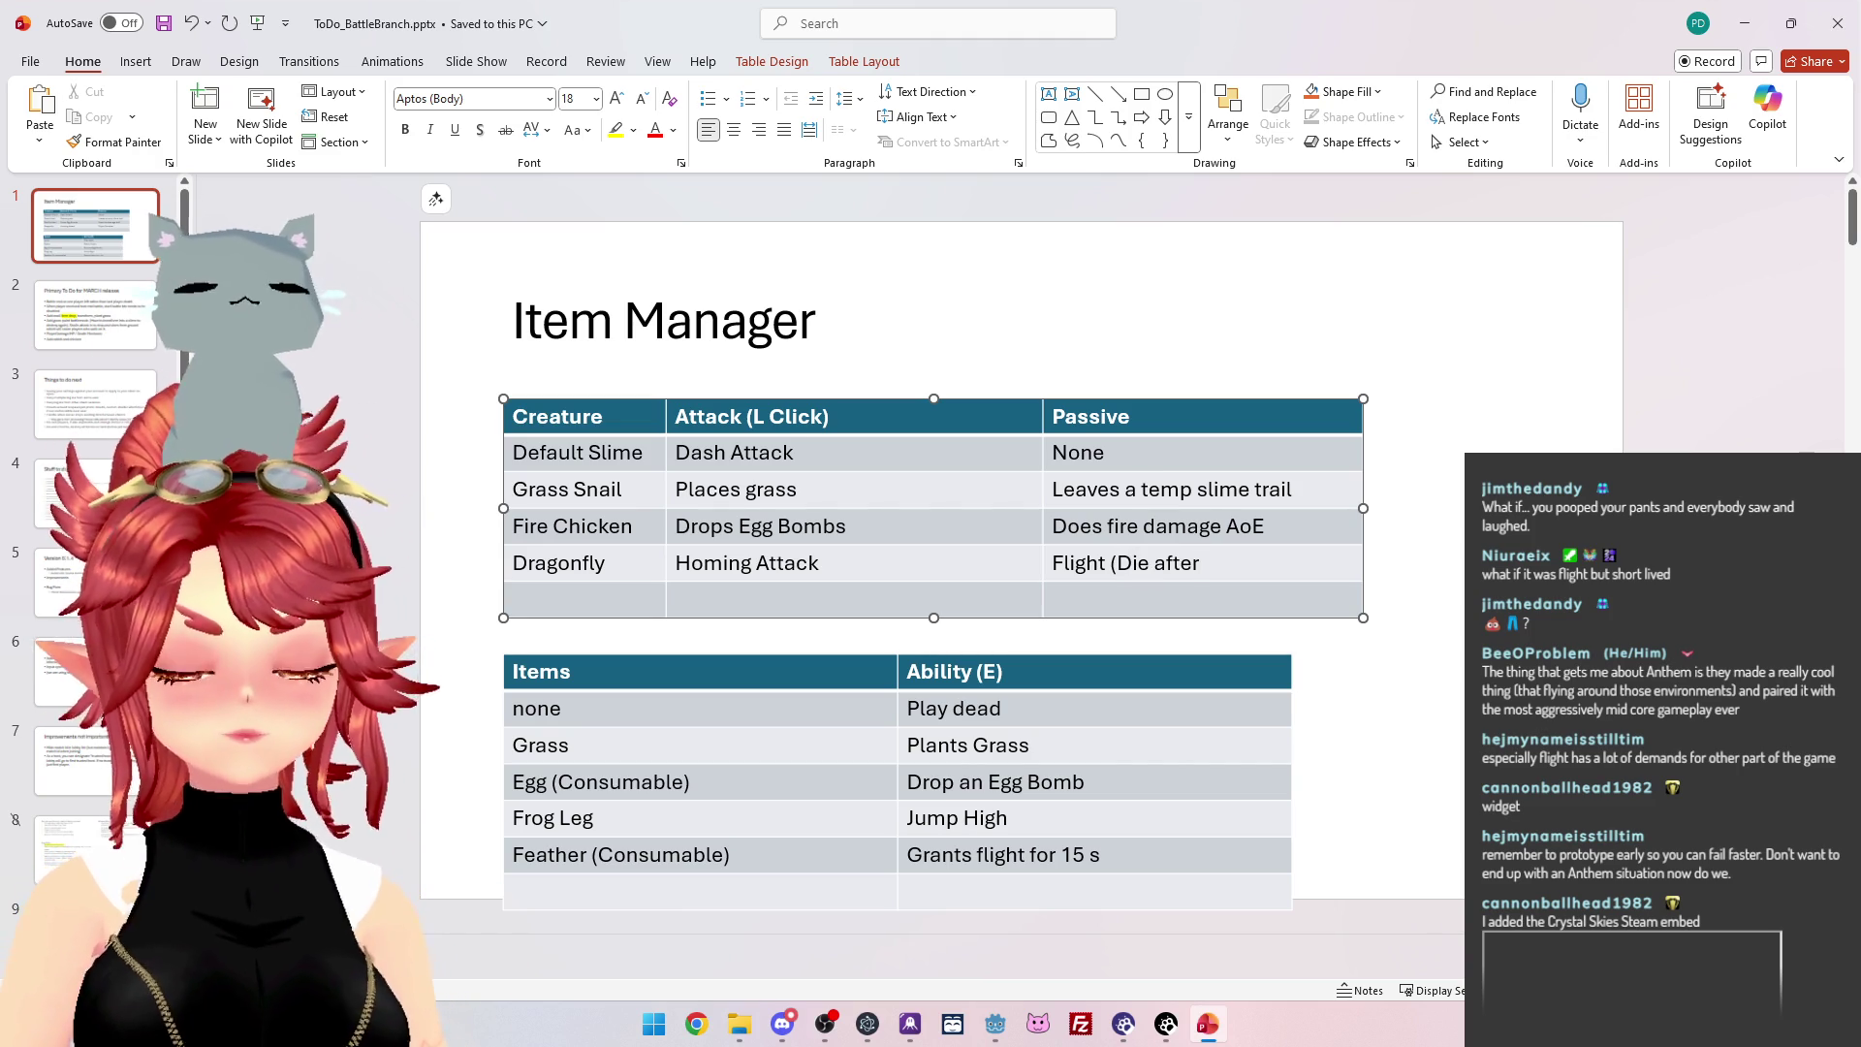
pyautogui.write('3')
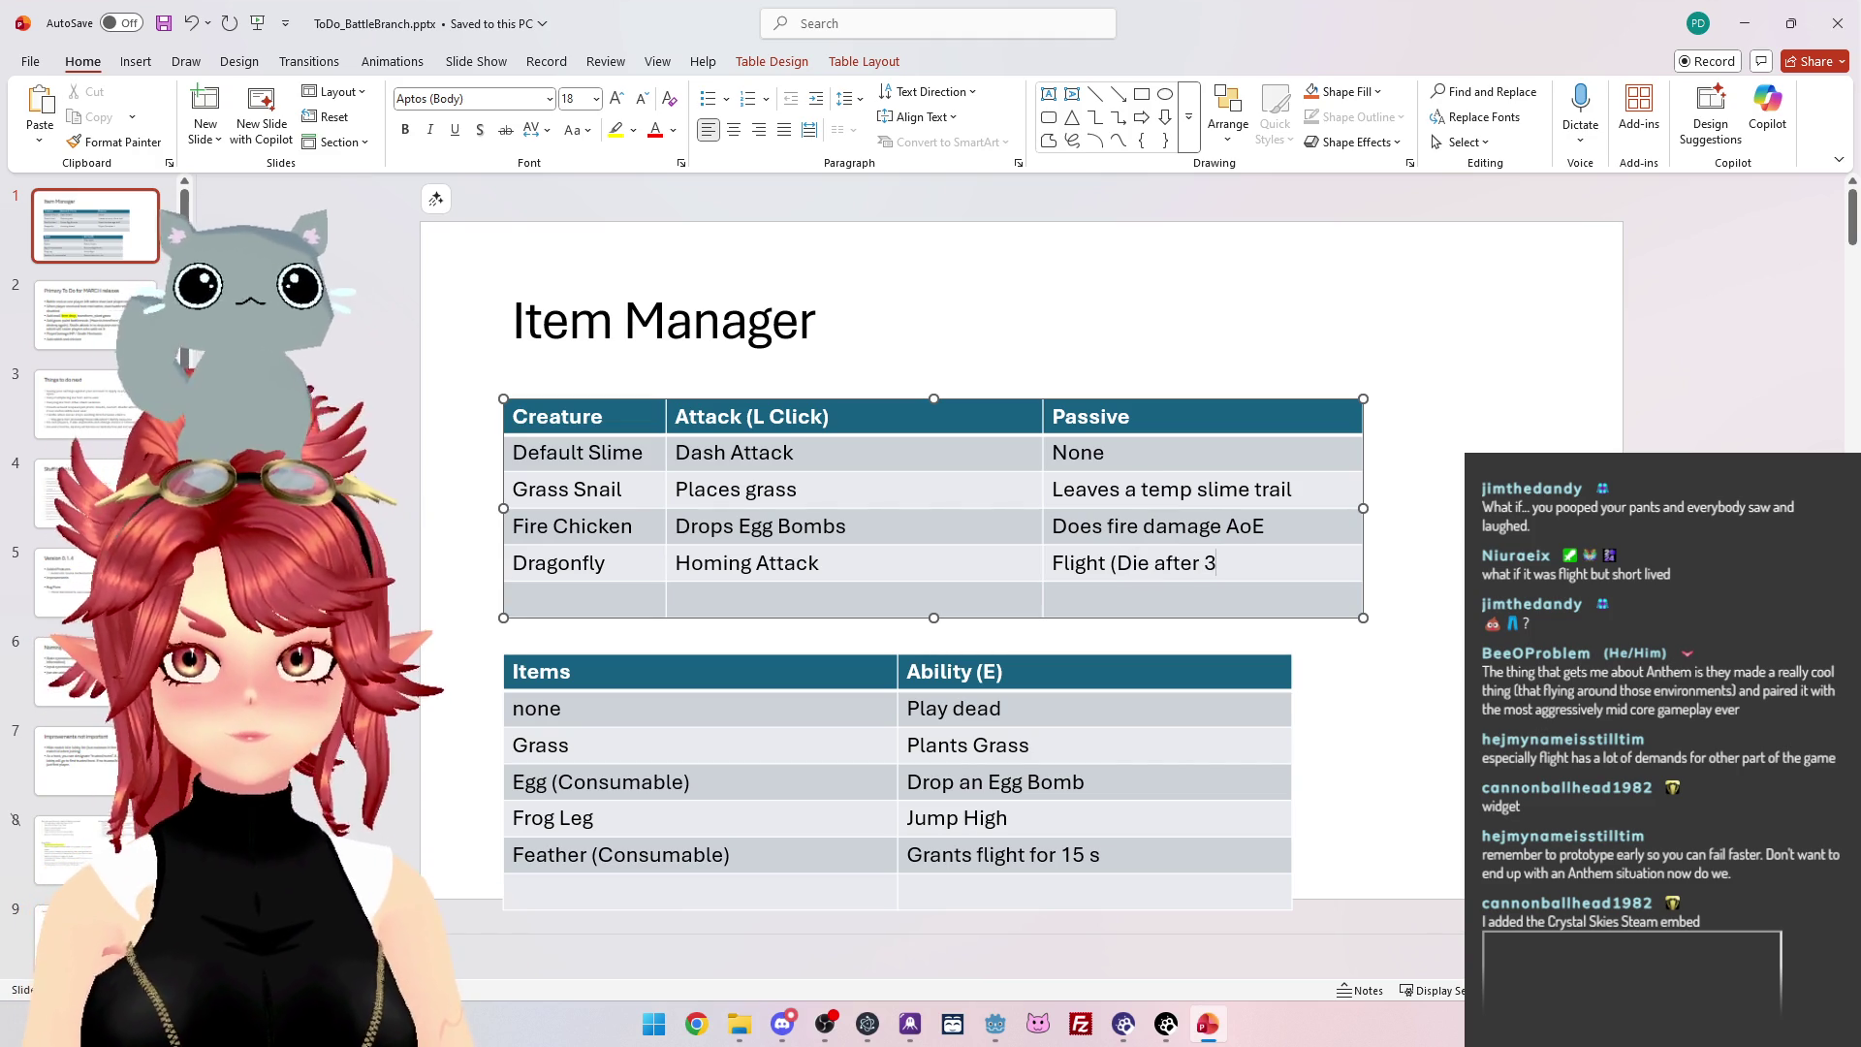
pyautogui.write('0s)')
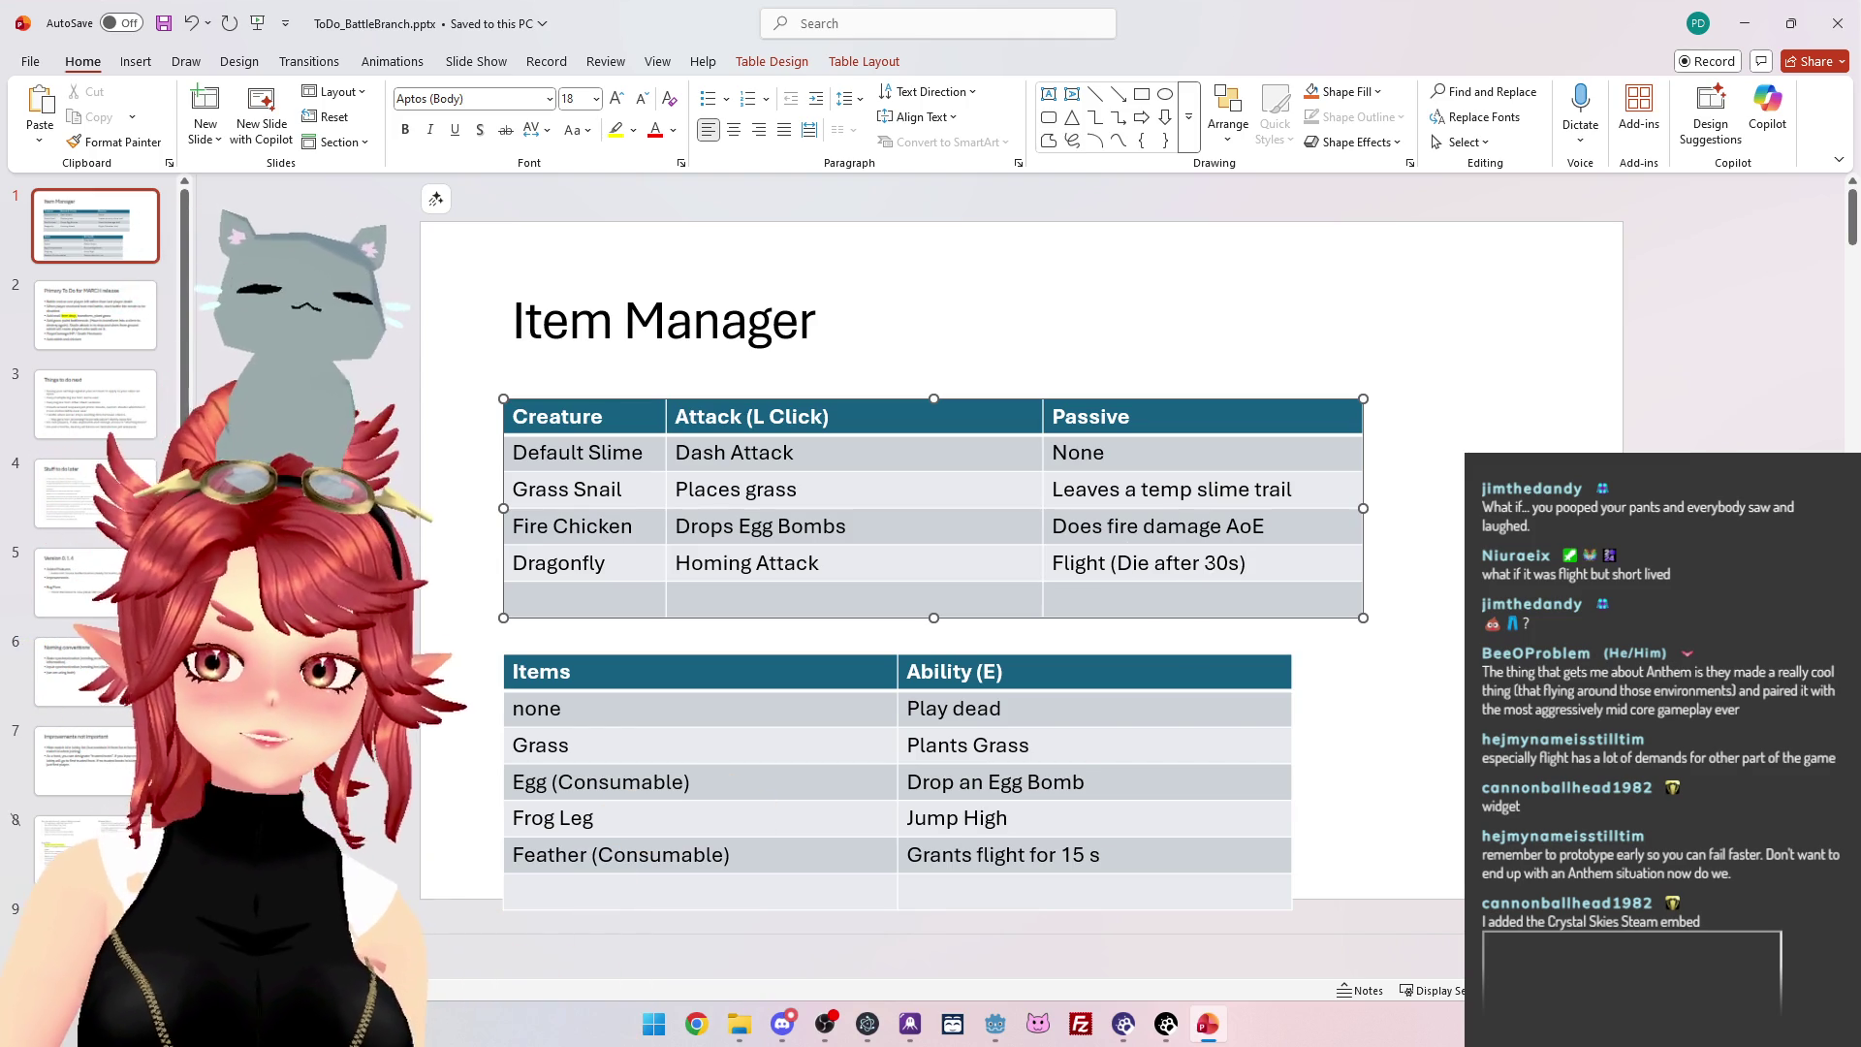
pyautogui.moveTo(1211, 562); pyautogui.dragTo(1225, 563)
pyautogui.write('1')
pyautogui.write('5')
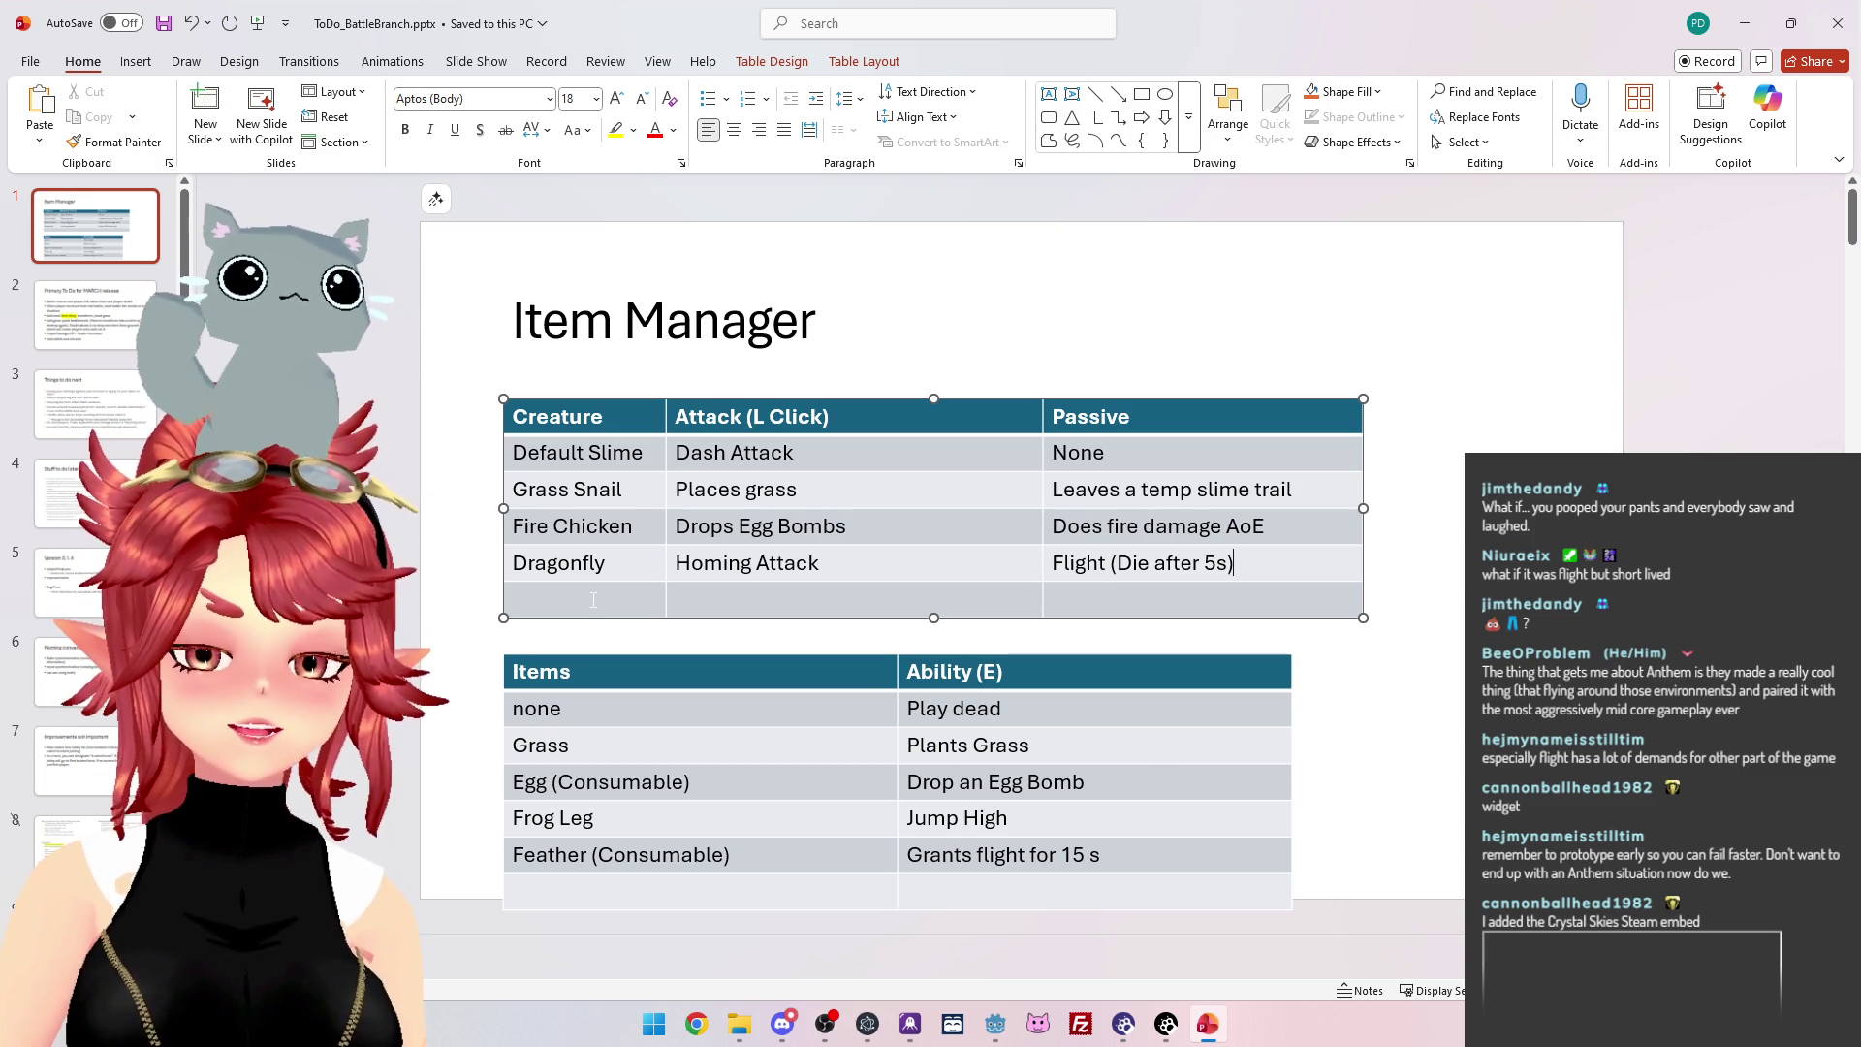
# Type 'Dung Beetle' into the first cell of the creature table's empty last row.
pyautogui.click(585, 595)
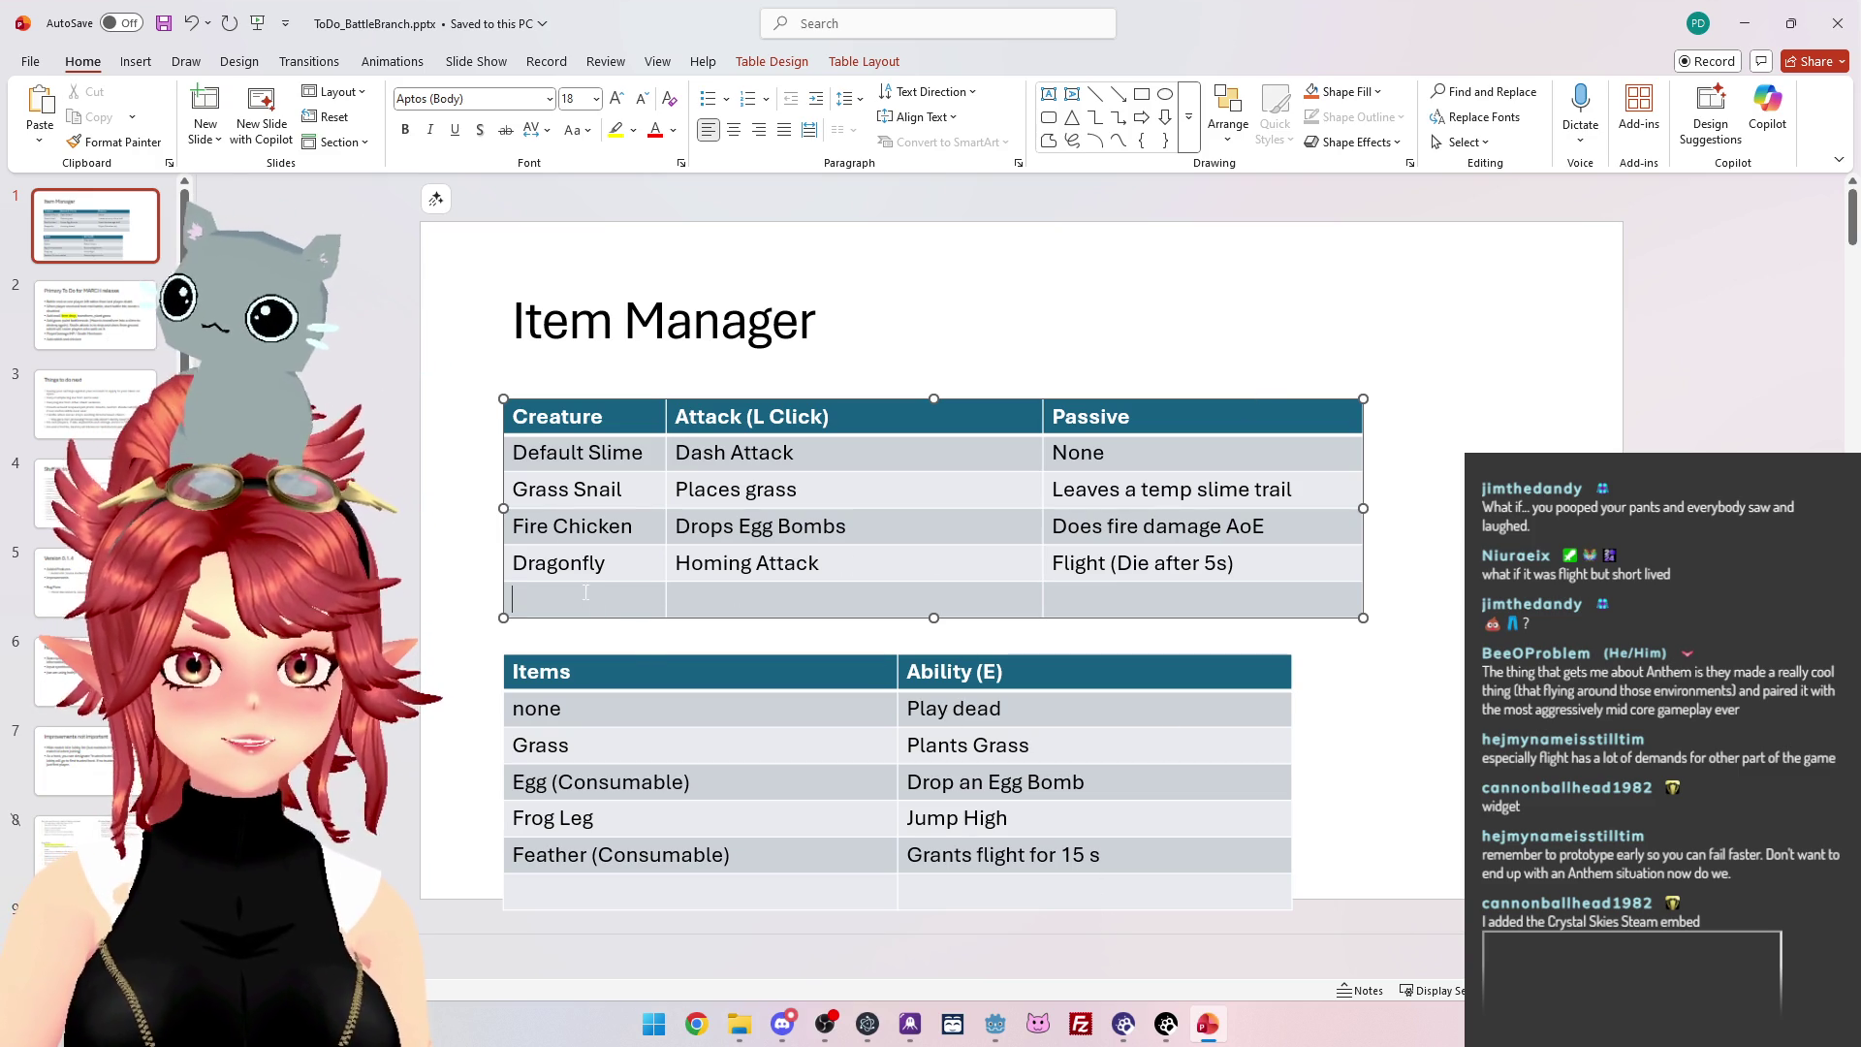
pyautogui.write('Dung Beetle')
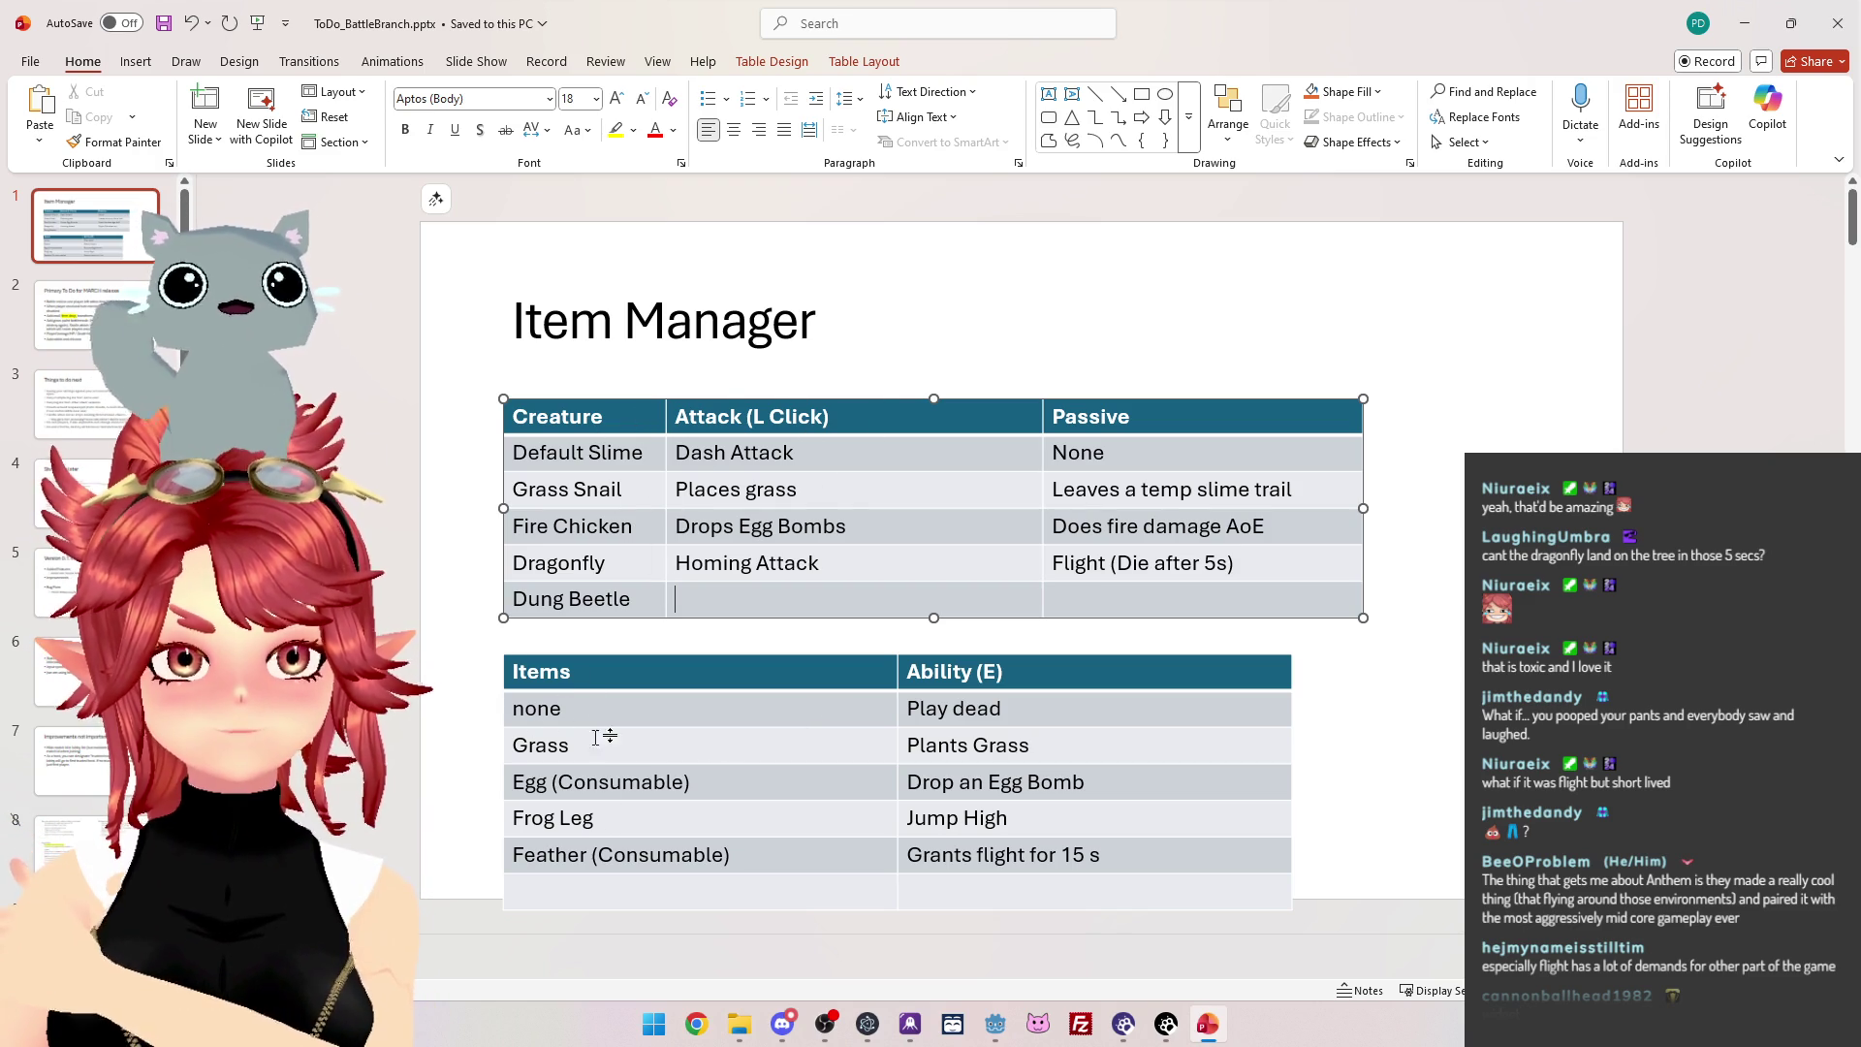
# Delete the Grass and Egg (Consumable) rows from the Items table.
pyautogui.click(1030, 746)
pyautogui.moveTo(1029, 745); pyautogui.dragTo(581, 746)
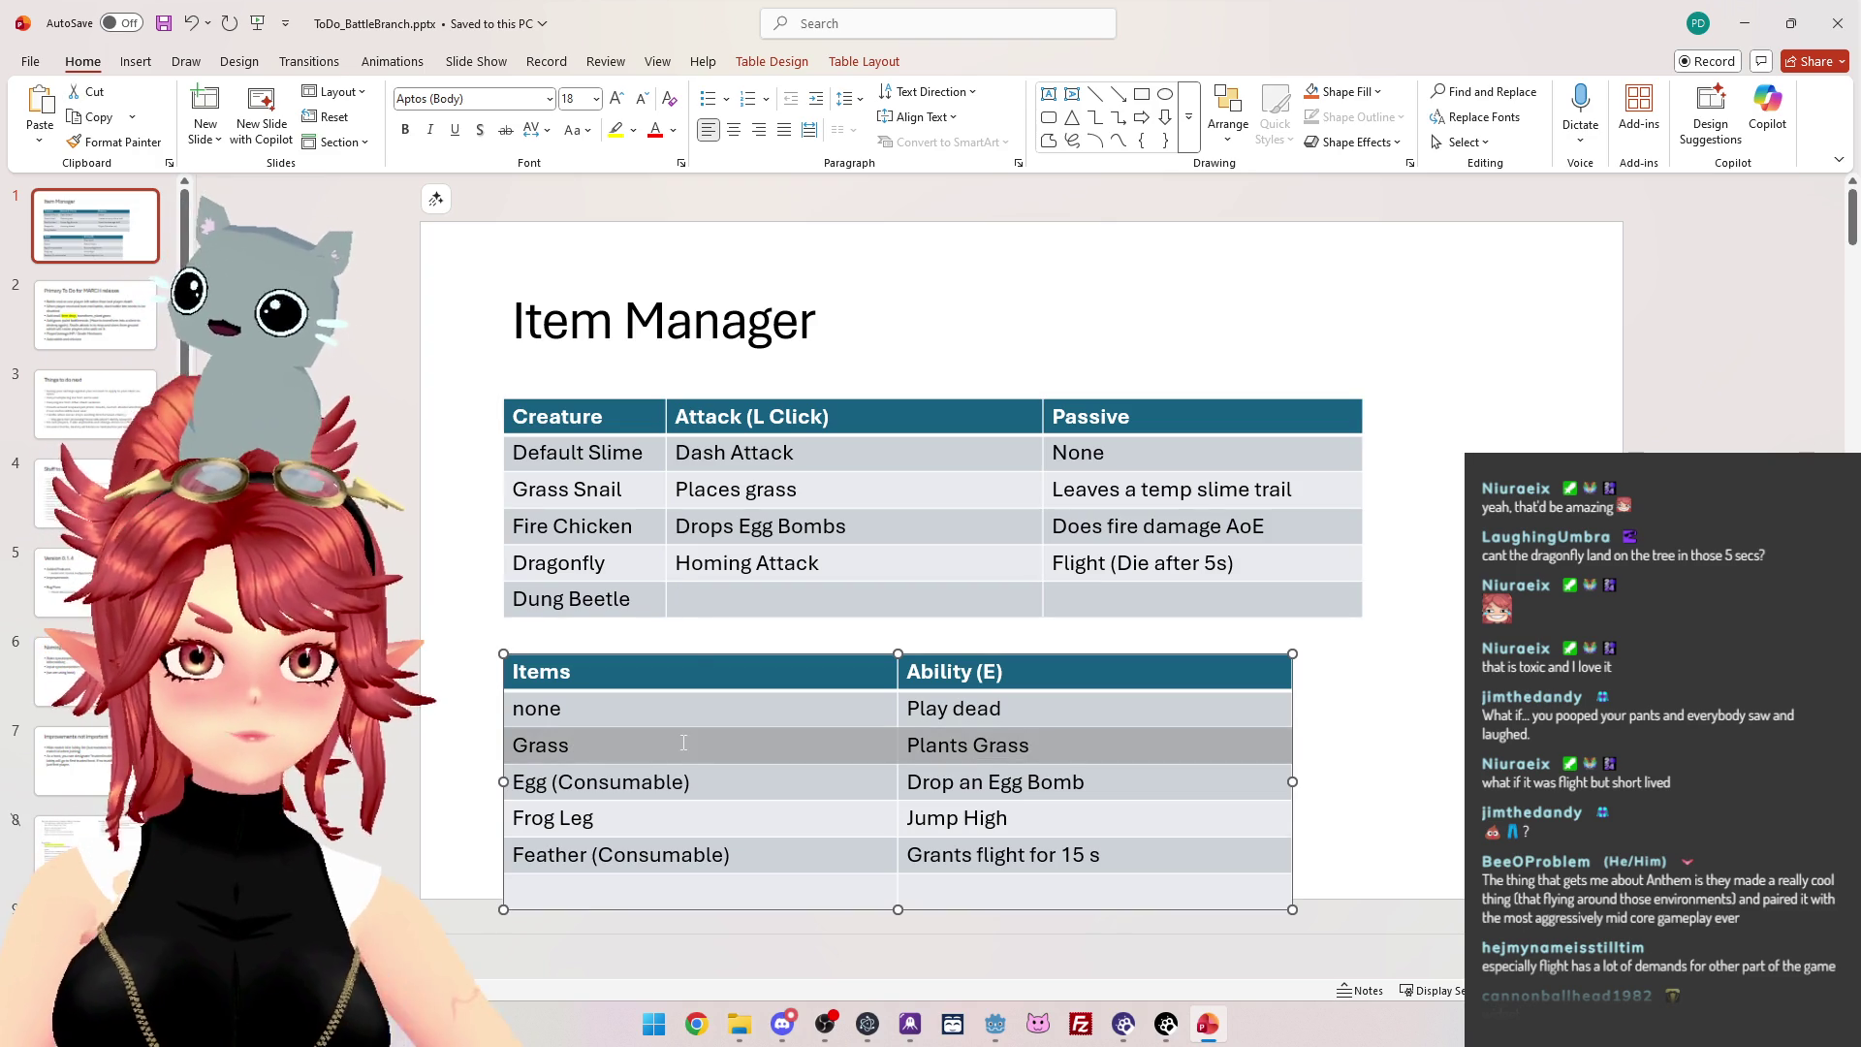
pyautogui.press('BackSpace')
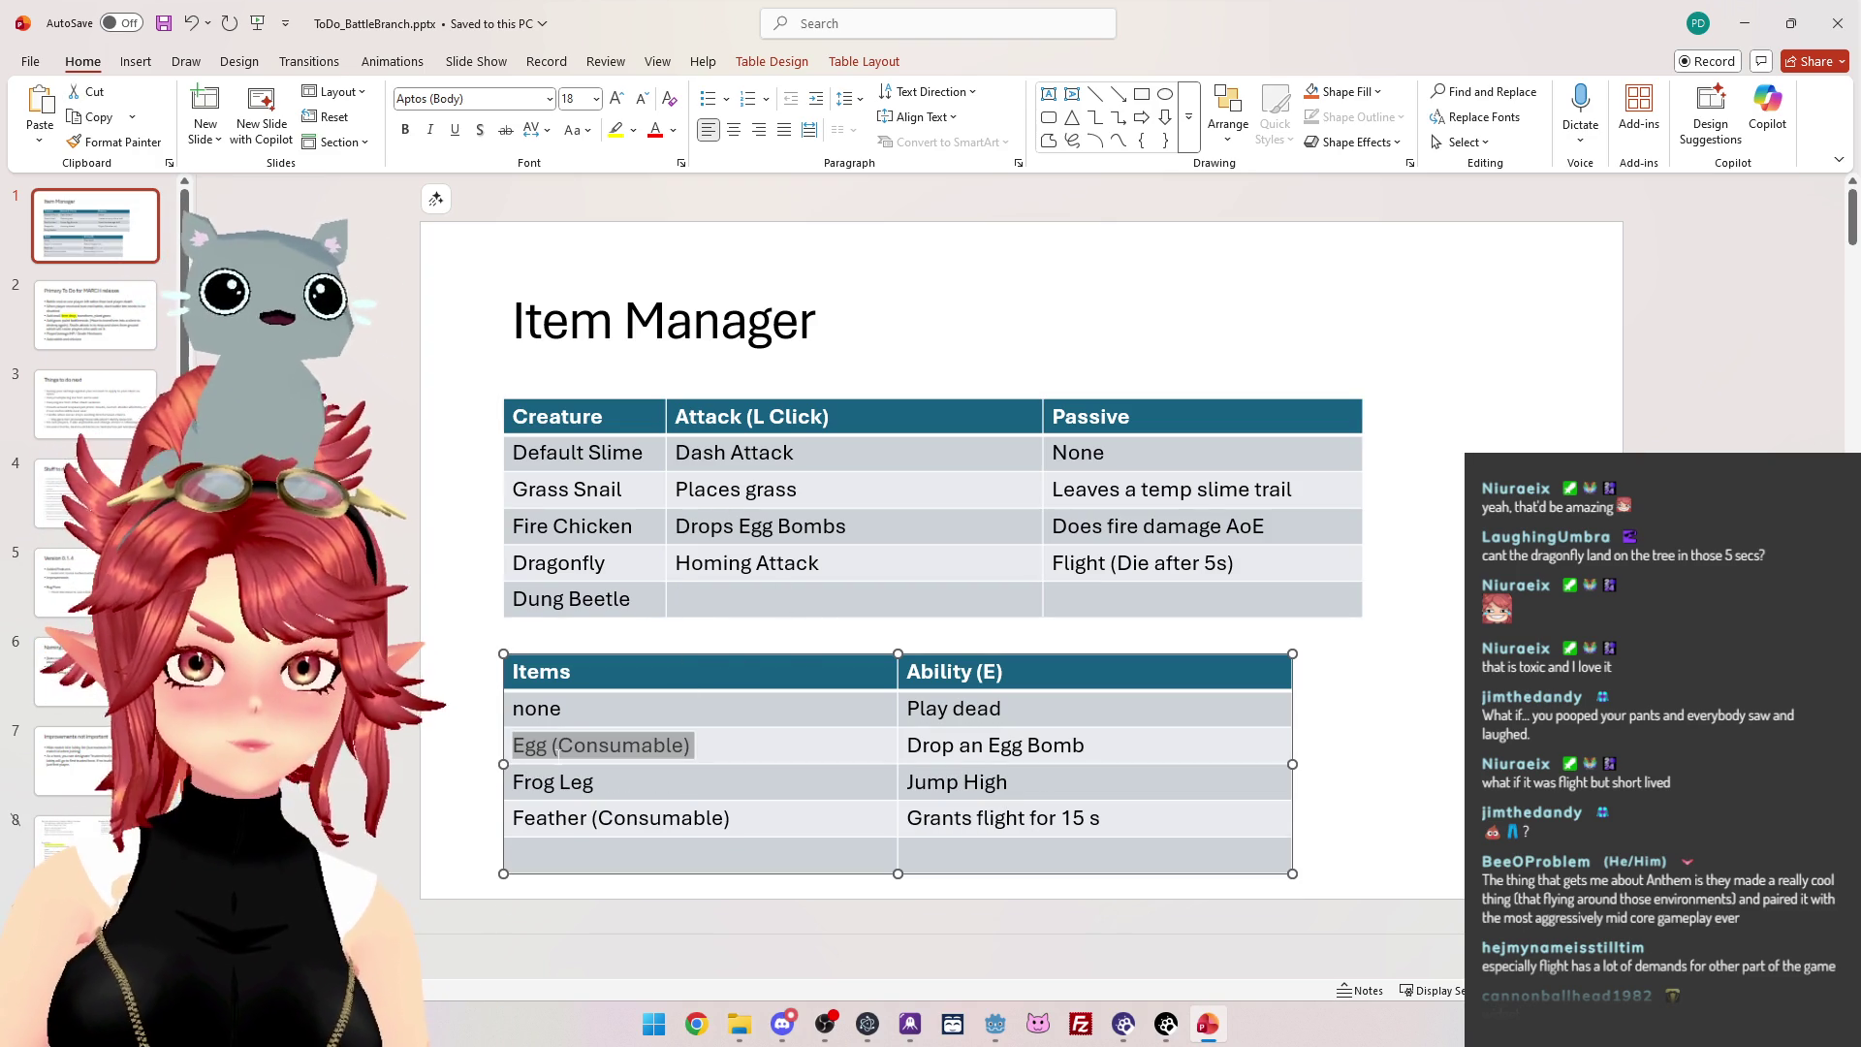
pyautogui.click(1090, 745)
pyautogui.moveTo(1034, 745); pyautogui.dragTo(743, 742)
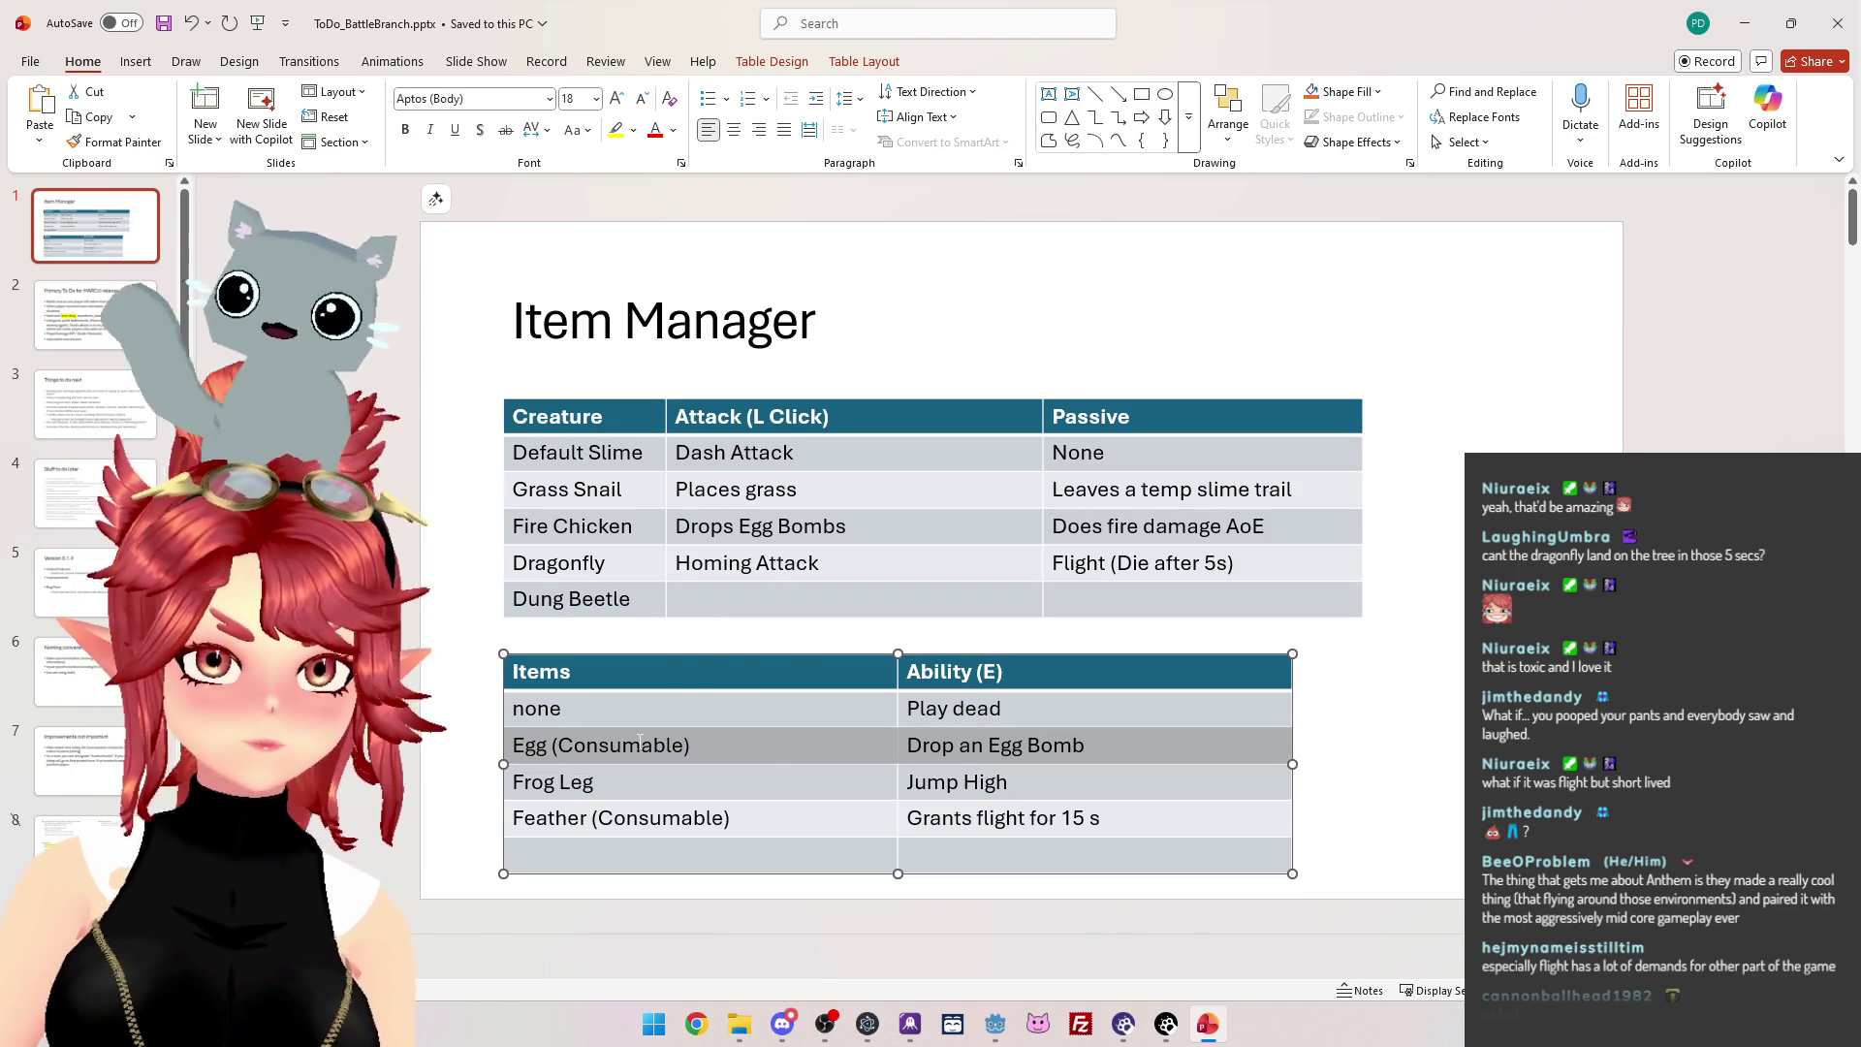
pyautogui.press('BackSpace')
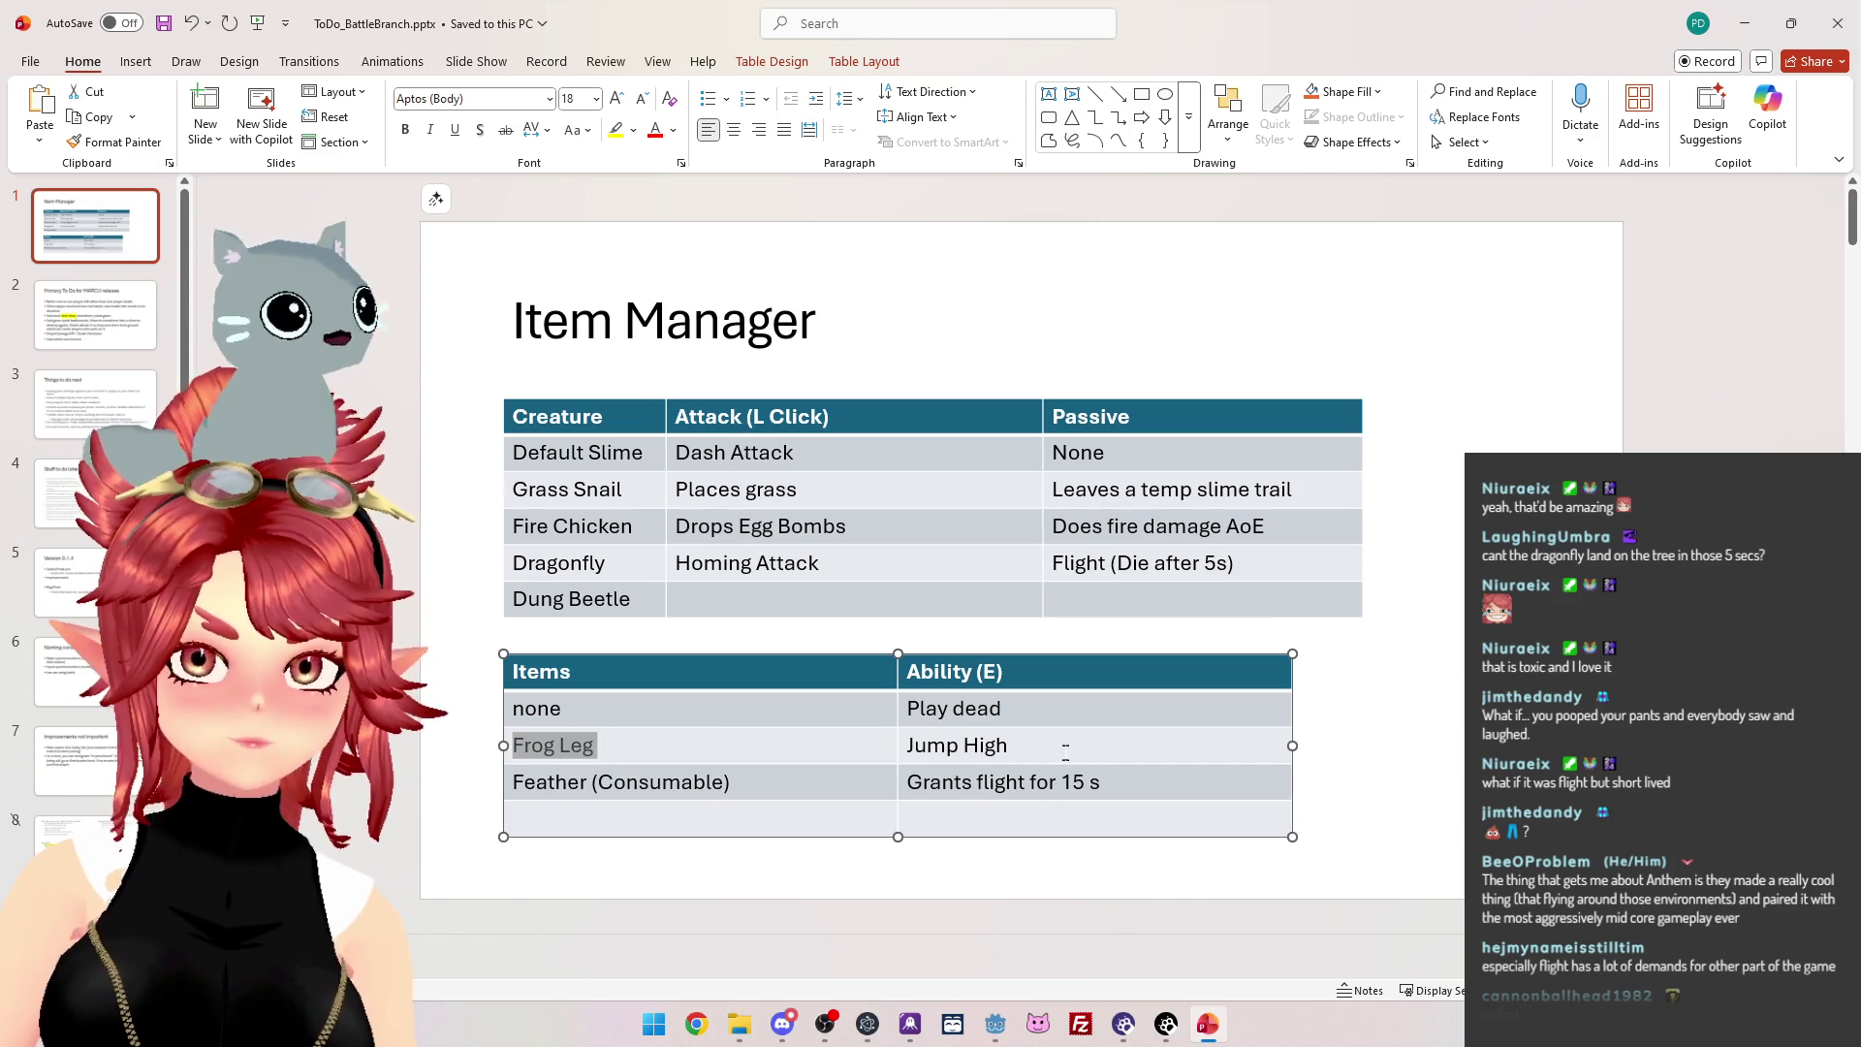
# Append ' (Consumable)' to Frog Leg, fixing the 'Sonsumable' typo.
pyautogui.click(683, 741)
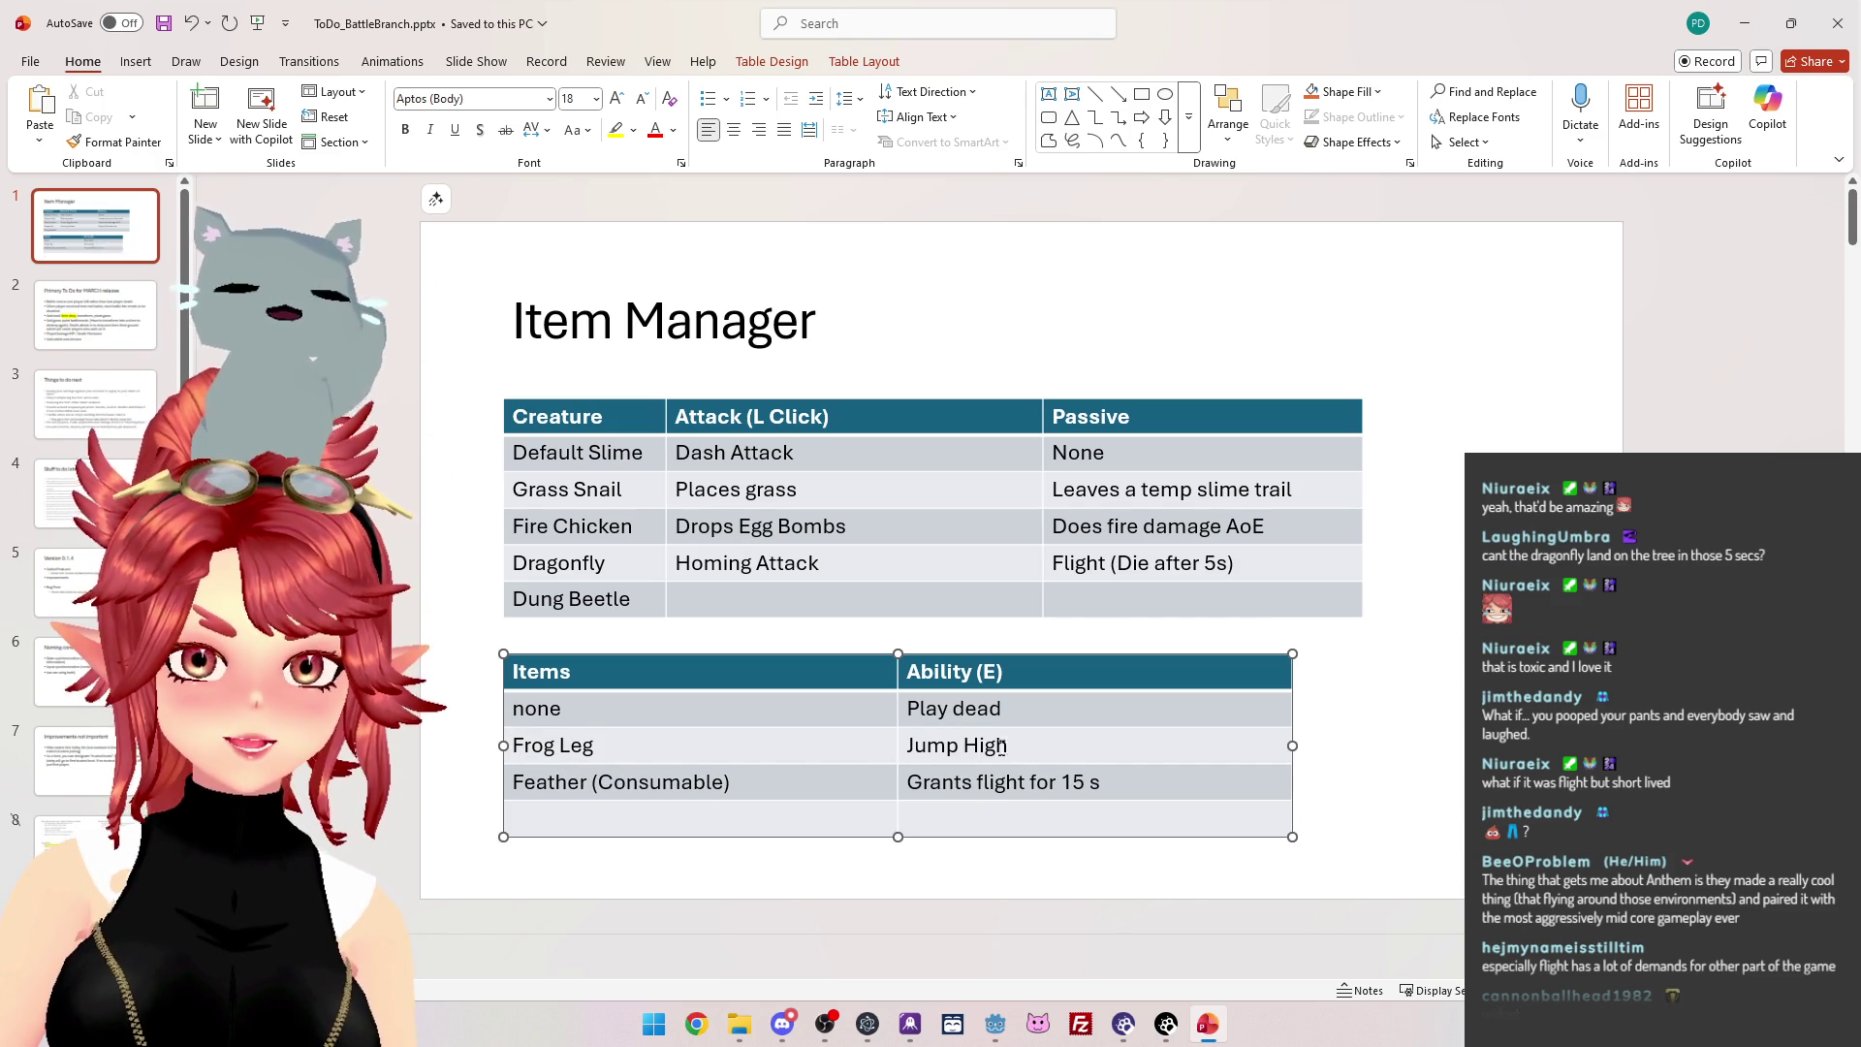
pyautogui.write(' (So')
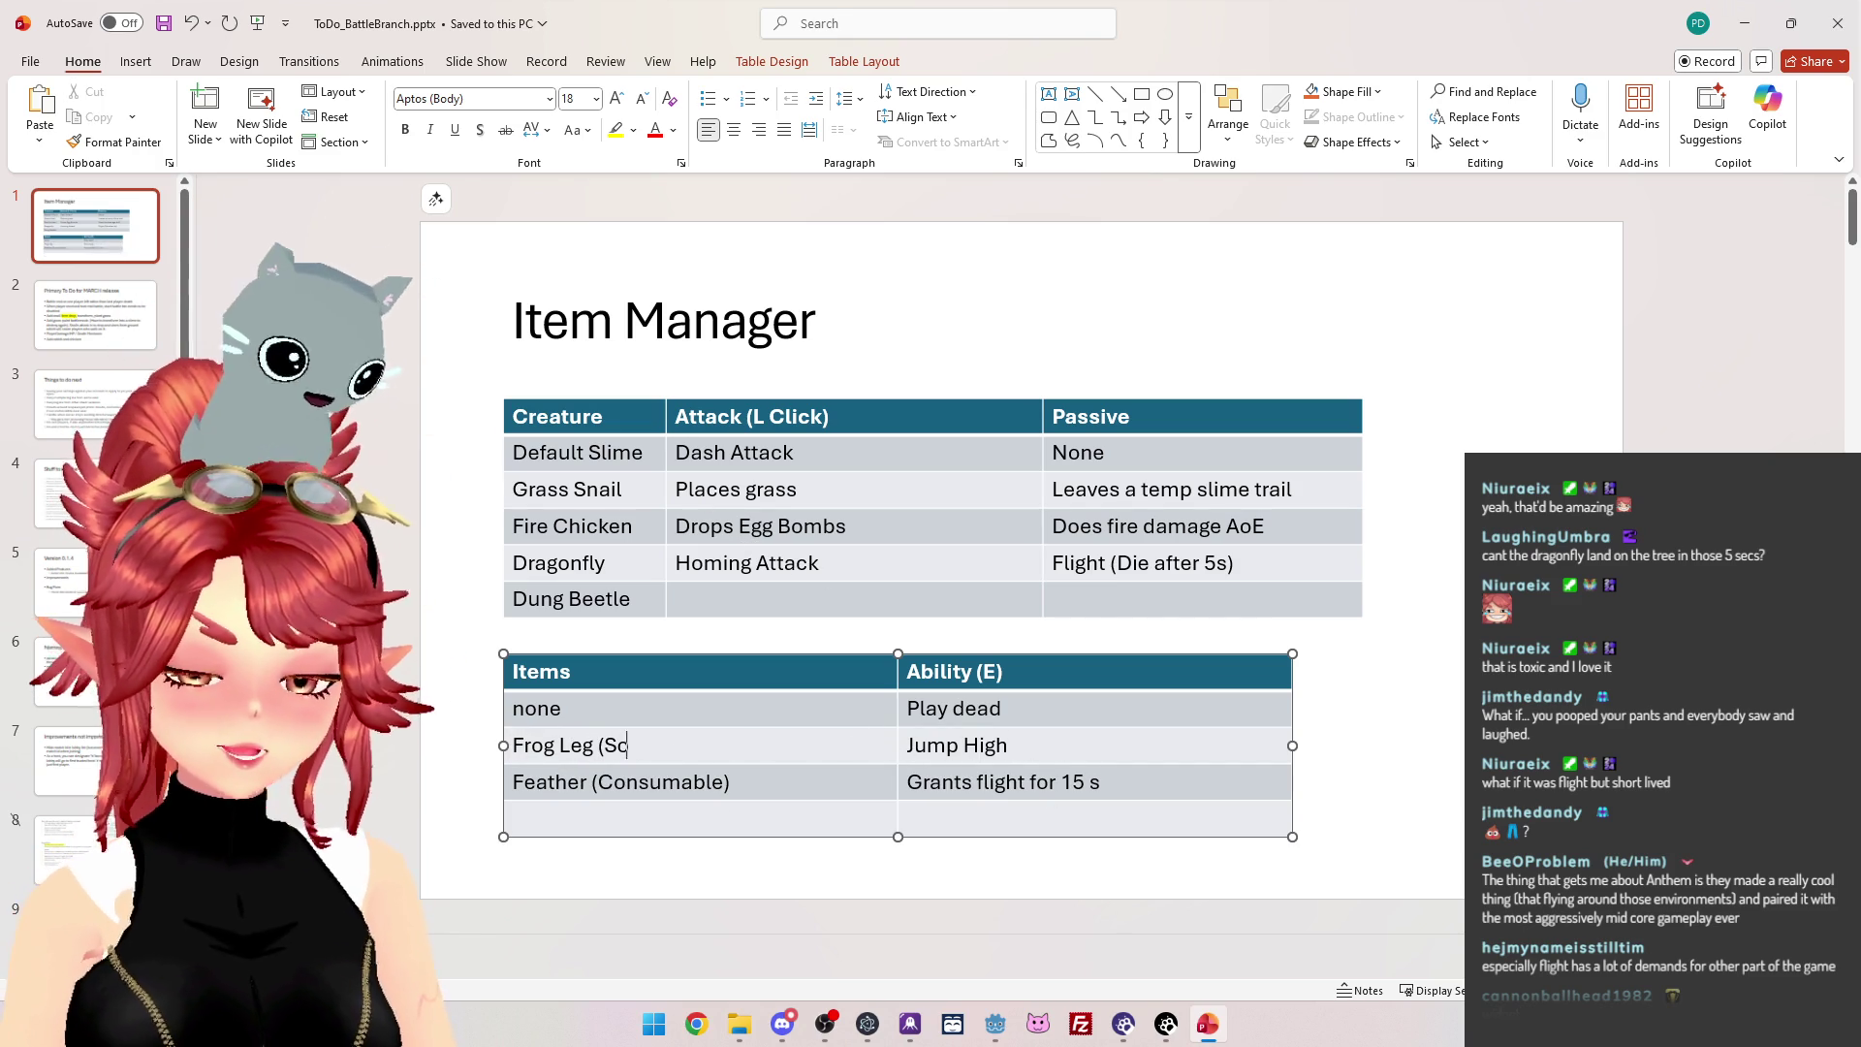
pyautogui.write('nsumable)')
pyautogui.click(608, 745)
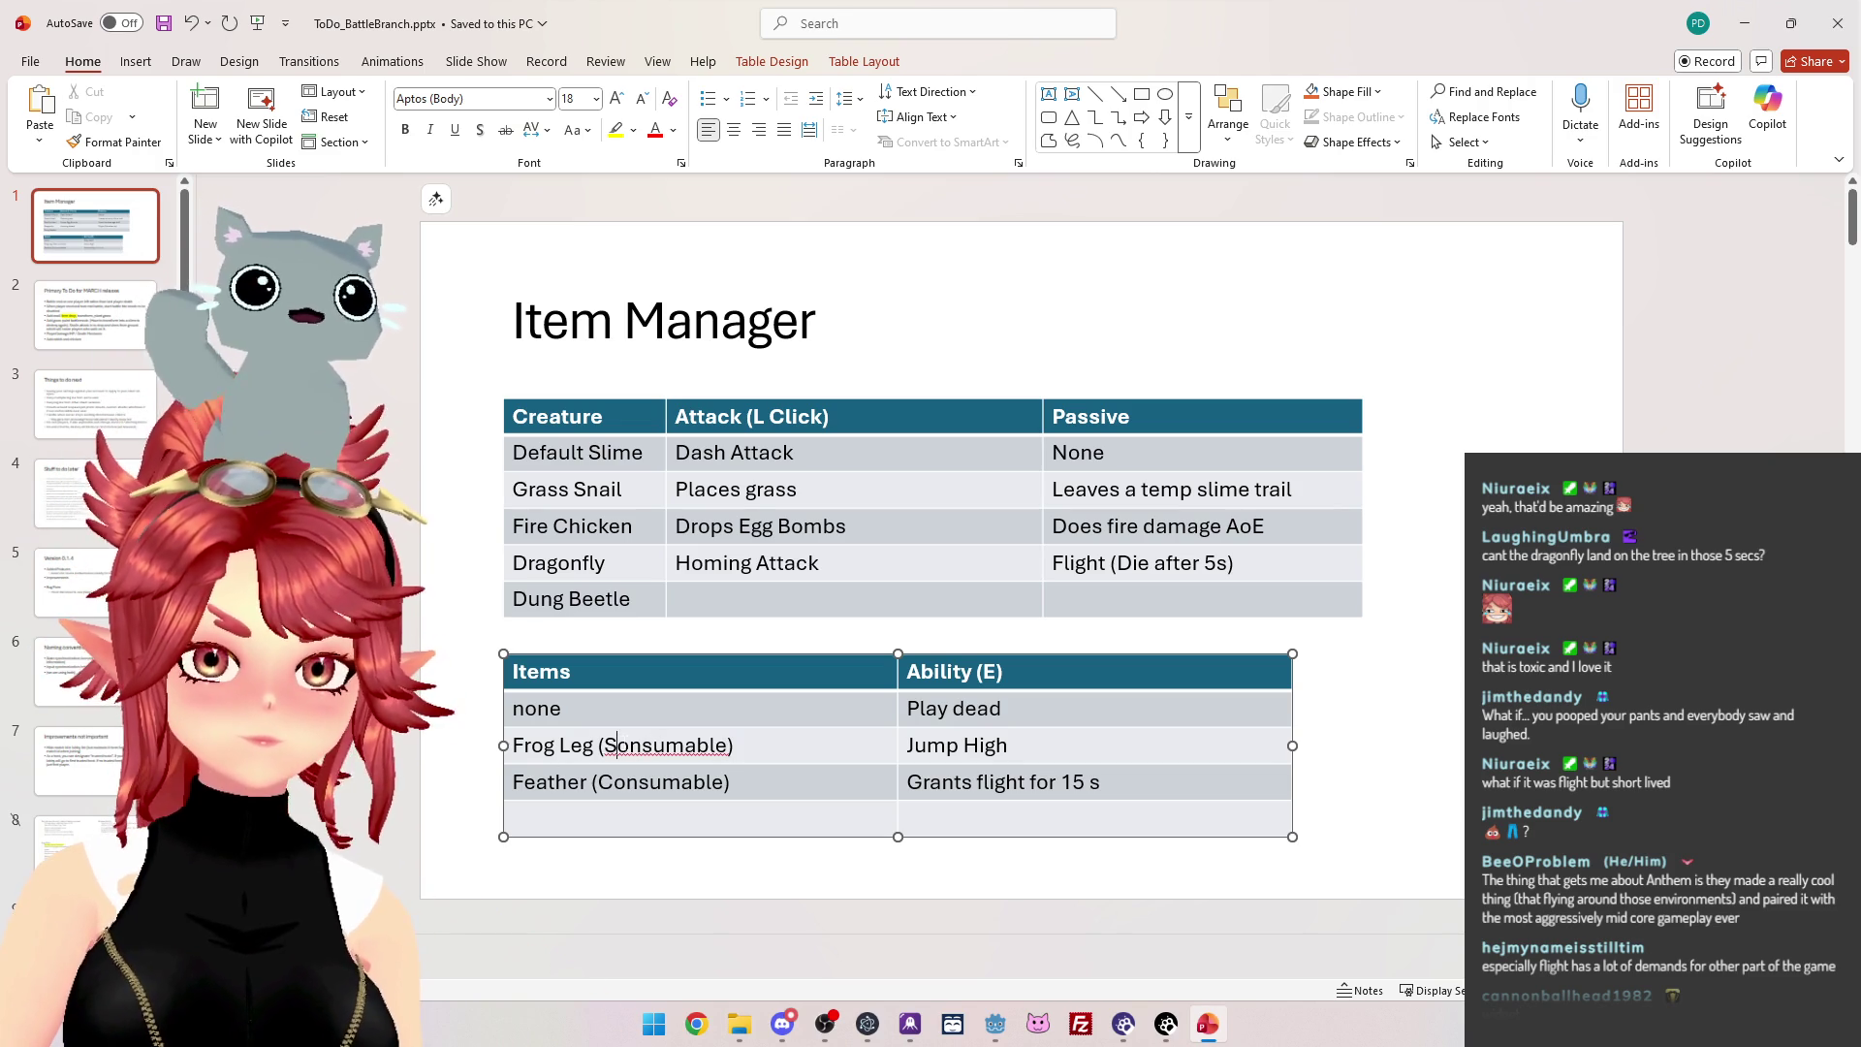
pyautogui.press('BackSpace')
pyautogui.write('C')
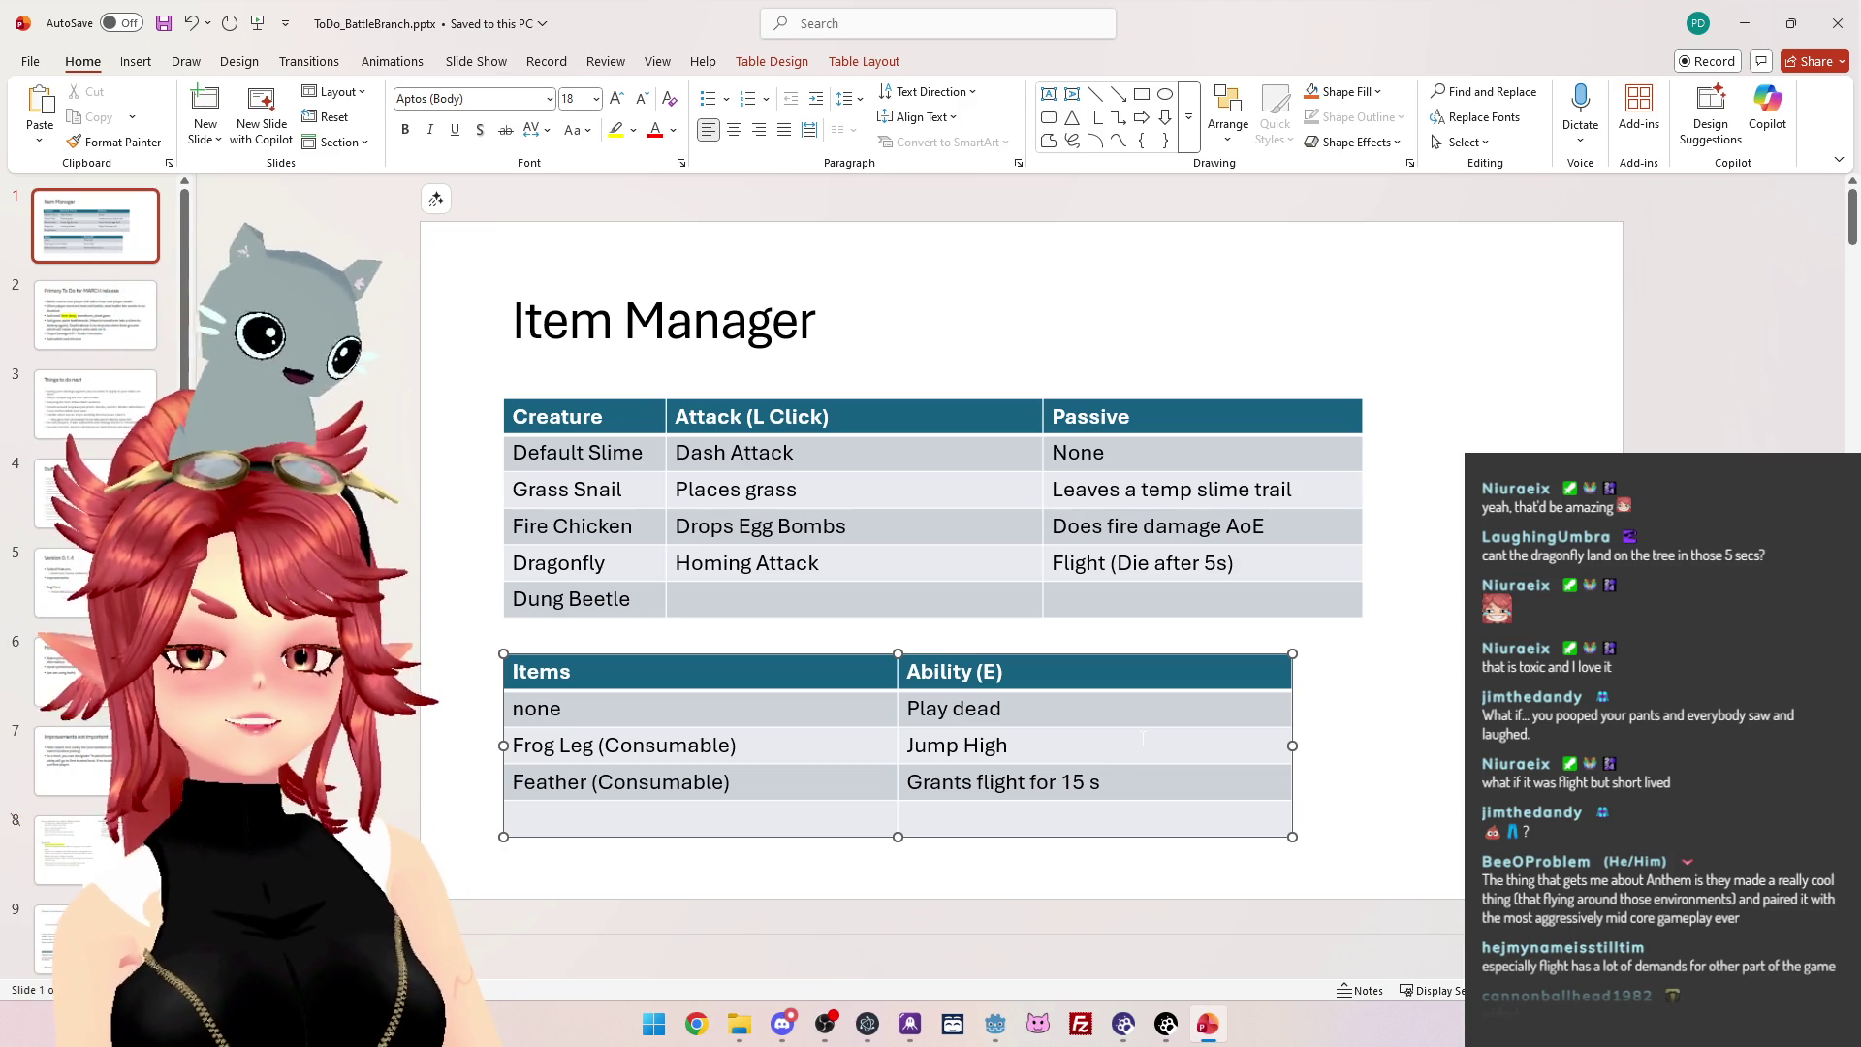
# Retitle the headers 'Items (Consumable)' and 'Use Item', and shorten the feather's 15 s flight to 5 s.
pyautogui.click(632, 667)
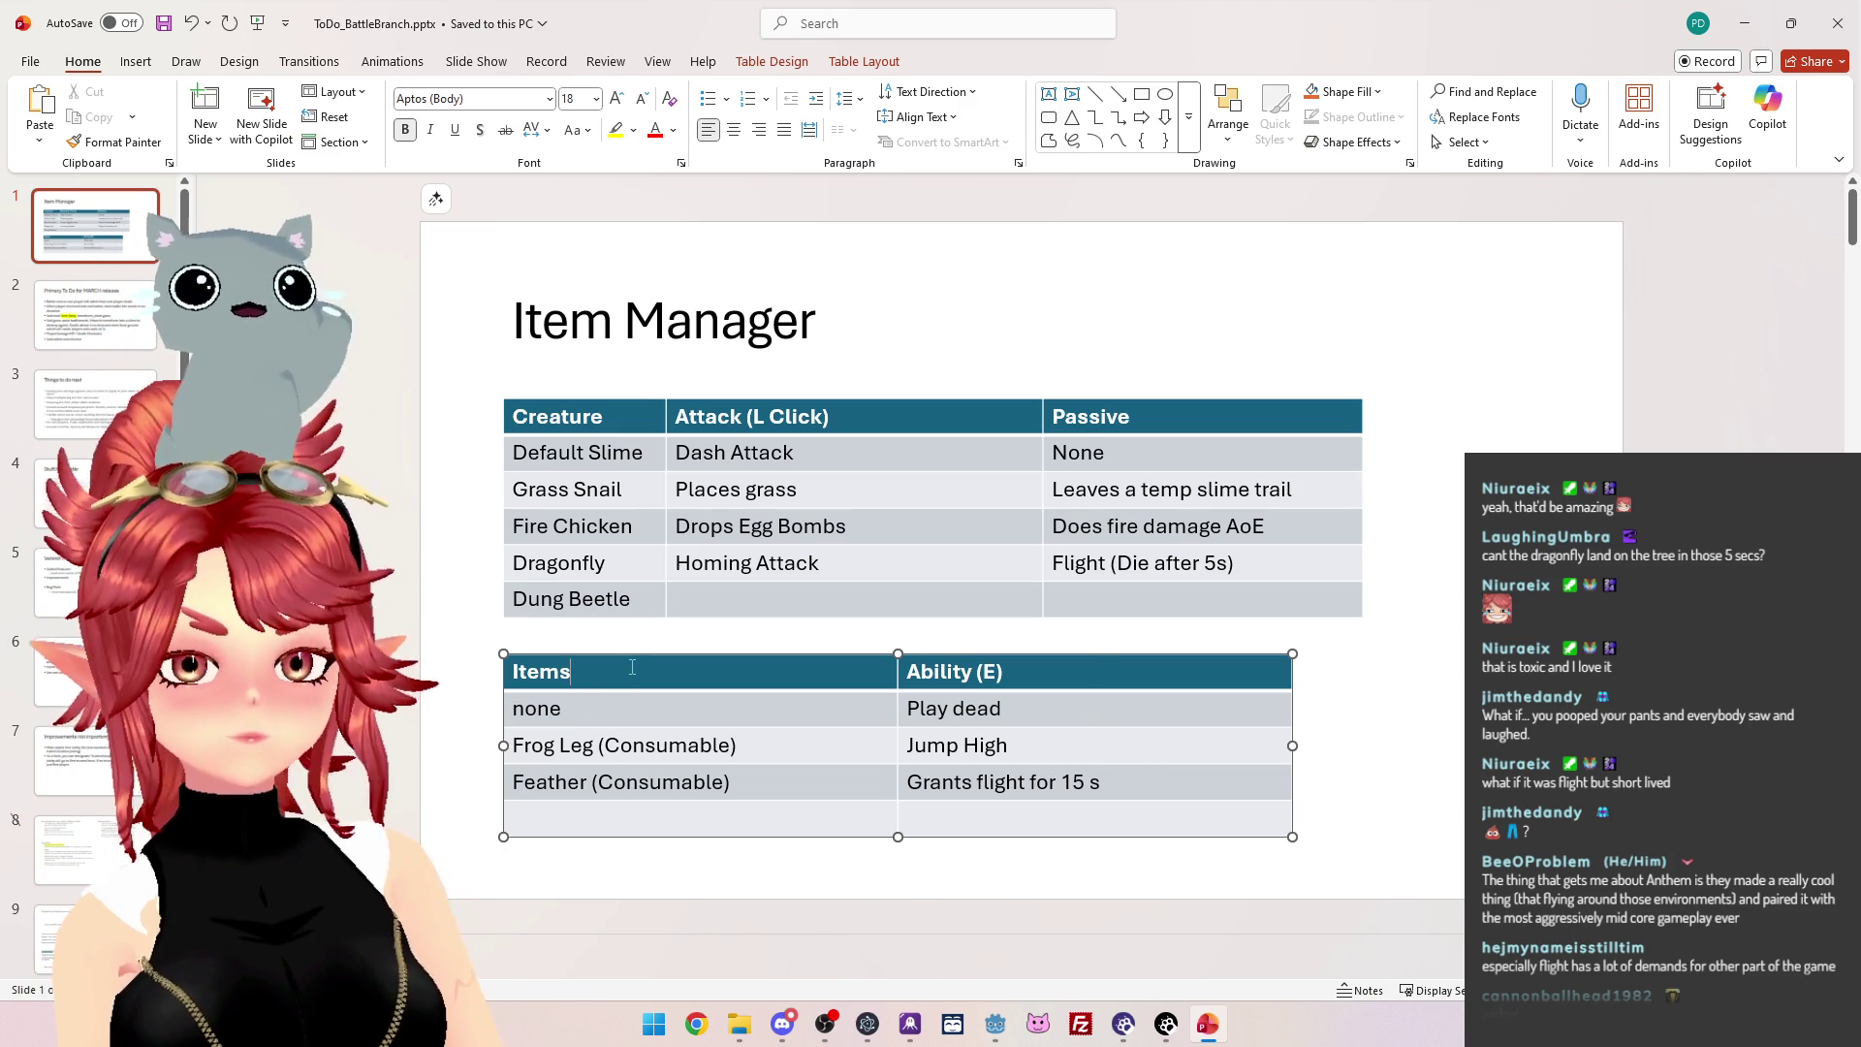
pyautogui.write('(')
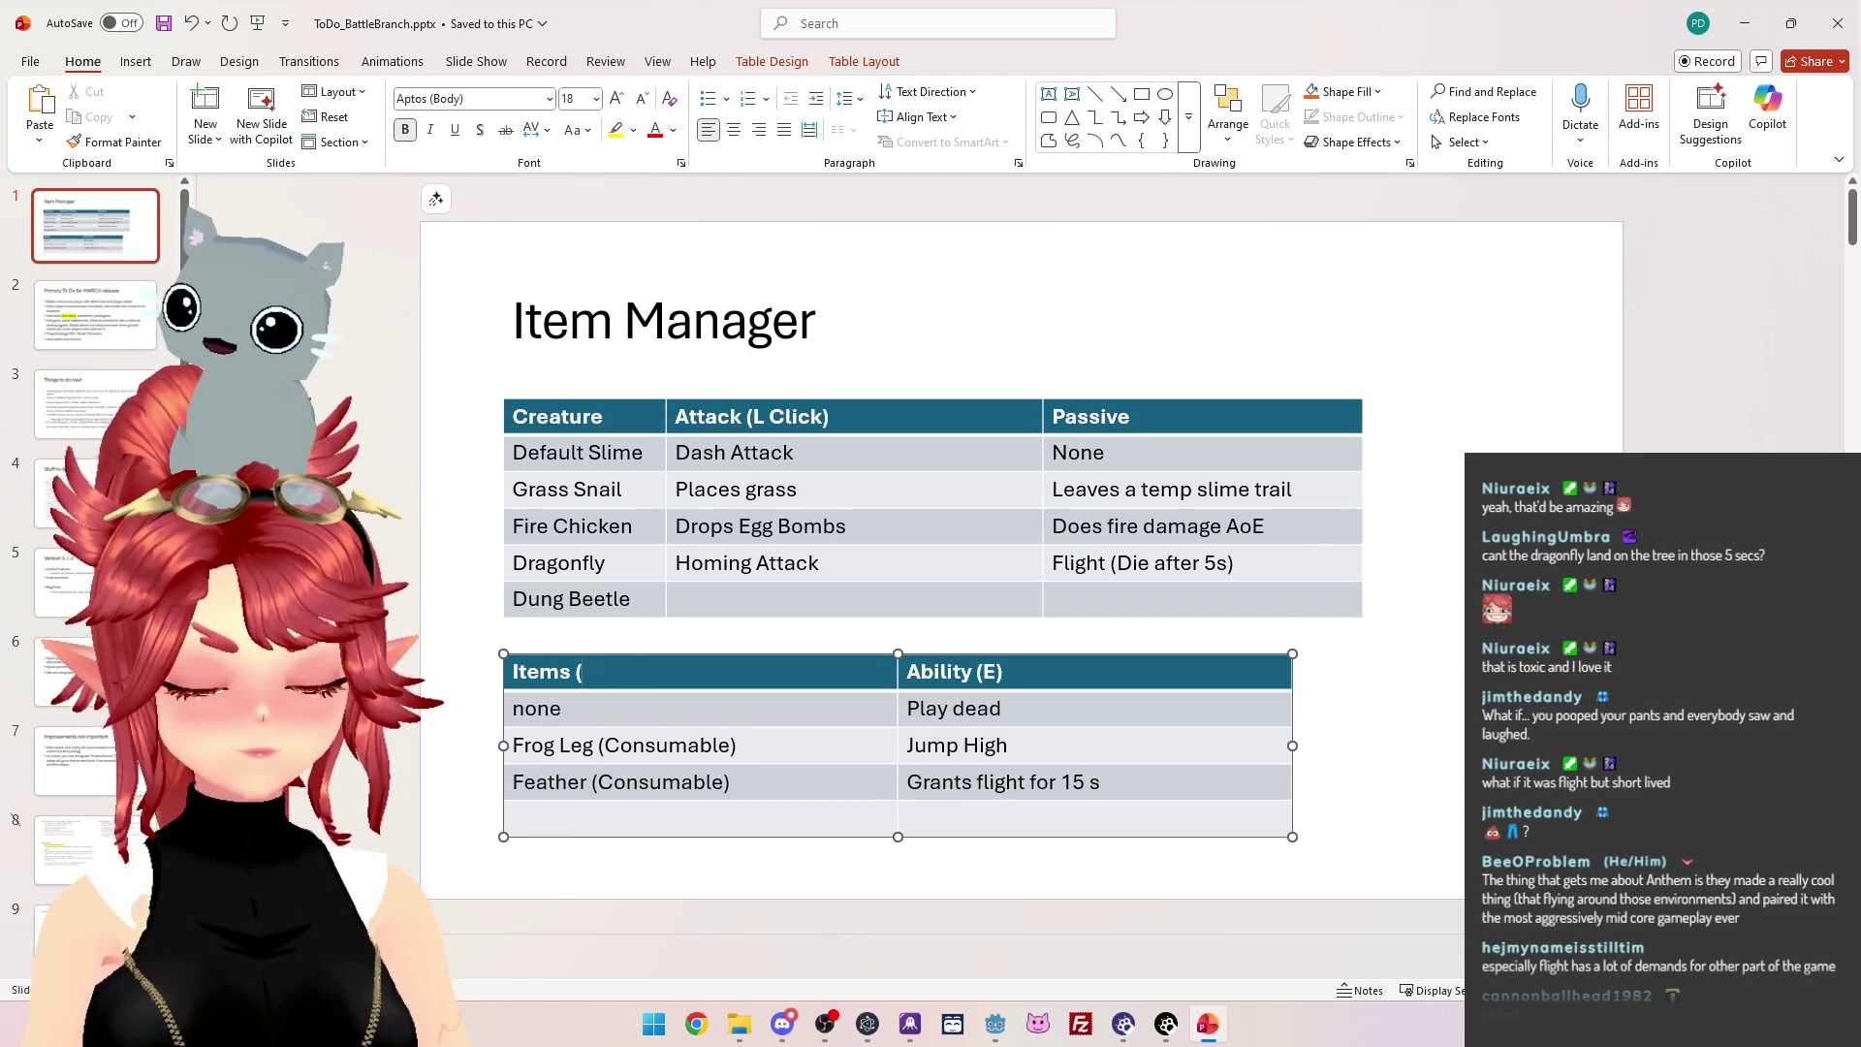
pyautogui.write('Consumable)')
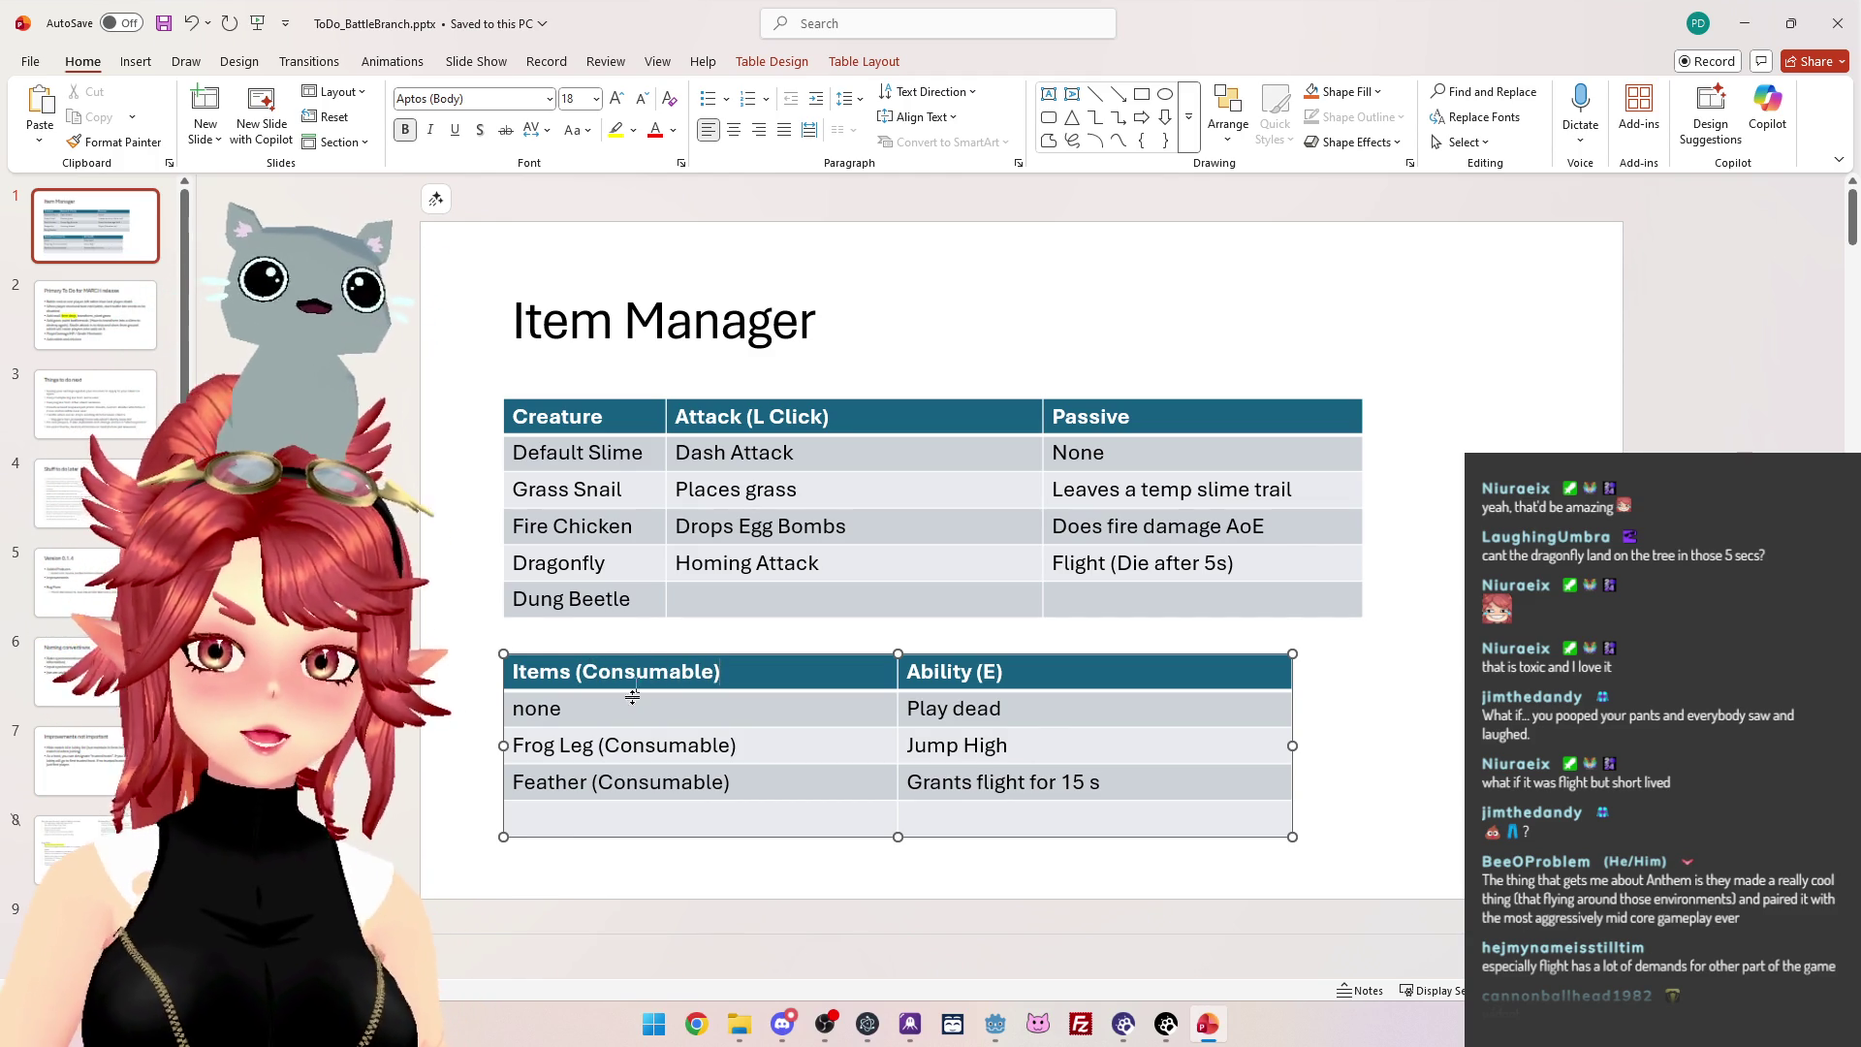
pyautogui.moveTo(907, 672); pyautogui.dragTo(965, 666)
pyautogui.write('Use Item')
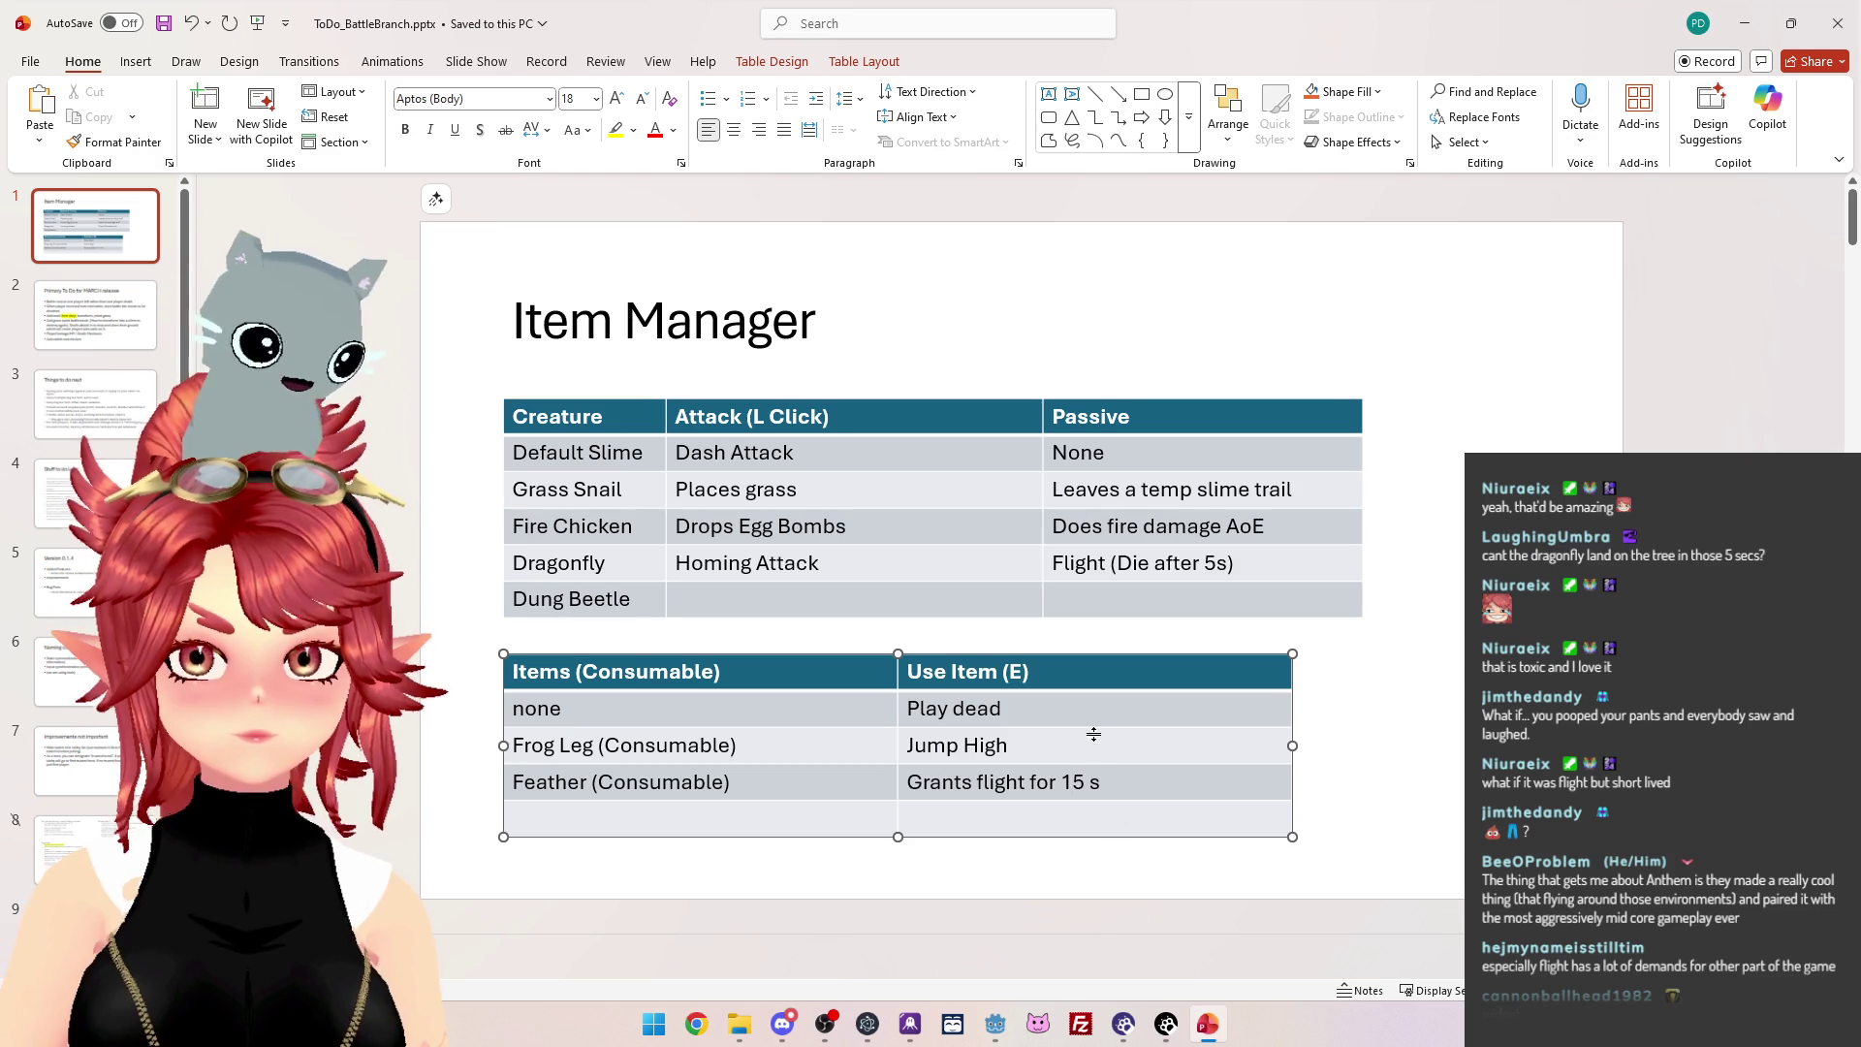
pyautogui.press('BackSpace')
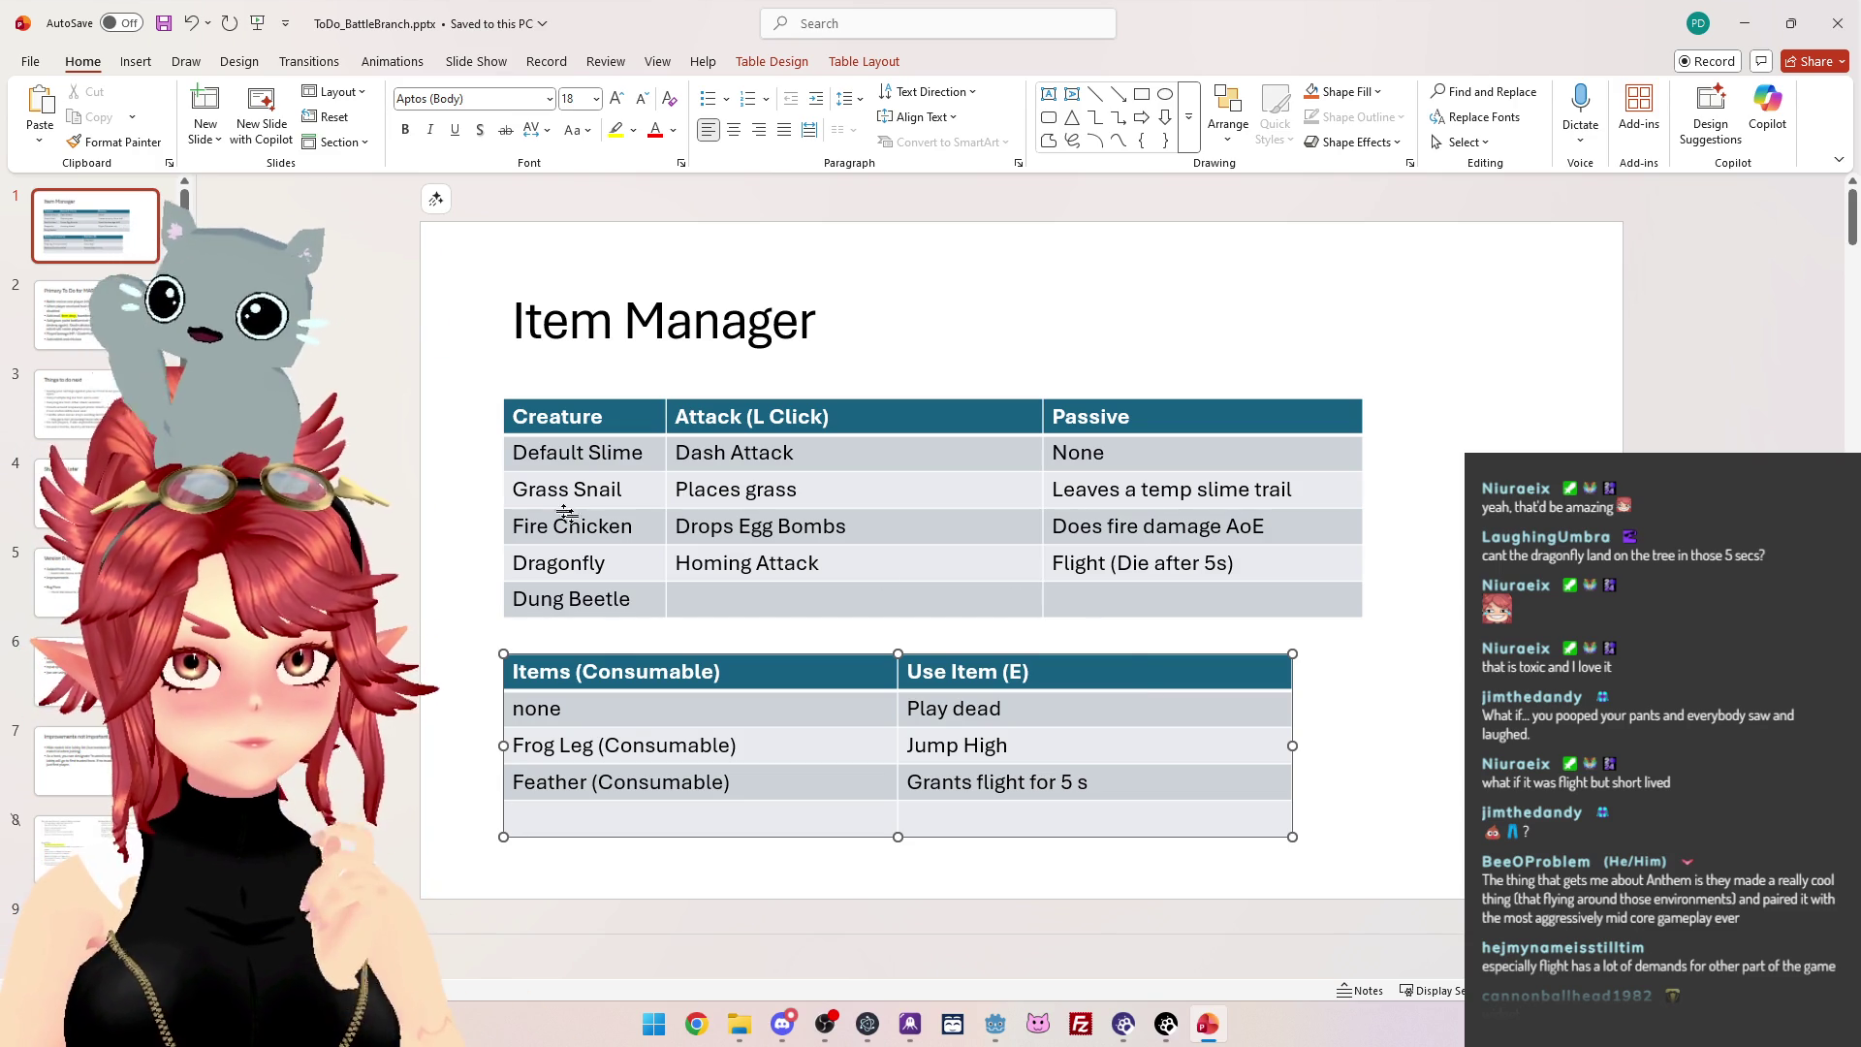
# Change the Feather's flight and the Dragonfly's 'Die after' time from 5 to 8 seconds.
pyautogui.moveTo(676, 527); pyautogui.dragTo(817, 529)
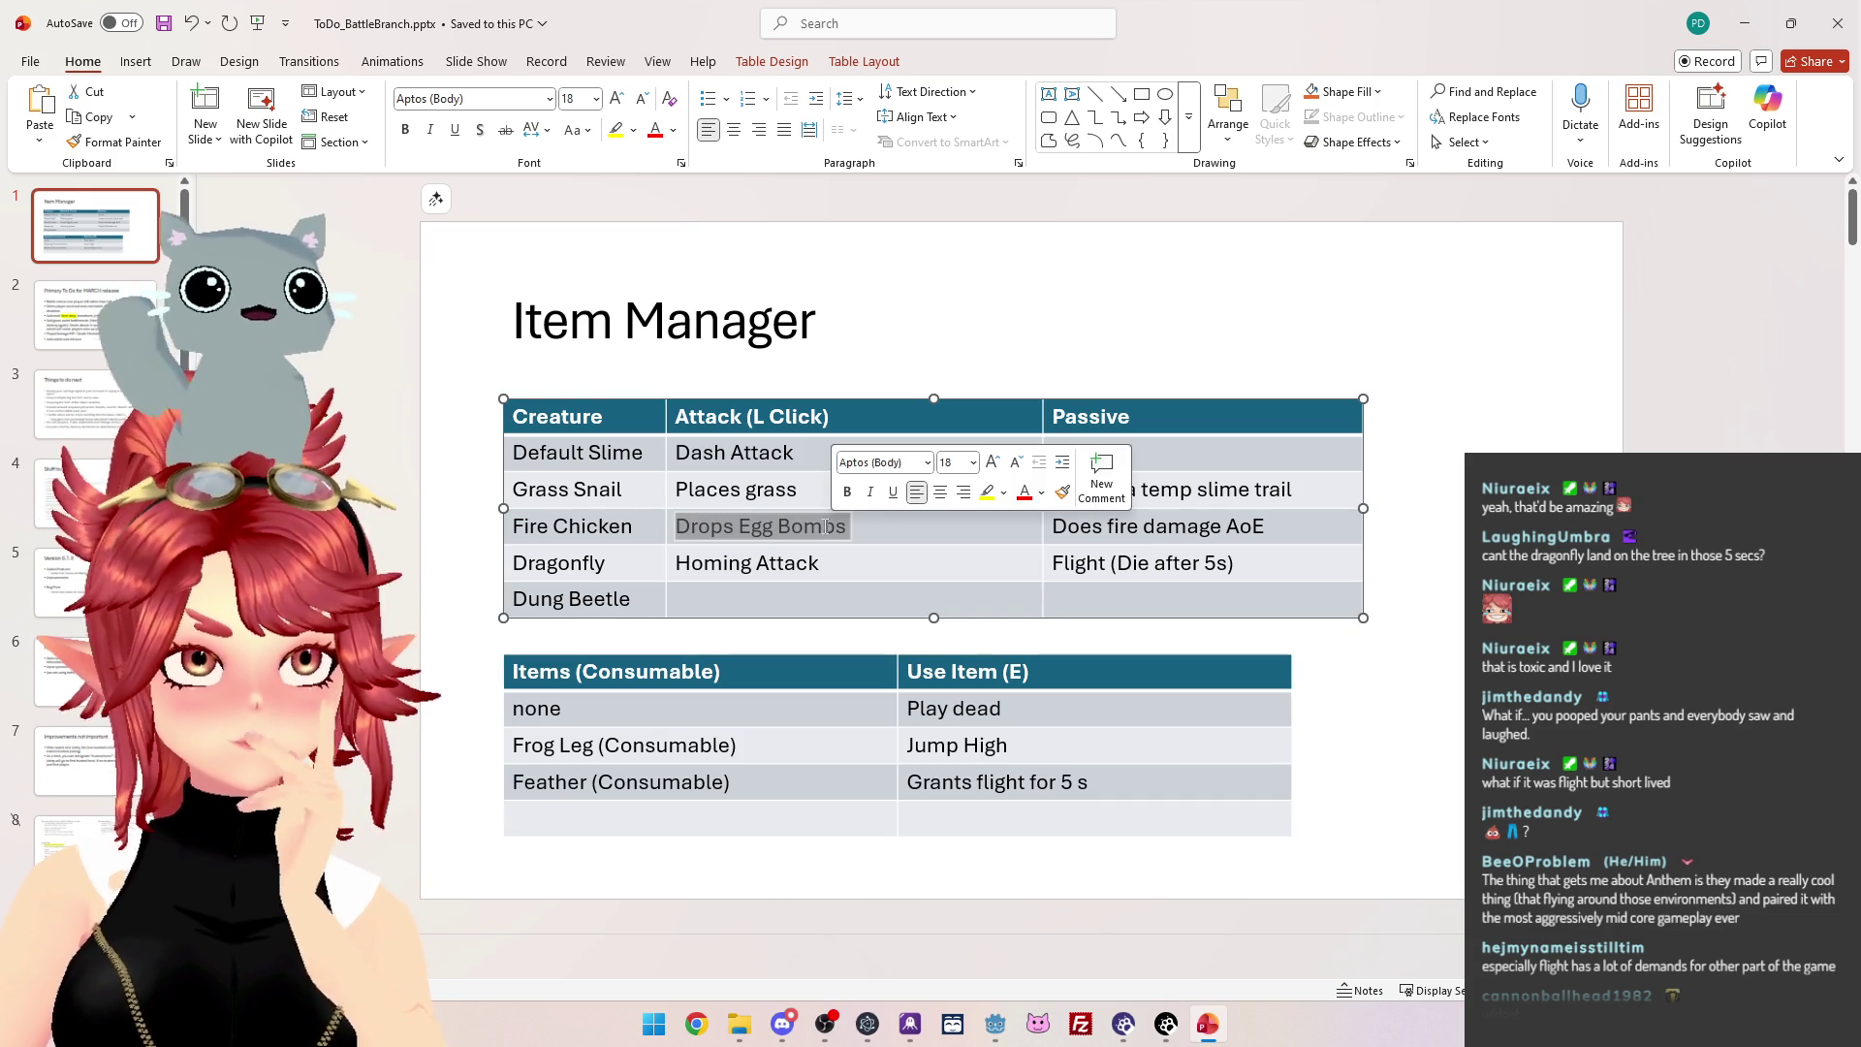
pyautogui.click(691, 563)
pyautogui.moveTo(515, 526); pyautogui.dragTo(817, 530)
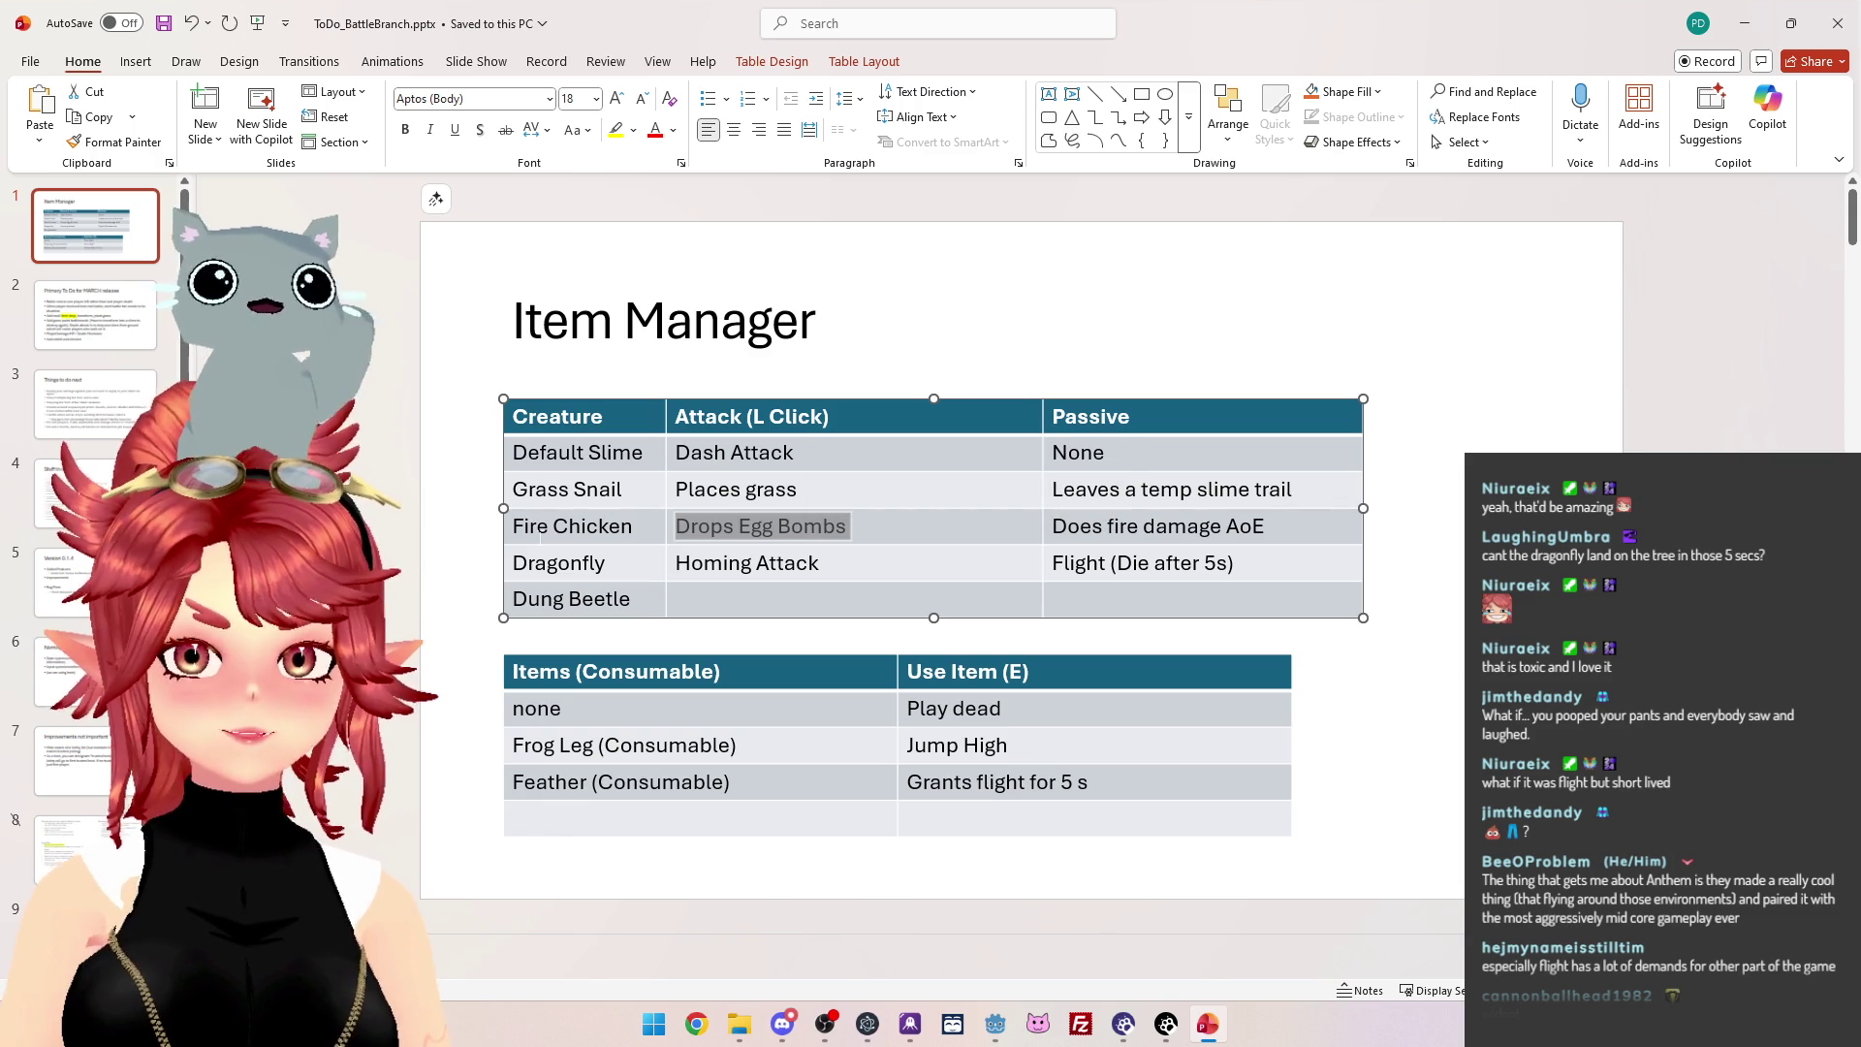
pyautogui.hotkey('shift', 'Tab')
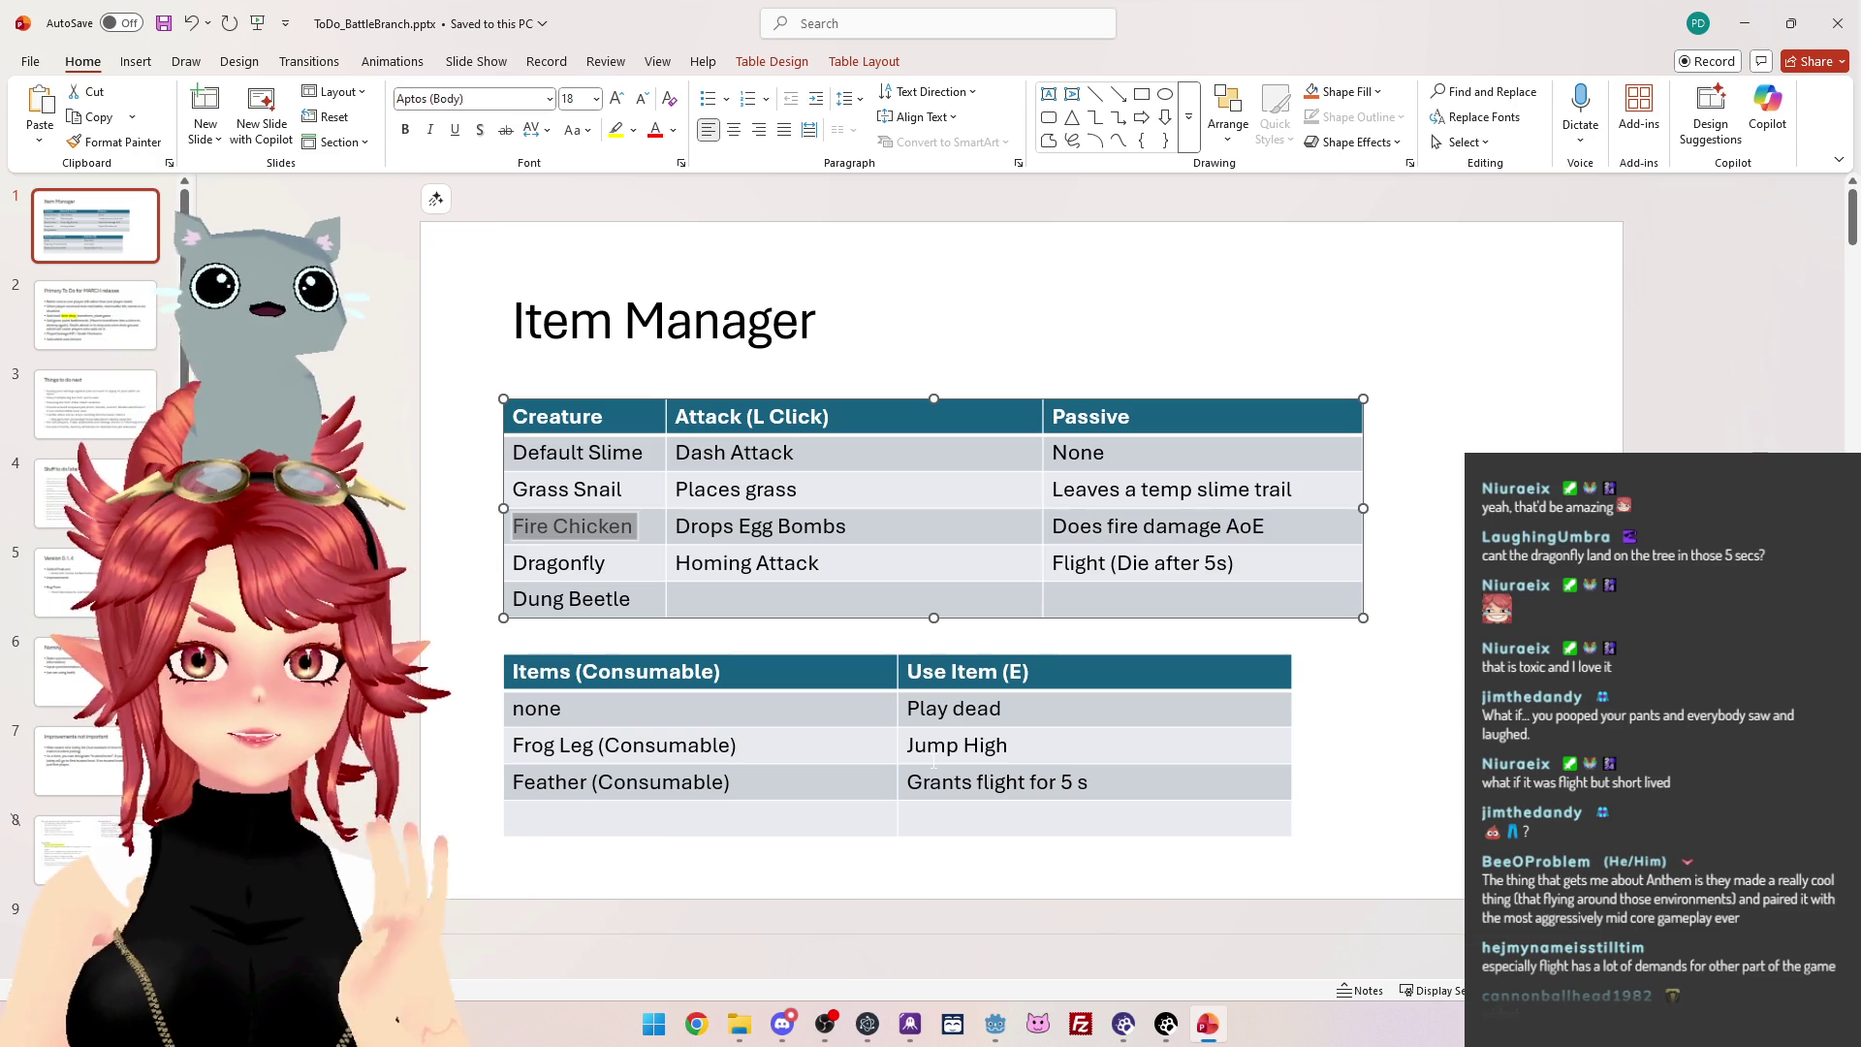
pyautogui.doubleClick(1067, 782)
pyautogui.write('8')
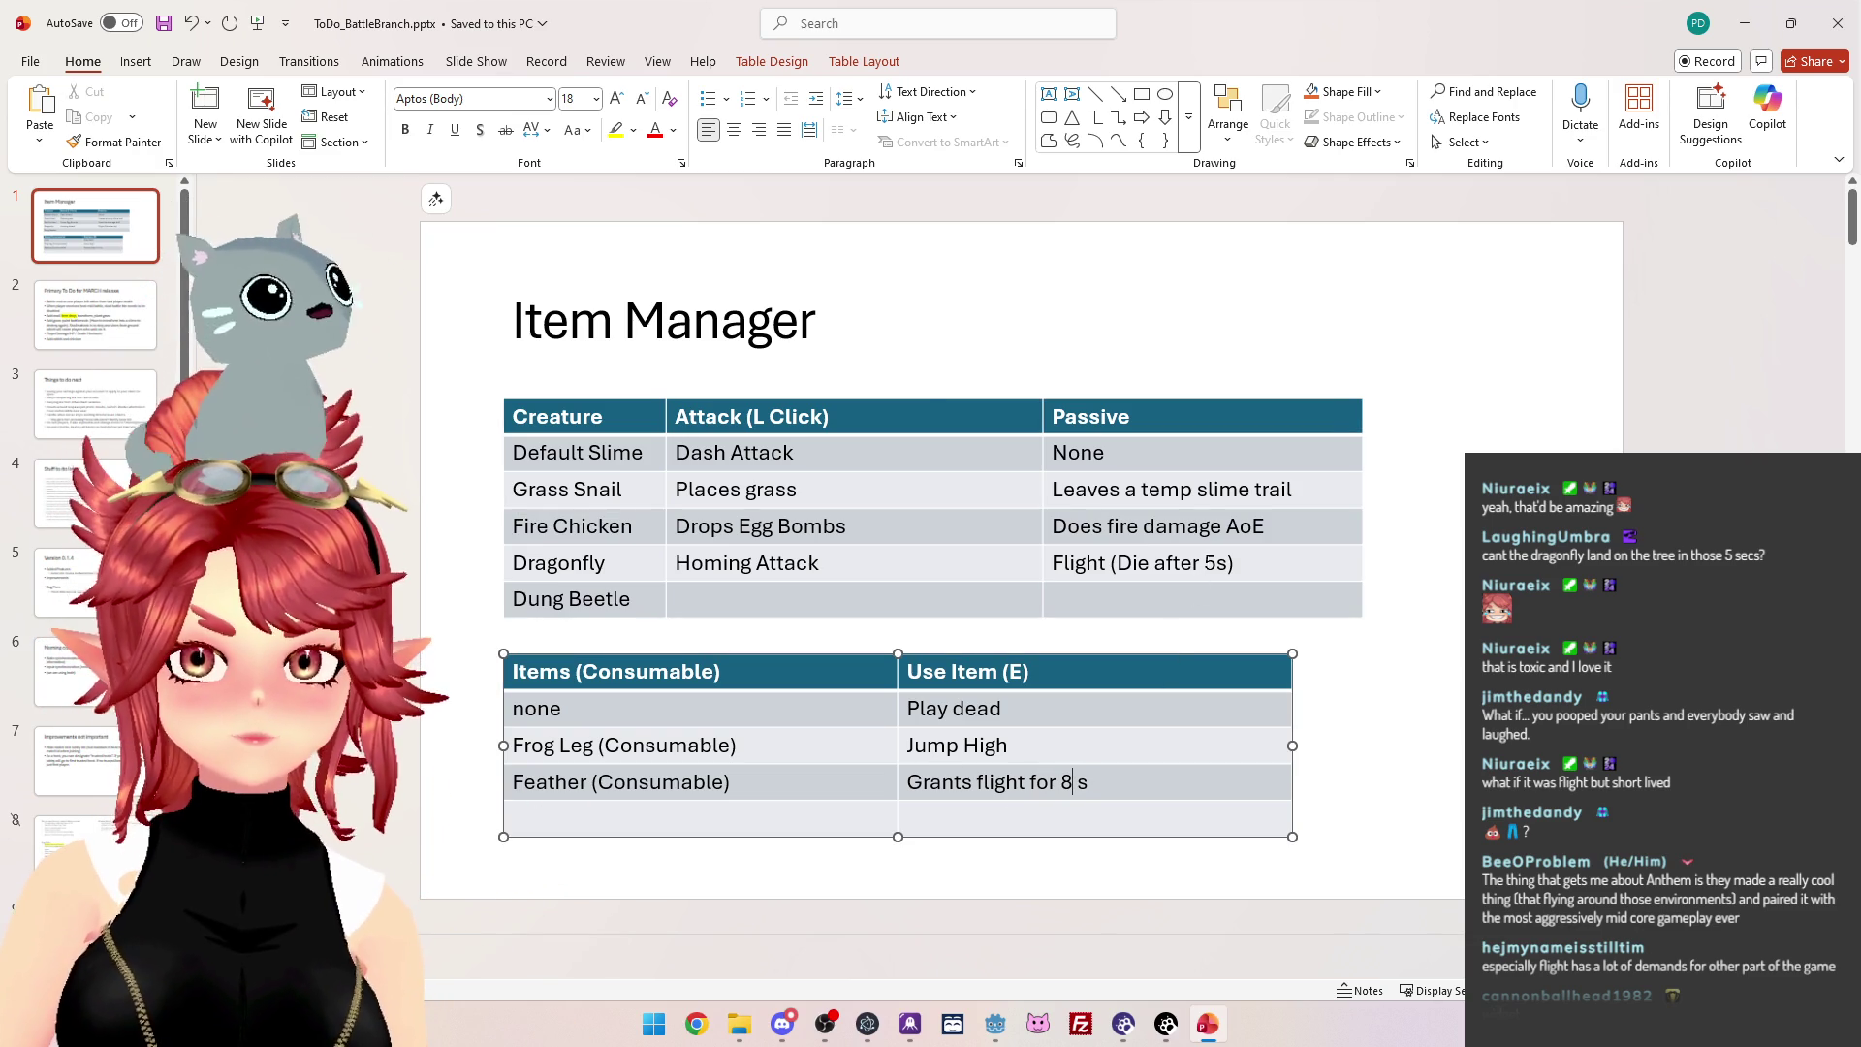
pyautogui.doubleClick(1210, 563)
pyautogui.write('8')
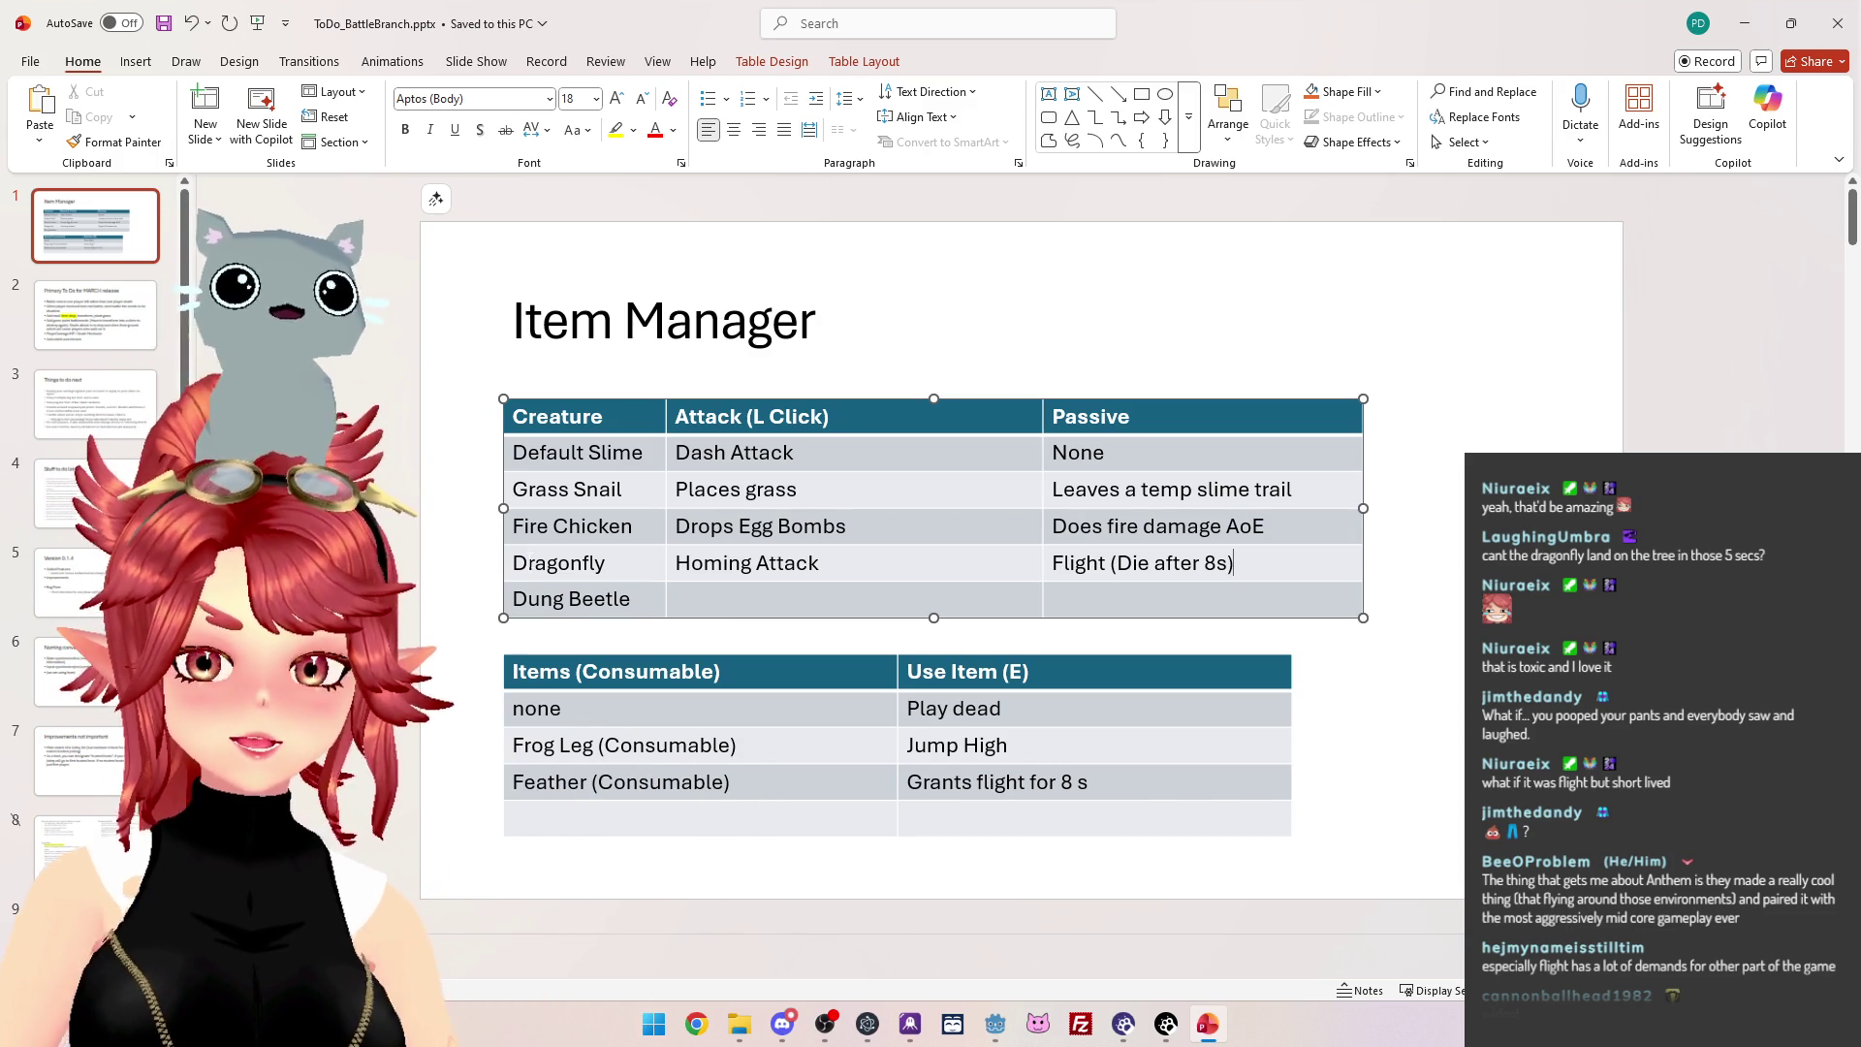
# Select the whole Feather row in the Items table.
pyautogui.moveTo(534, 563); pyautogui.dragTo(587, 563)
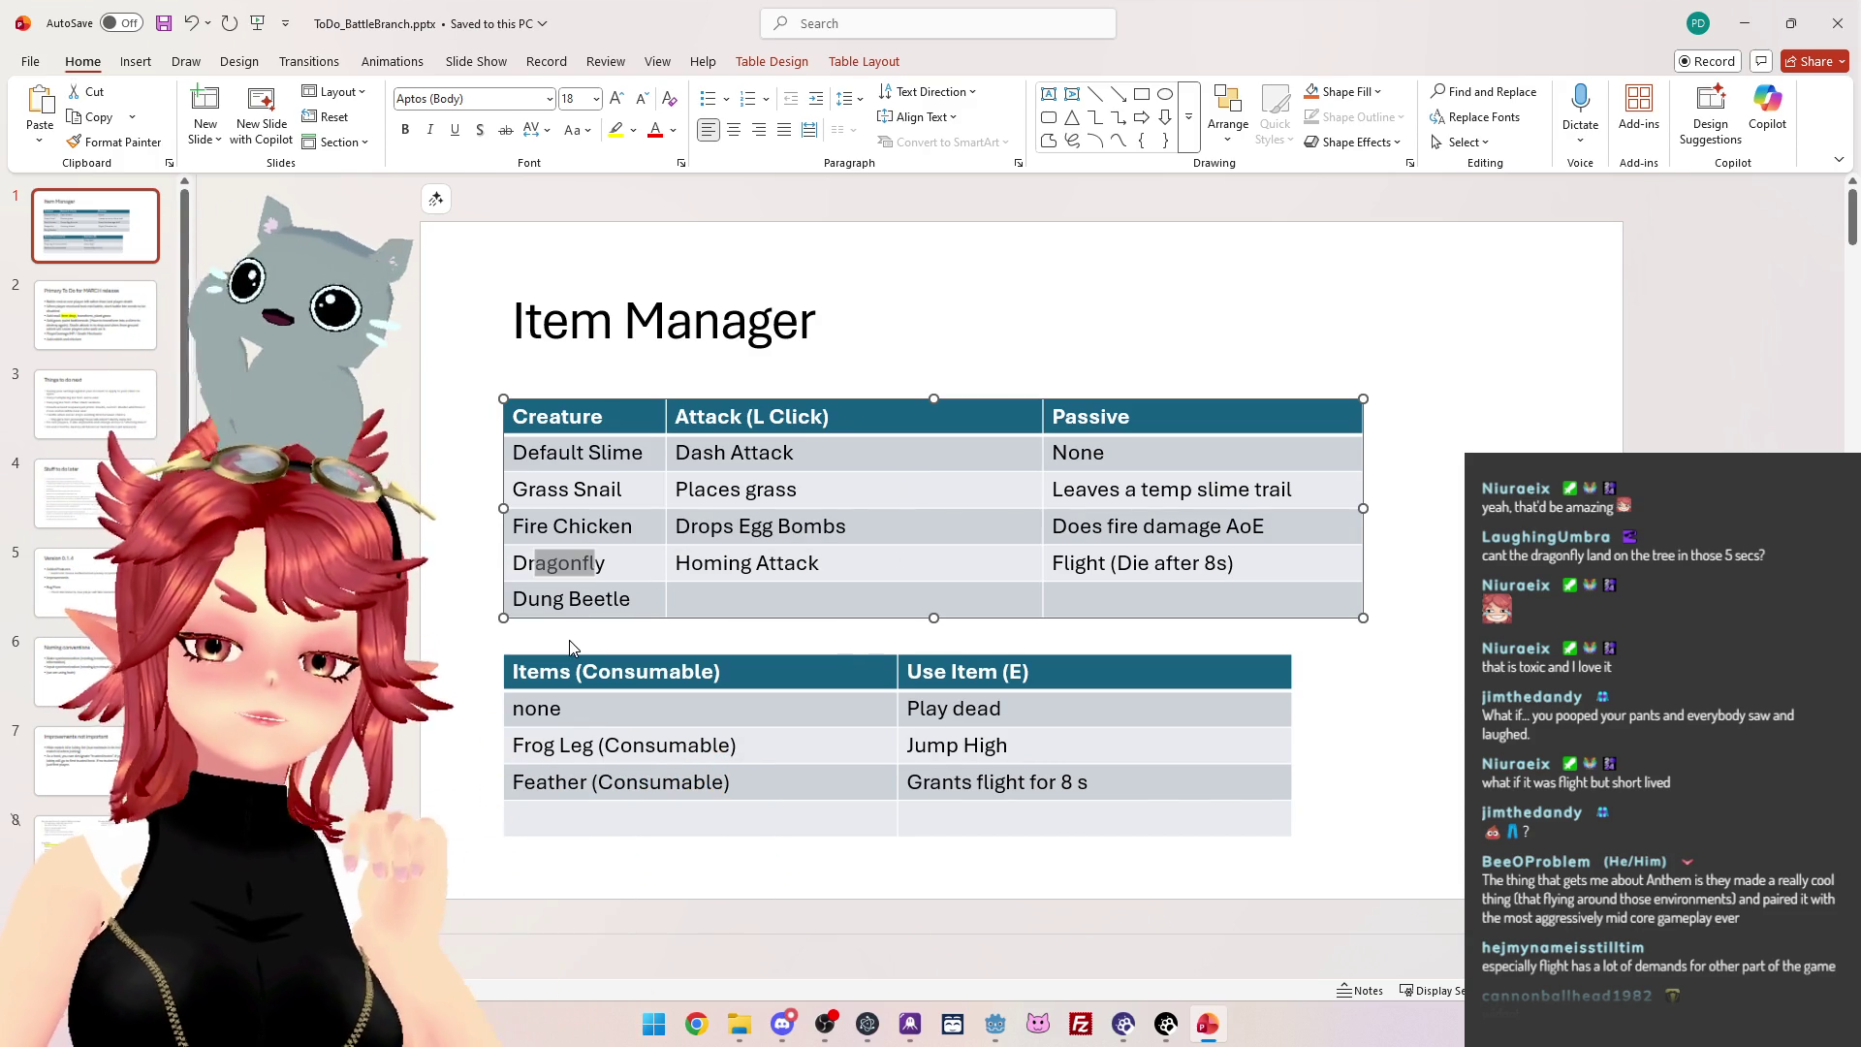
pyautogui.click(640, 793)
pyautogui.moveTo(640, 793); pyautogui.dragTo(932, 773)
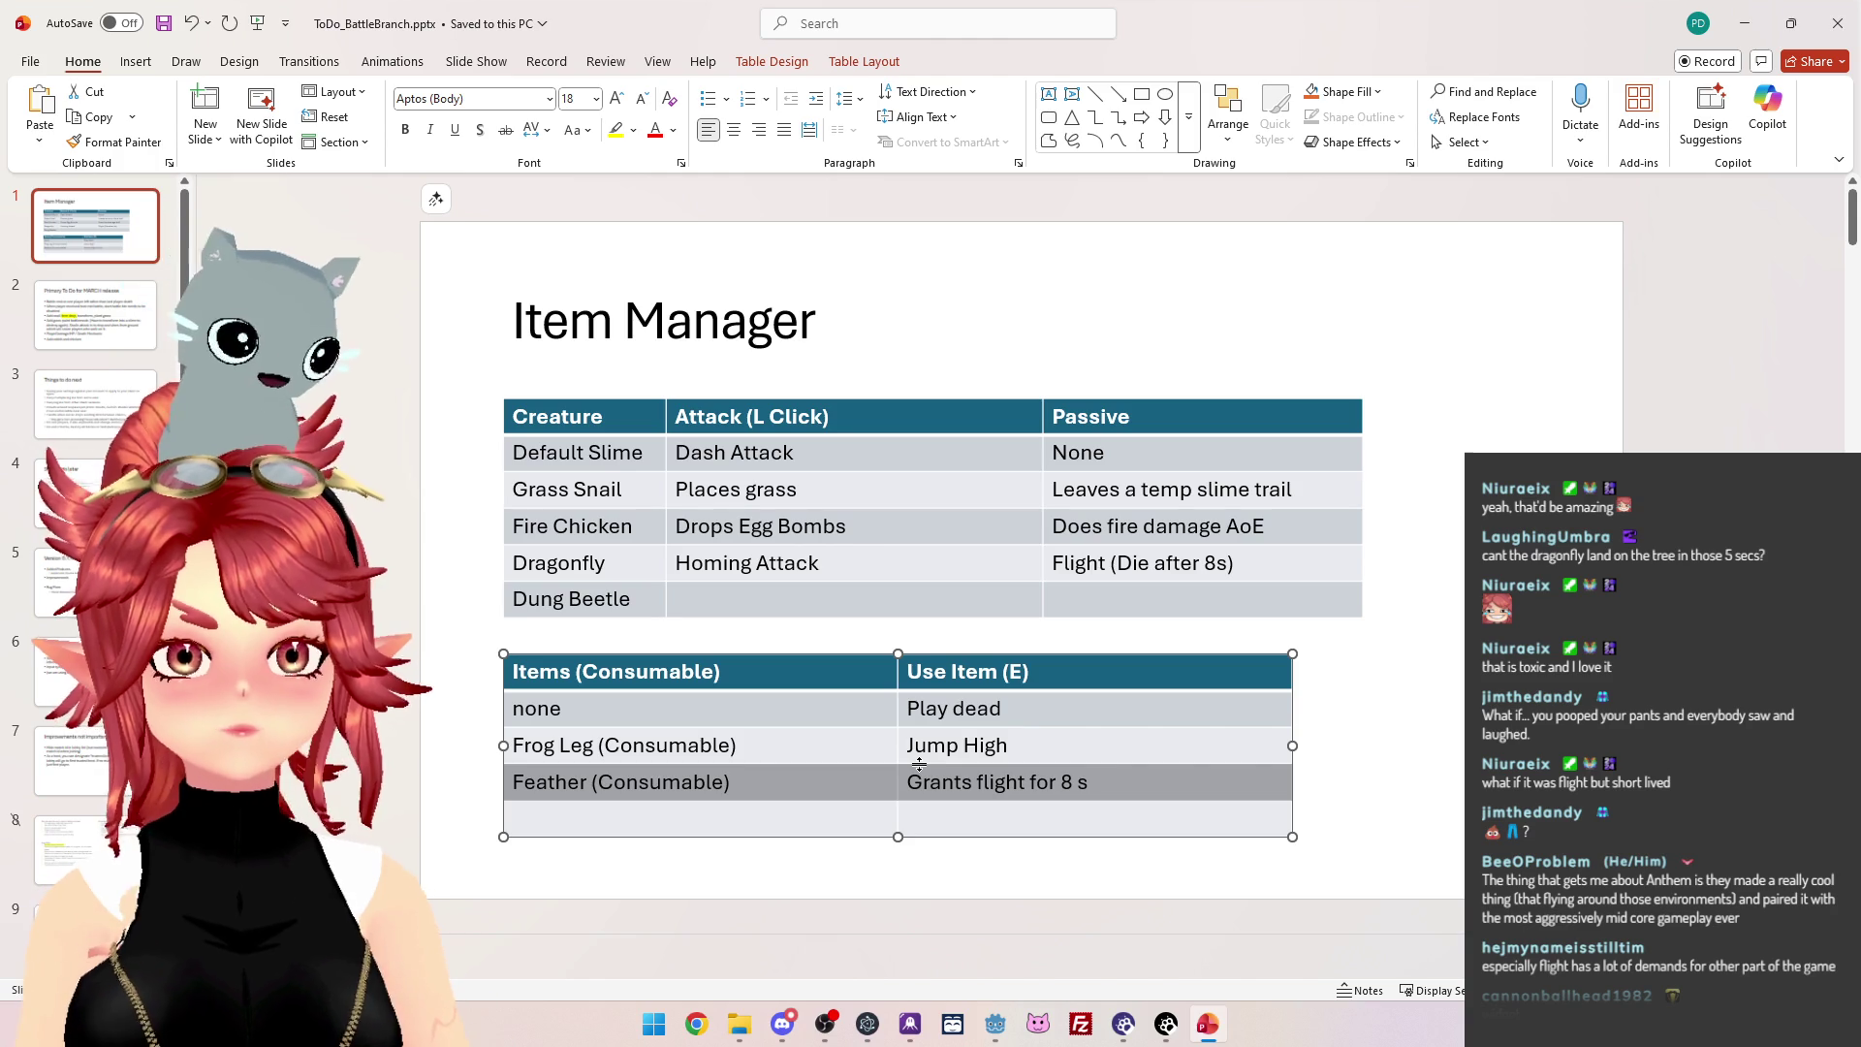
pyautogui.click(938, 709)
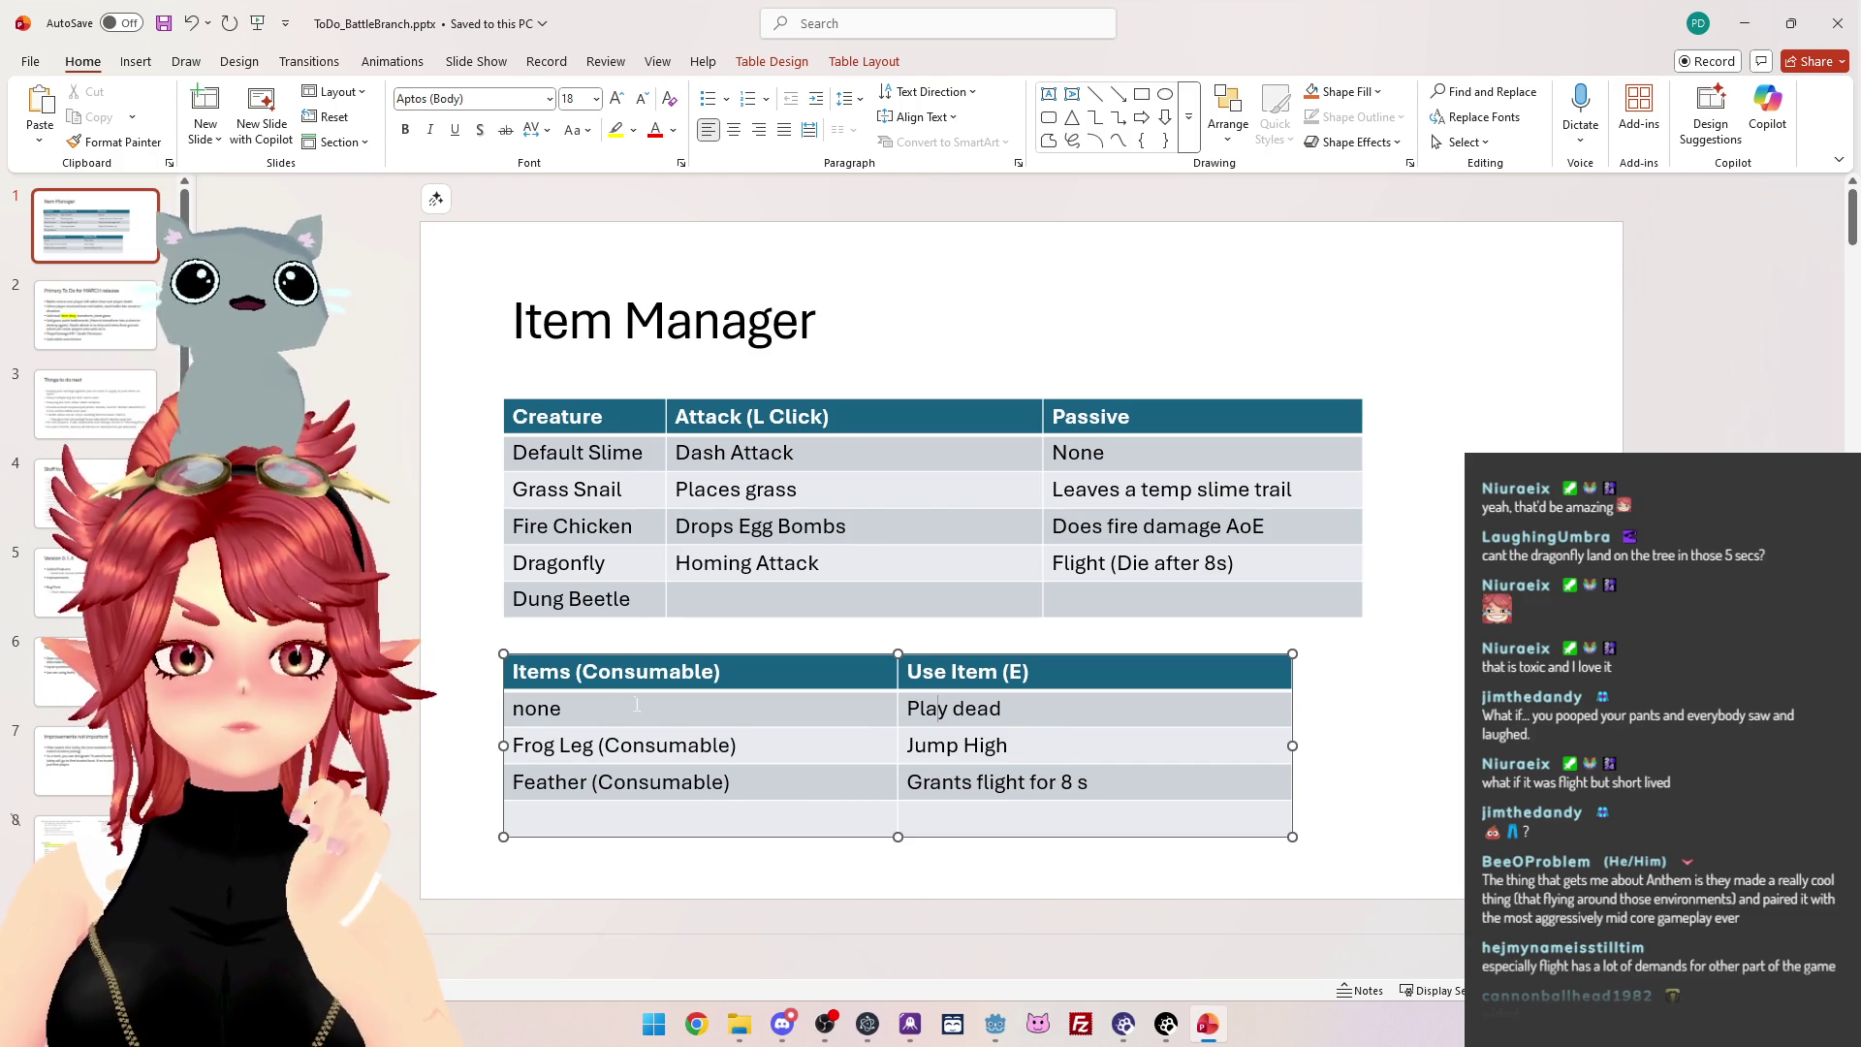
pyautogui.moveTo(605, 676)
pyautogui.mouseDown()
pyautogui.moveTo(989, 815)
pyautogui.moveTo(1053, 817)
pyautogui.mouseUp()
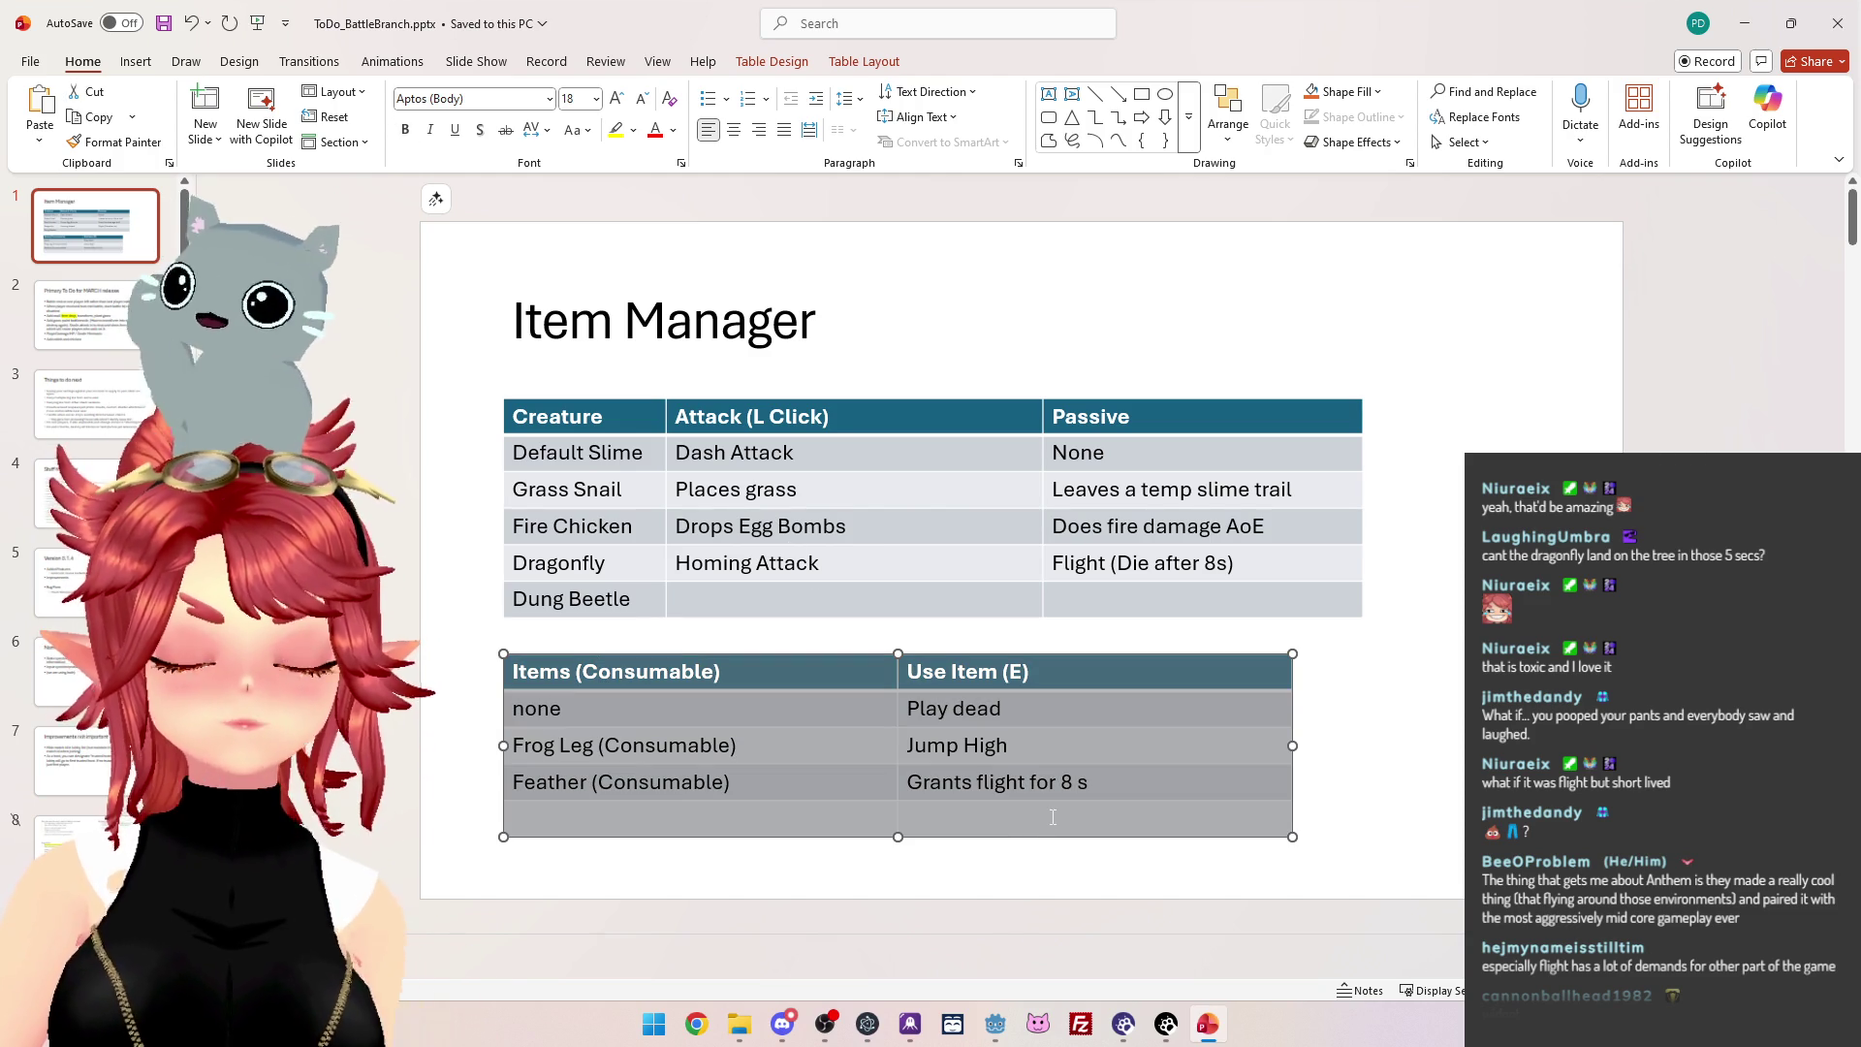
pyautogui.moveTo(553, 489); pyautogui.dragTo(1128, 487)
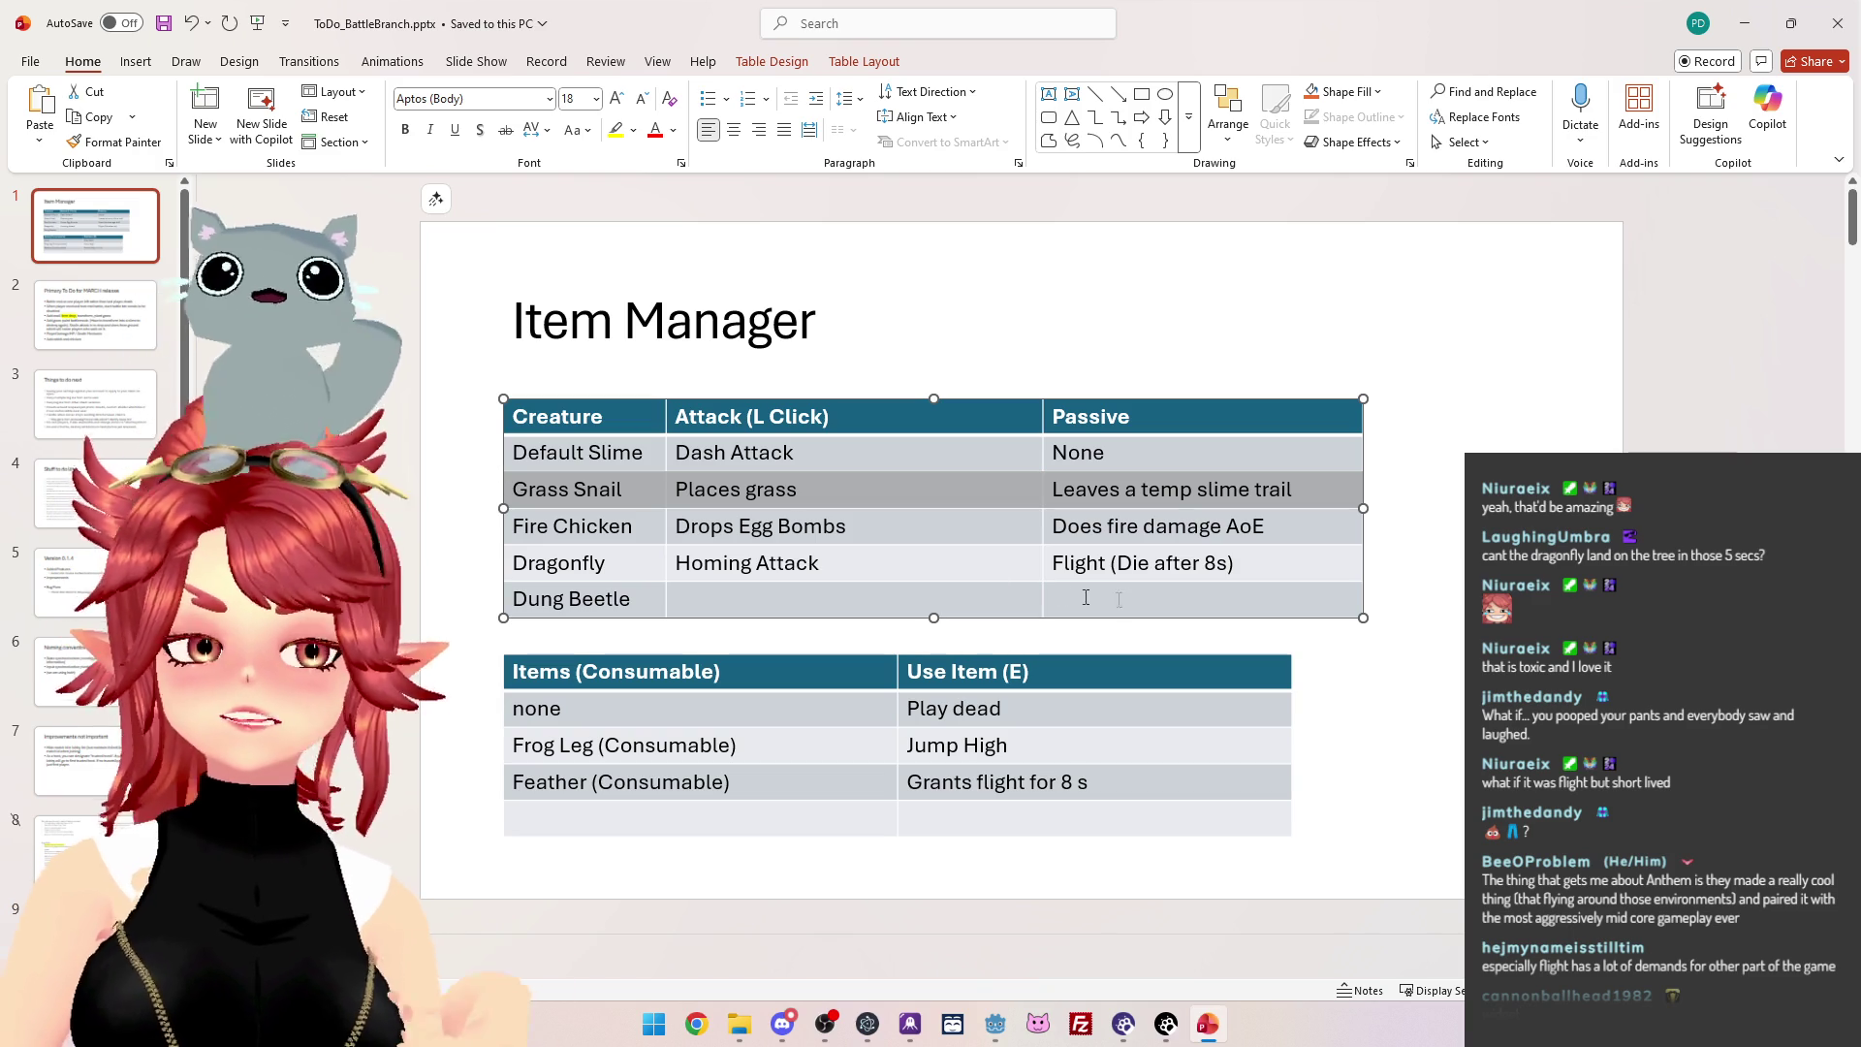
pyautogui.click(1181, 490)
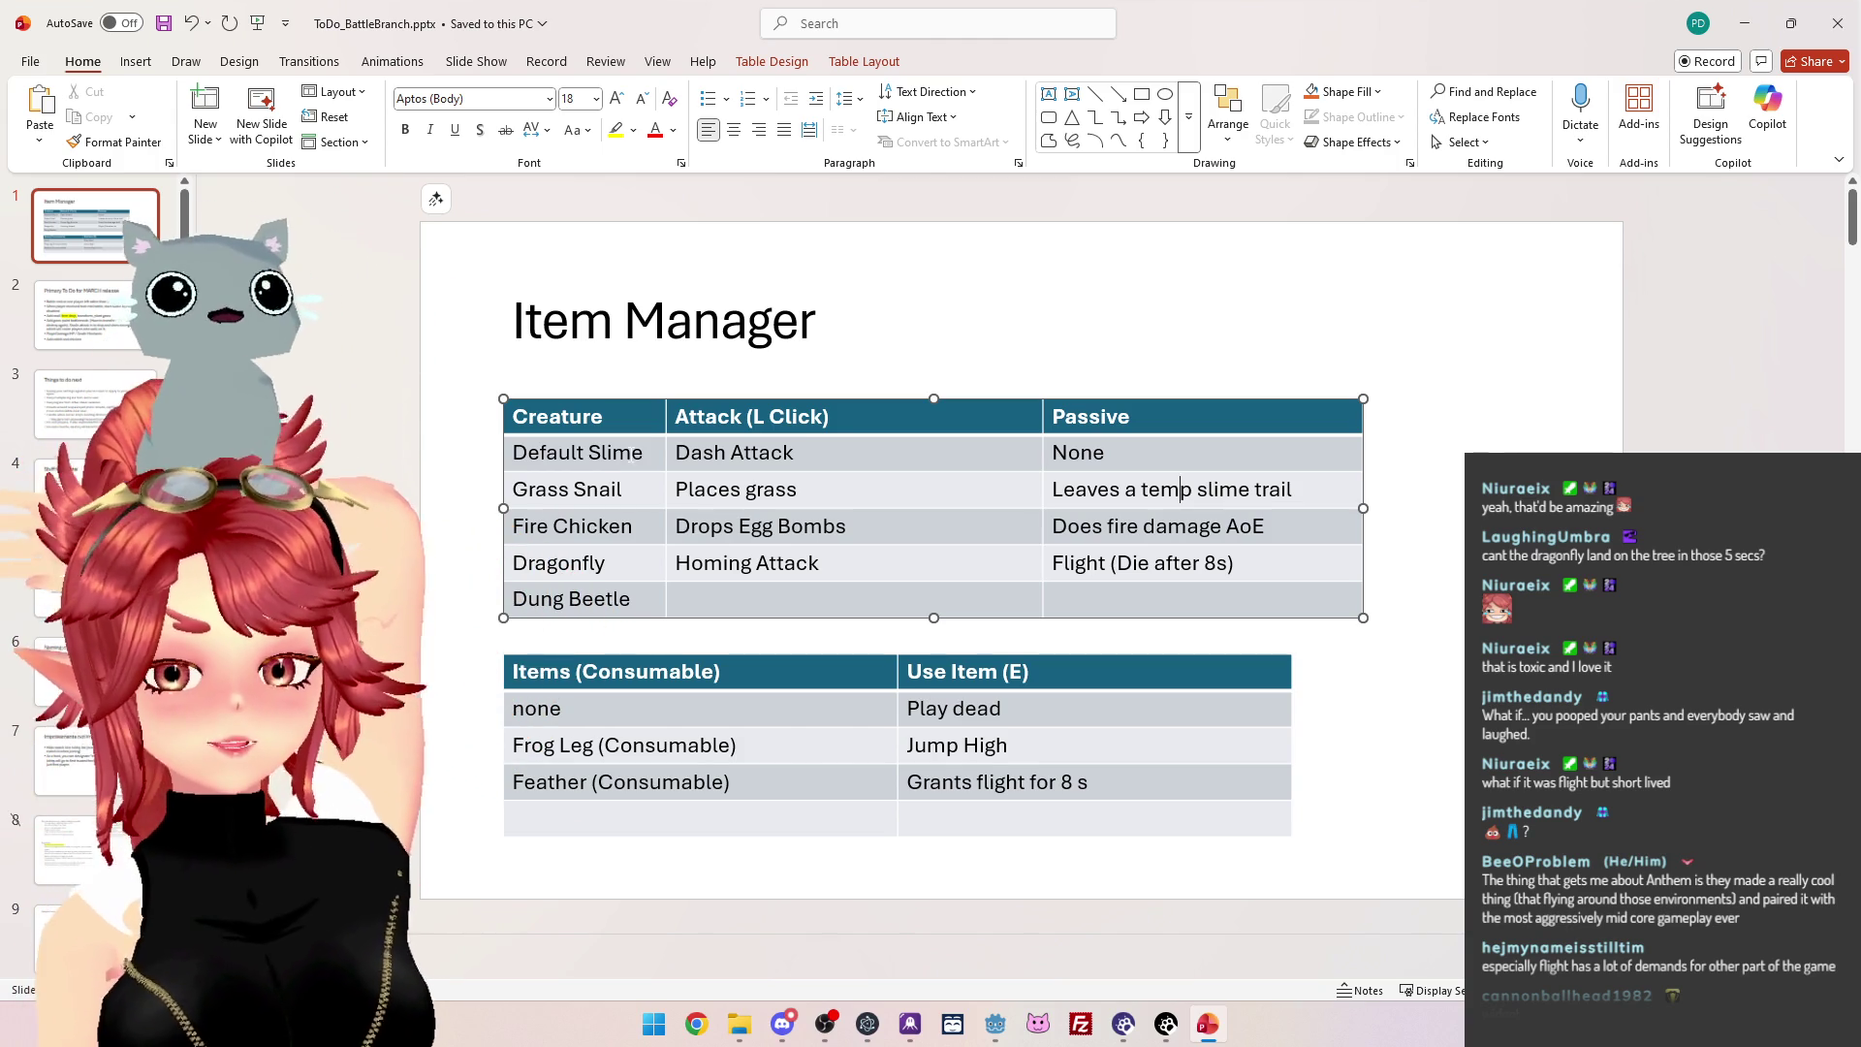
pyautogui.moveTo(565, 455)
pyautogui.mouseDown()
pyautogui.moveTo(601, 560)
pyautogui.moveTo(1138, 553)
pyautogui.mouseUp()
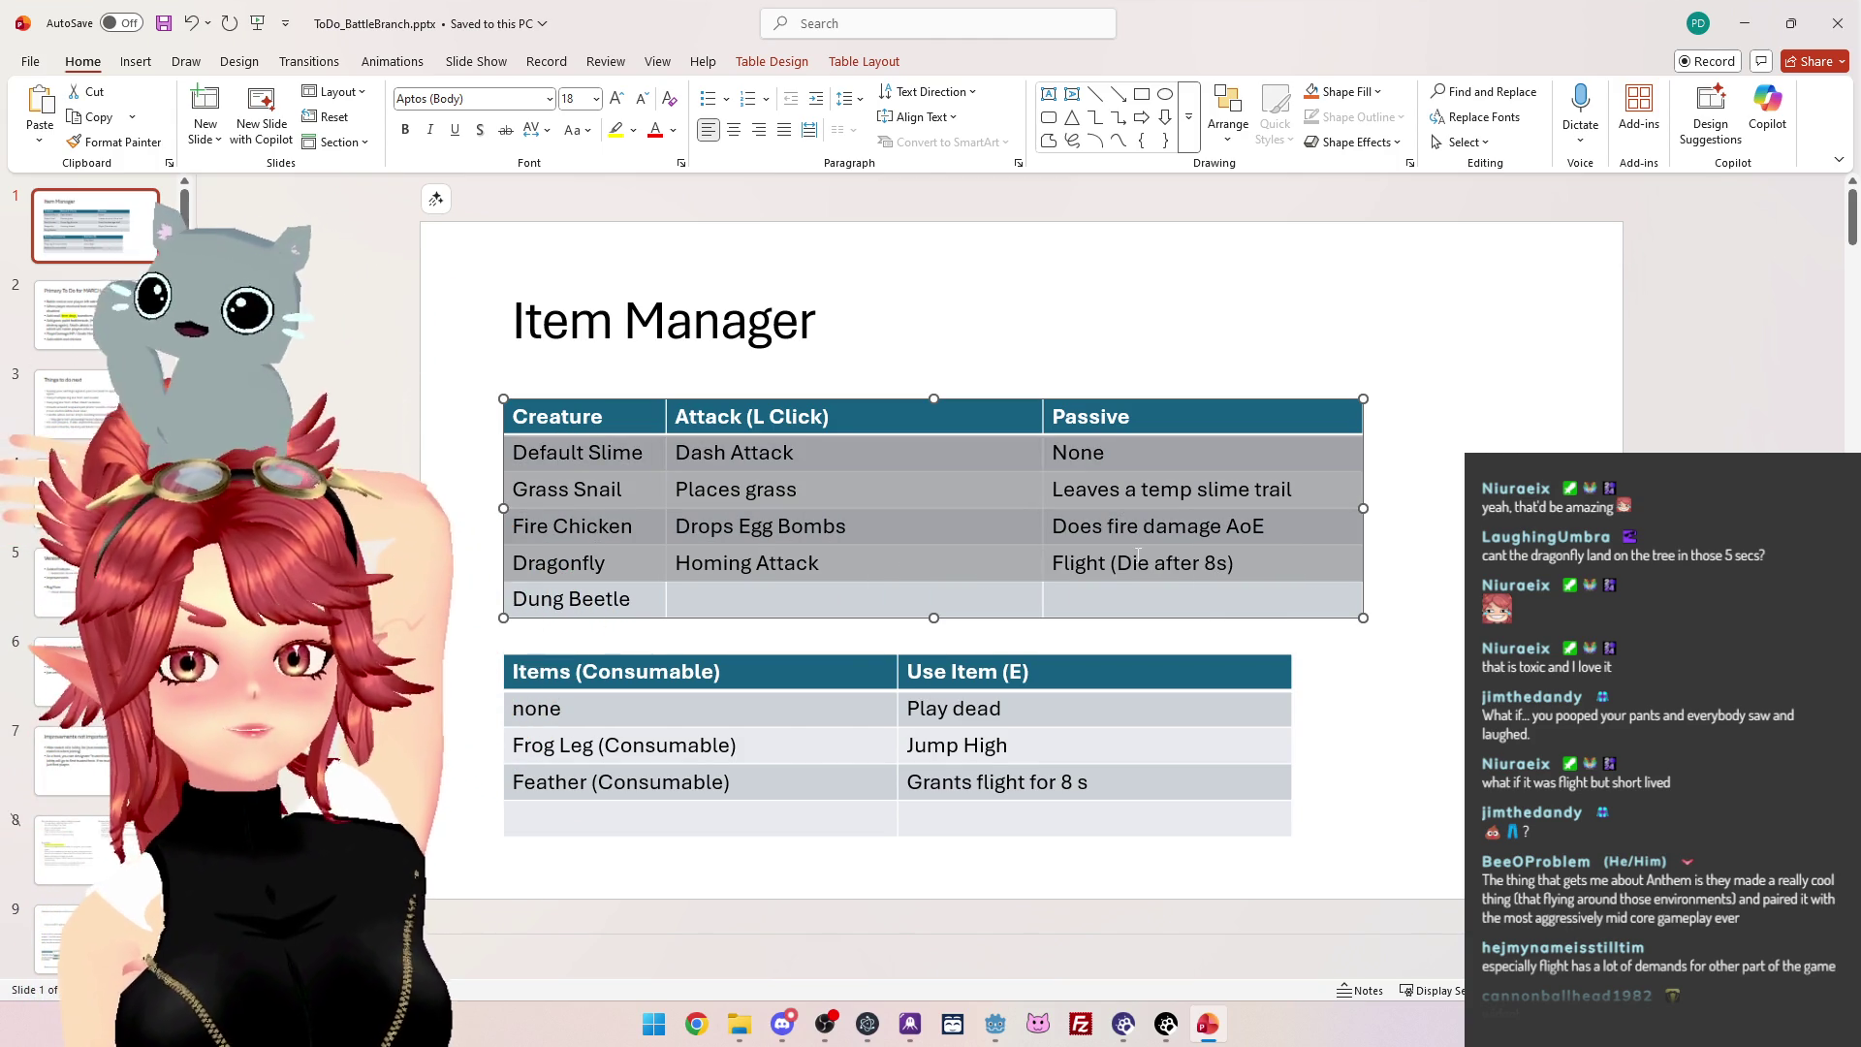
pyautogui.moveTo(551, 671); pyautogui.dragTo(1050, 781)
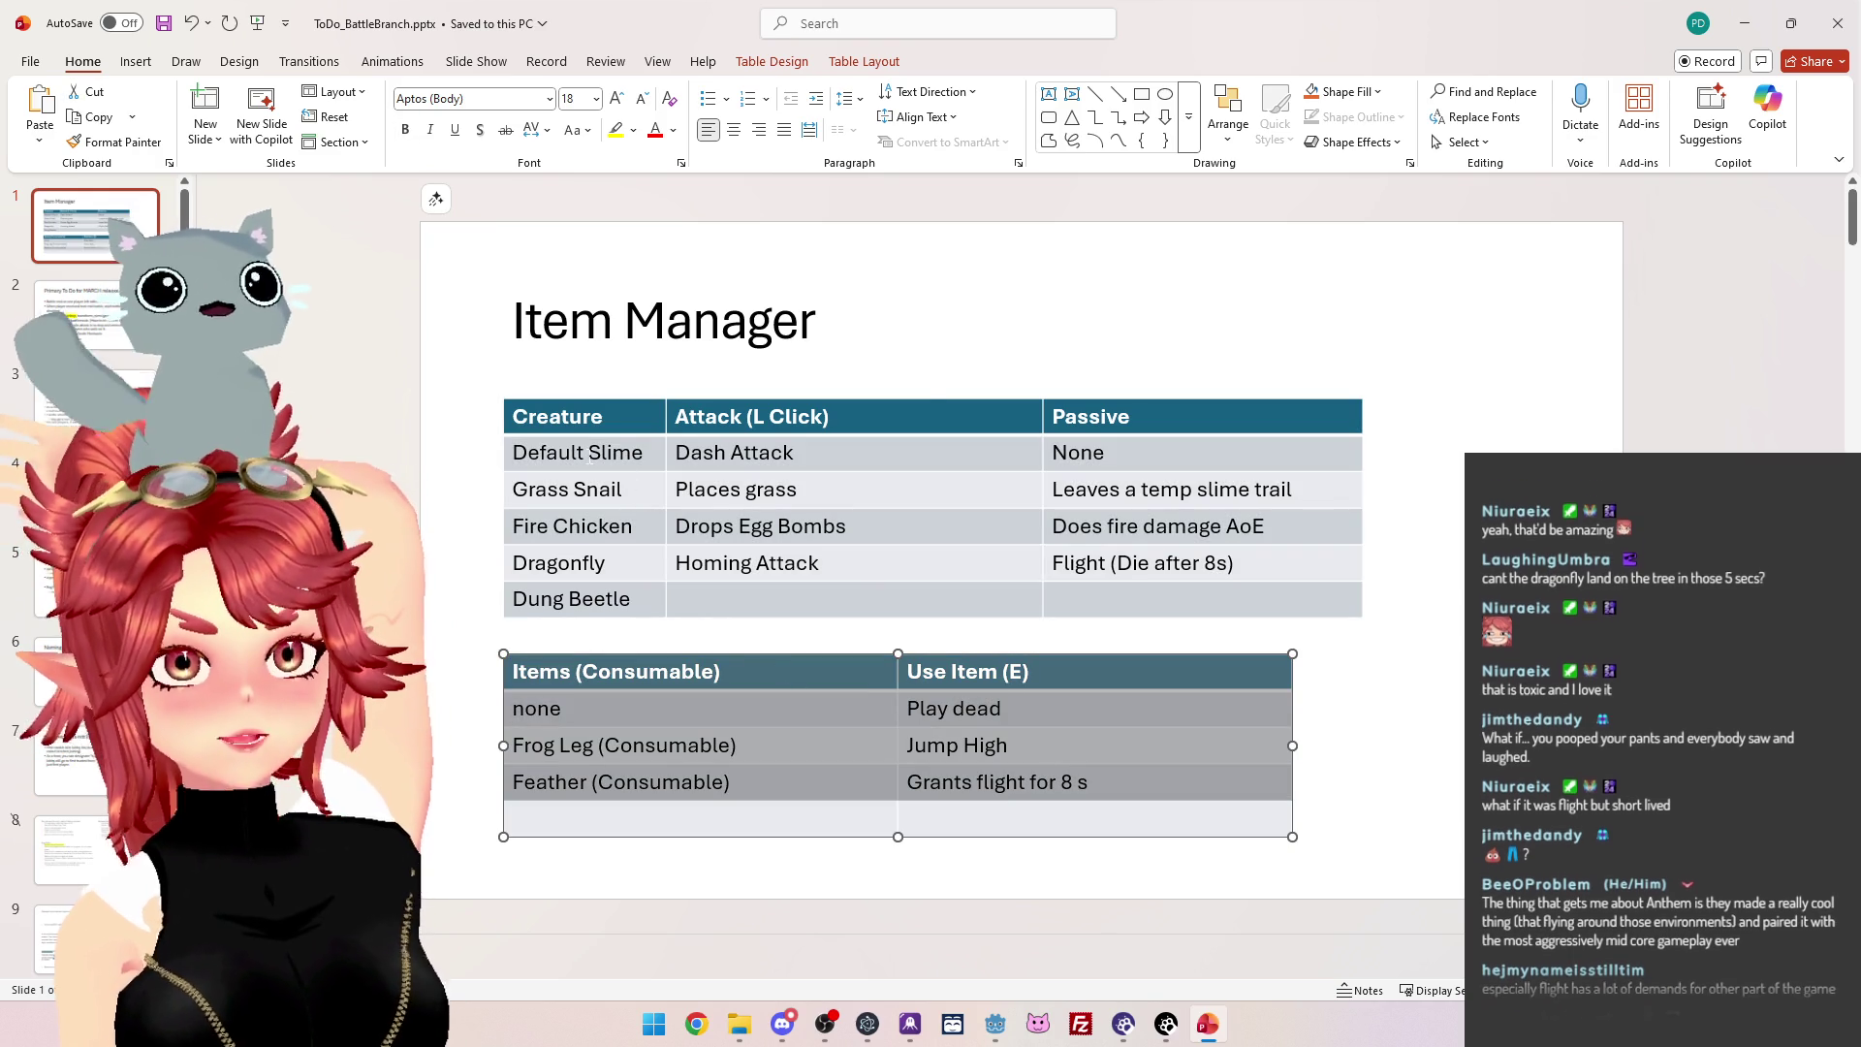
pyautogui.click(529, 451)
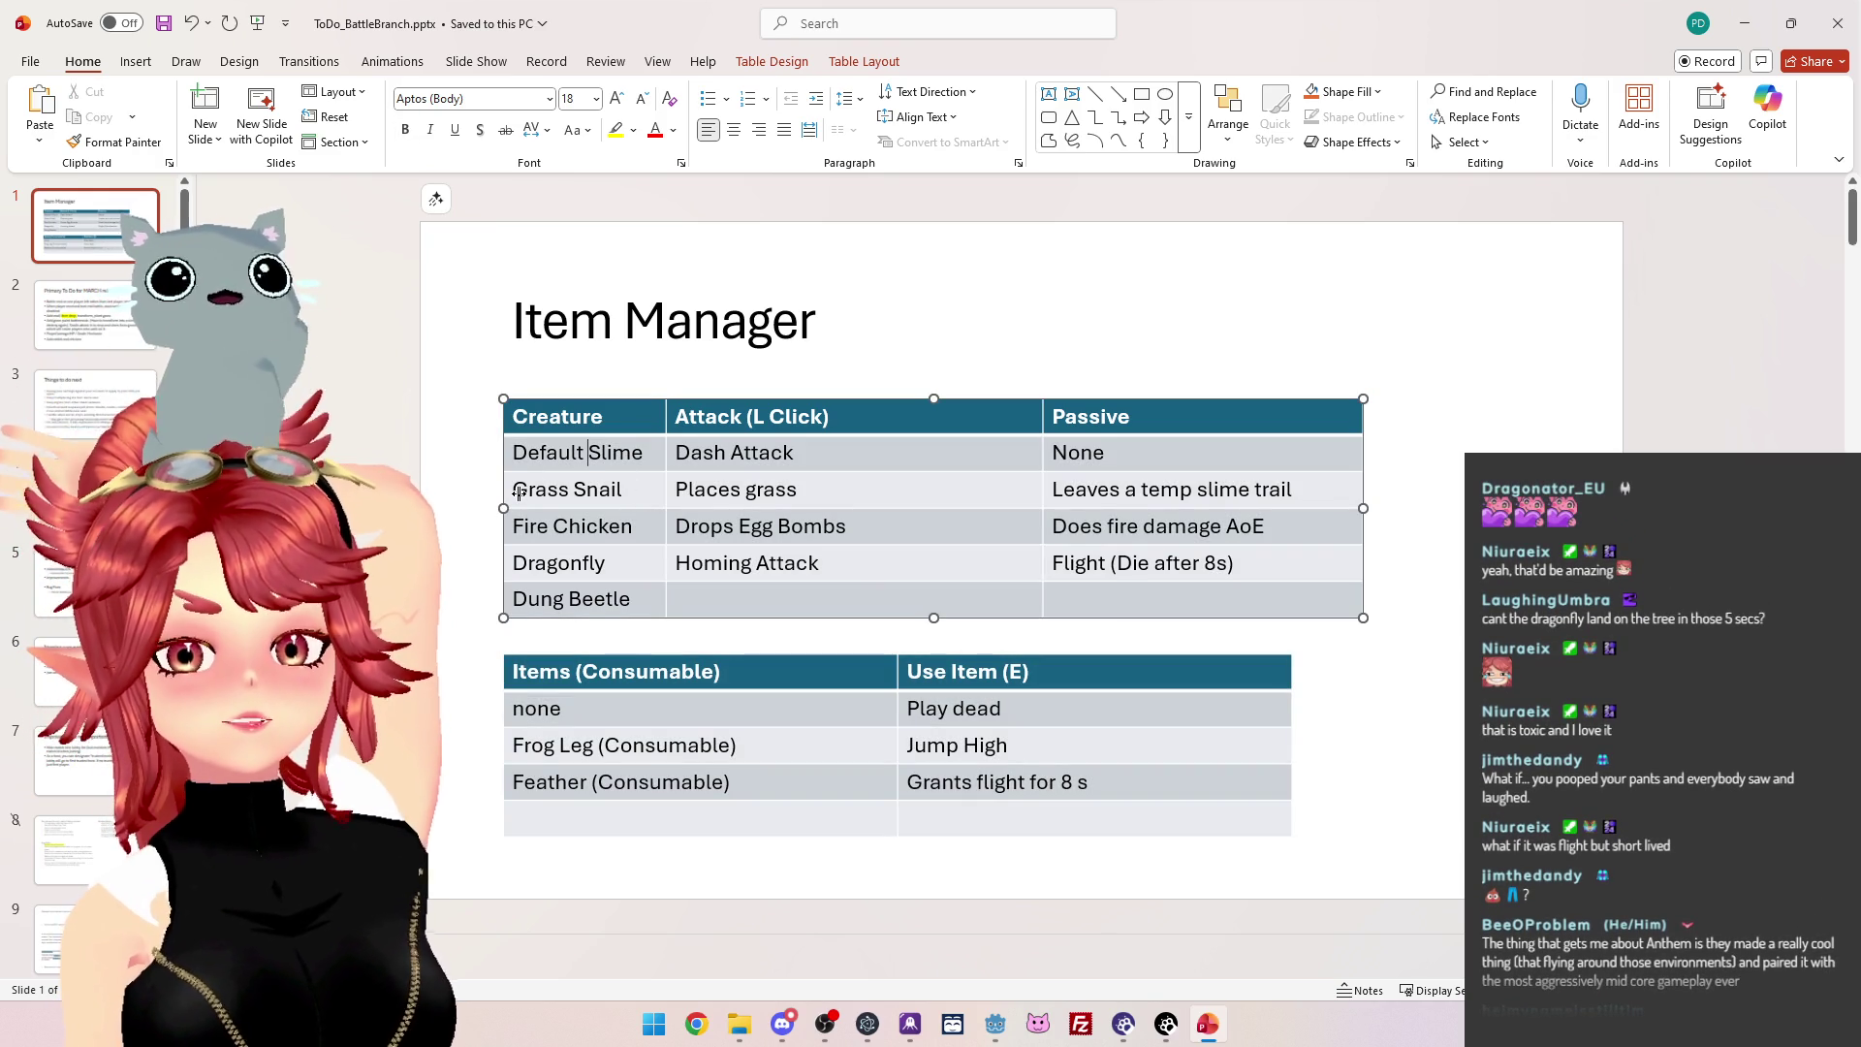
pyautogui.moveTo(530, 491); pyautogui.dragTo(623, 489)
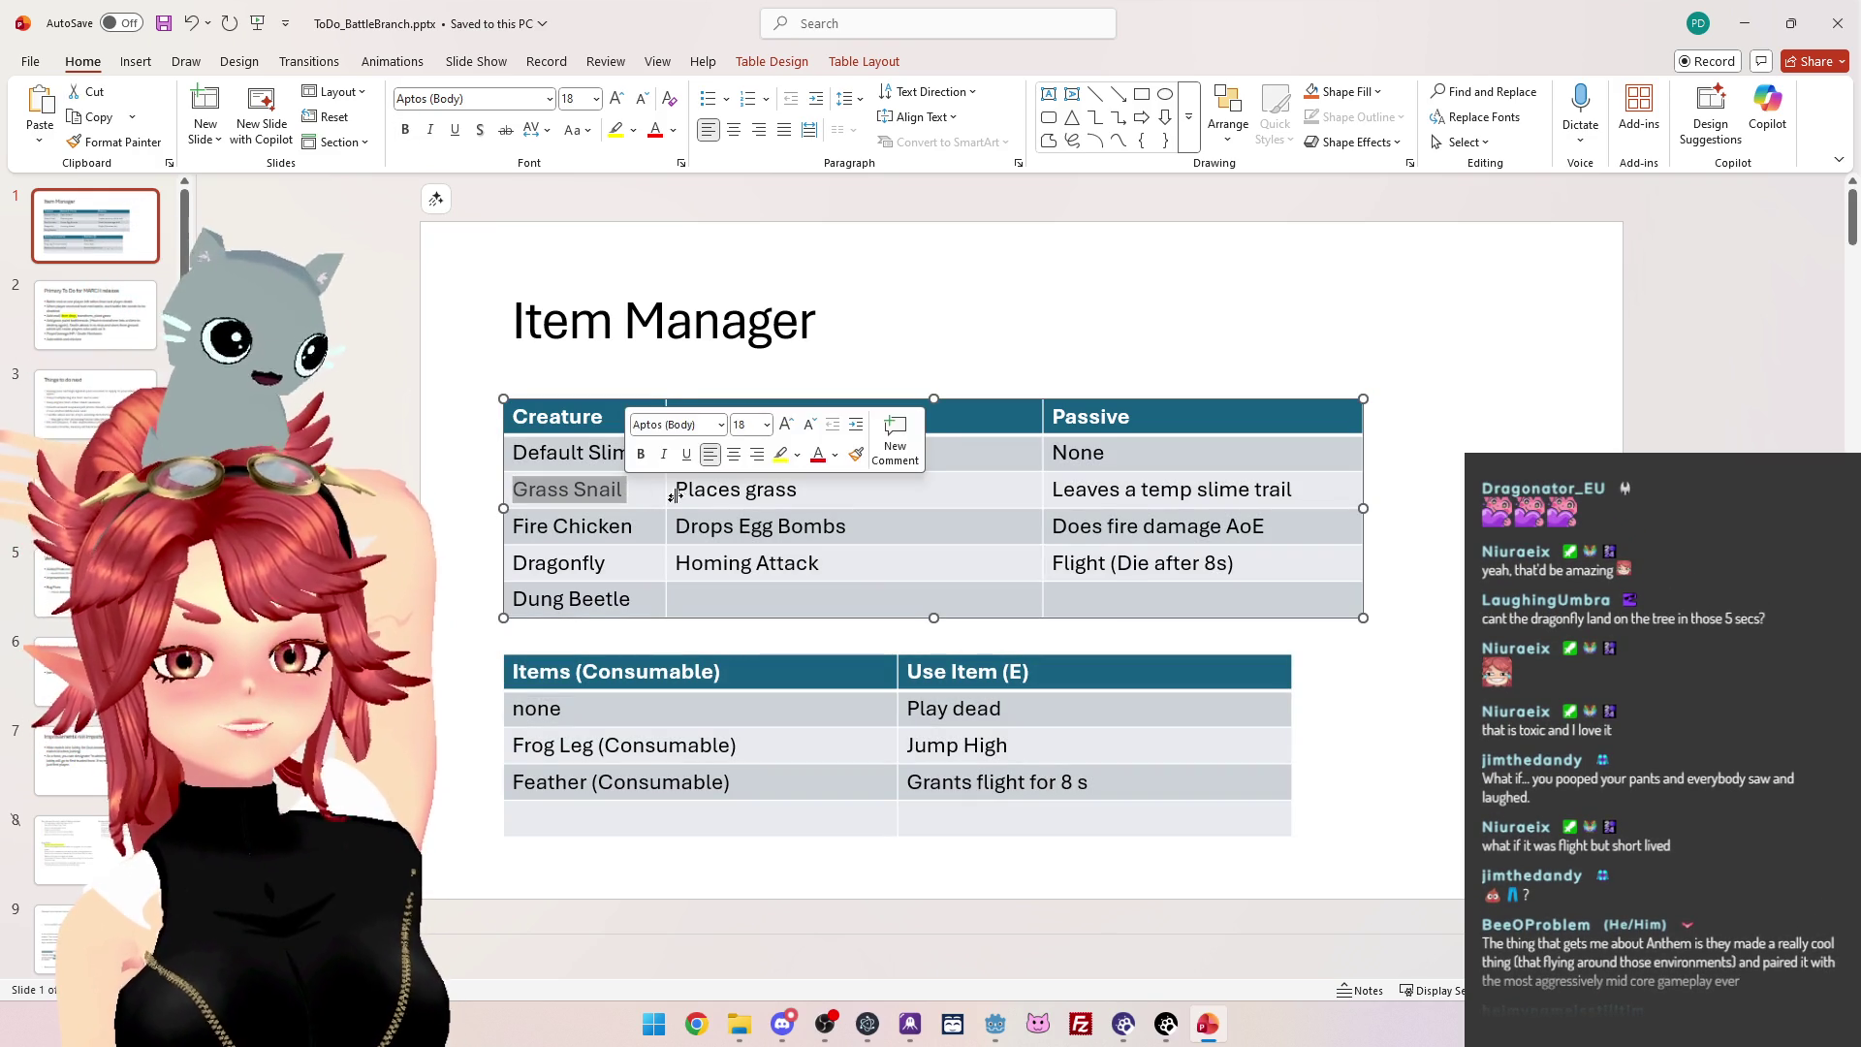
pyautogui.click(667, 490)
pyautogui.moveTo(514, 489); pyautogui.dragTo(625, 490)
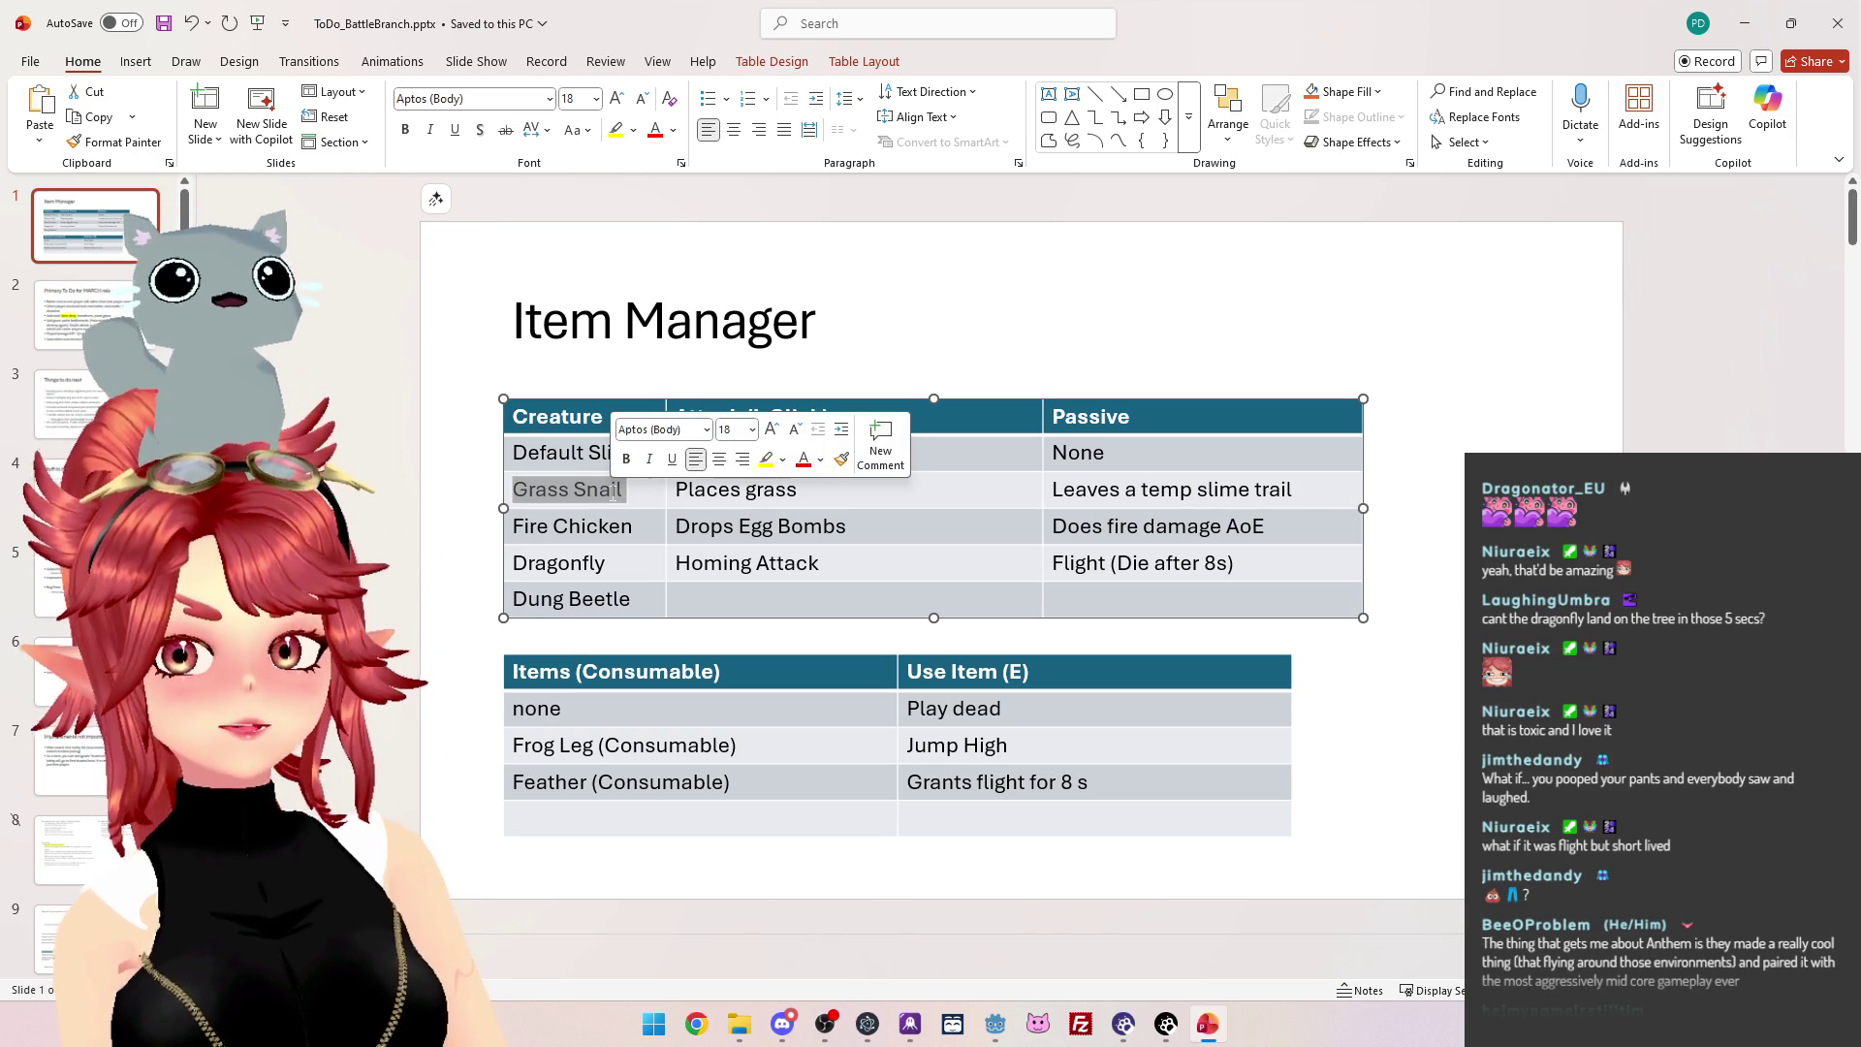
pyautogui.click(730, 490)
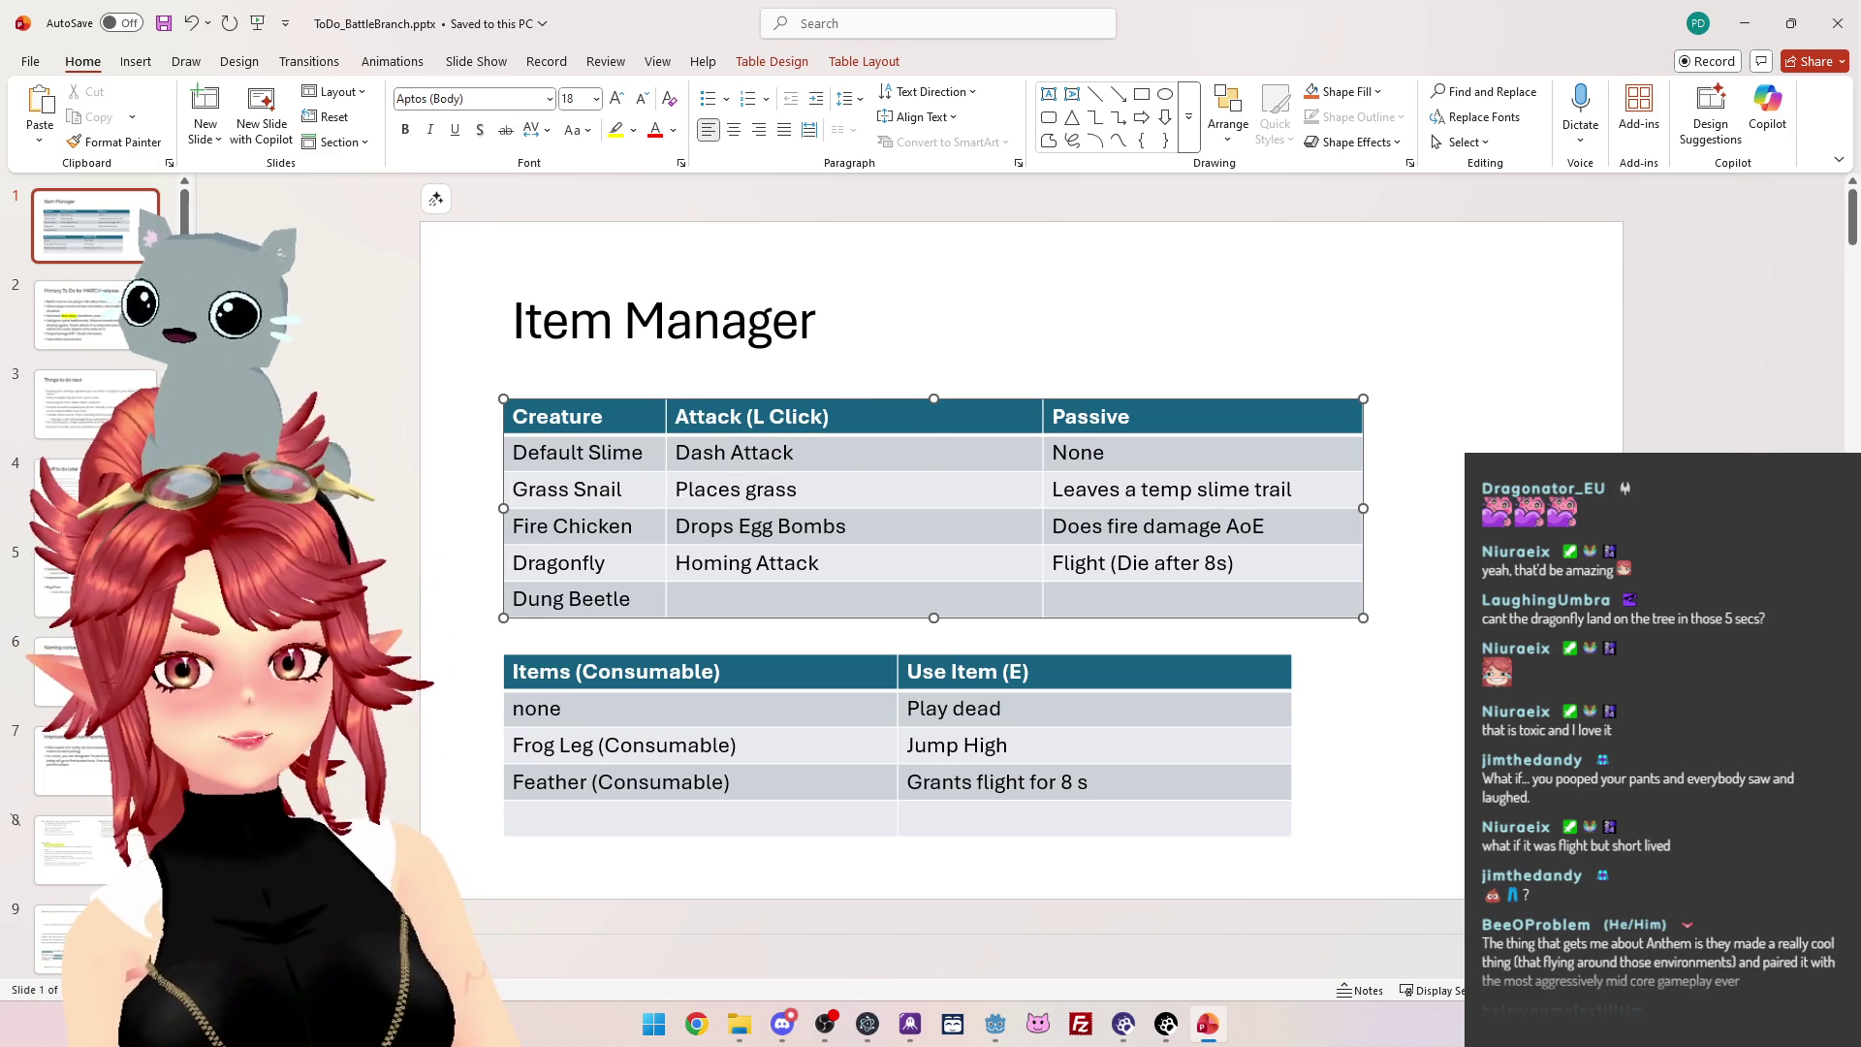
pyautogui.moveTo(733, 492); pyautogui.dragTo(799, 493)
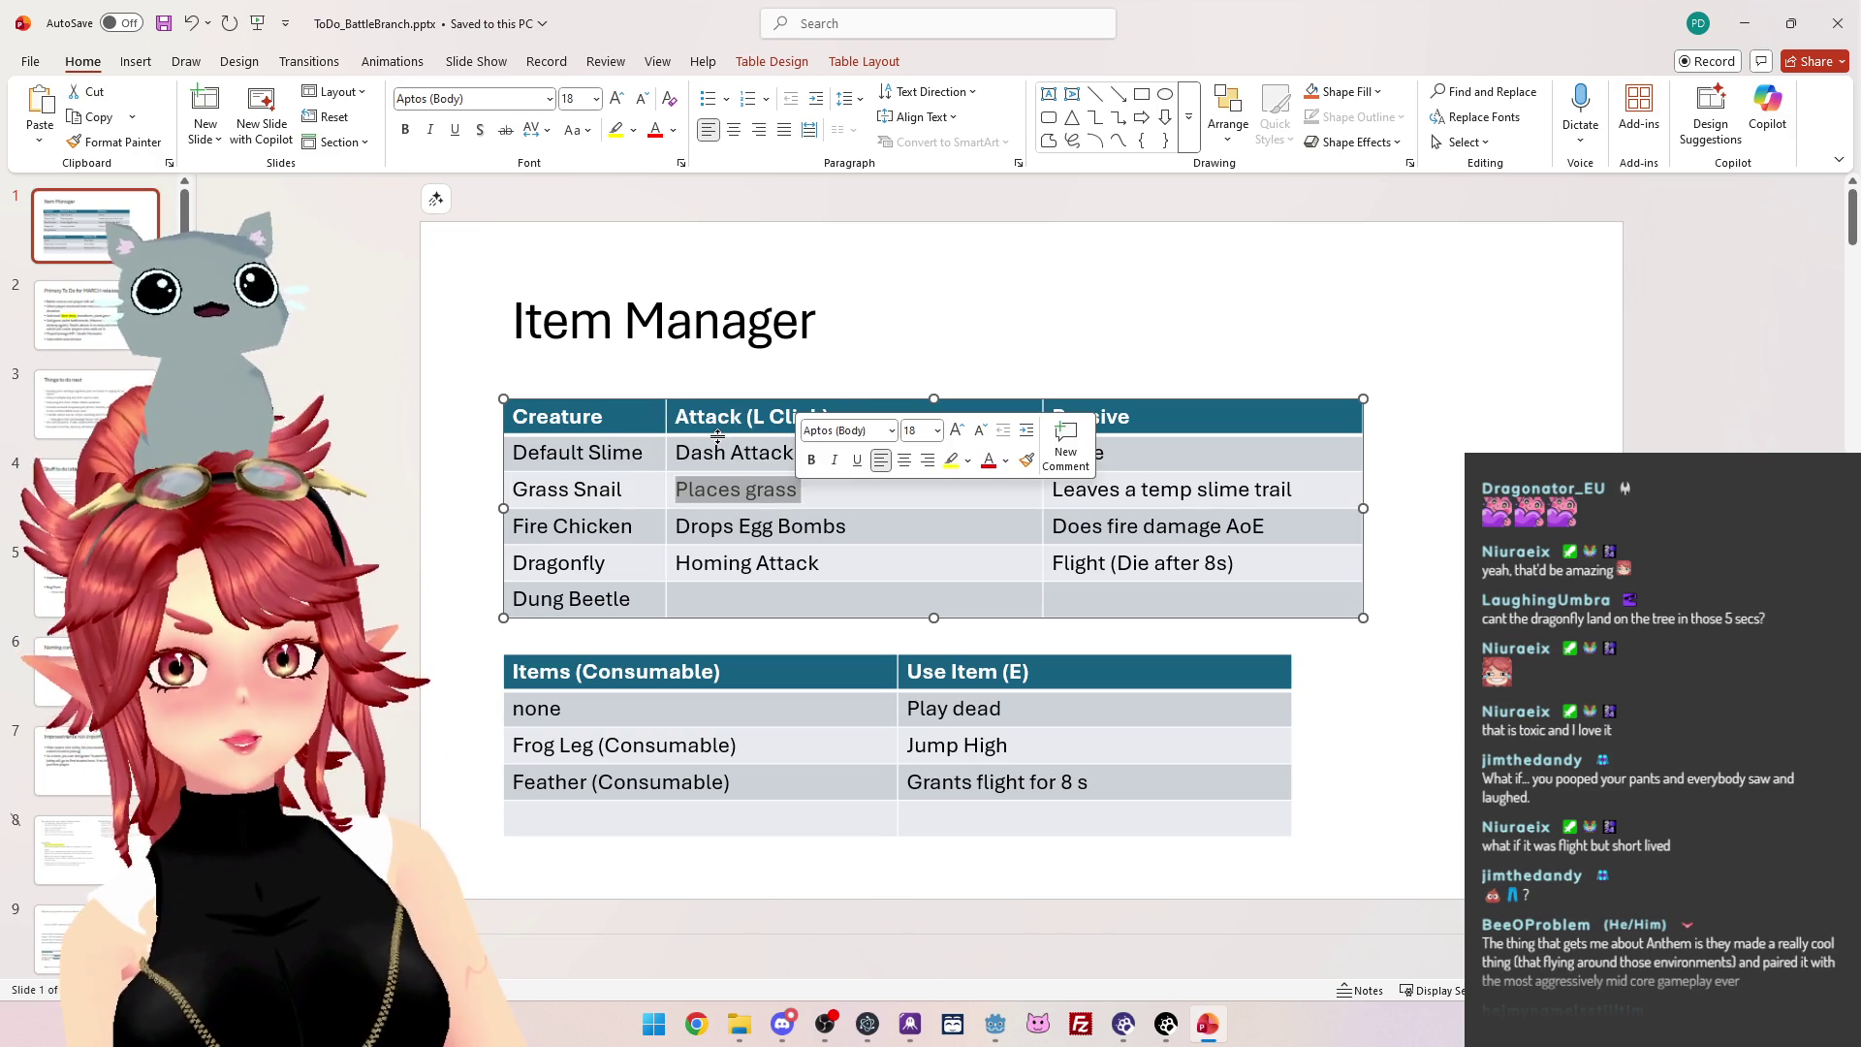
pyautogui.press('Left')
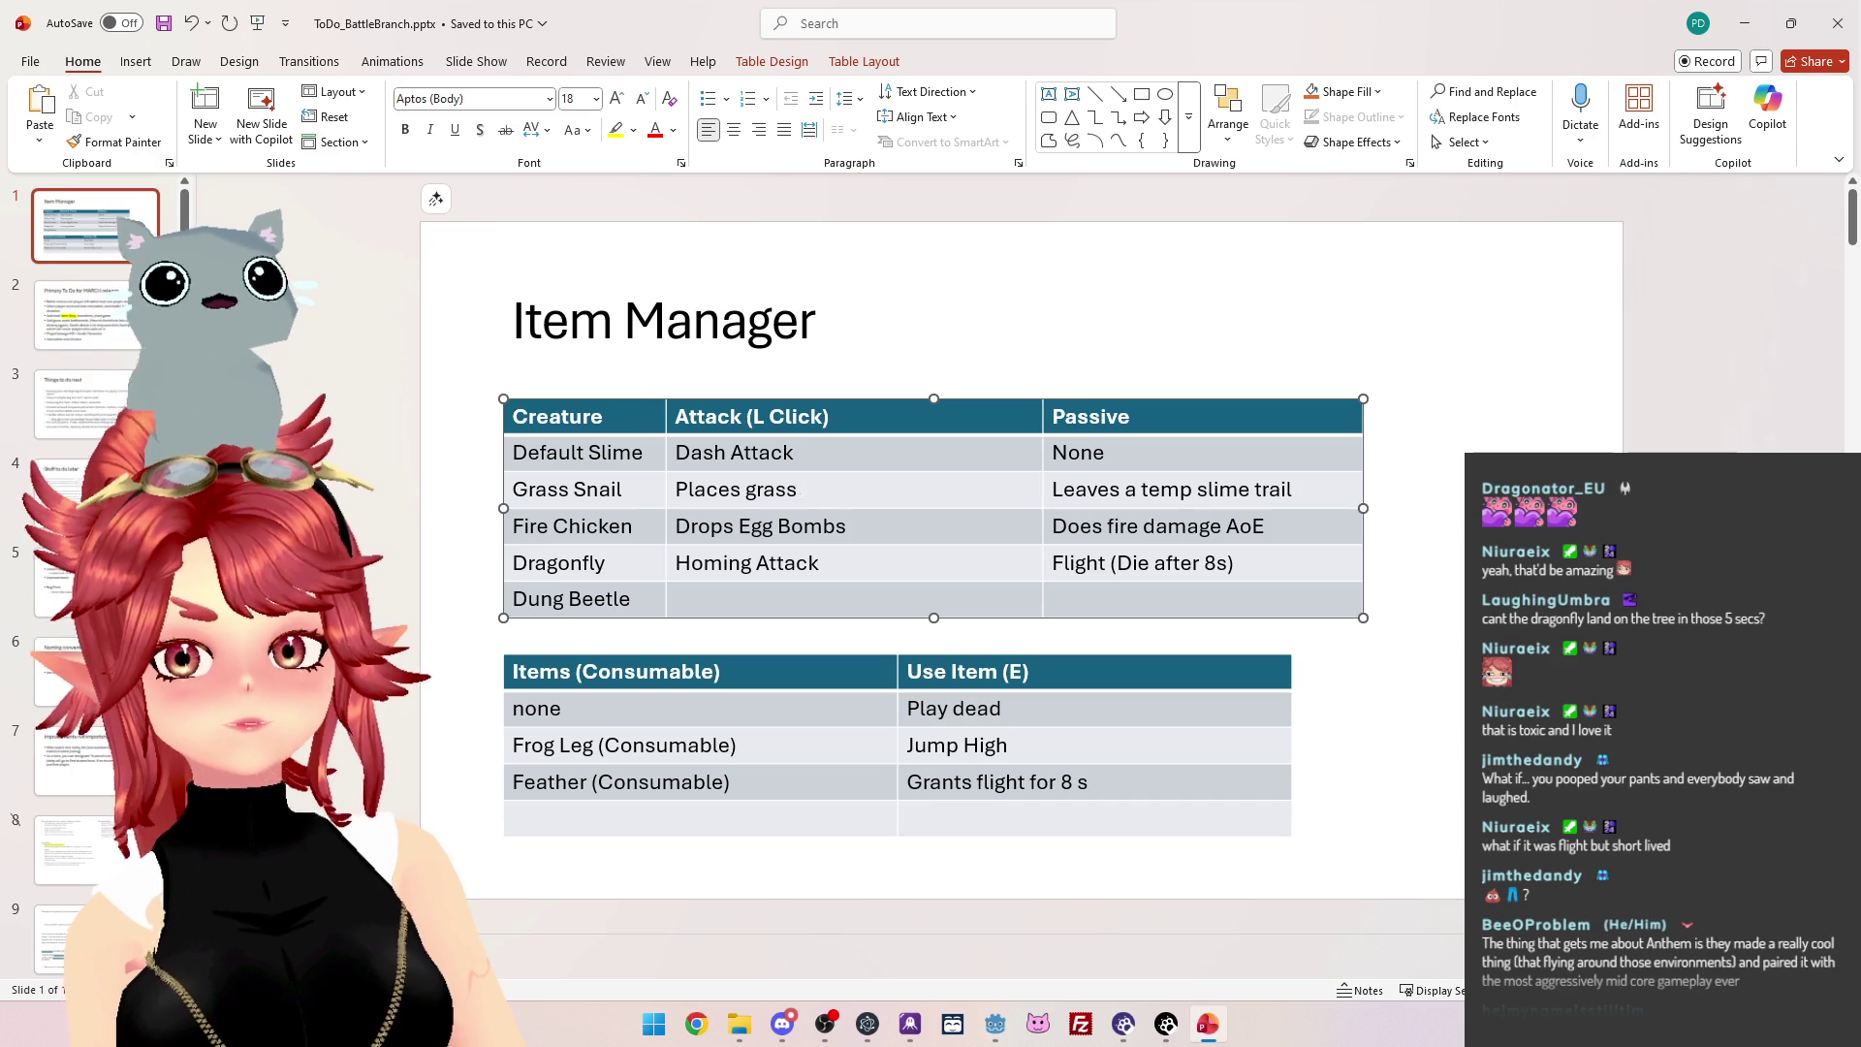
pyautogui.tripleClick(755, 491)
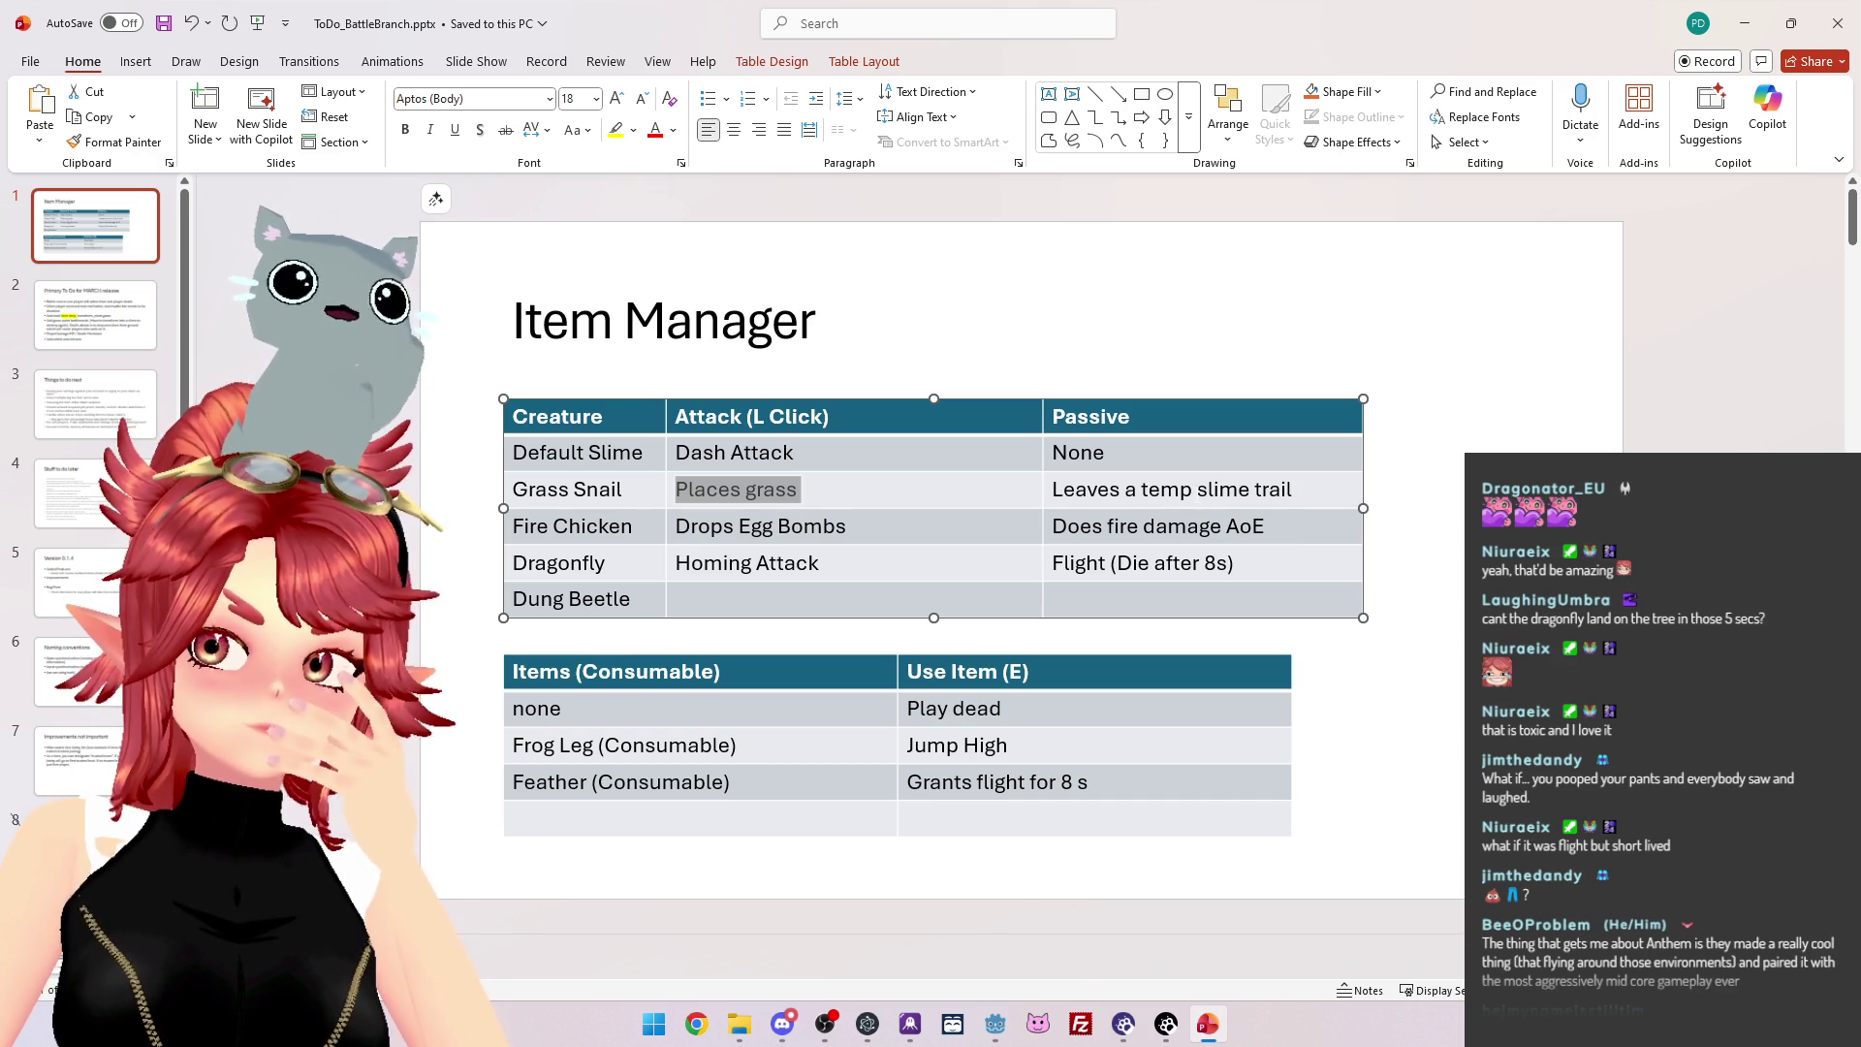
# Widen the creature table to the right and nudge it slightly lower.
pyautogui.click(1201, 496)
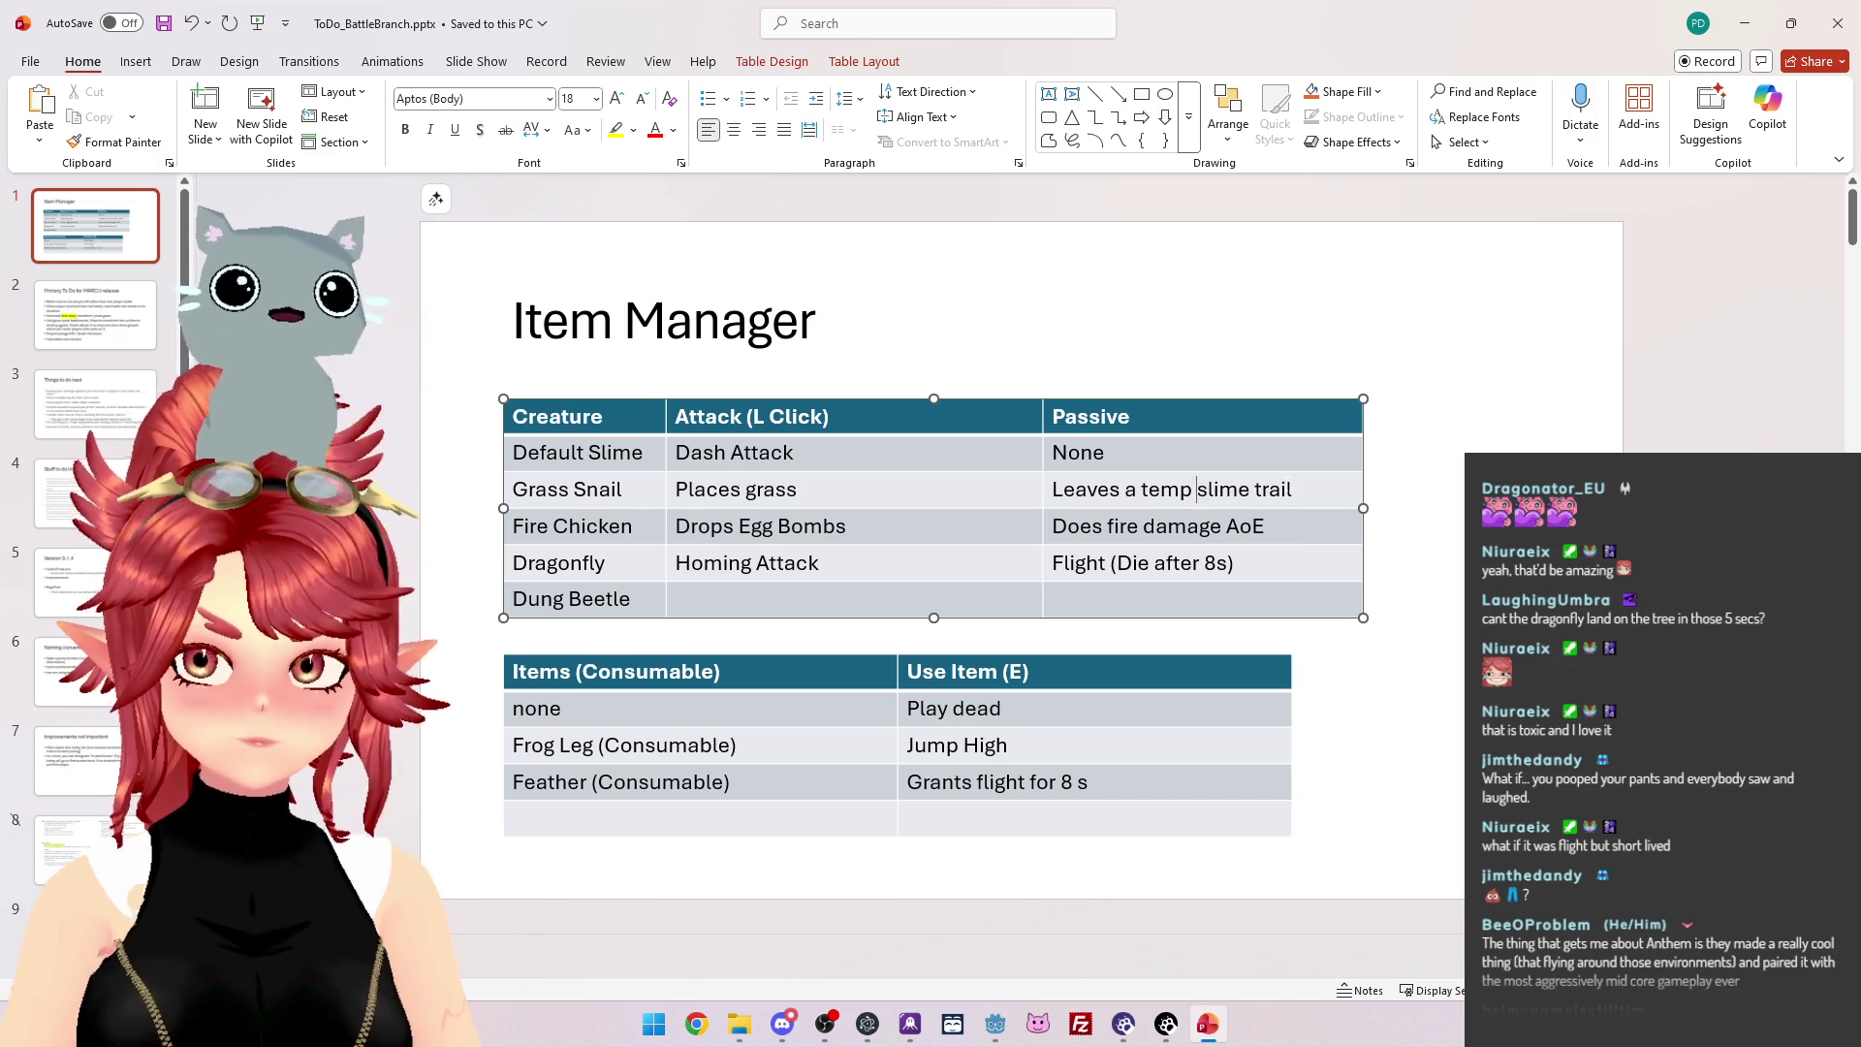
pyautogui.moveTo(1363, 508); pyautogui.dragTo(1445, 508)
pyautogui.moveTo(1091, 402)
pyautogui.mouseDown()
pyautogui.moveTo(1030, 416)
pyautogui.moveTo(1090, 407)
pyautogui.mouseUp()
# Change the Grass Snail passive to 'Leaves a slowing slime trail'.
pyautogui.doubleClick(1202, 494)
pyautogui.click(1198, 495)
pyautogui.doubleClick(1206, 494)
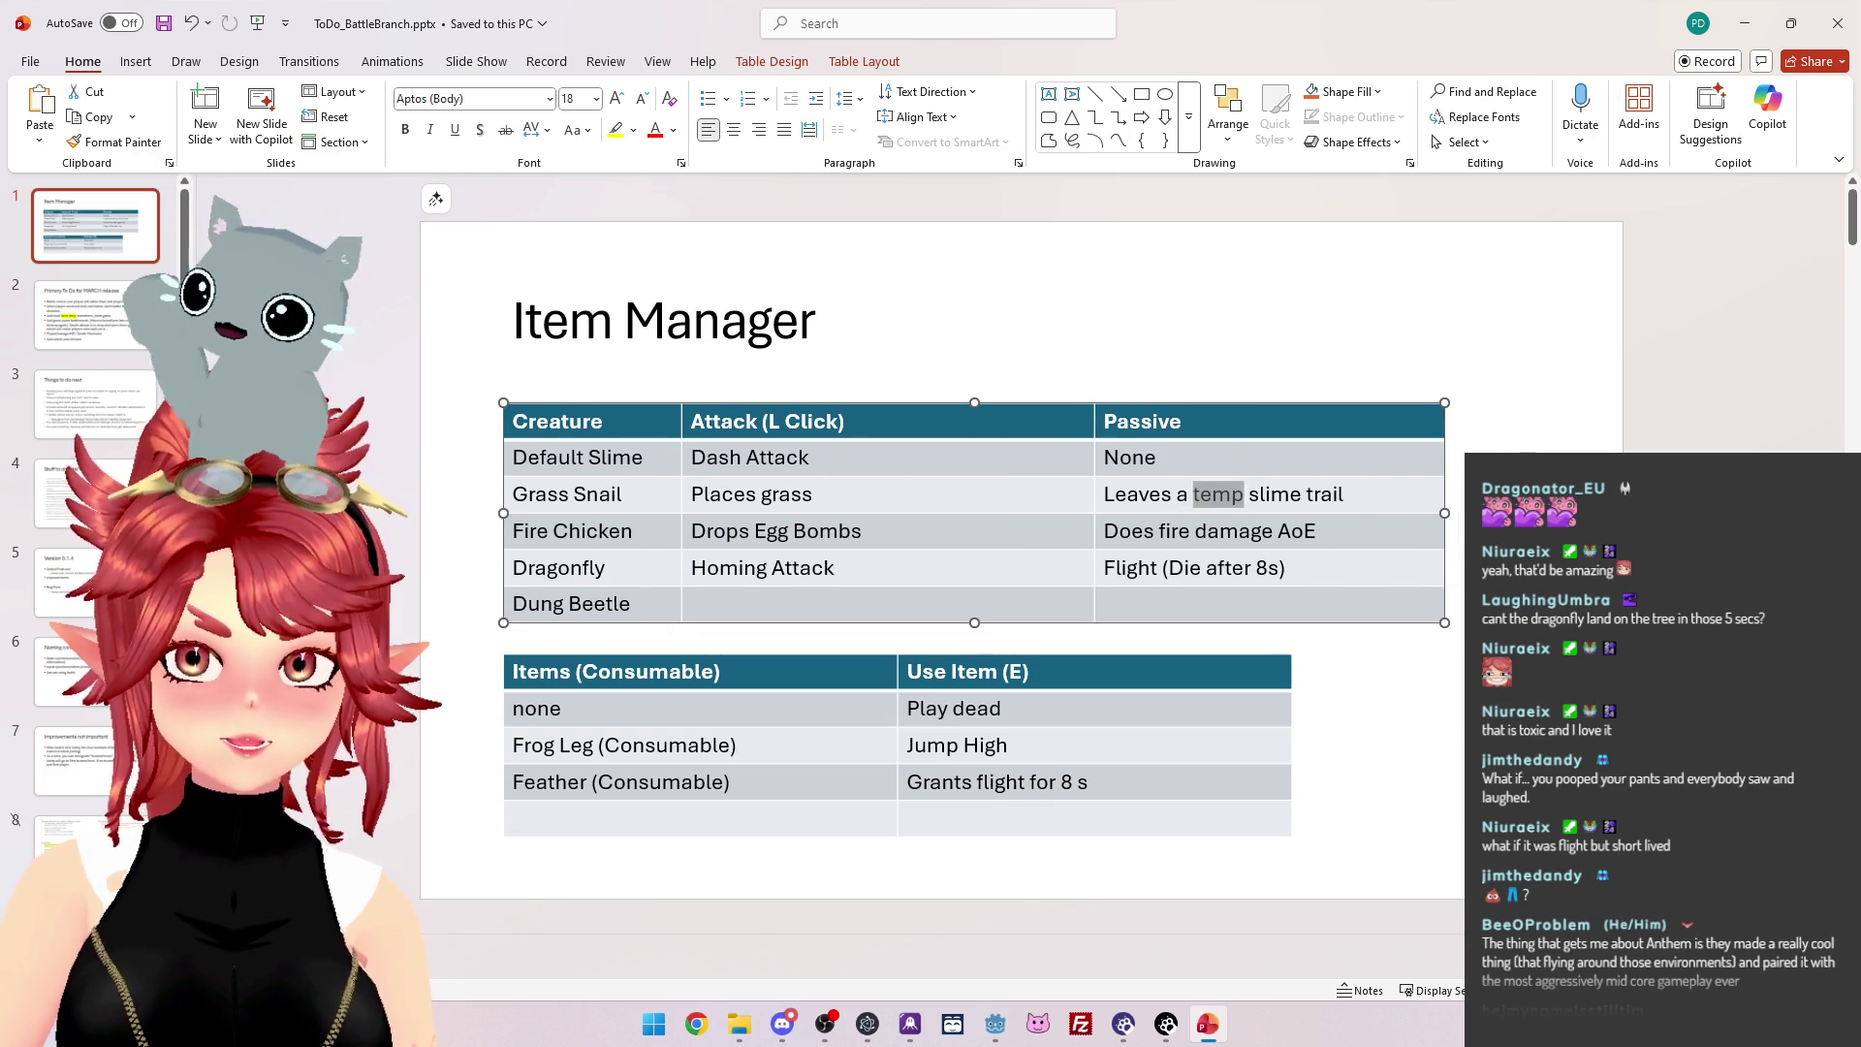
pyautogui.write('slowing')
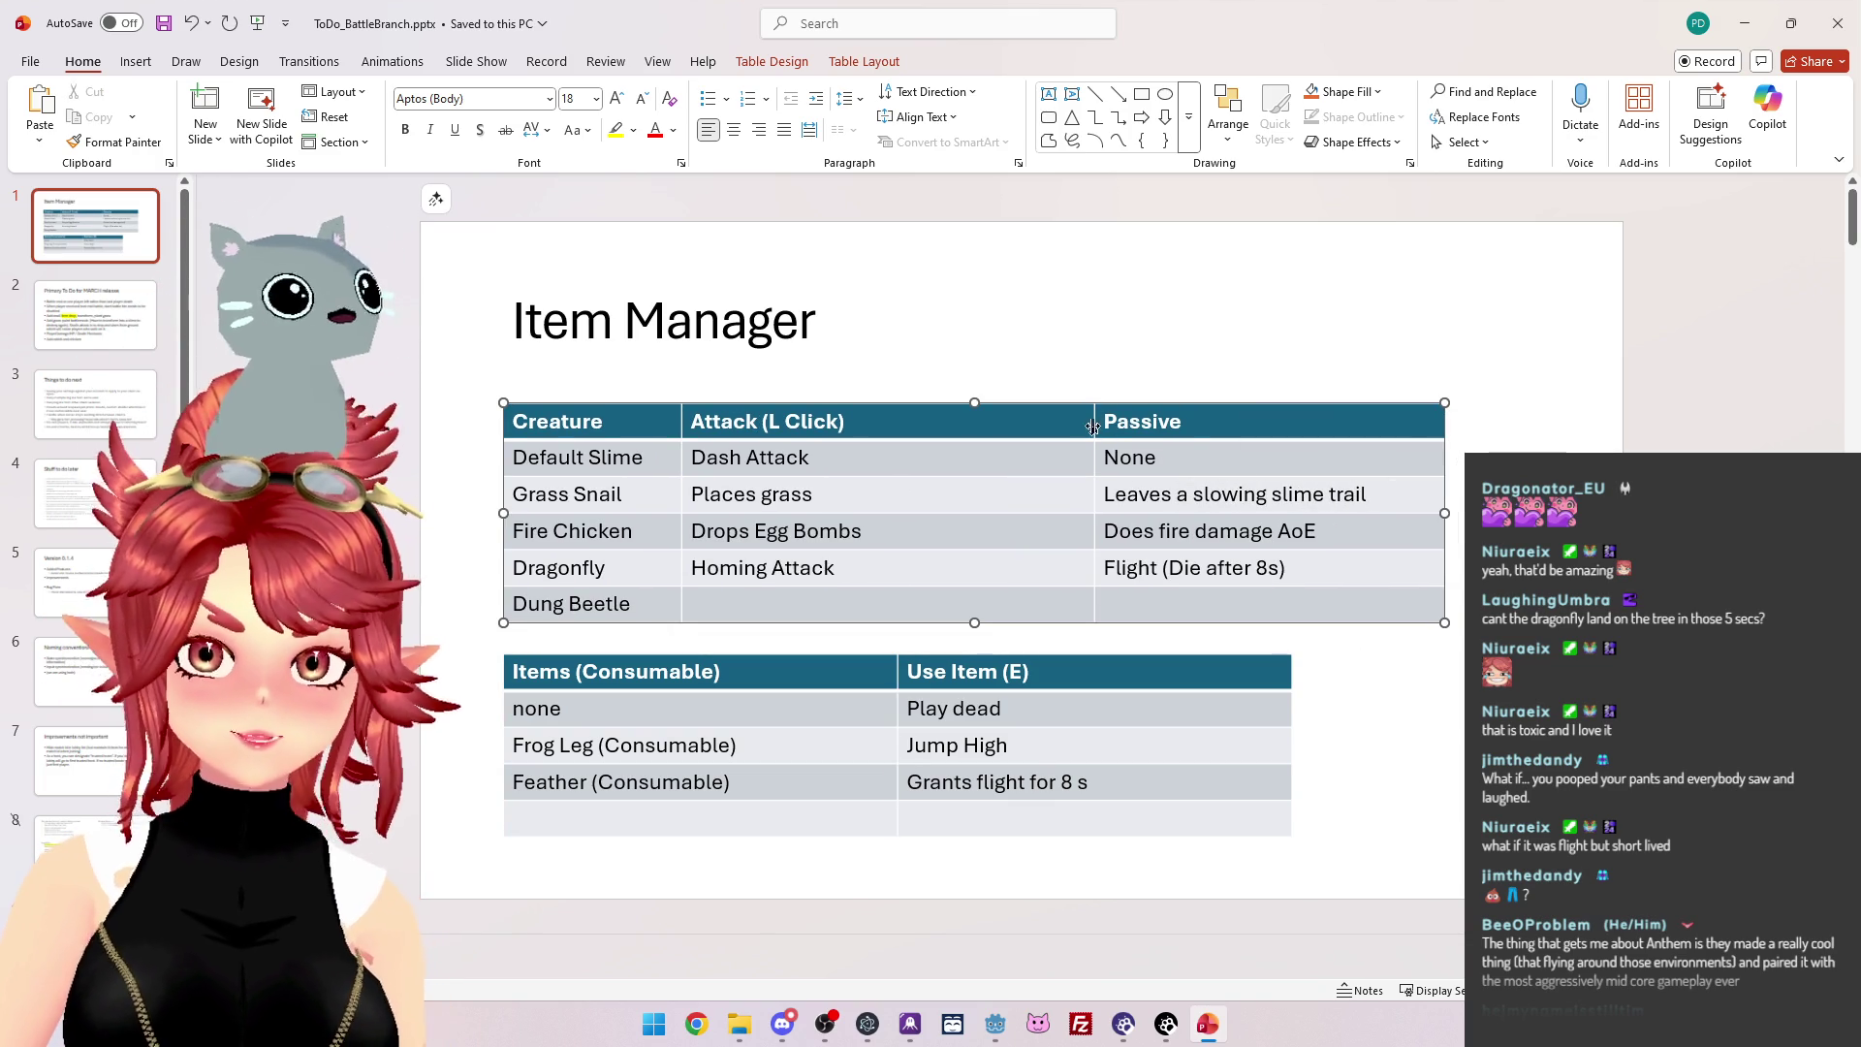
# Widen the Passive column by dragging the Attack/Passive border left.
pyautogui.moveTo(1094, 421); pyautogui.dragTo(964, 427)
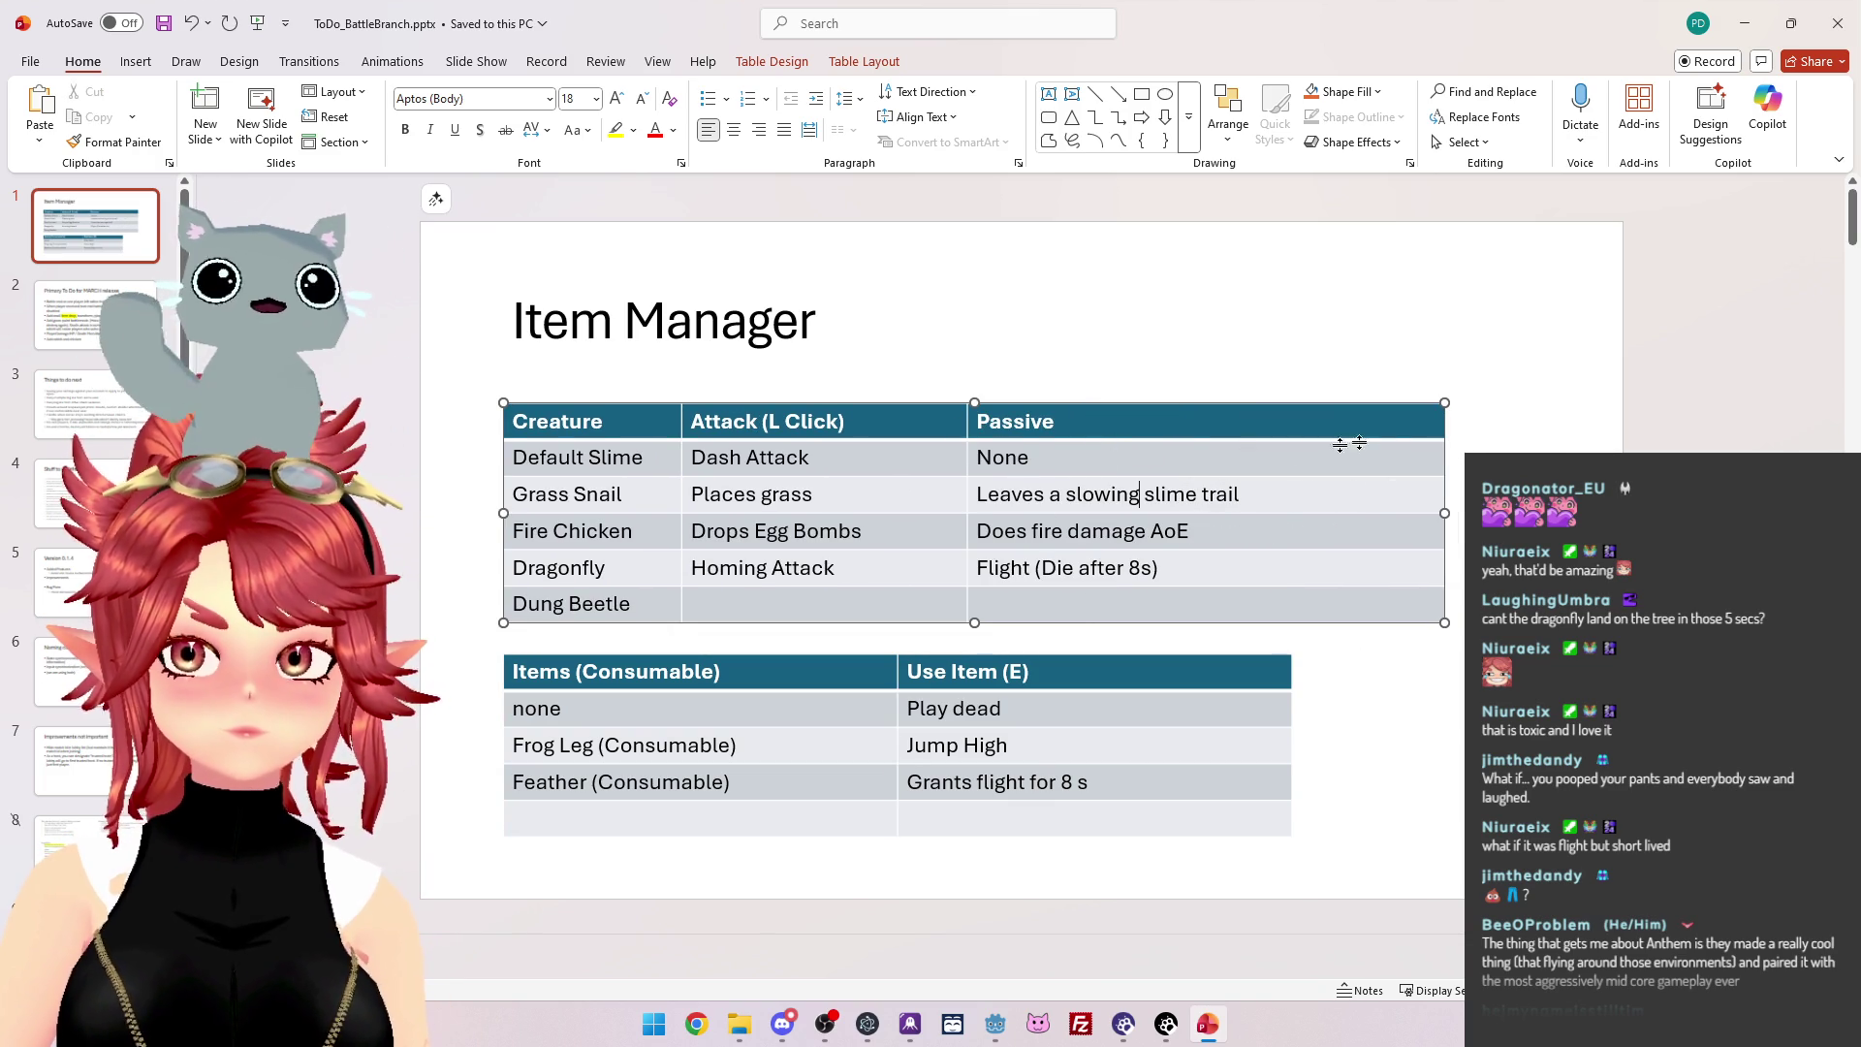
pyautogui.moveTo(1259, 495); pyautogui.dragTo(766, 495)
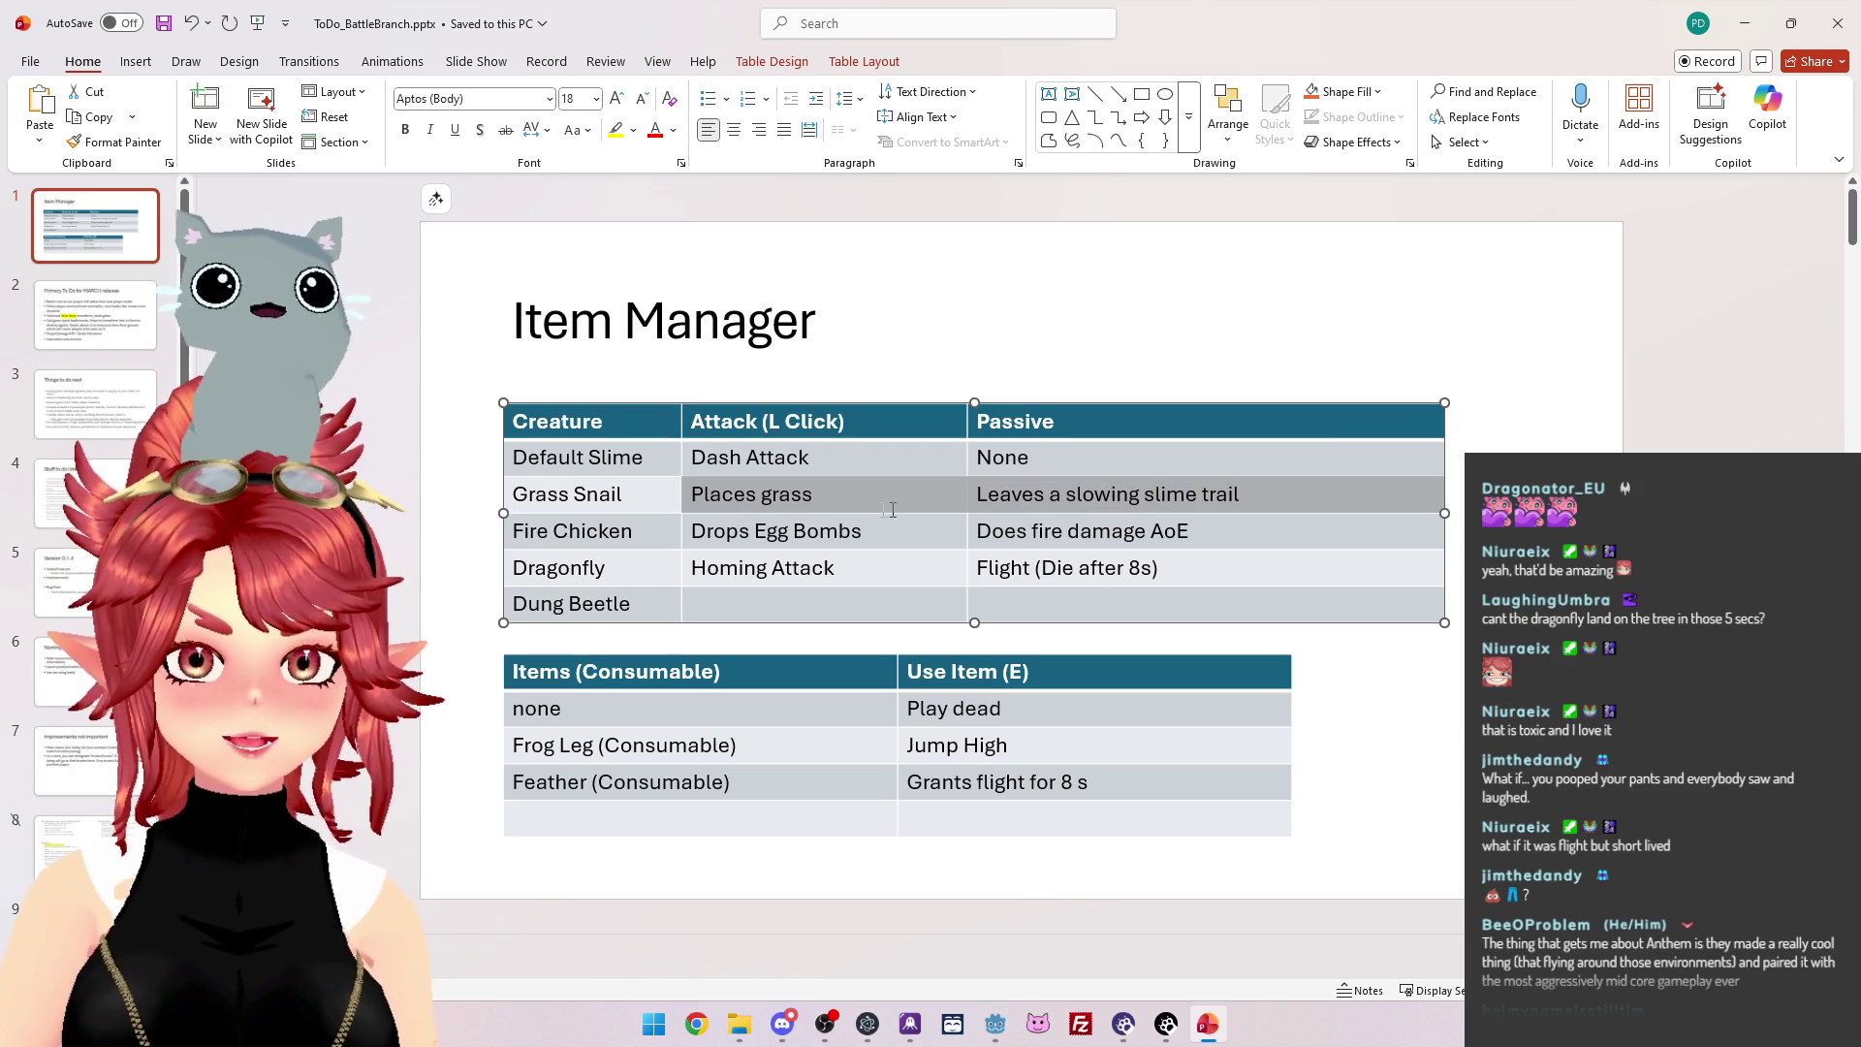
pyautogui.click(770, 494)
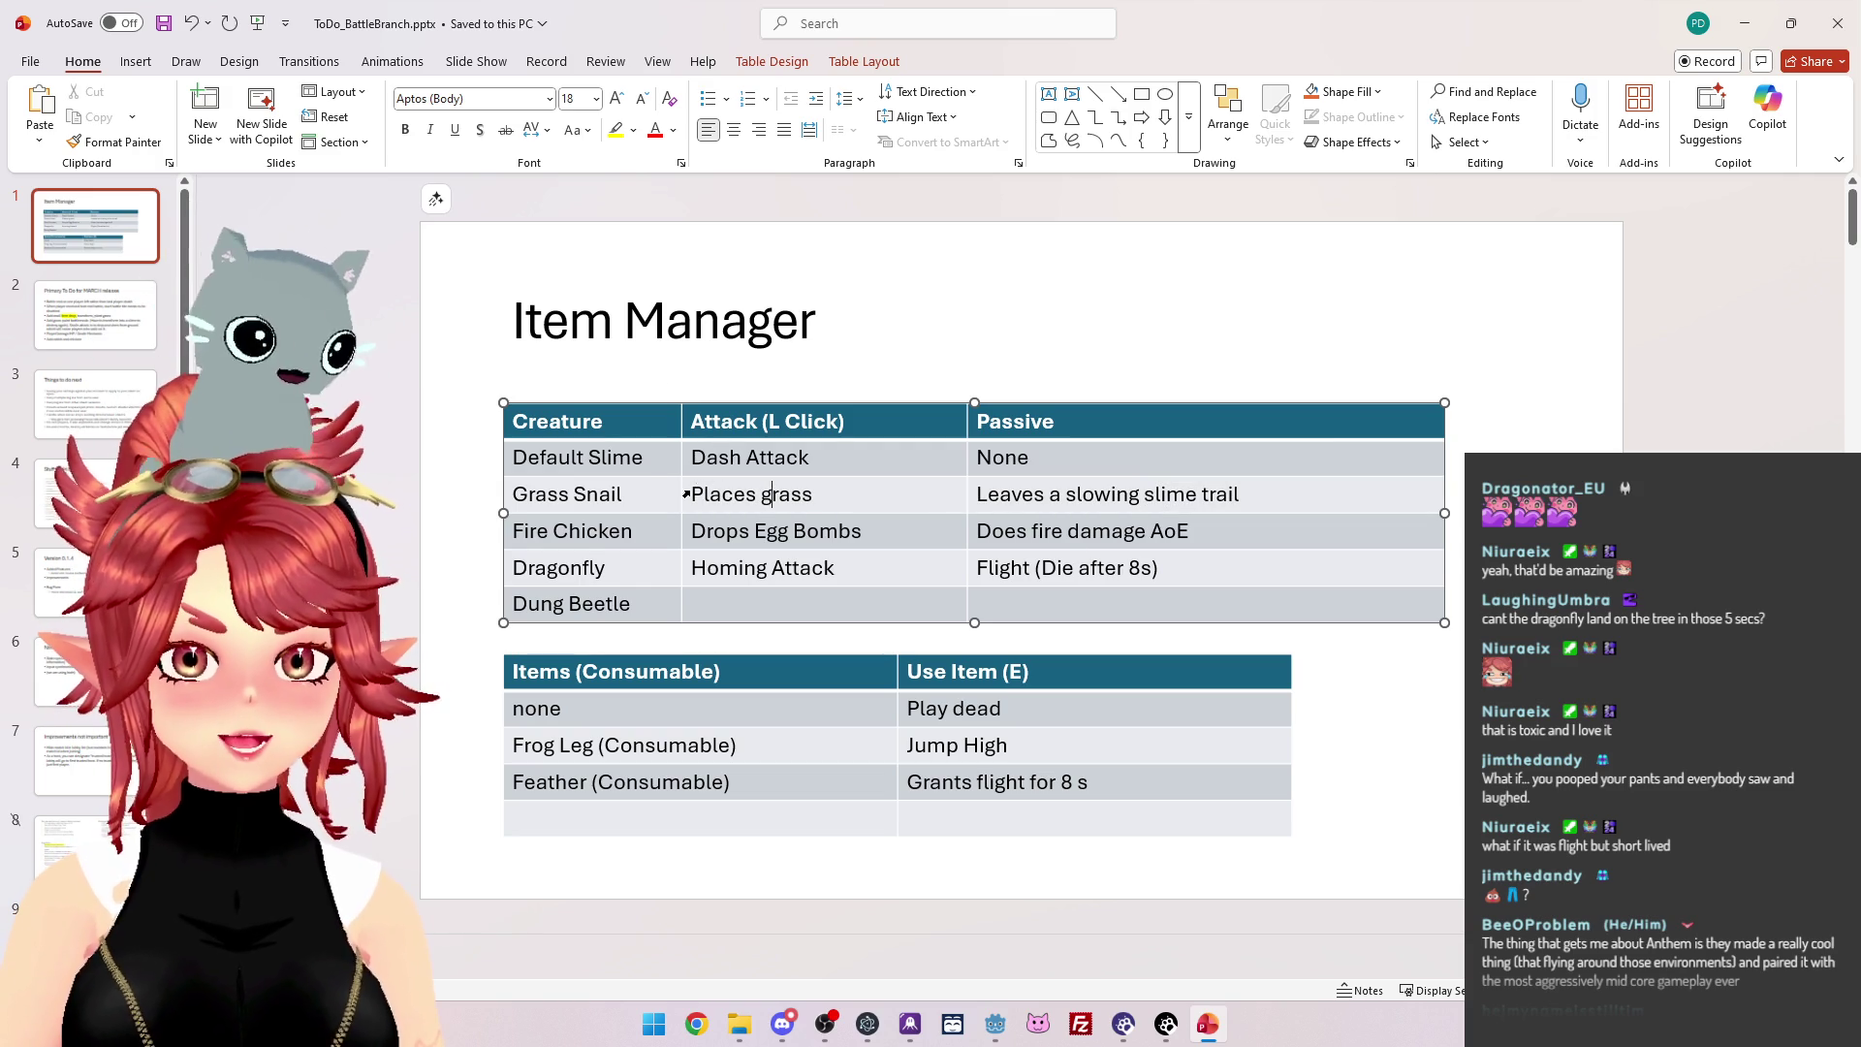
pyautogui.moveTo(691, 494); pyautogui.dragTo(1175, 496)
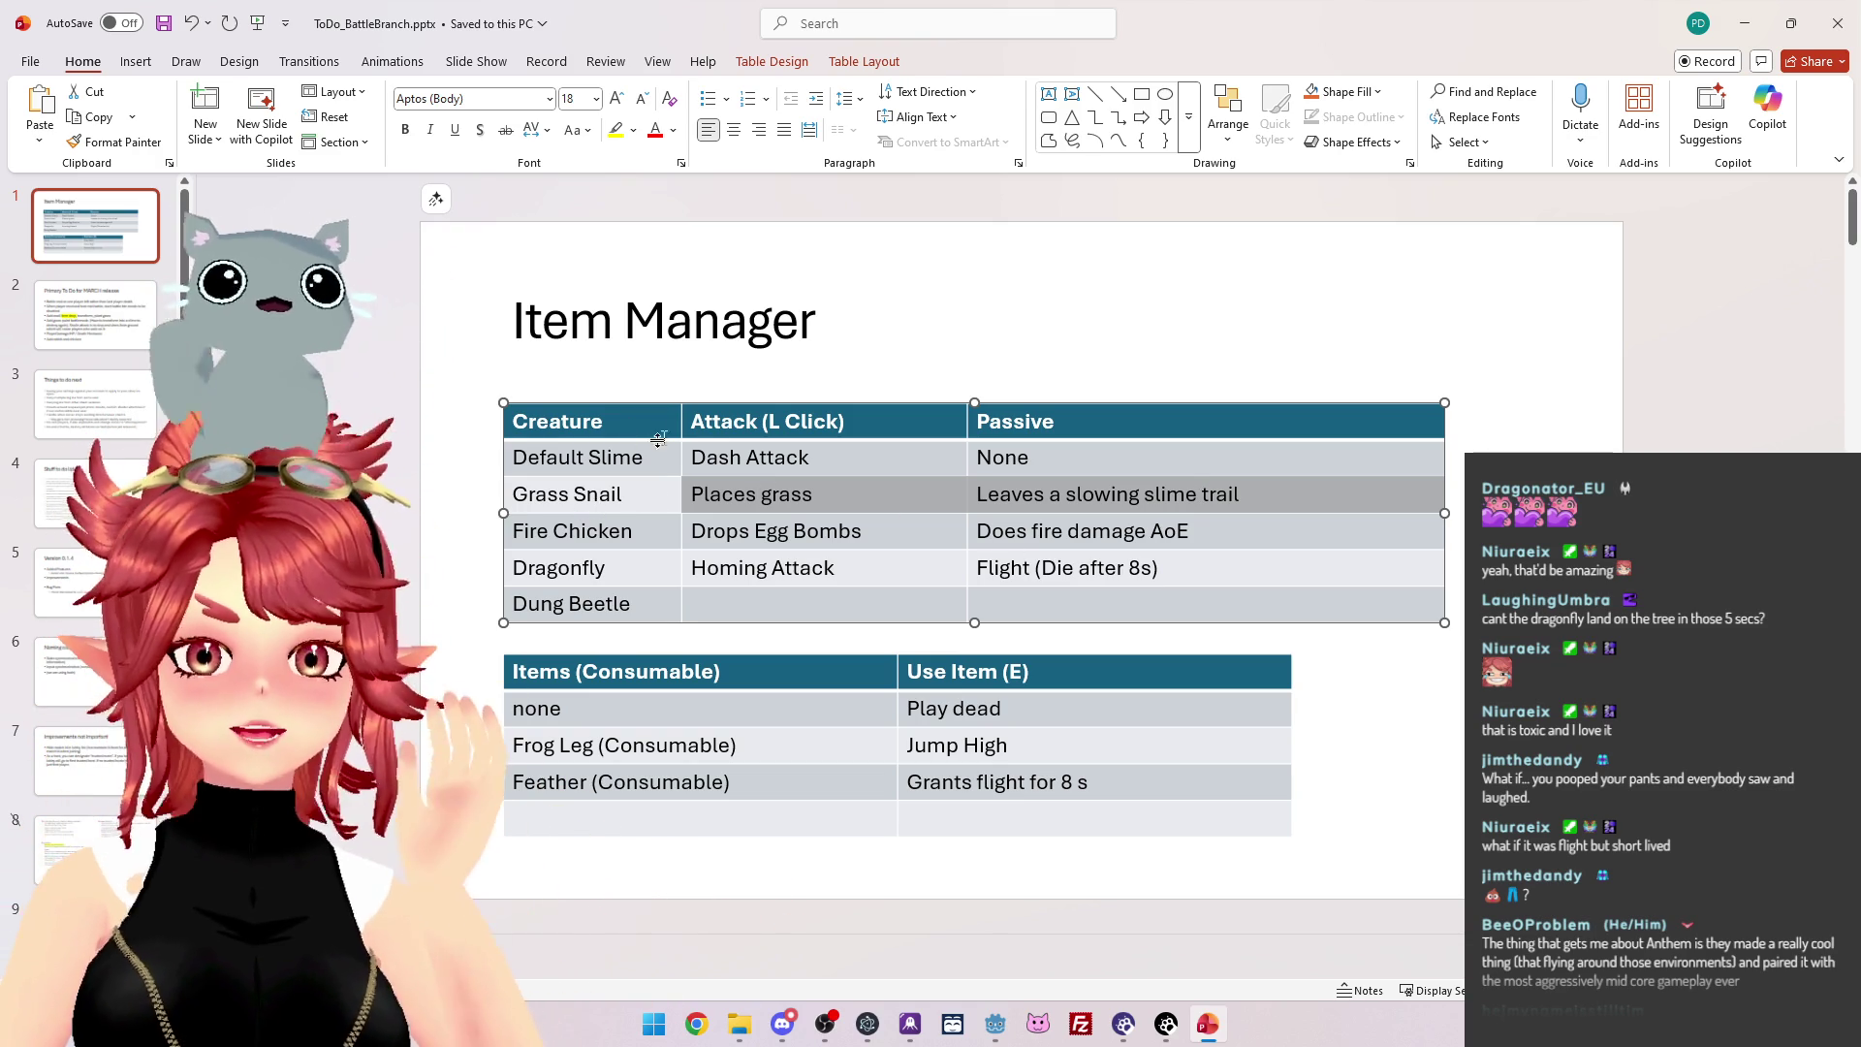
pyautogui.click(778, 494)
pyautogui.moveTo(708, 496); pyautogui.dragTo(814, 497)
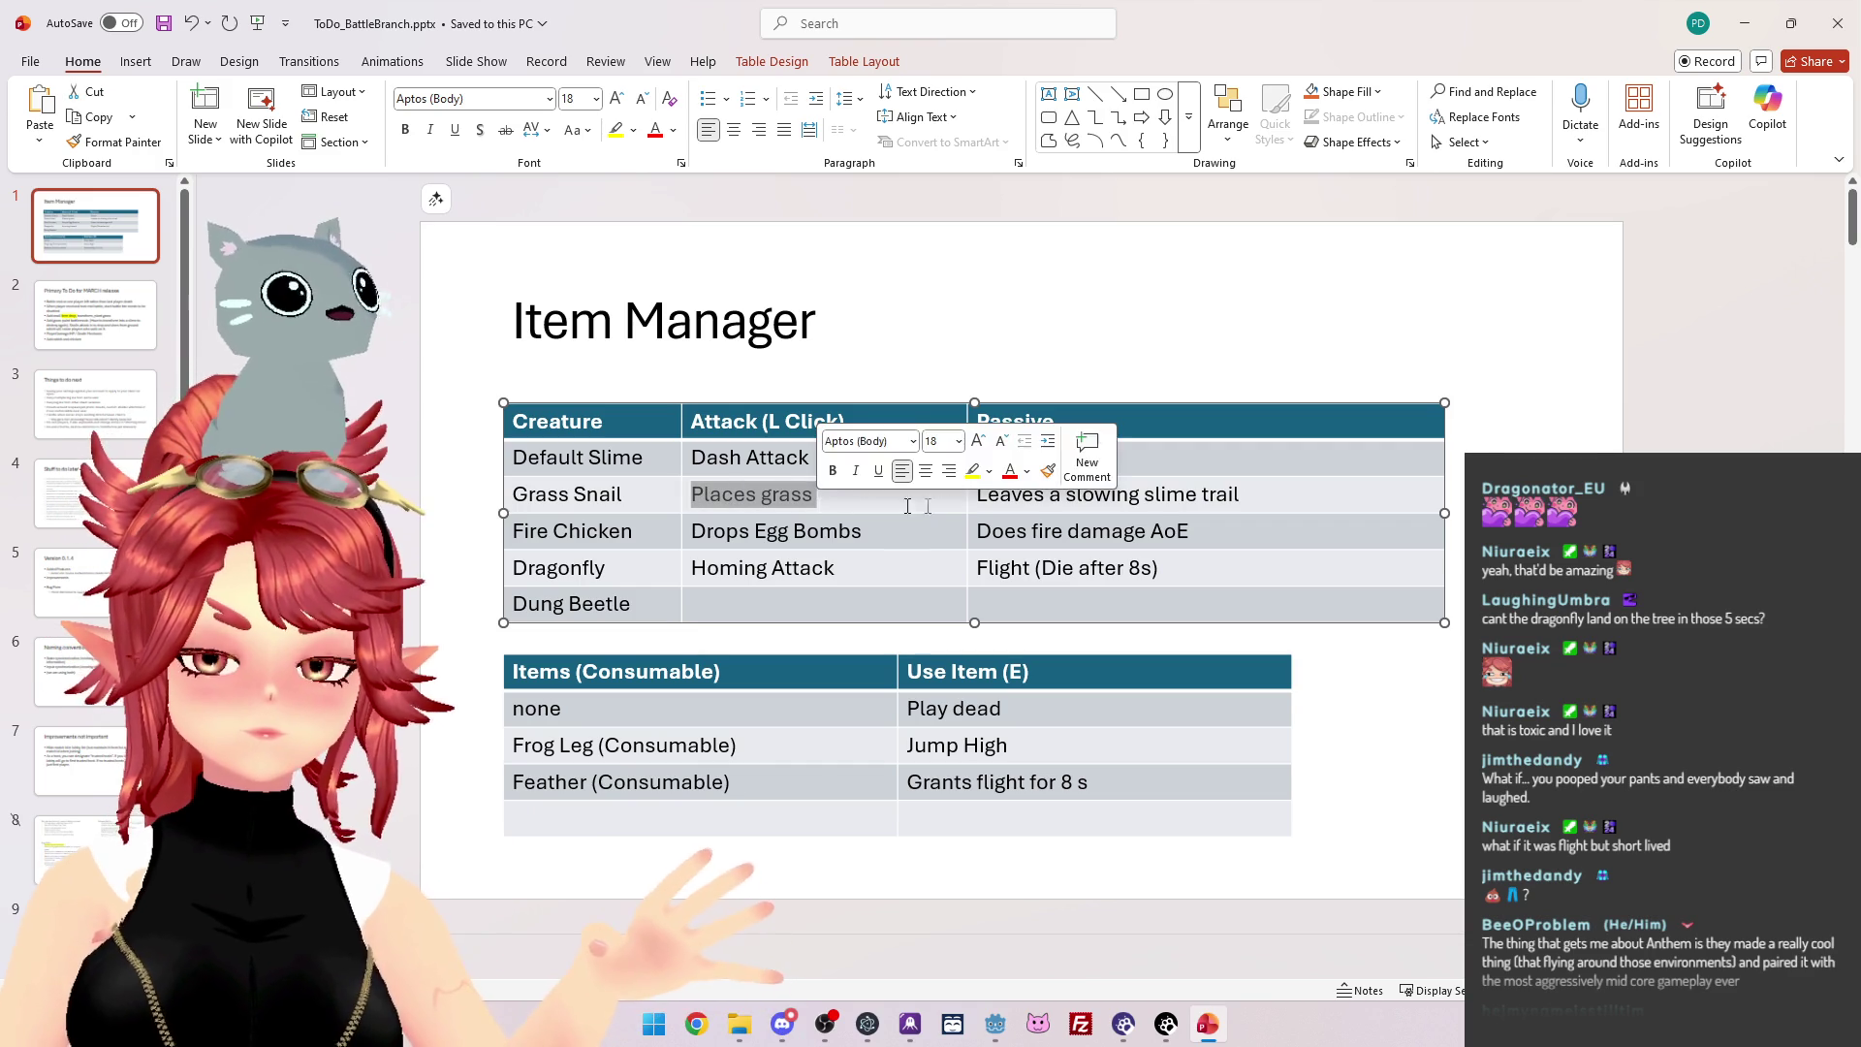
pyautogui.click(1282, 497)
pyautogui.moveTo(1282, 497); pyautogui.dragTo(757, 496)
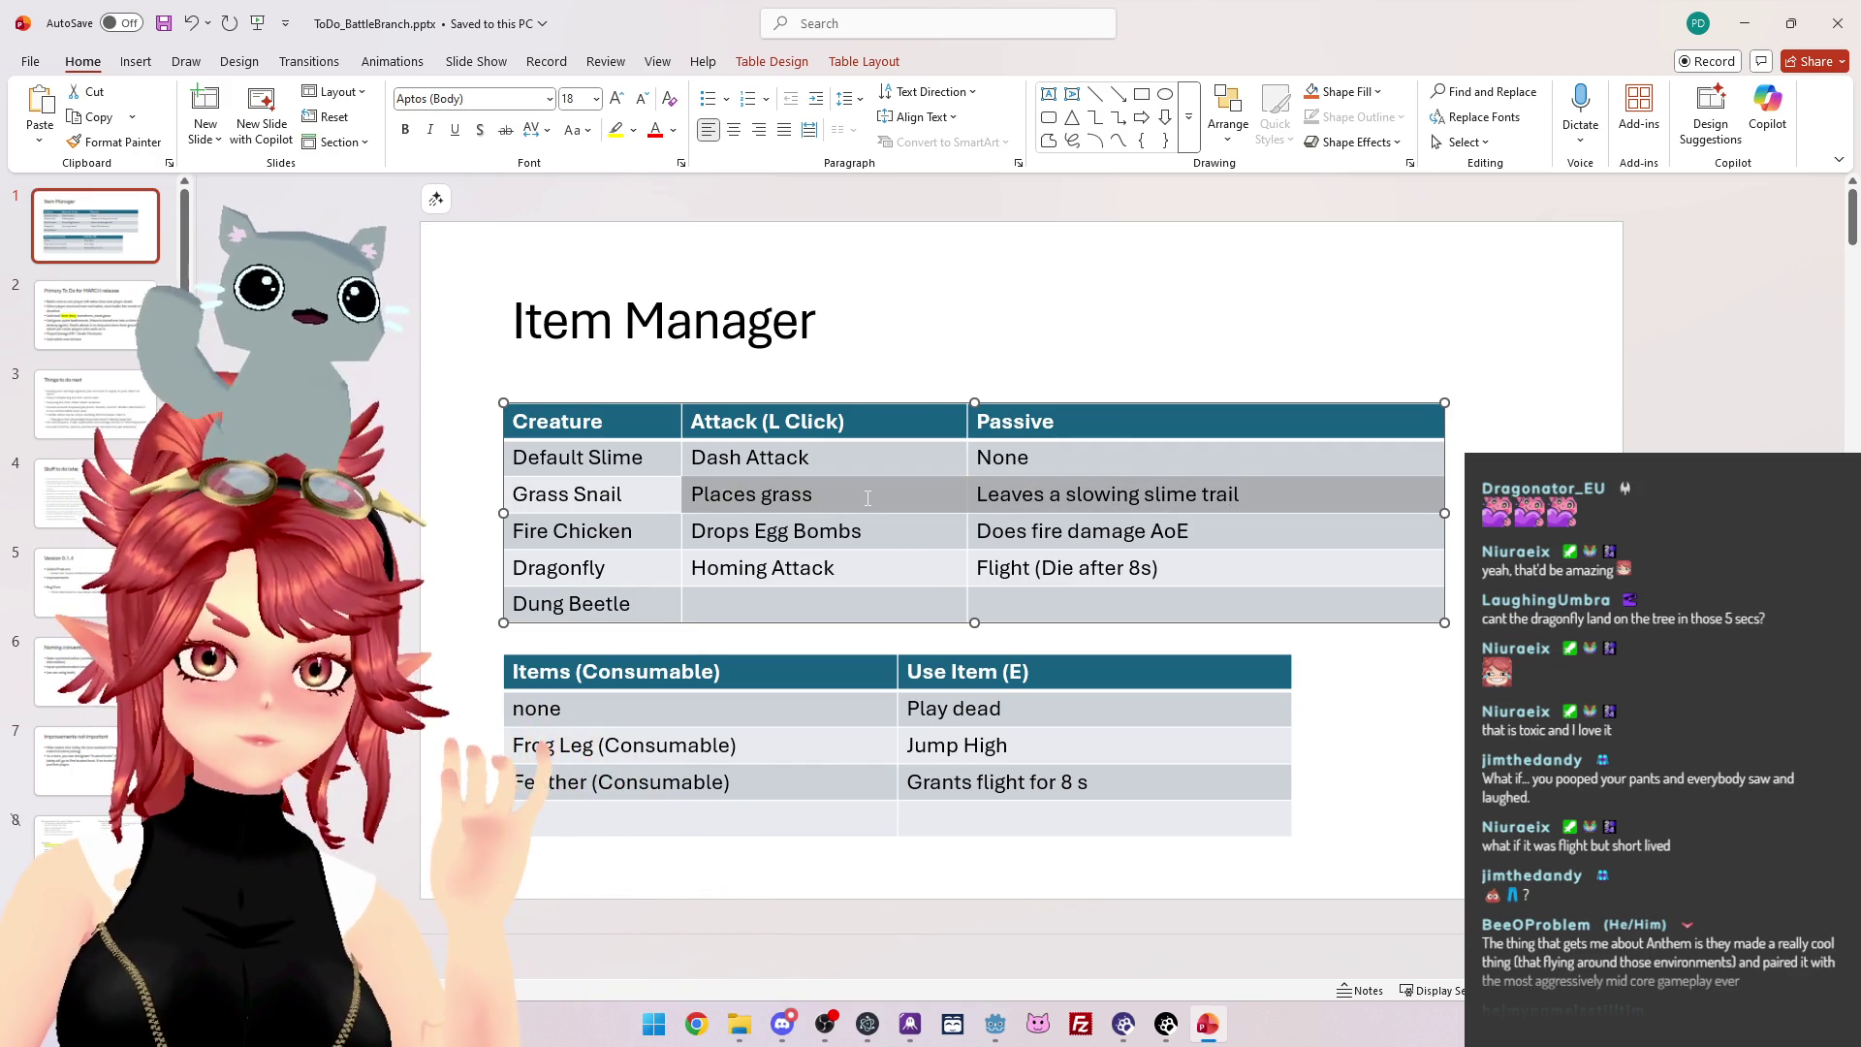
pyautogui.click(817, 496)
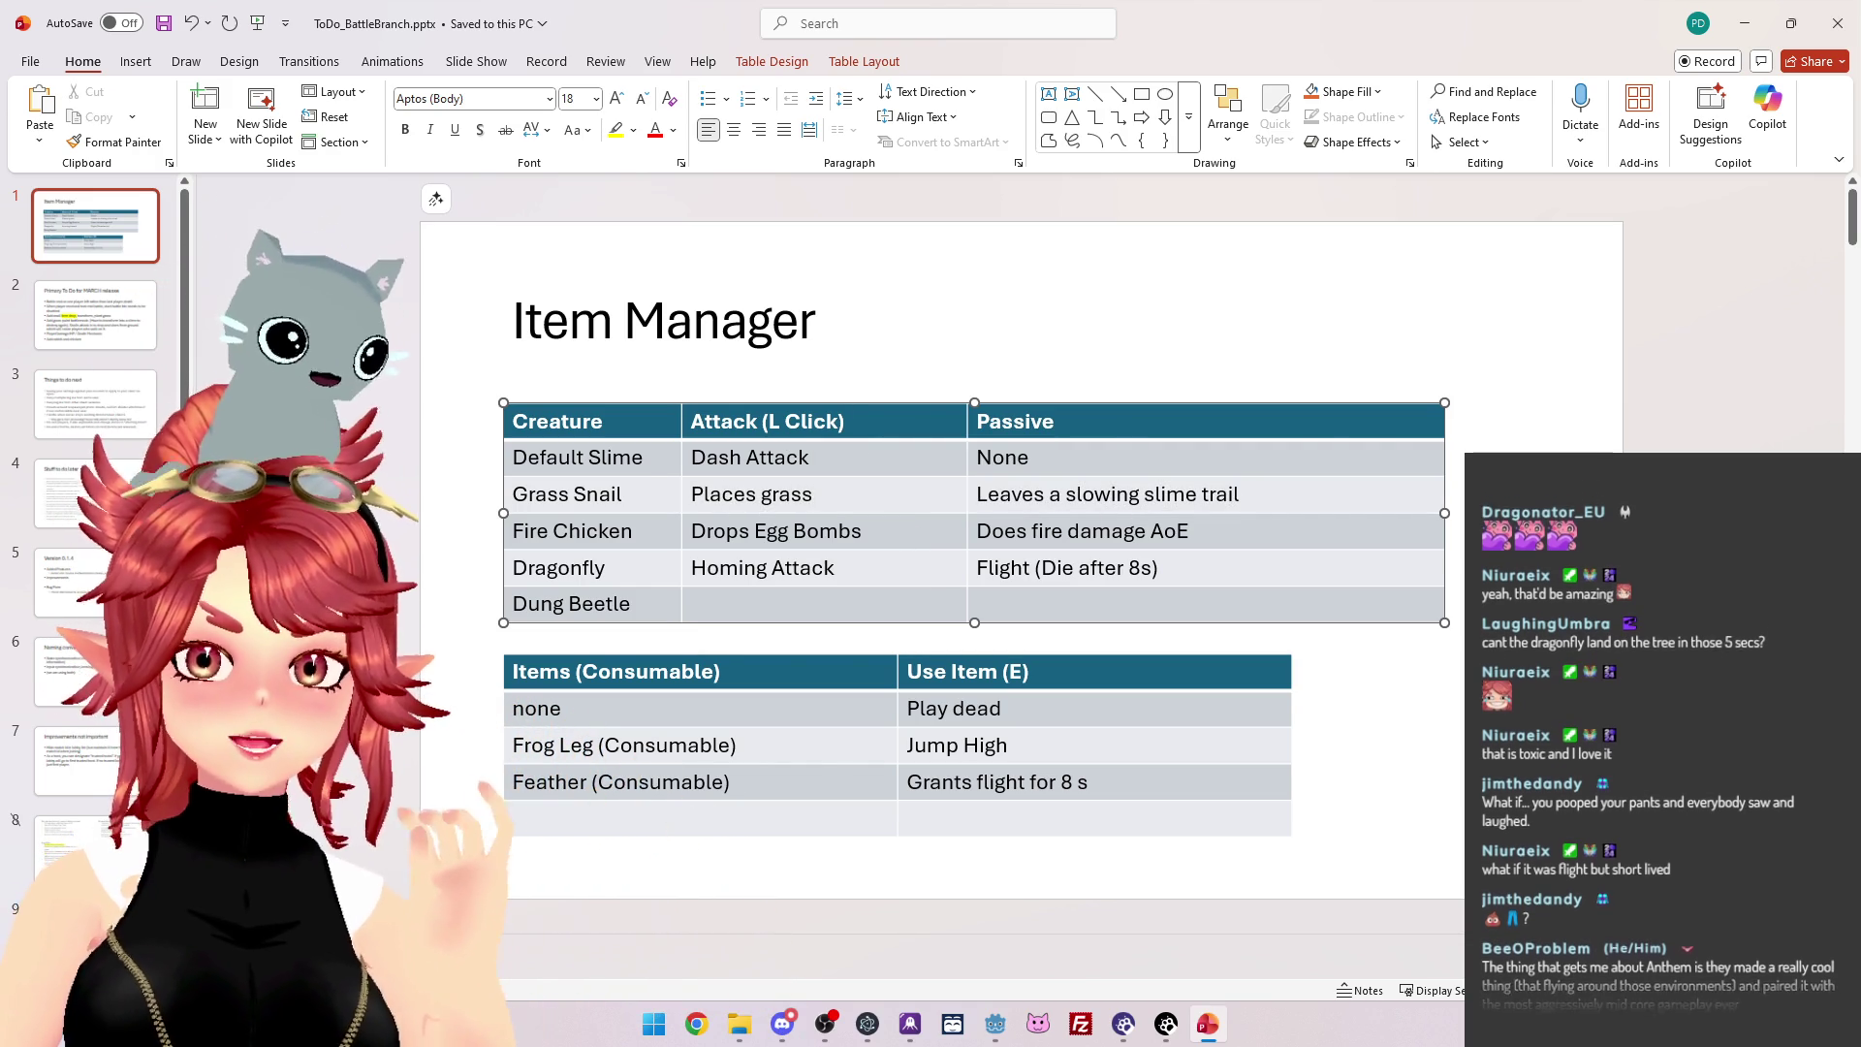
pyautogui.moveTo(1200, 496); pyautogui.dragTo(1068, 494)
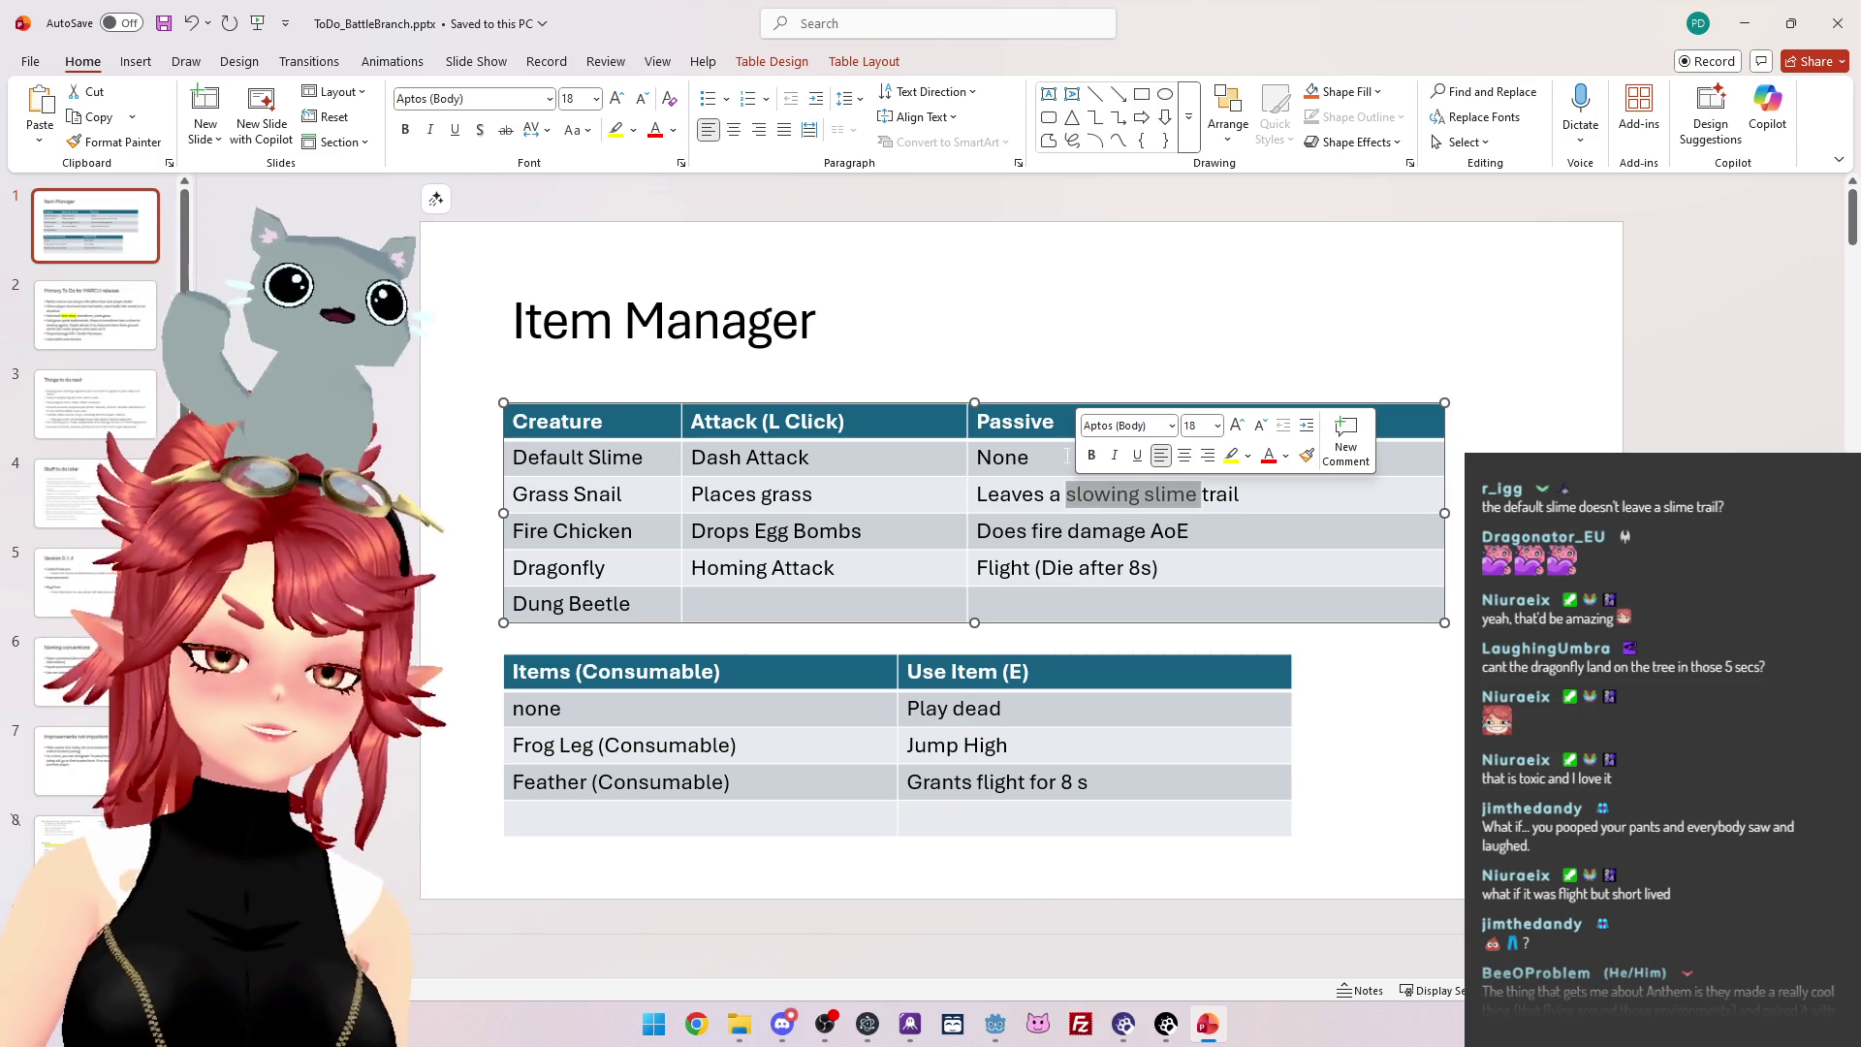
pyautogui.click(1007, 457)
pyautogui.doubleClick(1006, 457)
pyautogui.press('Left')
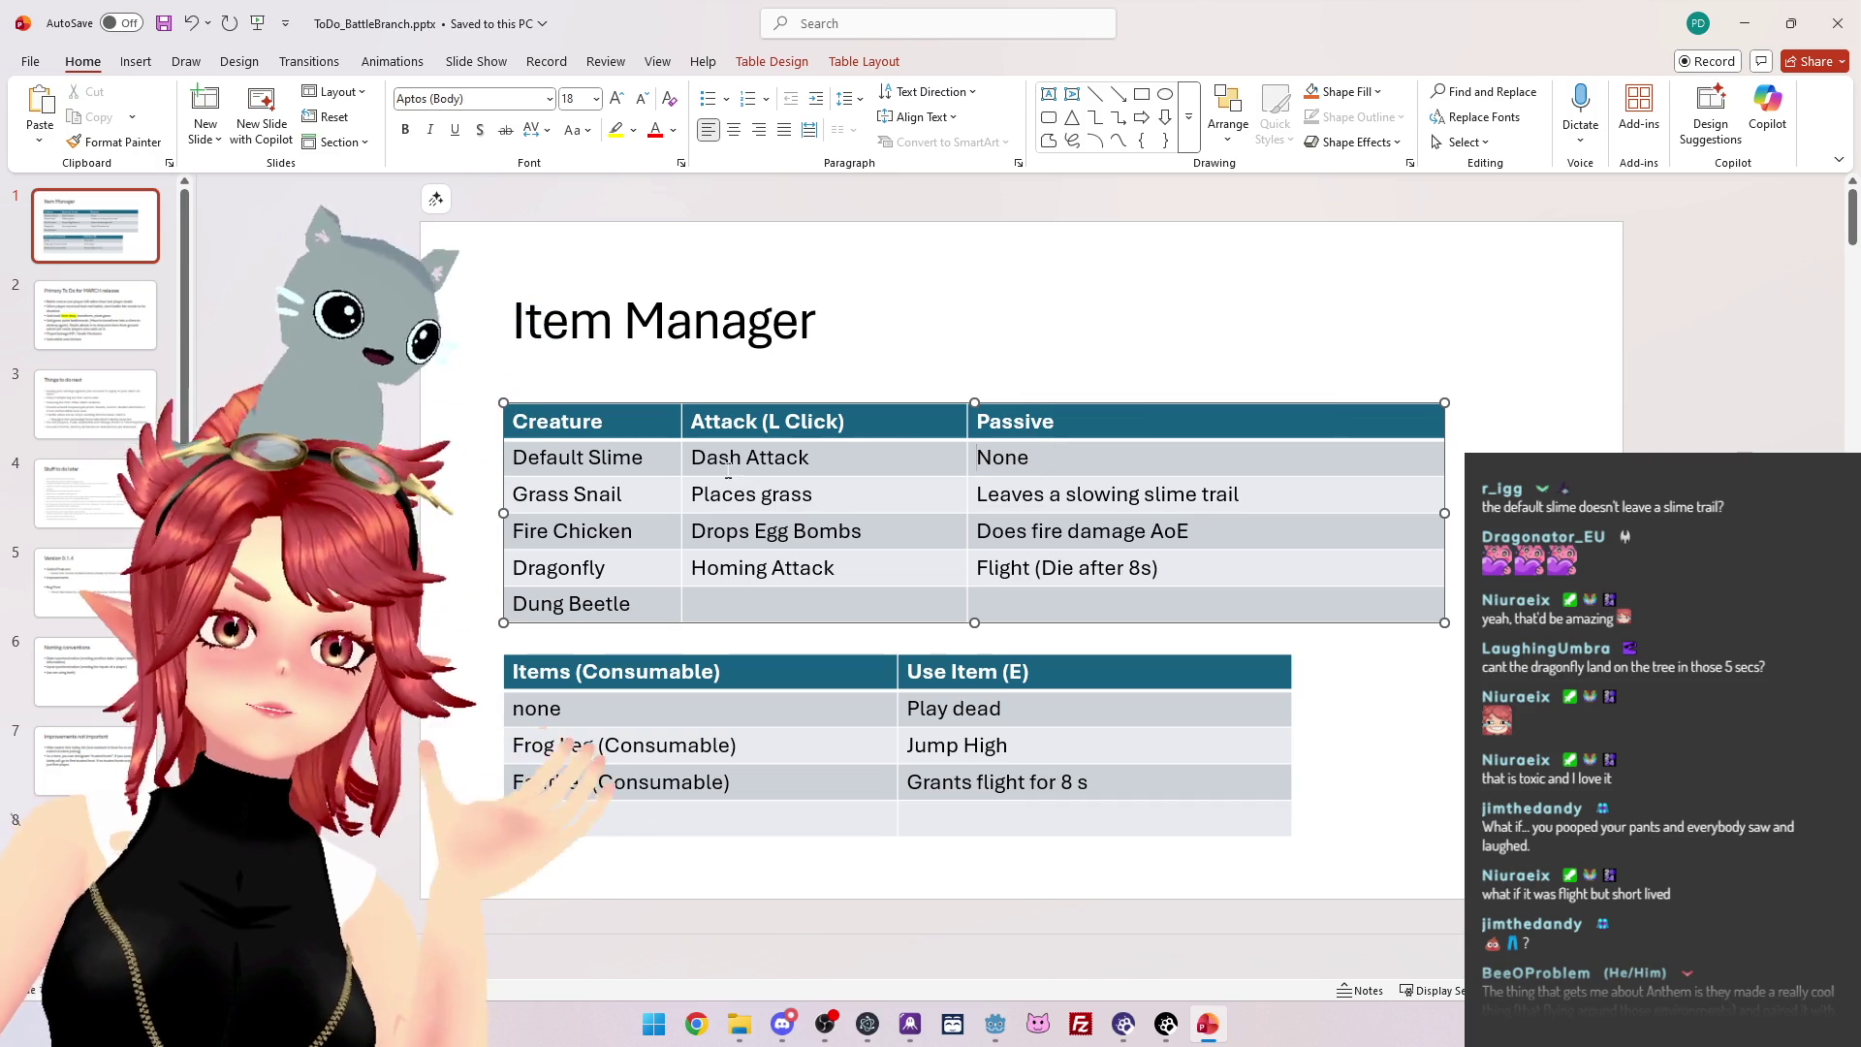
pyautogui.moveTo(691, 458); pyautogui.dragTo(814, 463)
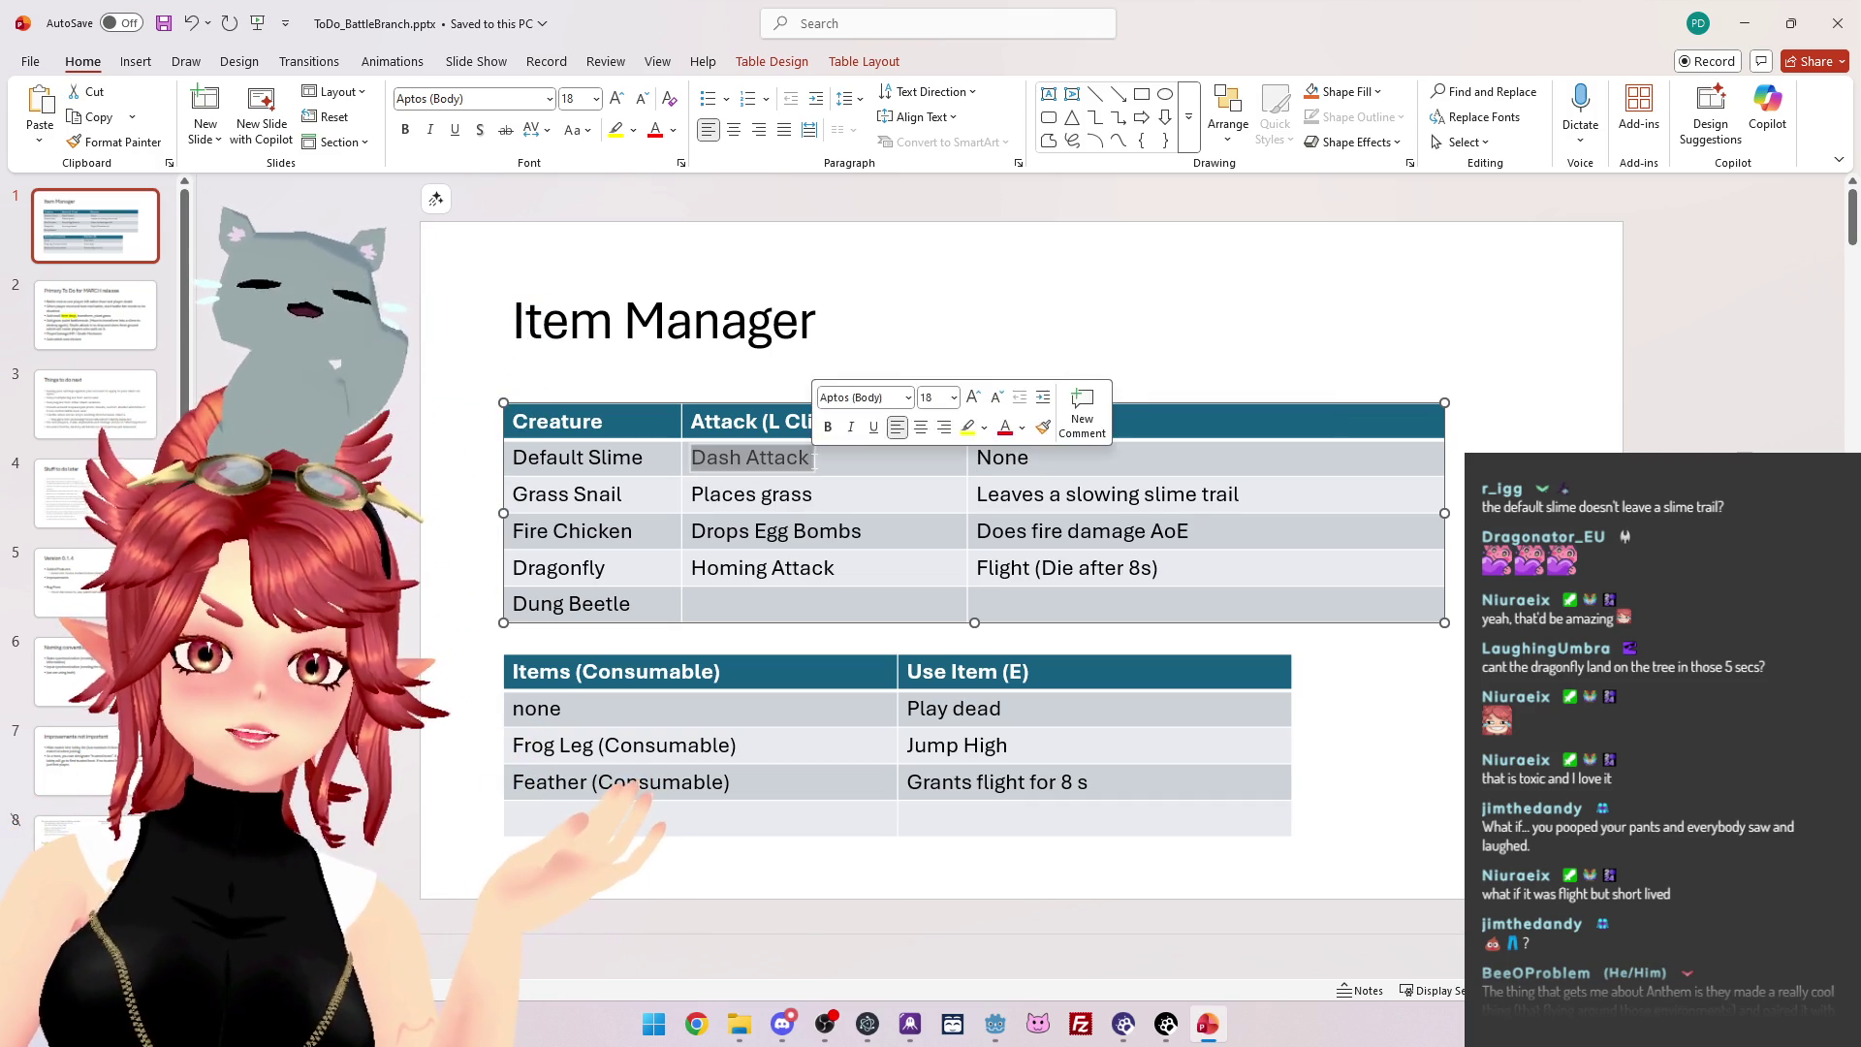
pyautogui.press('Left')
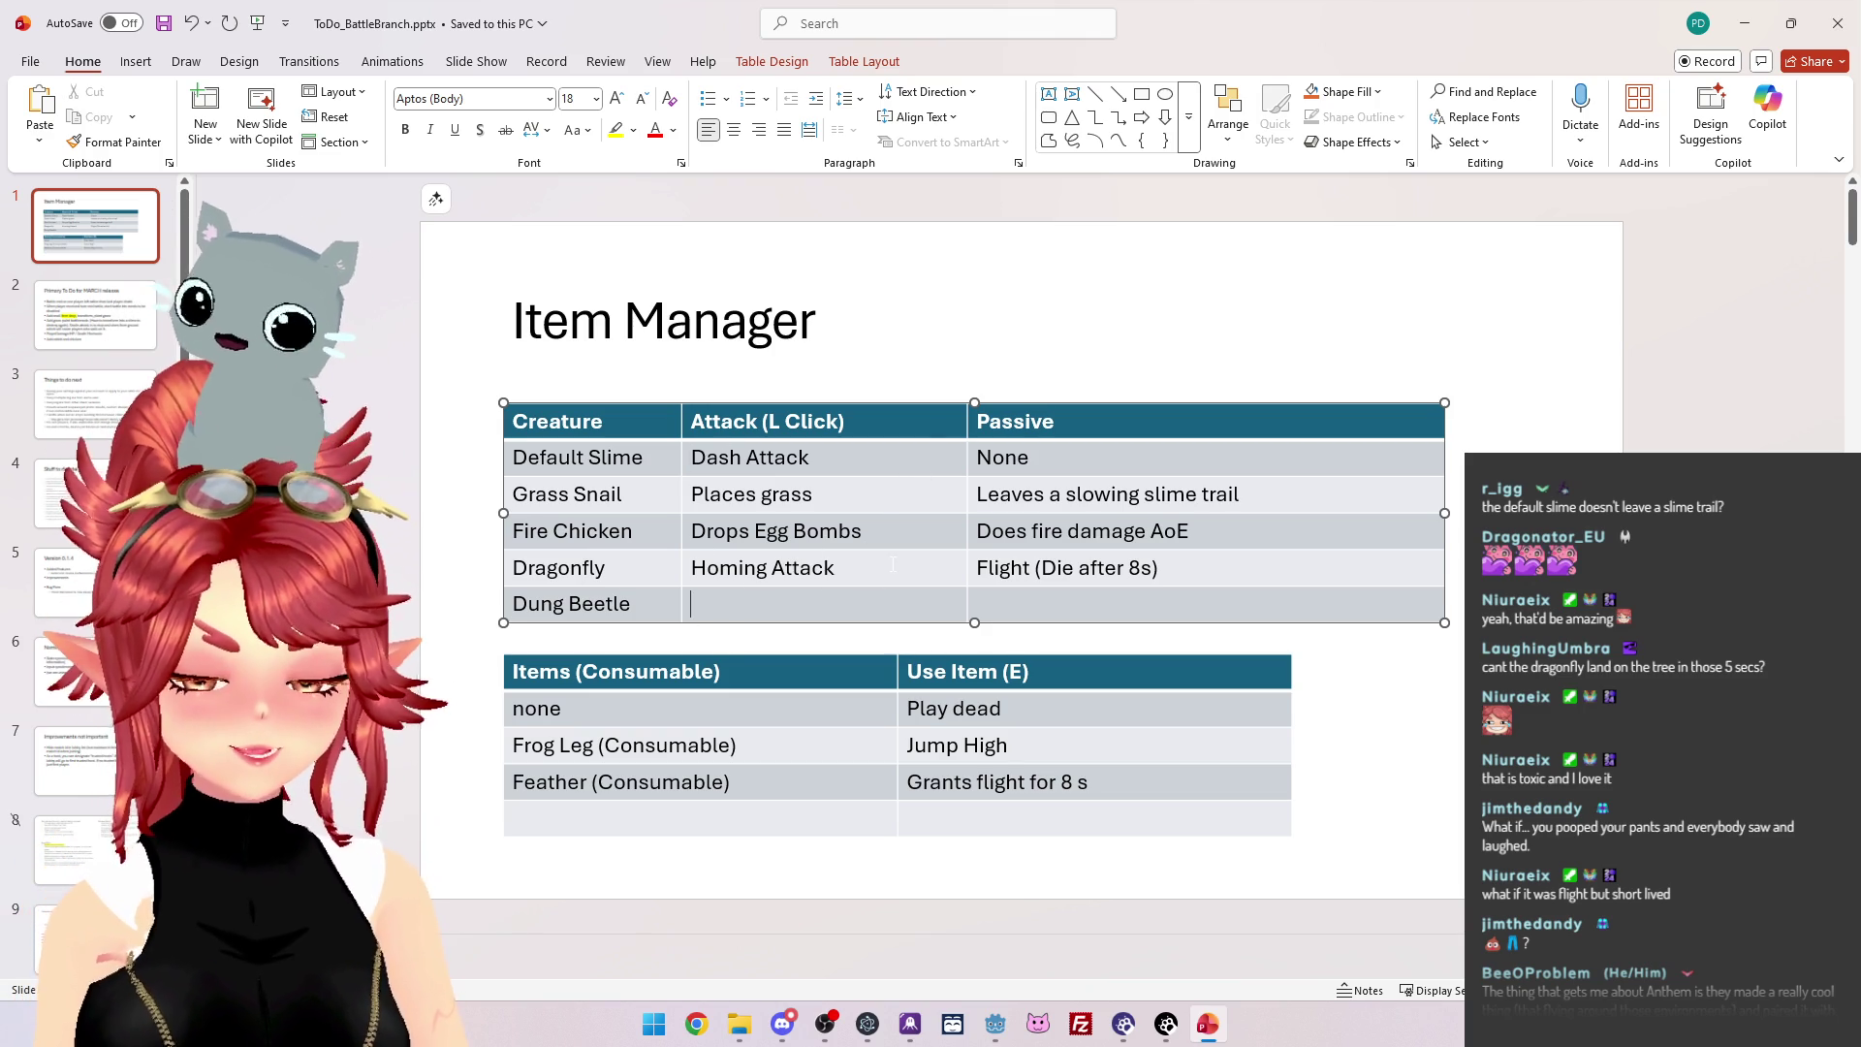
# Draft the Dung Beetle attack as 'Selects player to roll', widening the Attack column and creature table.
pyautogui.write('Latches onto')
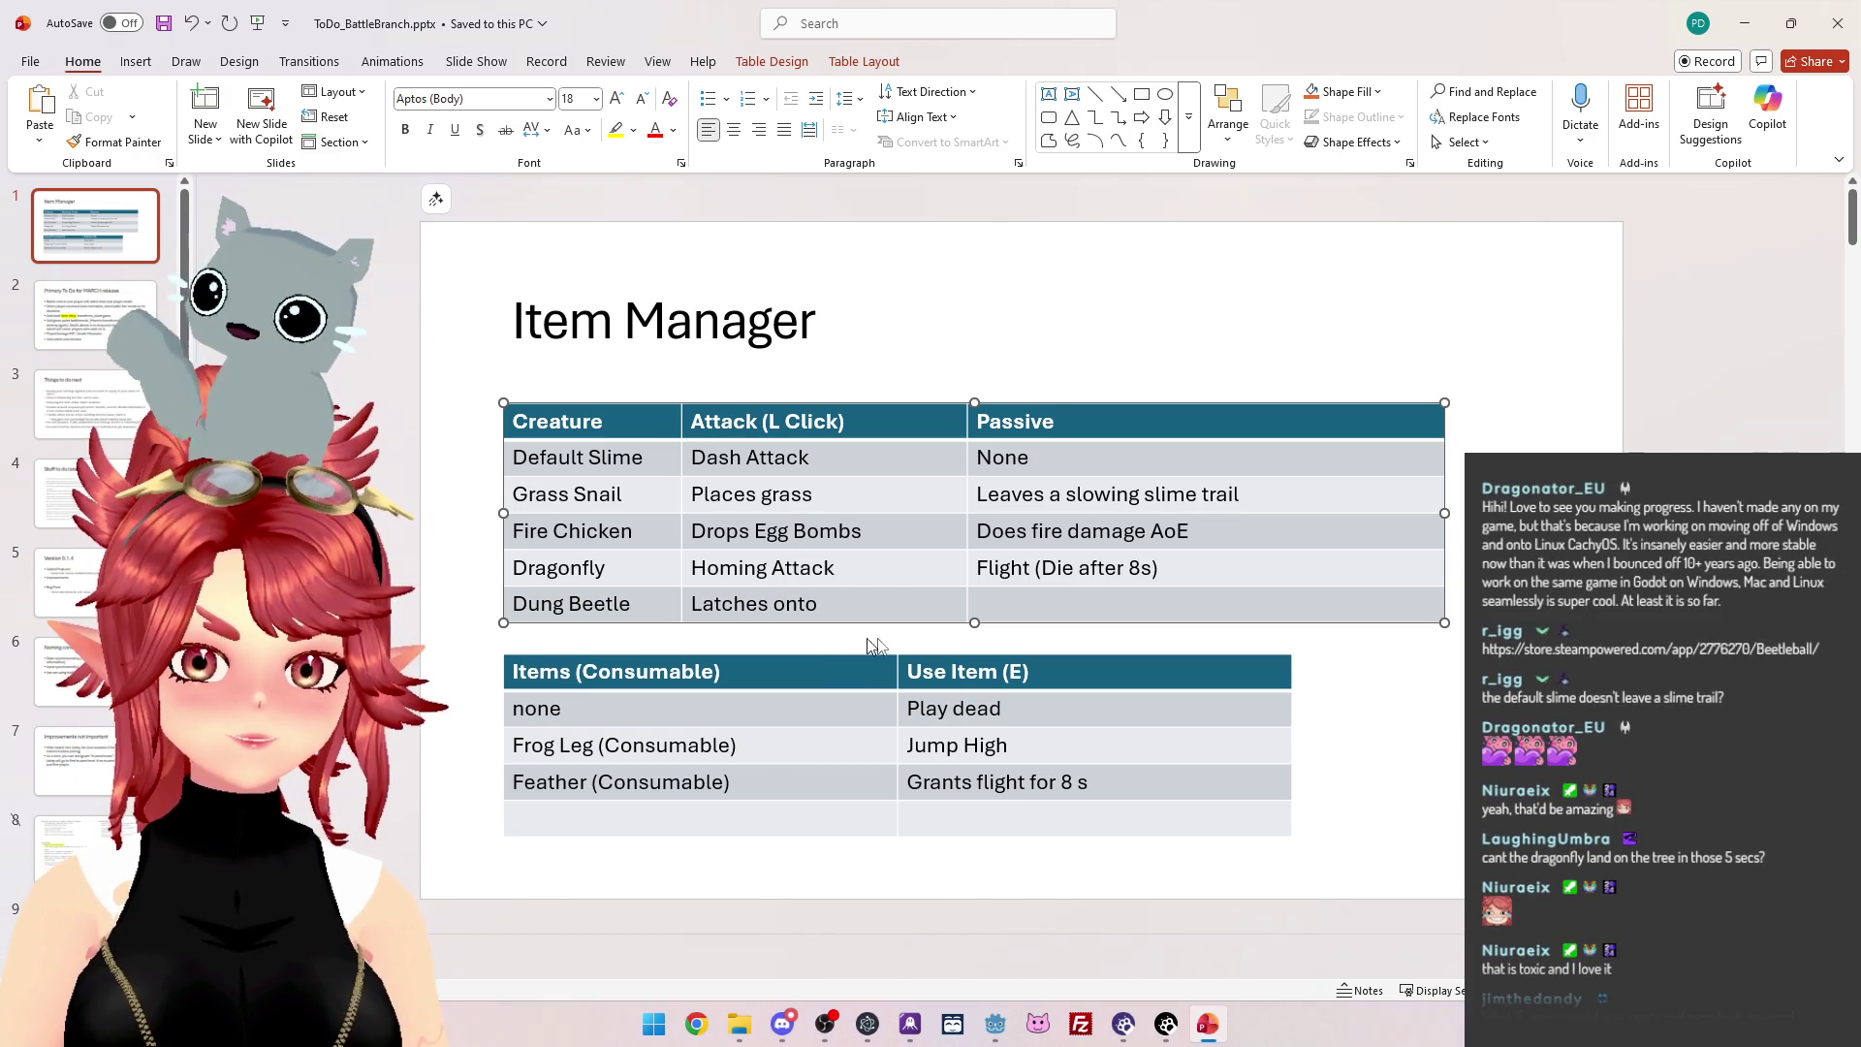
pyautogui.write('anoth')
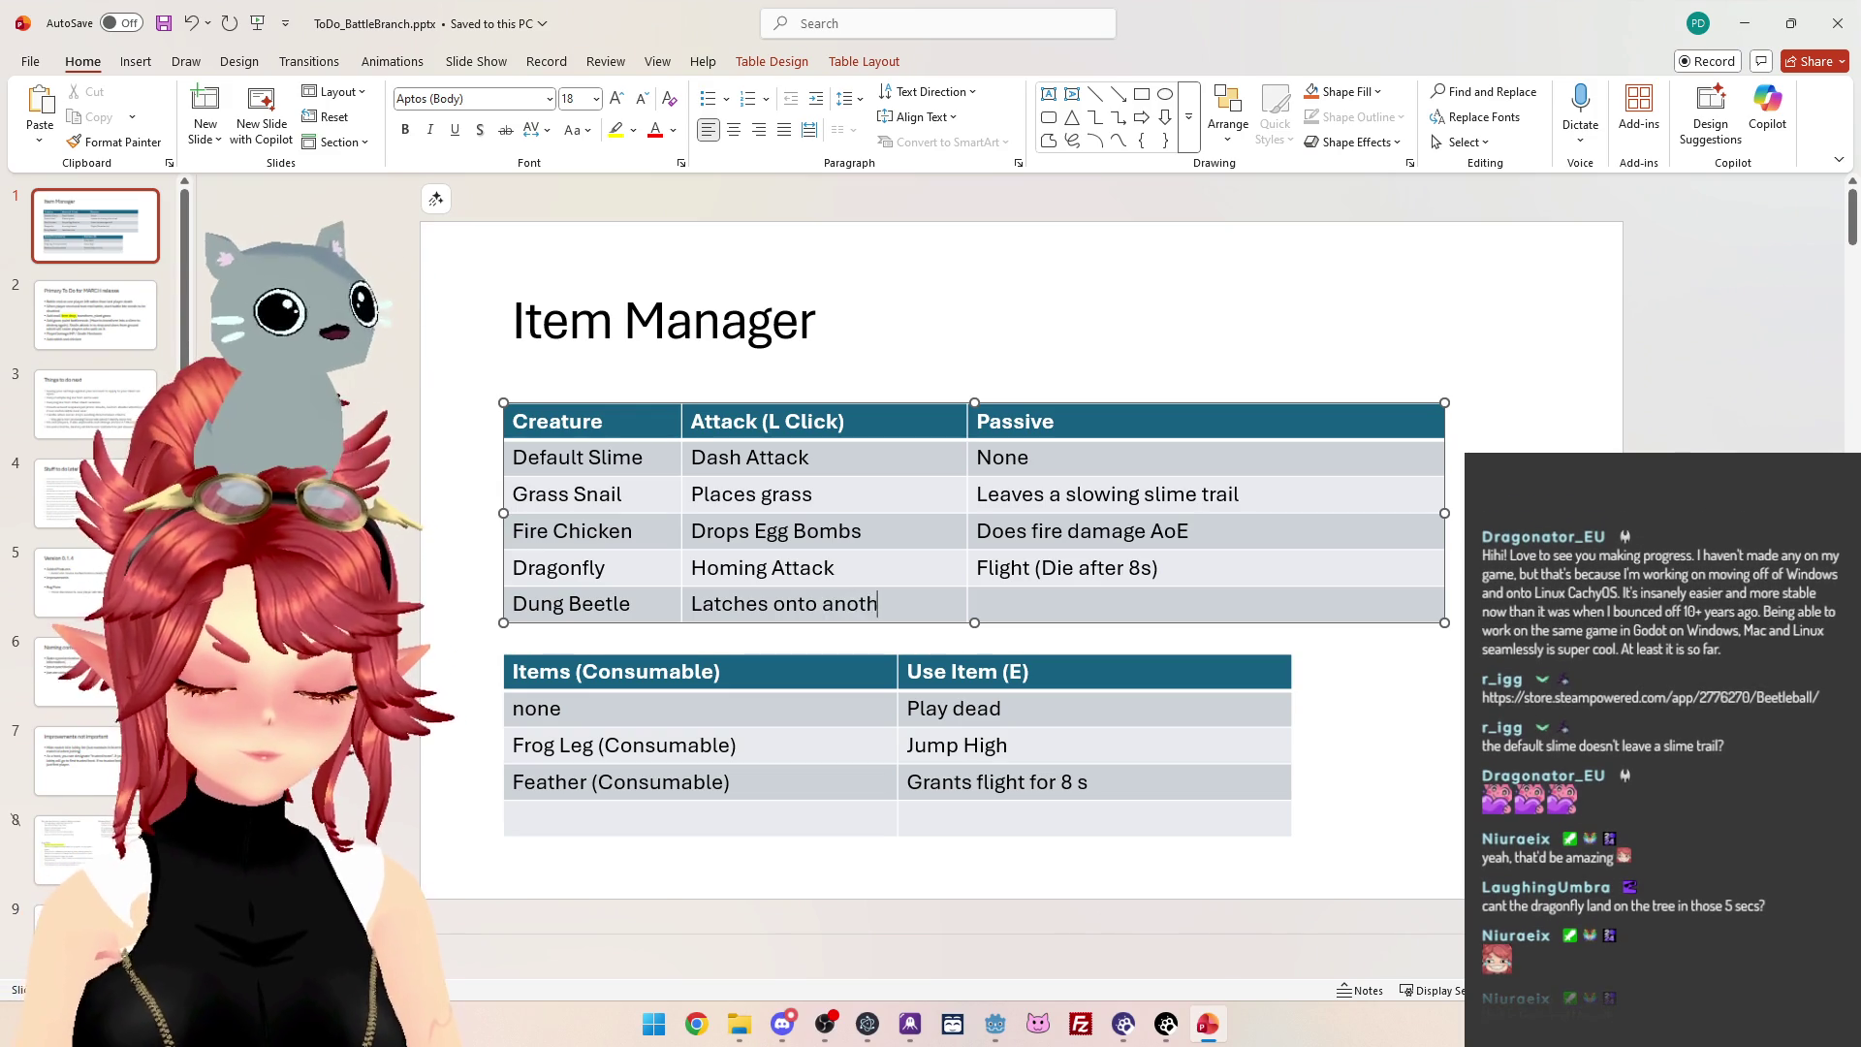
pyautogui.write('er player')
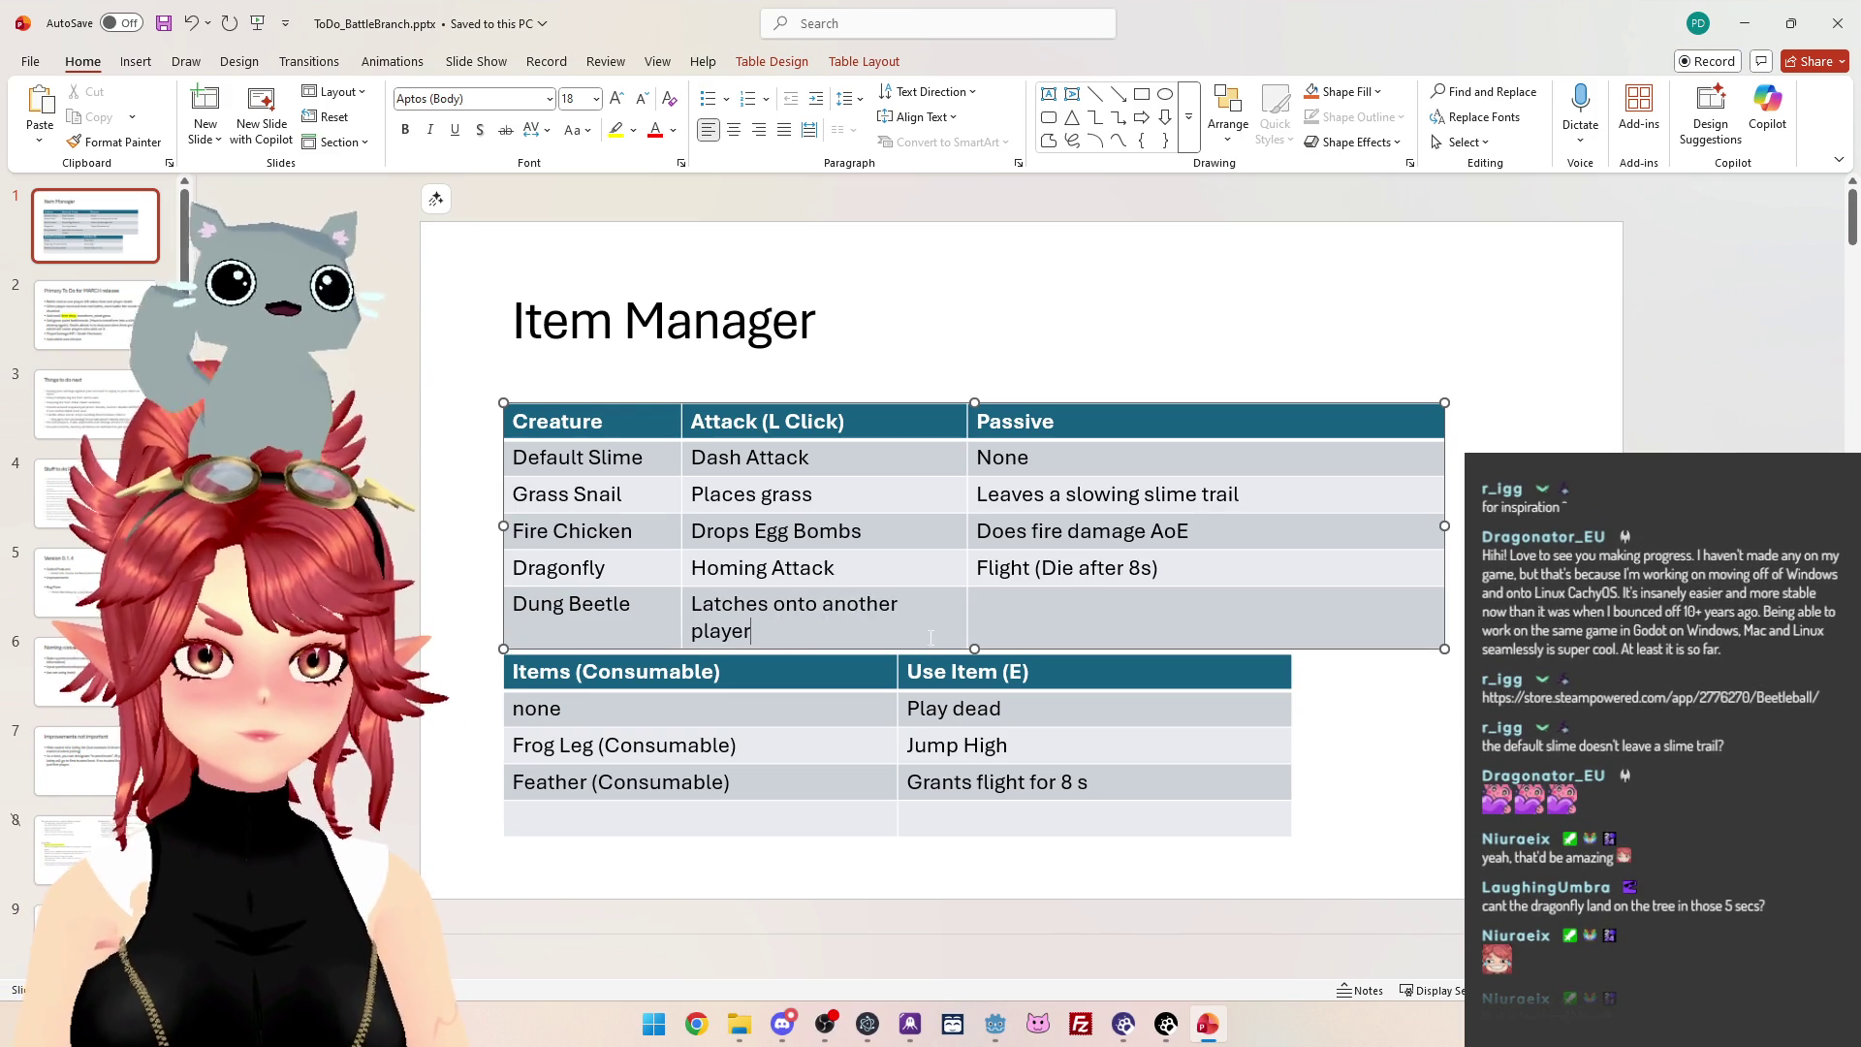
pyautogui.moveTo(967, 423)
pyautogui.mouseDown()
pyautogui.moveTo(1074, 426)
pyautogui.moveTo(1050, 422)
pyautogui.mouseUp()
pyautogui.moveTo(1432, 494); pyautogui.dragTo(1541, 504)
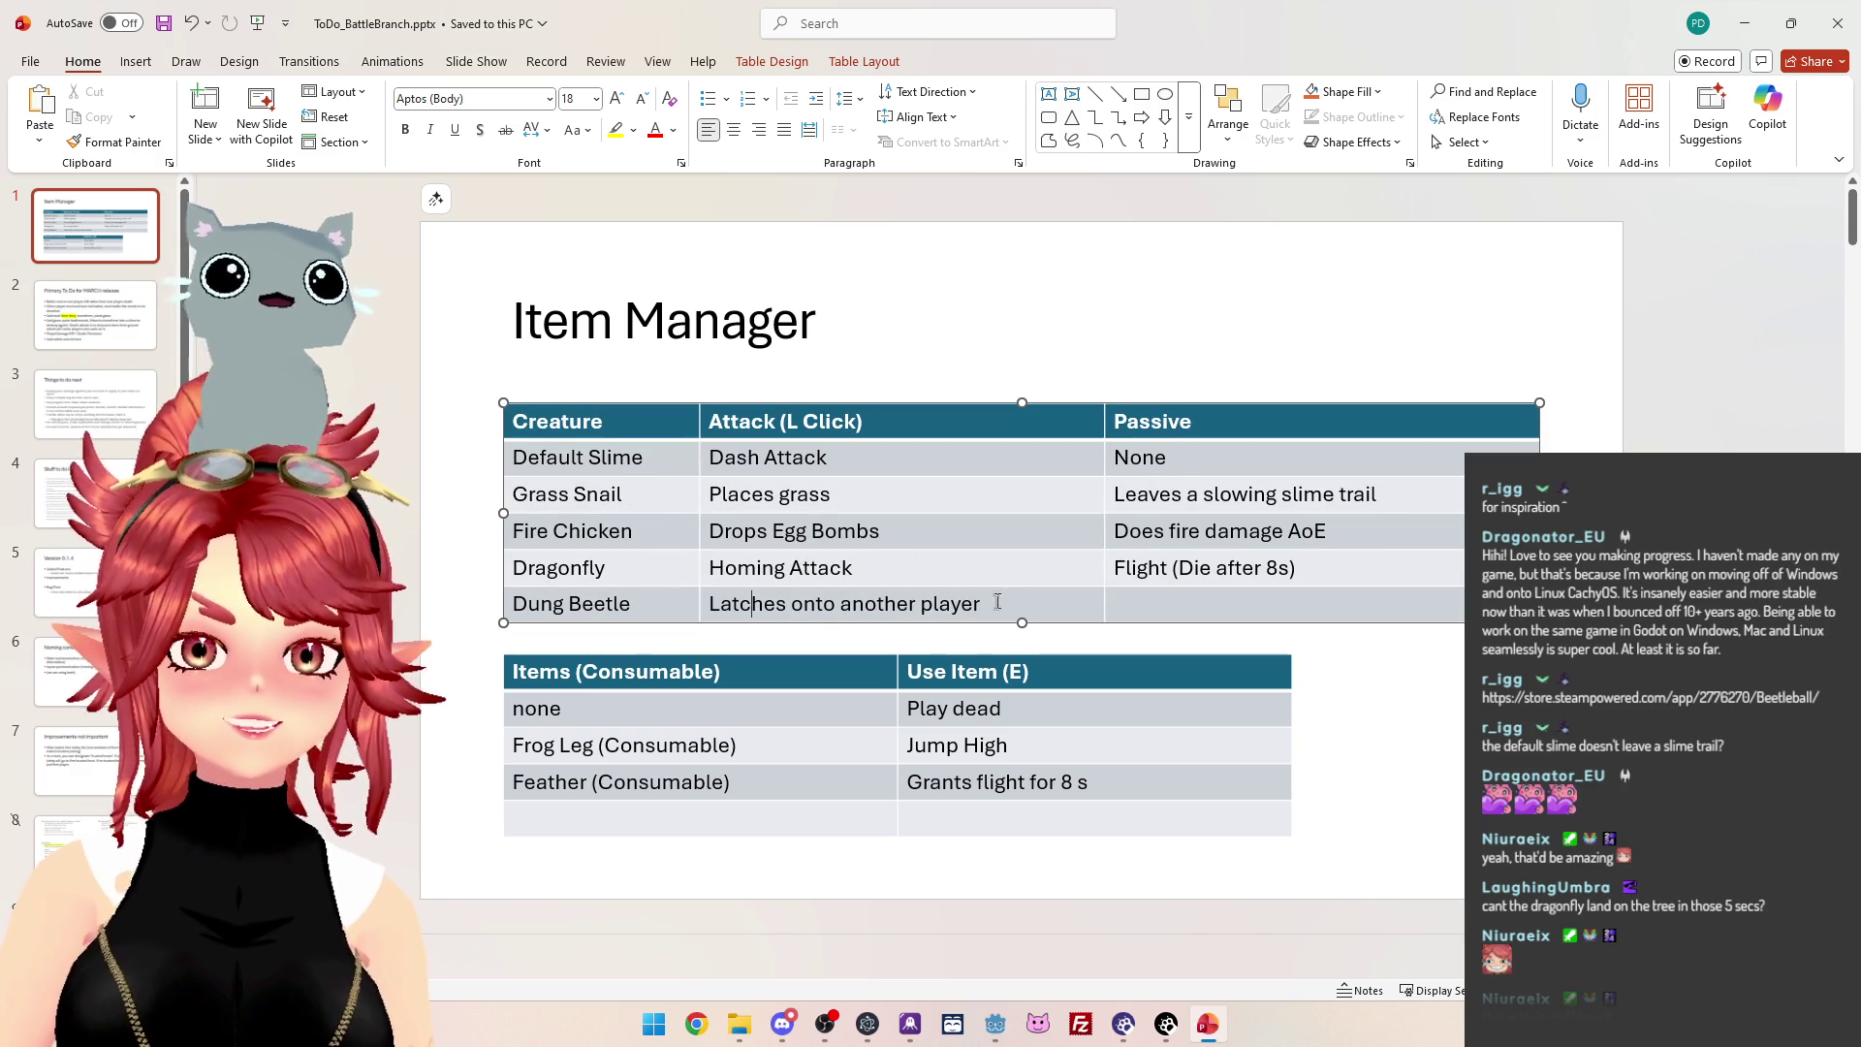
pyautogui.moveTo(983, 605); pyautogui.dragTo(730, 608)
pyautogui.write('Select')
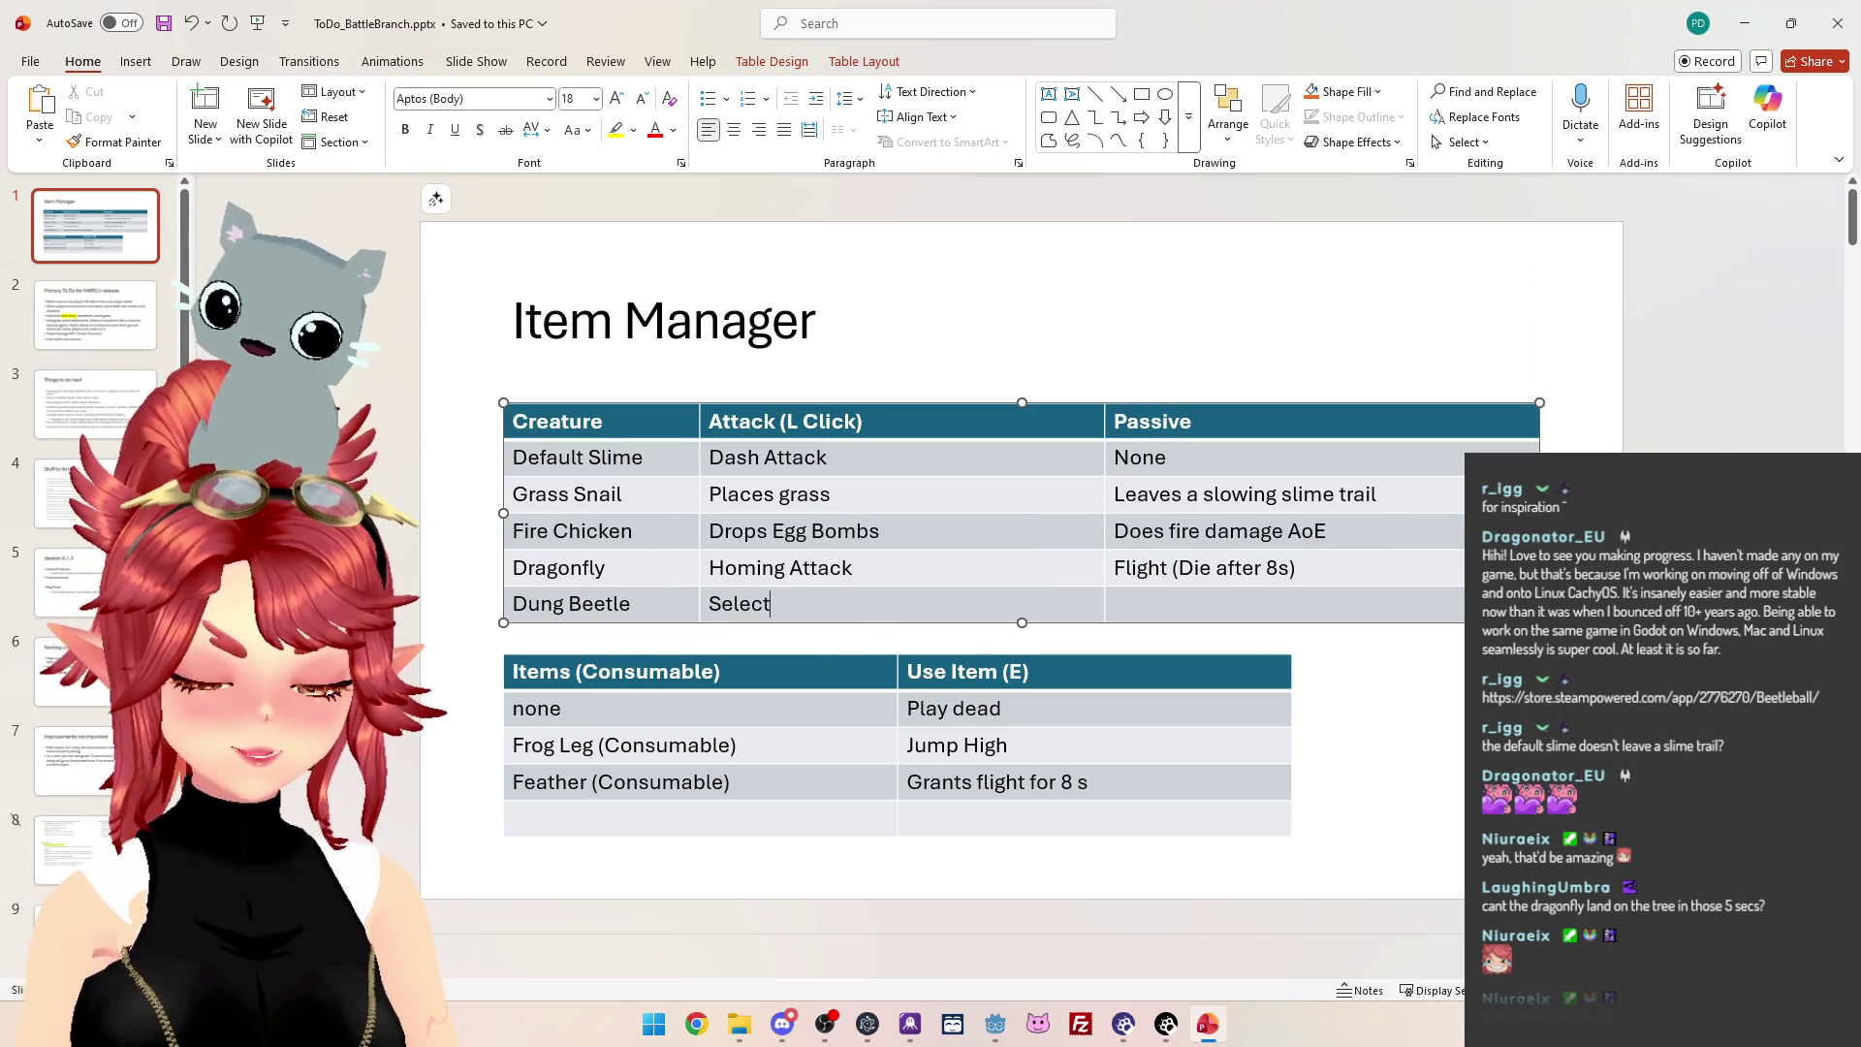
pyautogui.write('s player to roll')
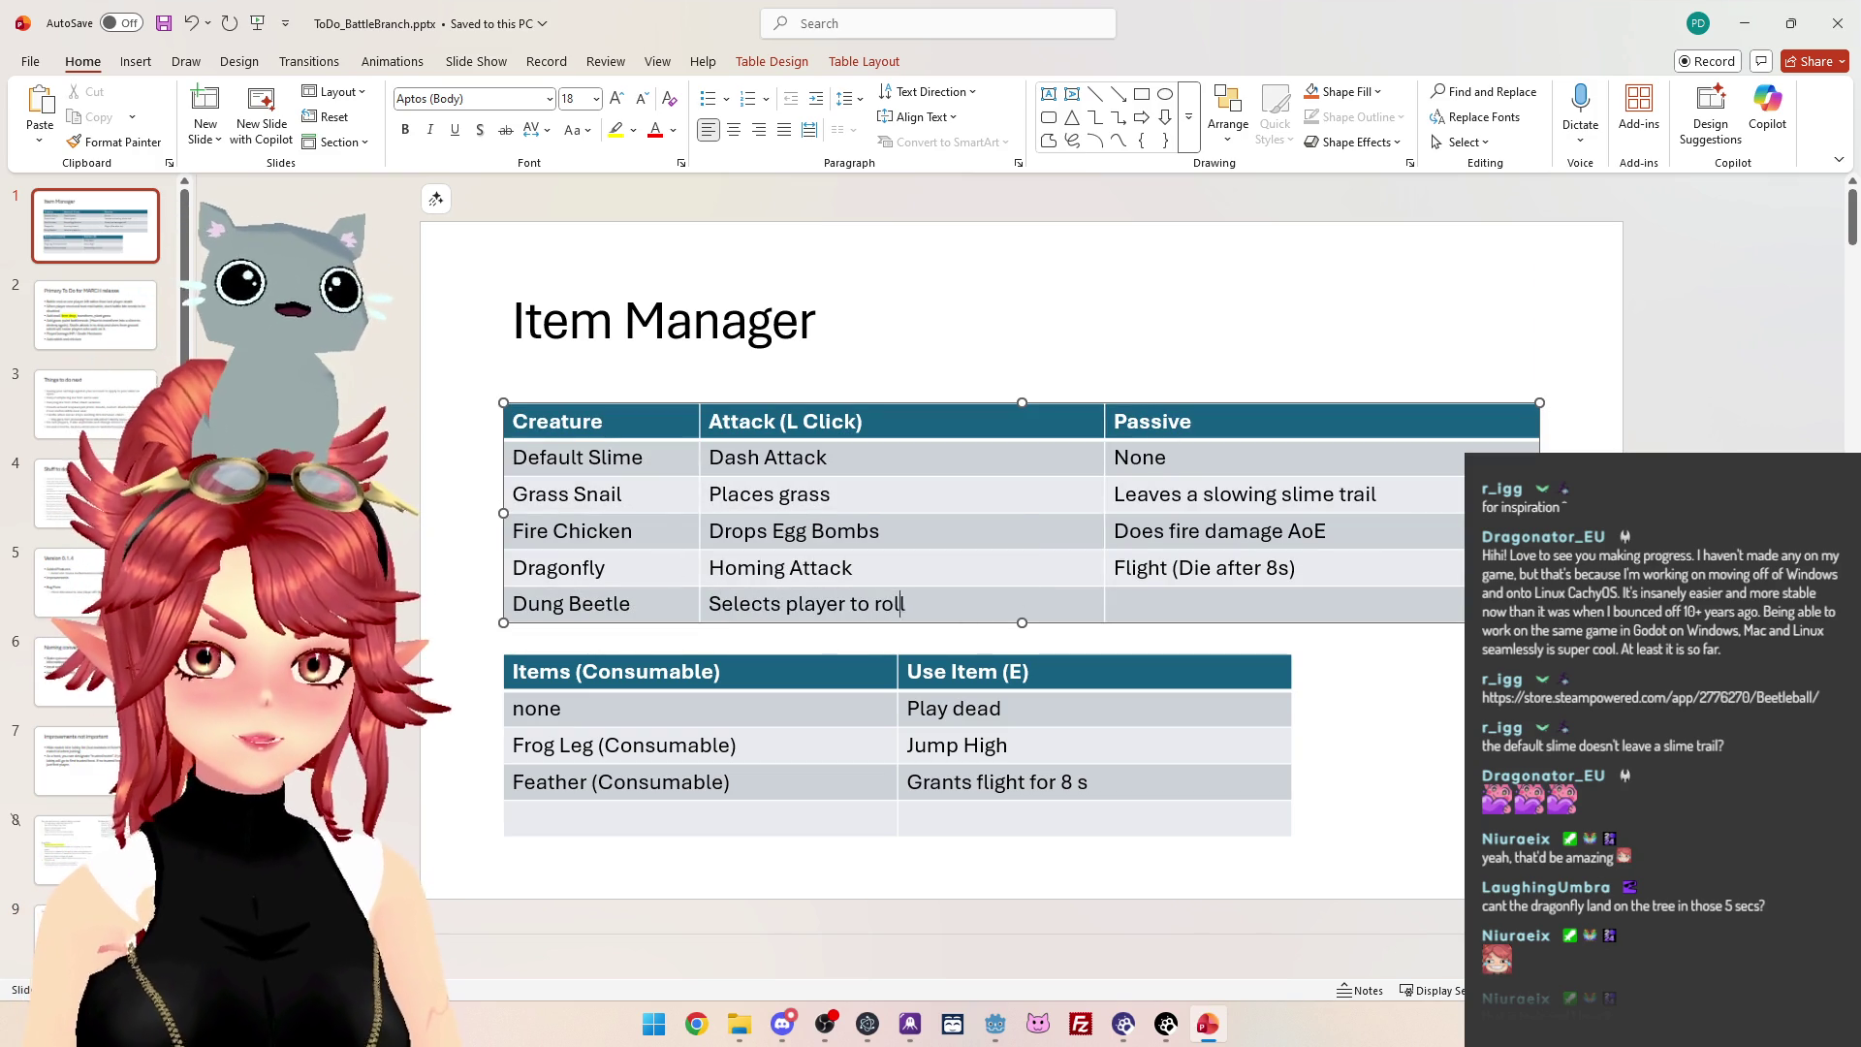
# Enter the Dung Beetle passive 'Can control another players moveme', fixing the 'Con' typo.
pyautogui.click(1141, 610)
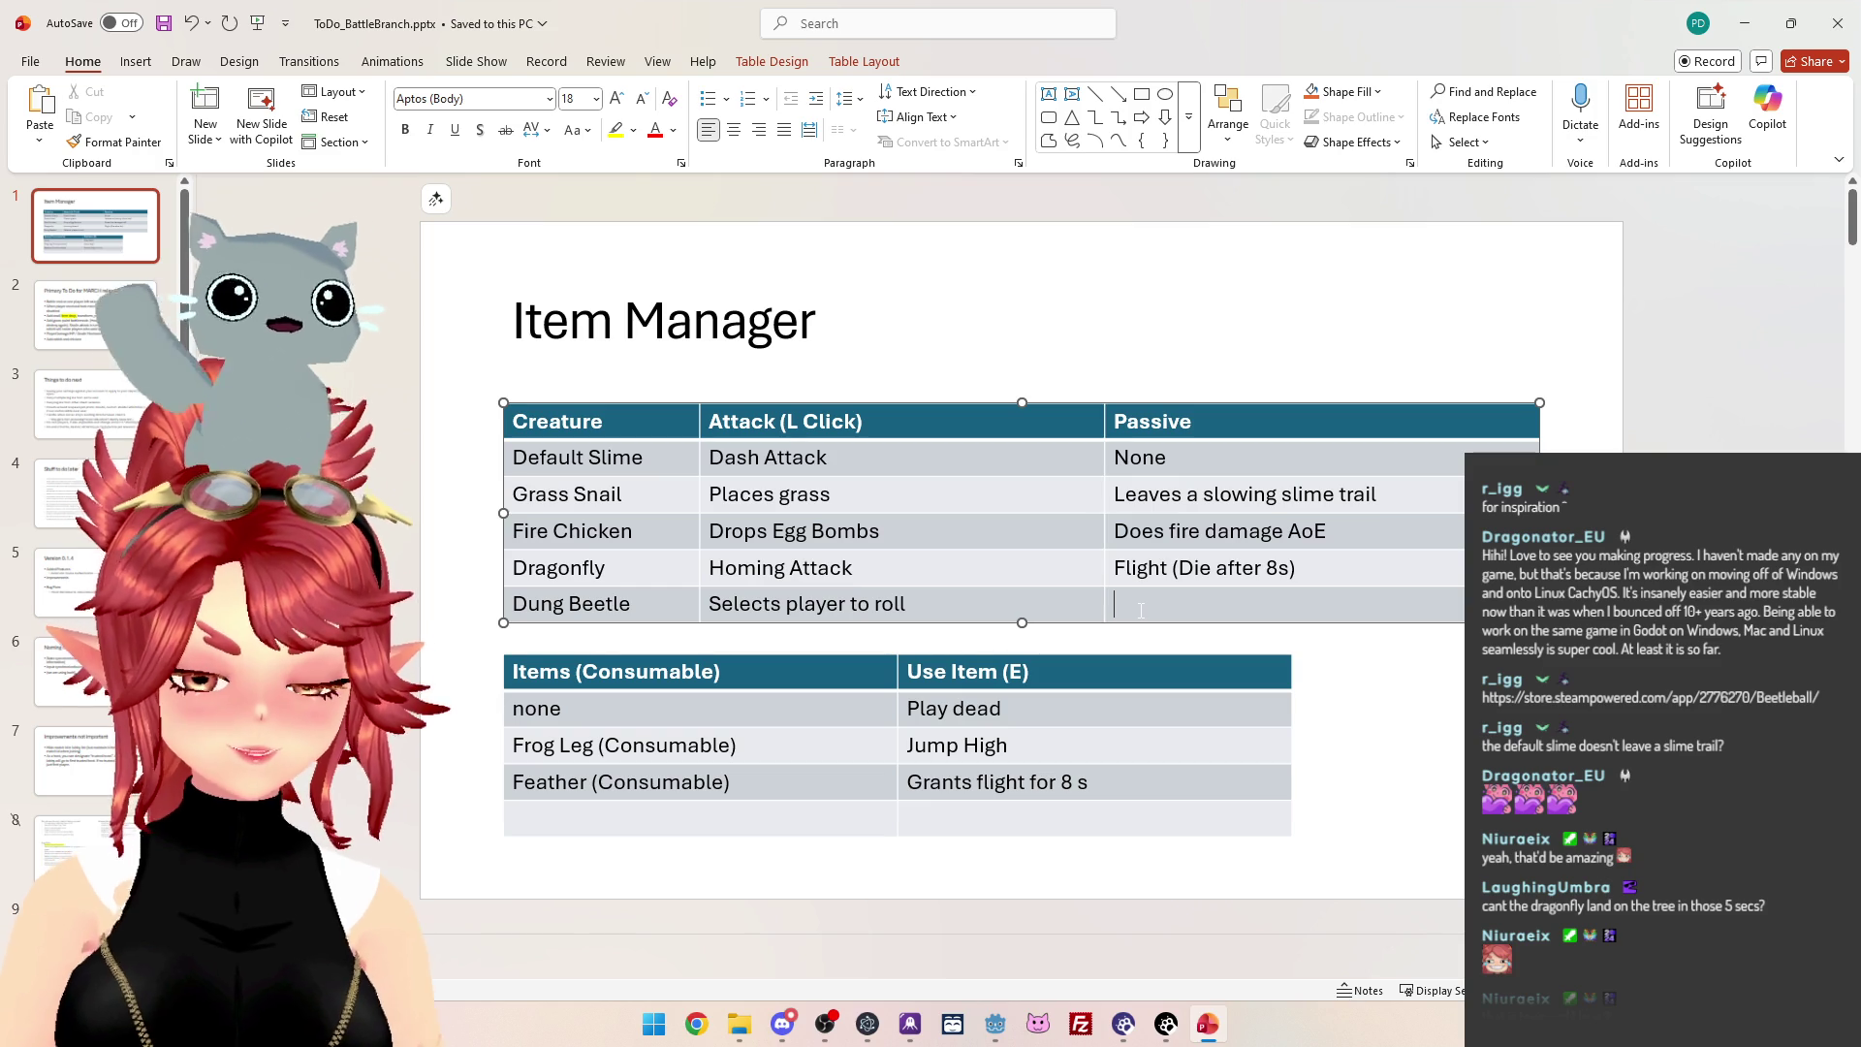
pyautogui.write('c')
pyautogui.press('BackSpace')
pyautogui.write('Con control')
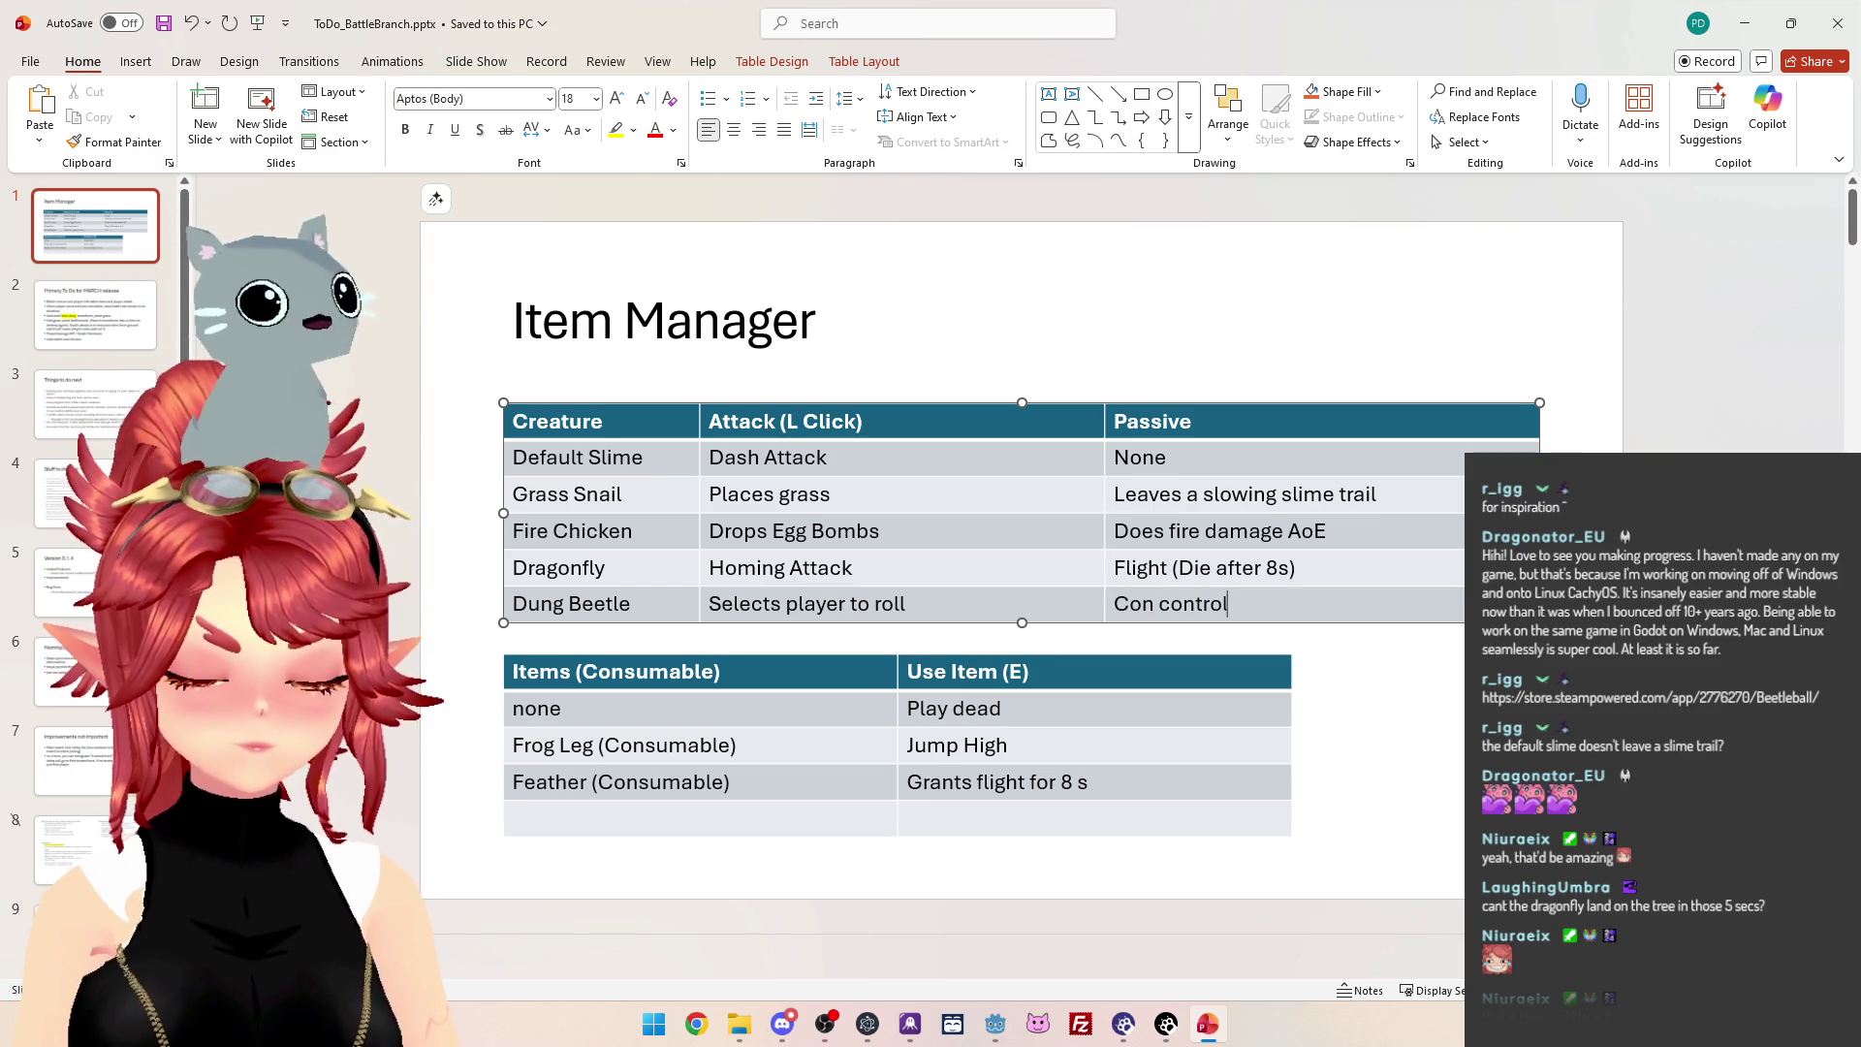
pyautogui.write(' another players moveme')
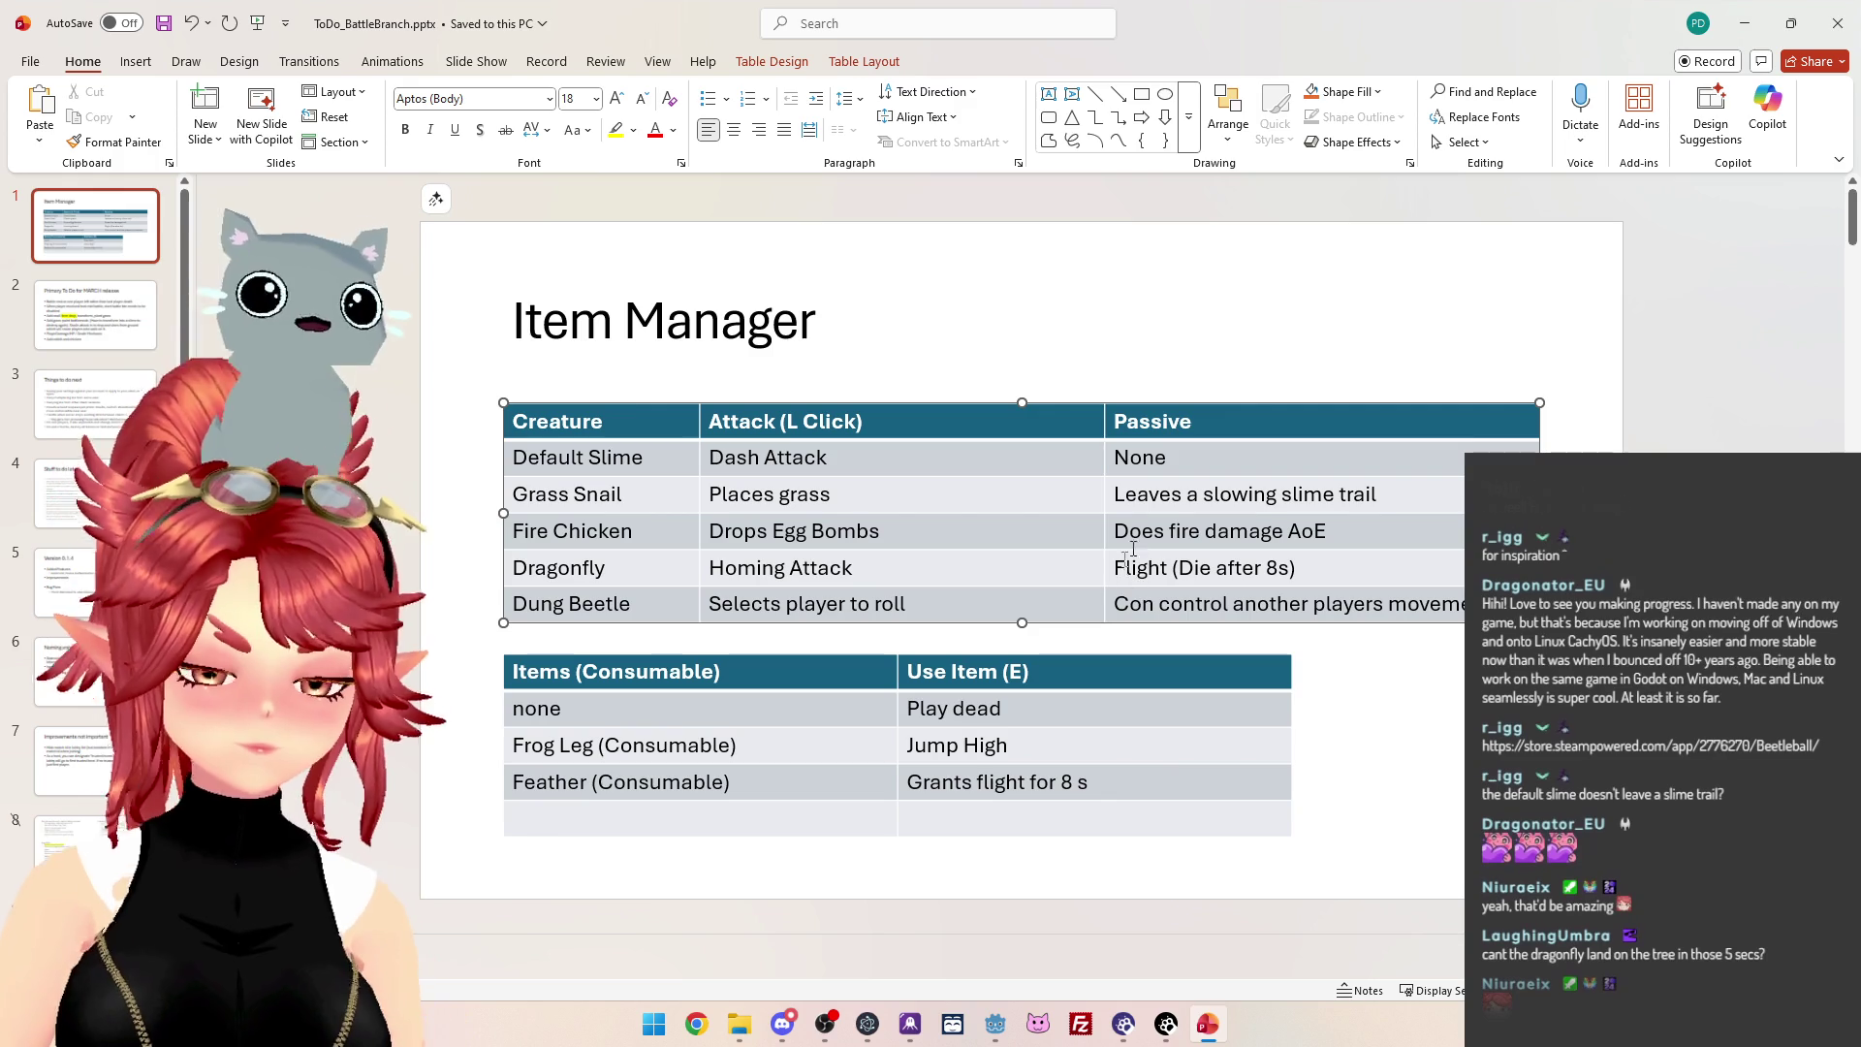
pyautogui.click(1142, 604)
pyautogui.press('BackSpace')
pyautogui.write('a')
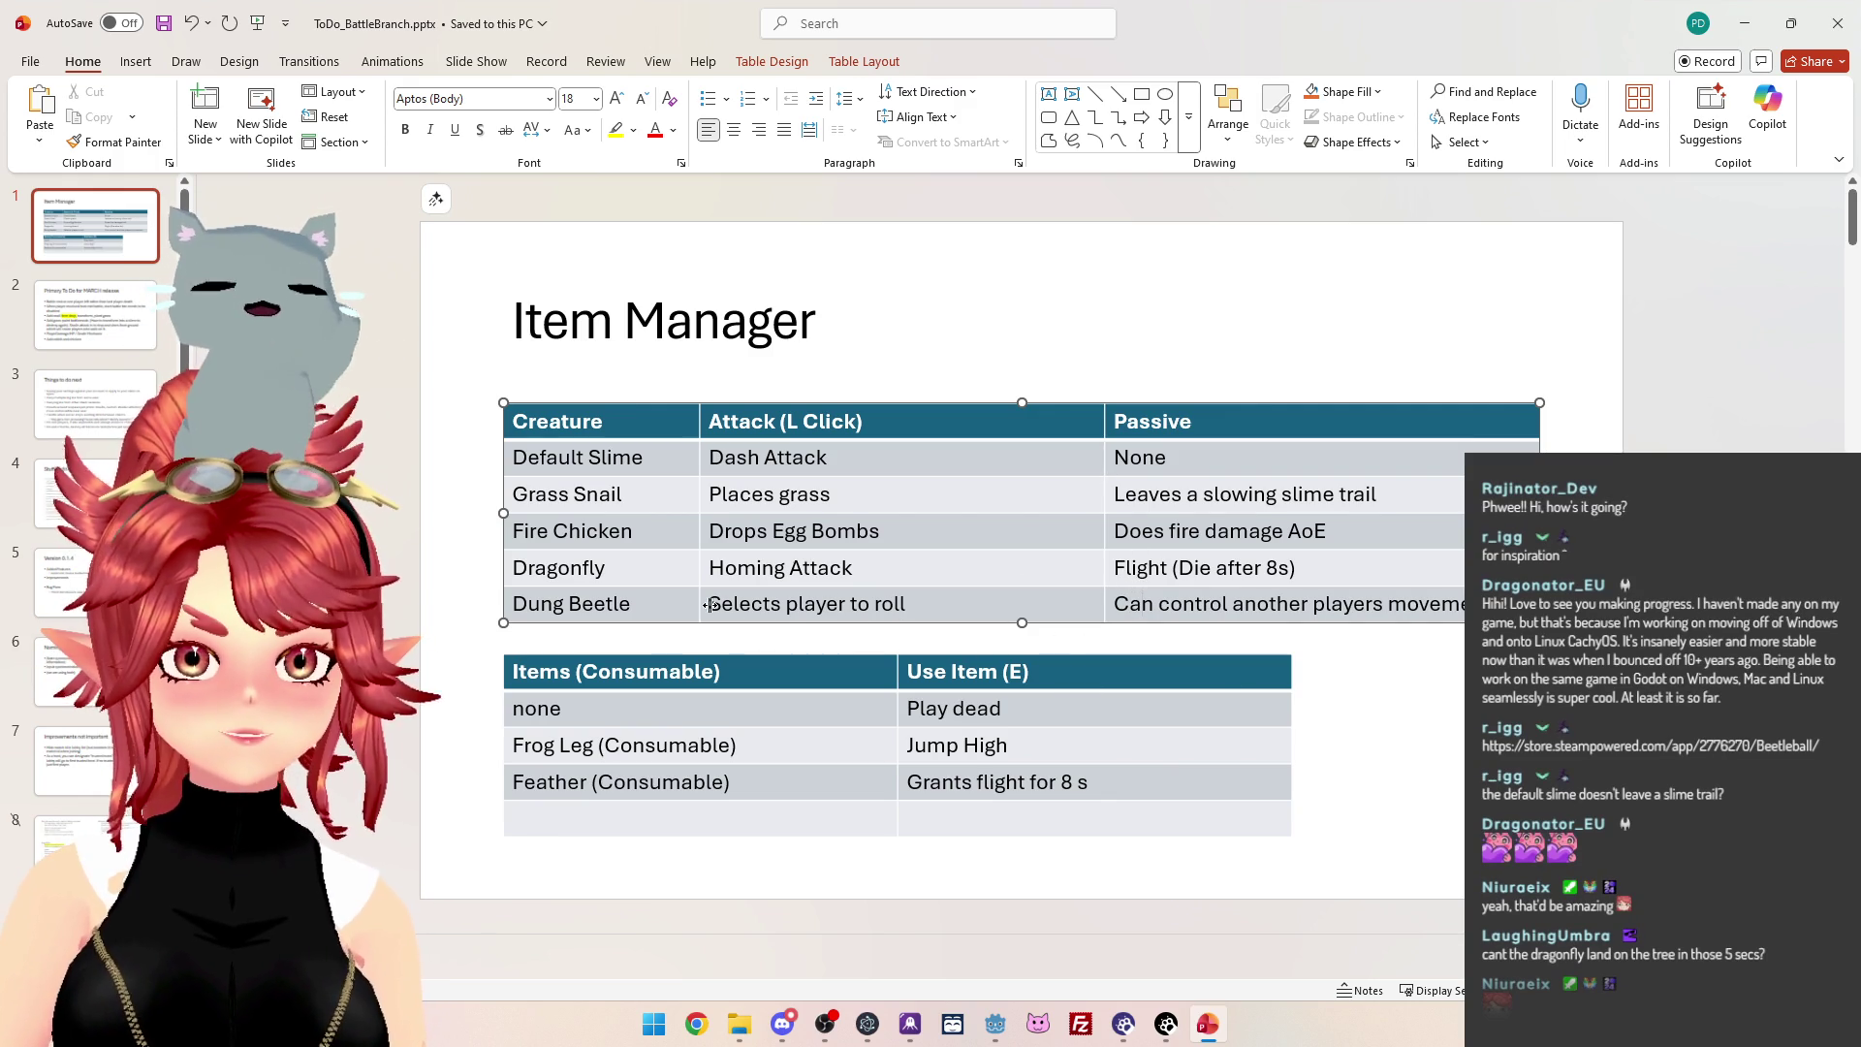
# Change the Dung Beetle attack to 'Grab another player' and widen the Passive column.
pyautogui.moveTo(710, 604); pyautogui.dragTo(907, 601)
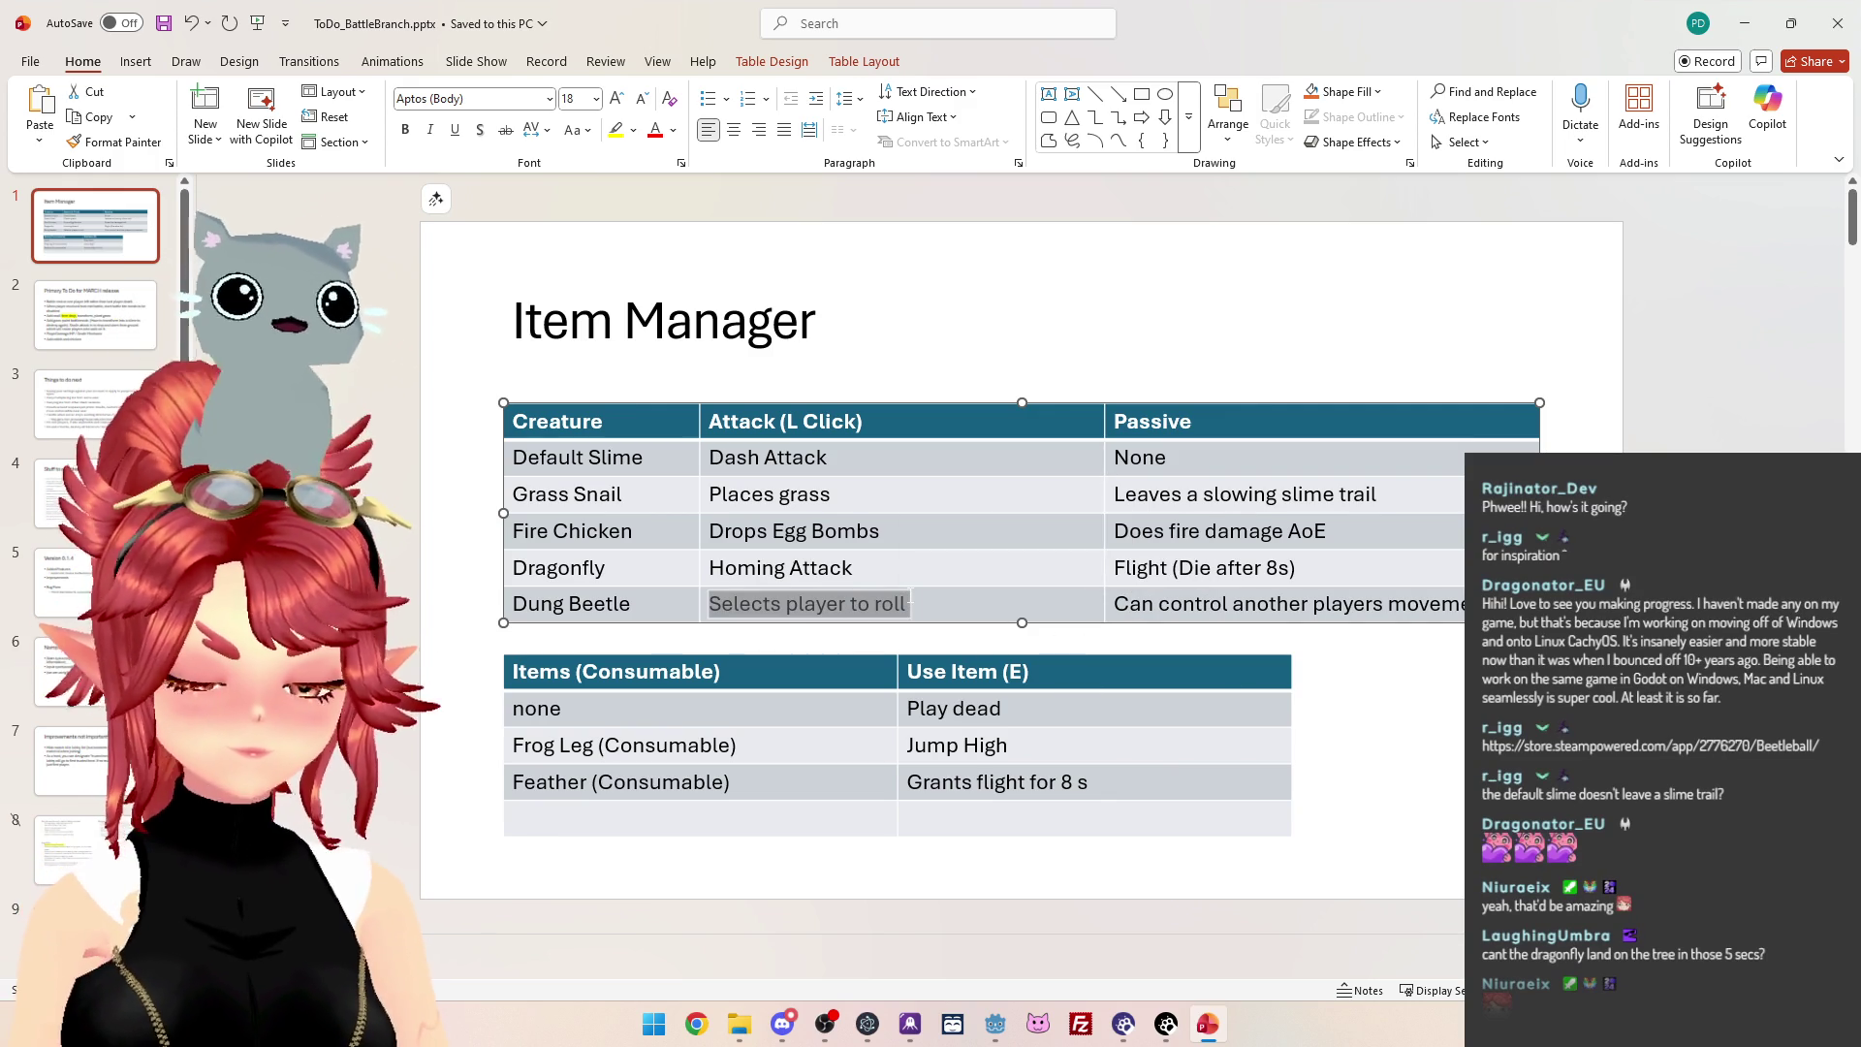
pyautogui.write('Grab another')
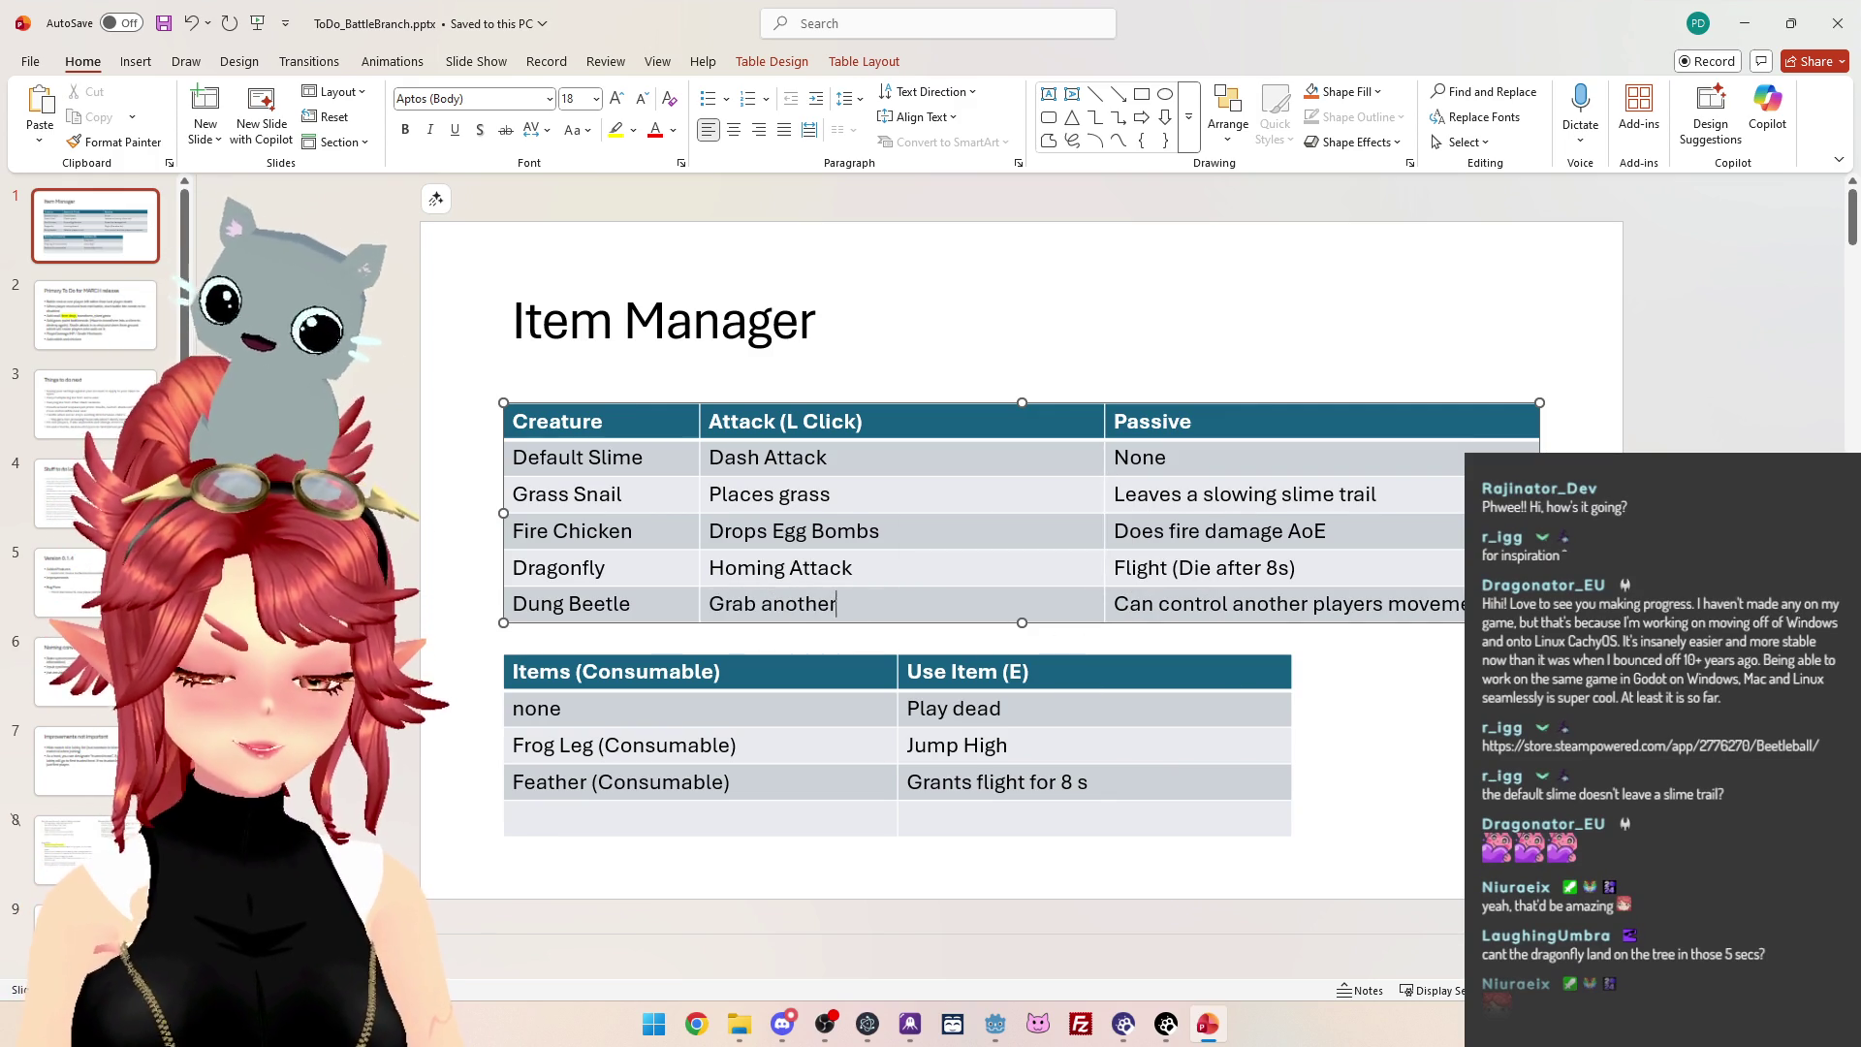
pyautogui.write(' player')
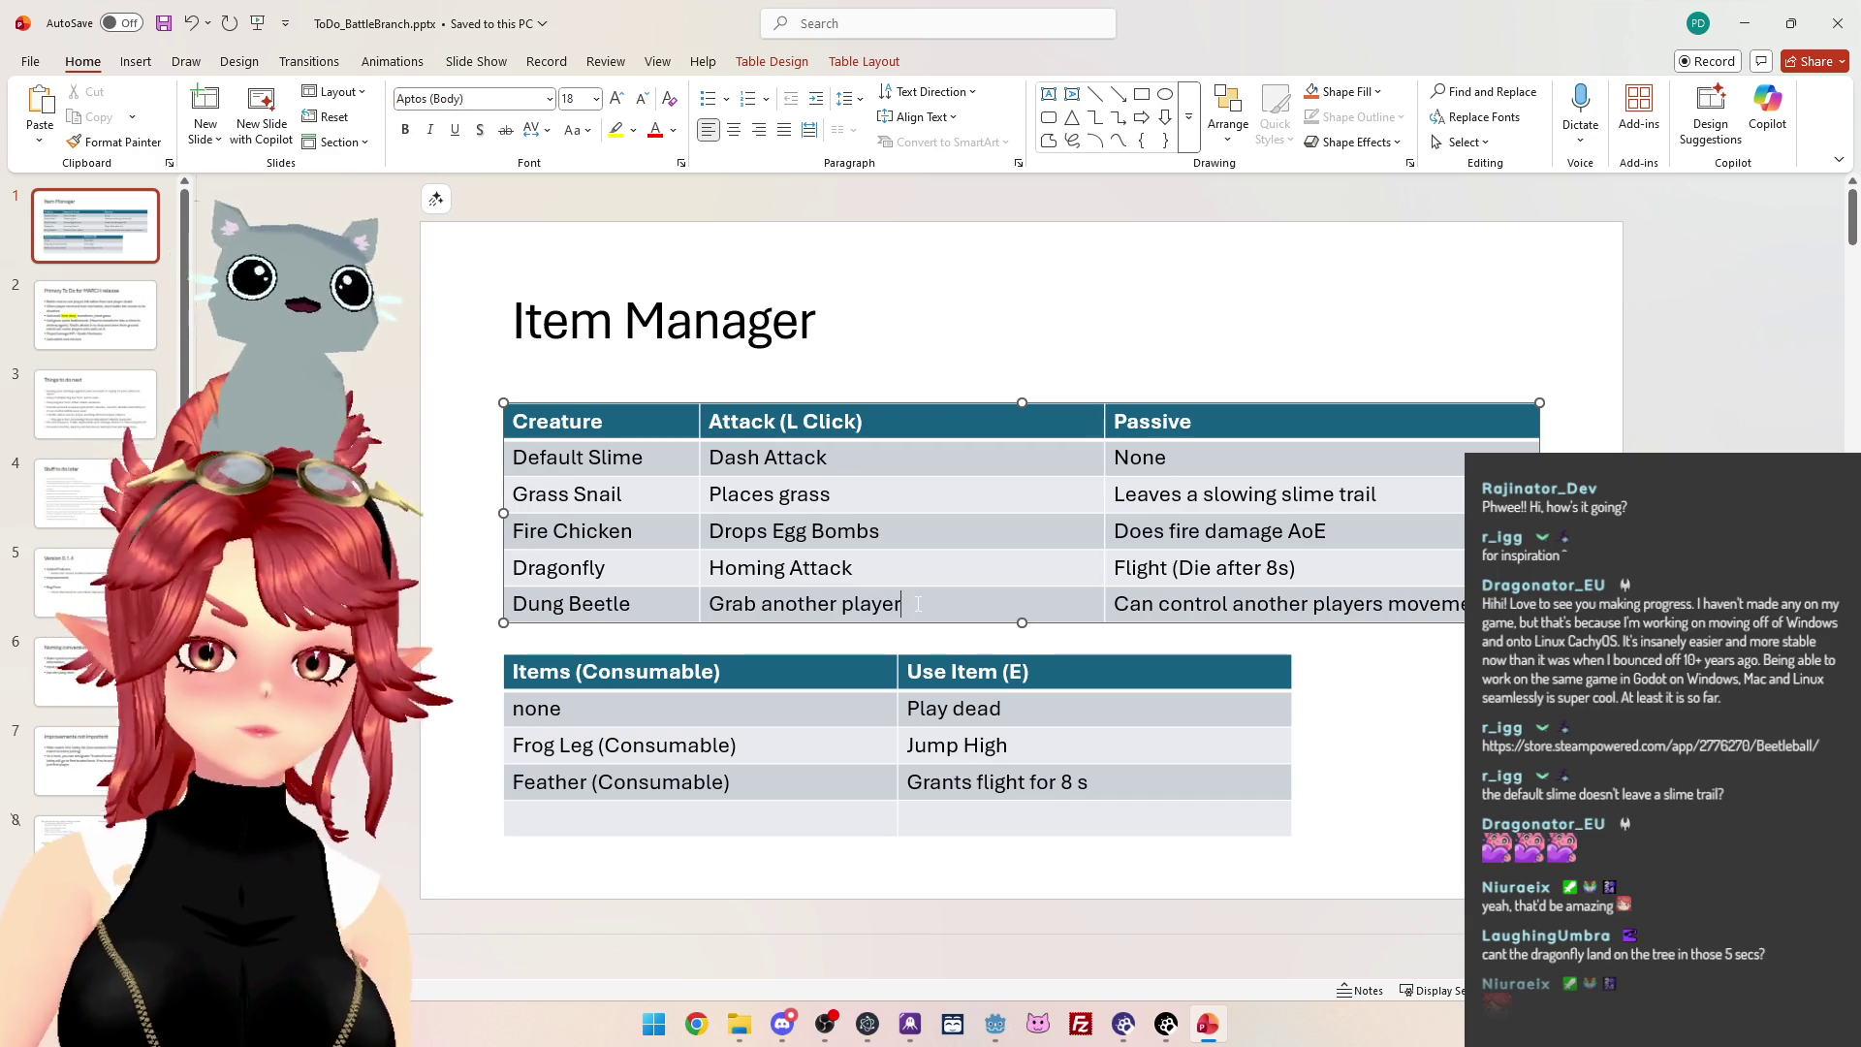
pyautogui.moveTo(1104, 433); pyautogui.dragTo(1013, 438)
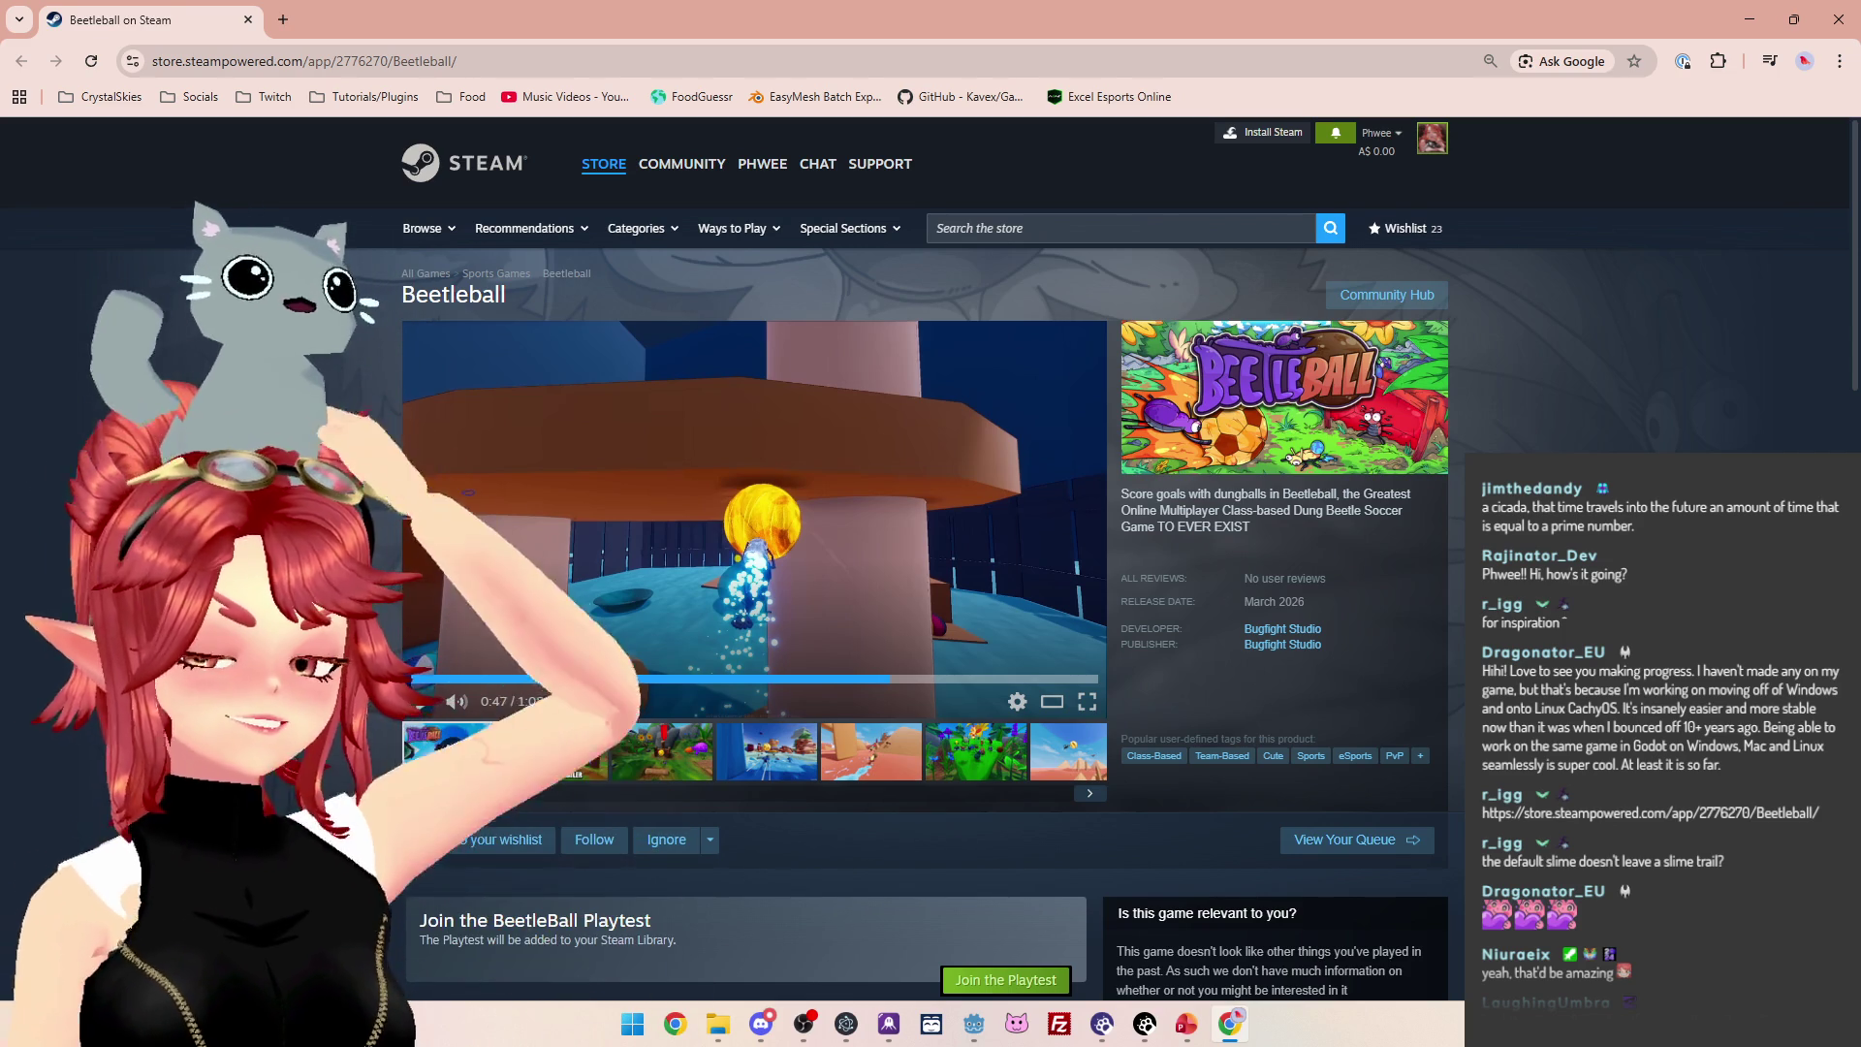
# Close the Beetleball Steam store browser window.
pyautogui.click(247, 20)
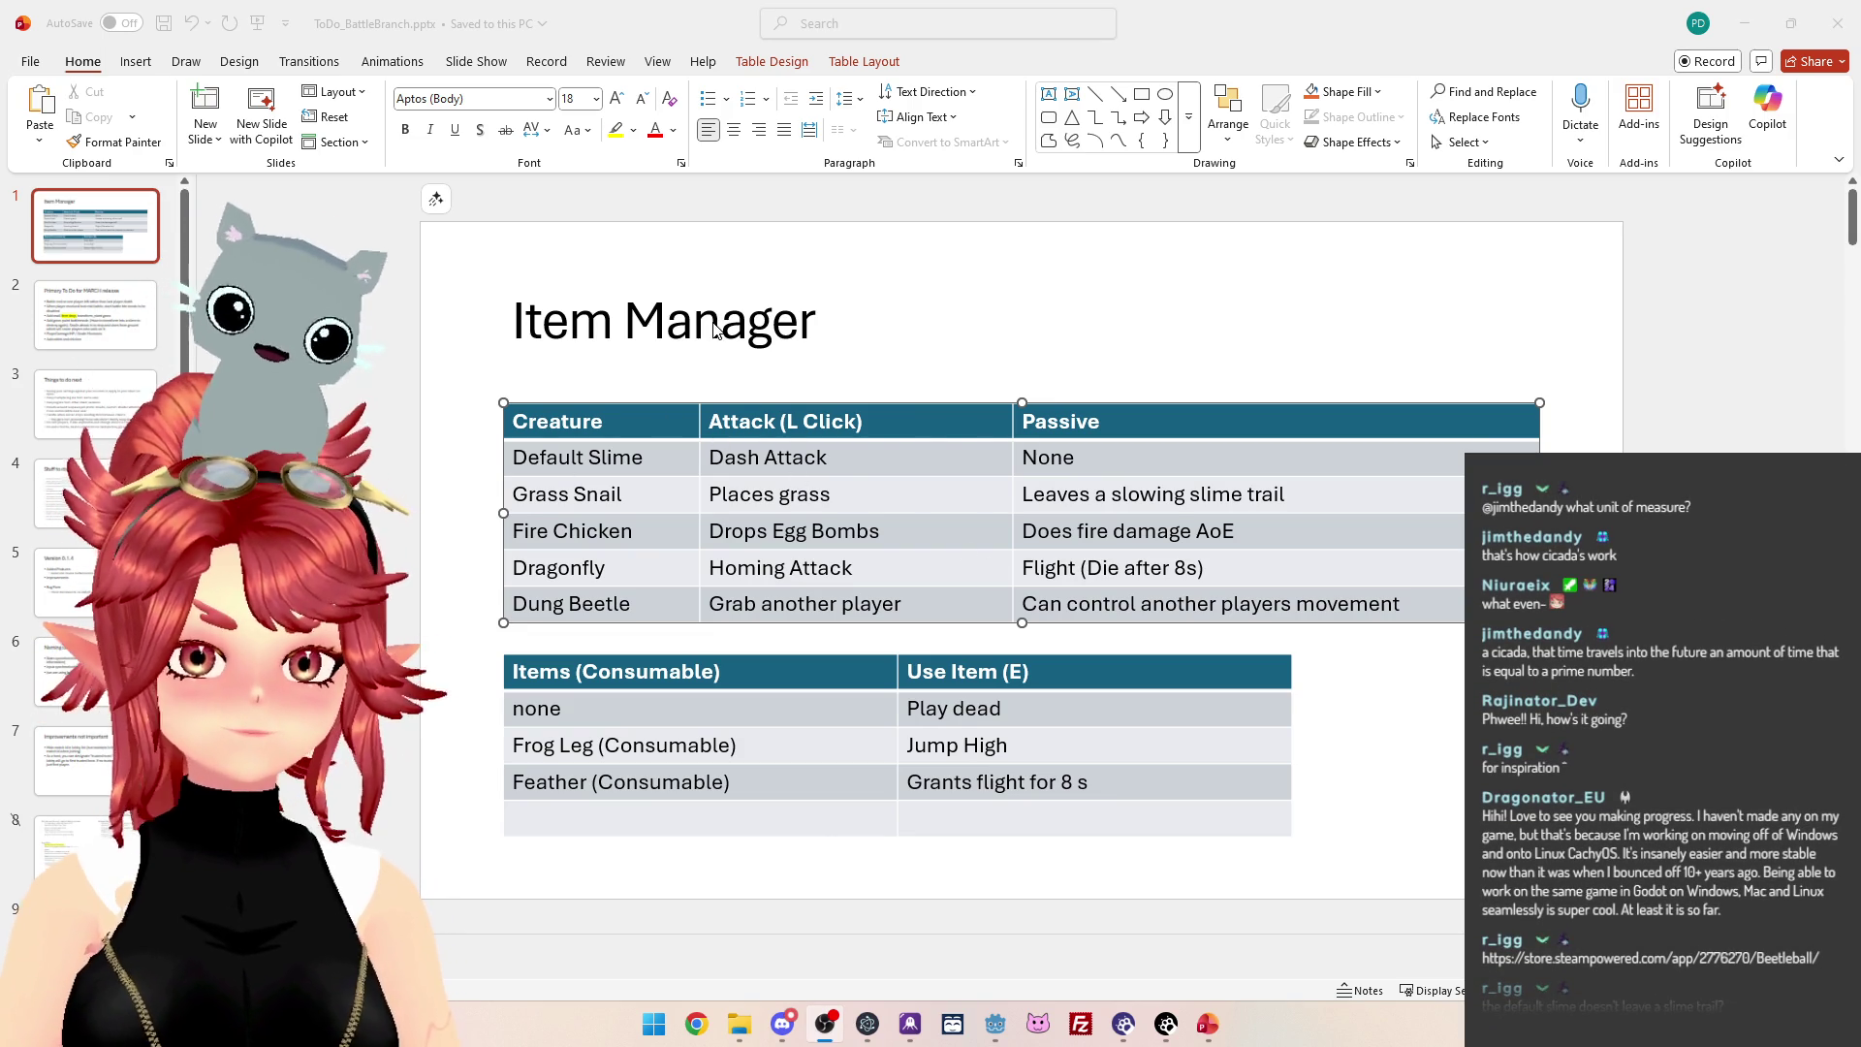
# Change the slide title from 'Item Manager' to 'Creature / Item Structure' and remove the blank line above it.
pyautogui.hotkey('alt', 'Tab')
pyautogui.click(513, 323)
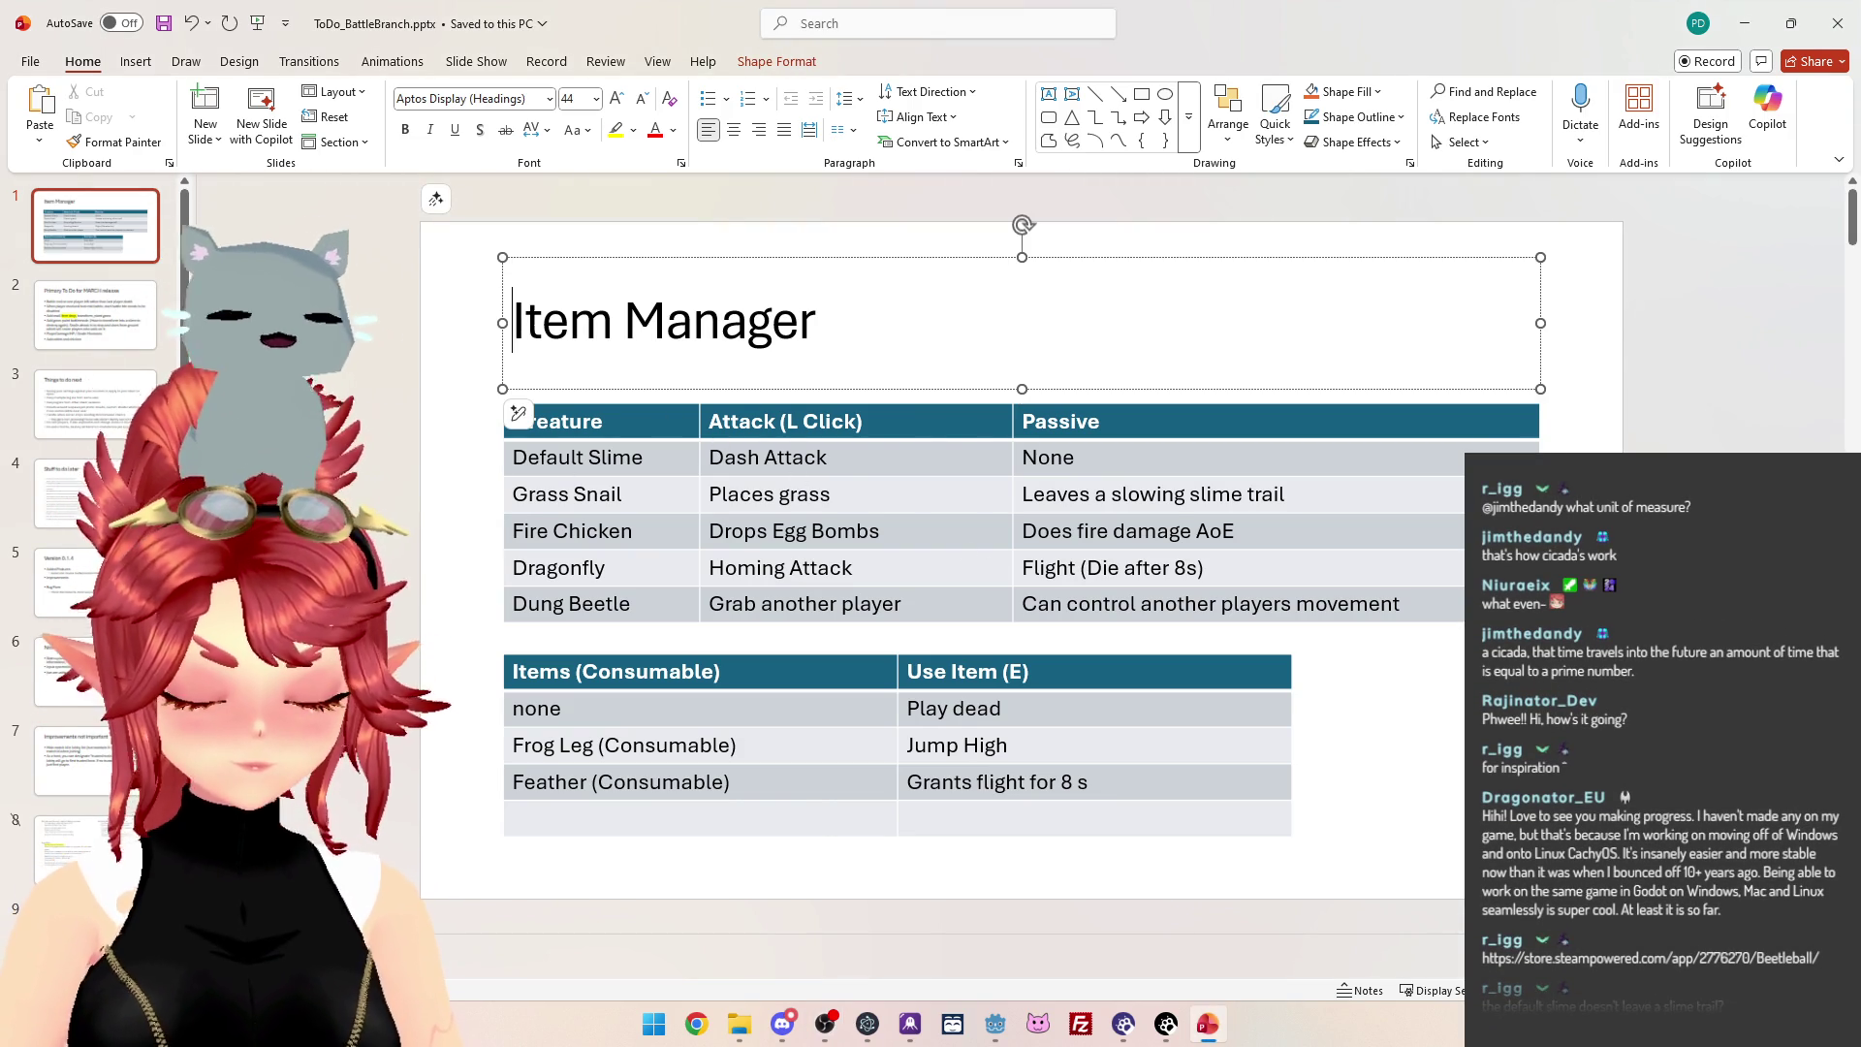
pyautogui.write('Creature /')
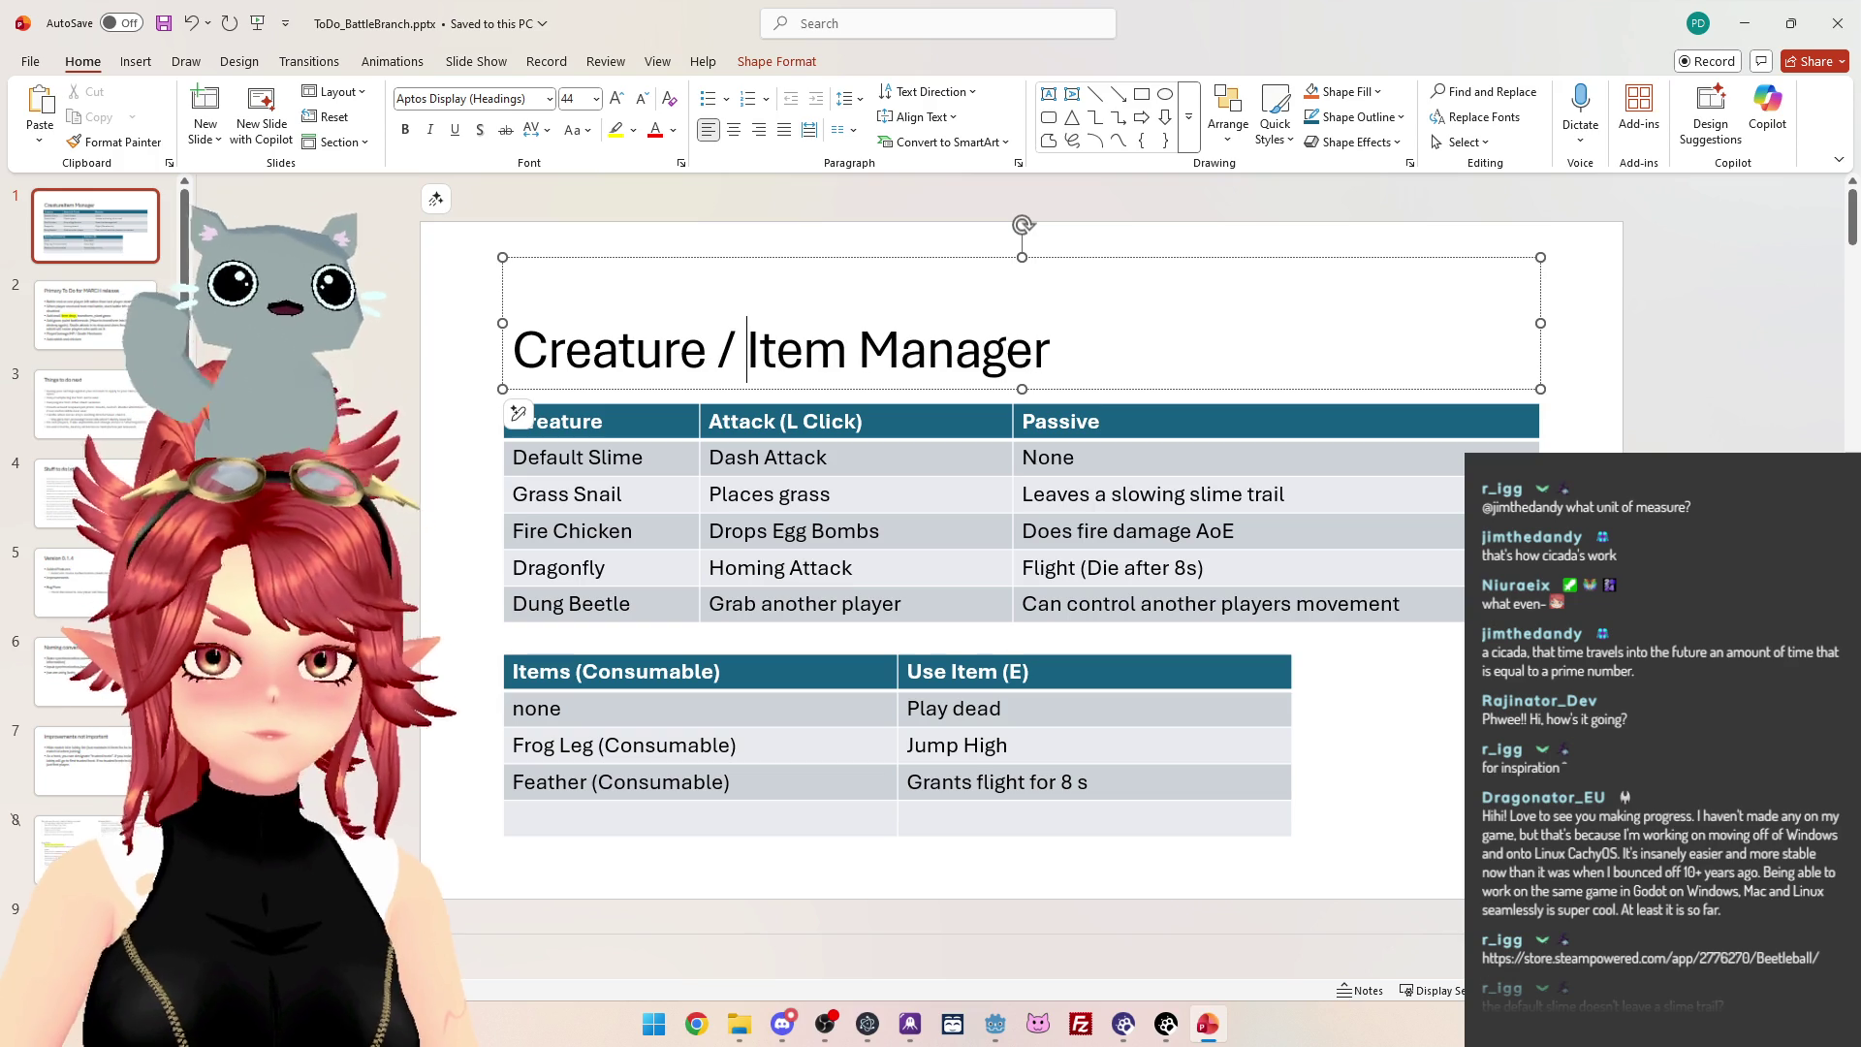
pyautogui.moveTo(899, 361); pyautogui.dragTo(1057, 360)
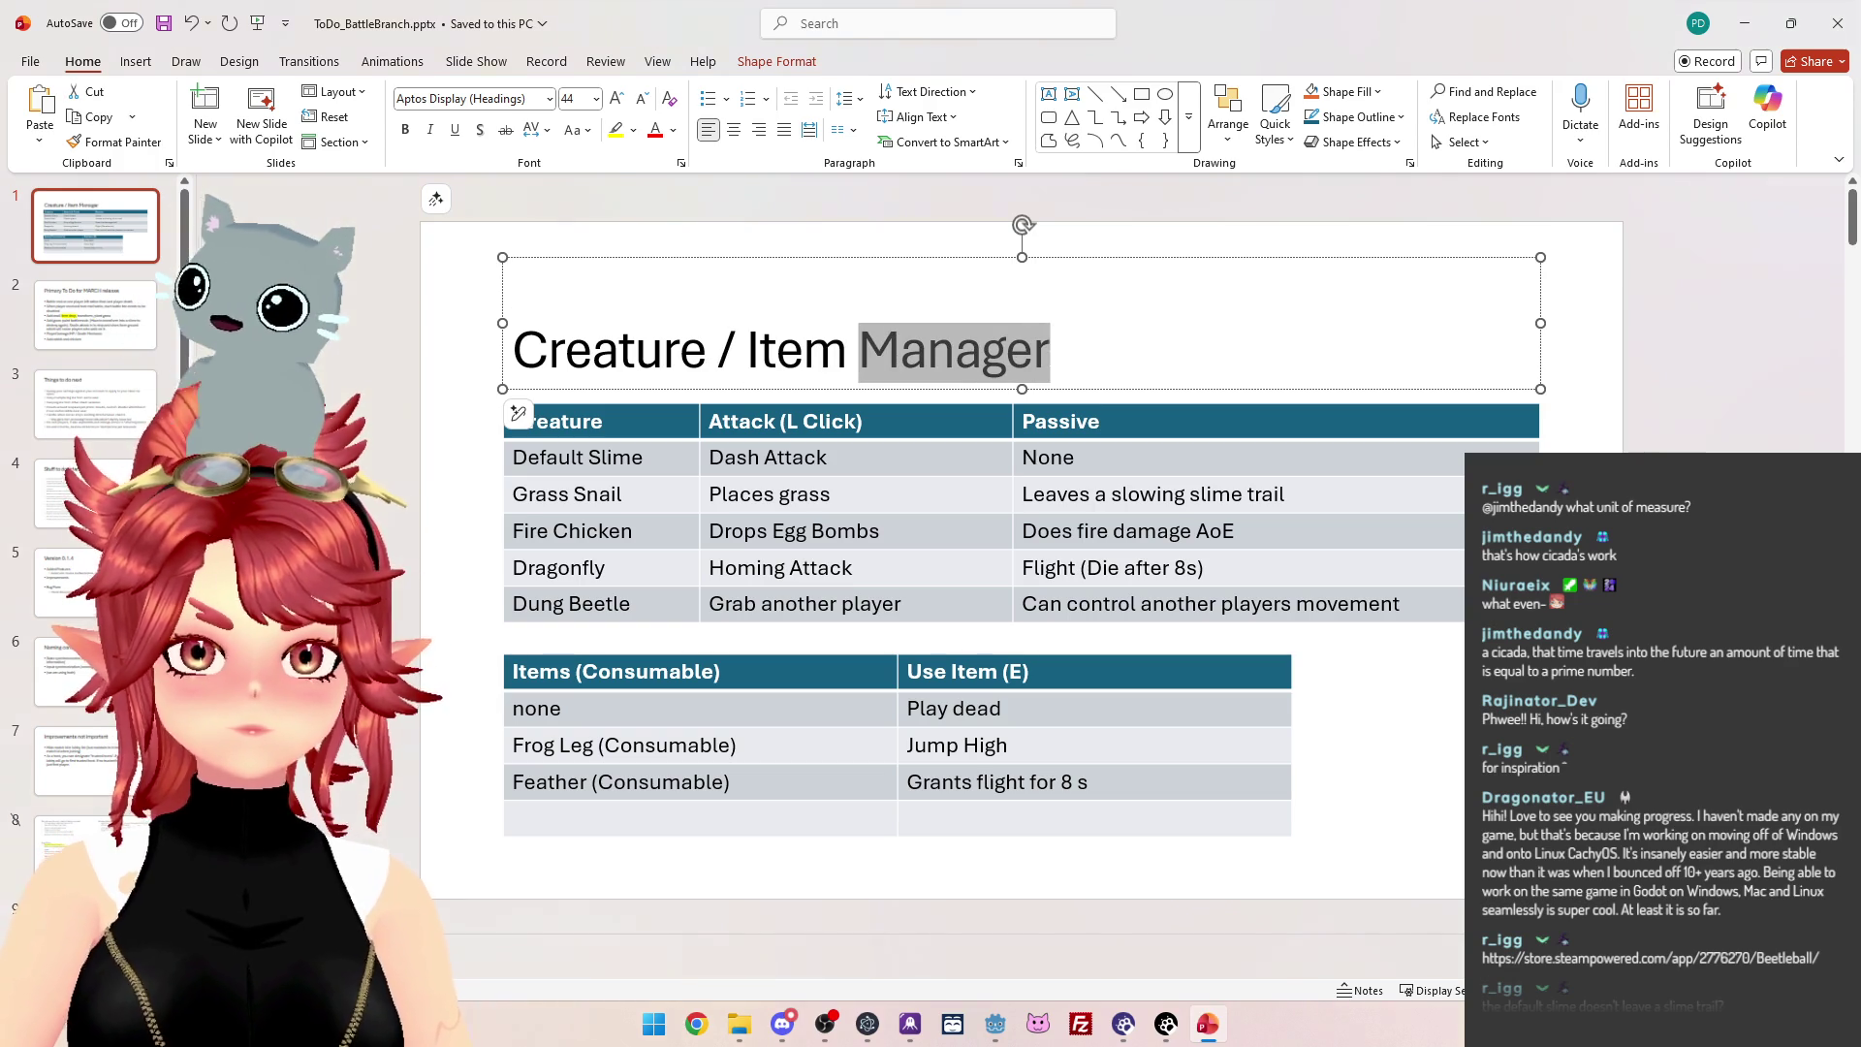
pyautogui.write('Structure')
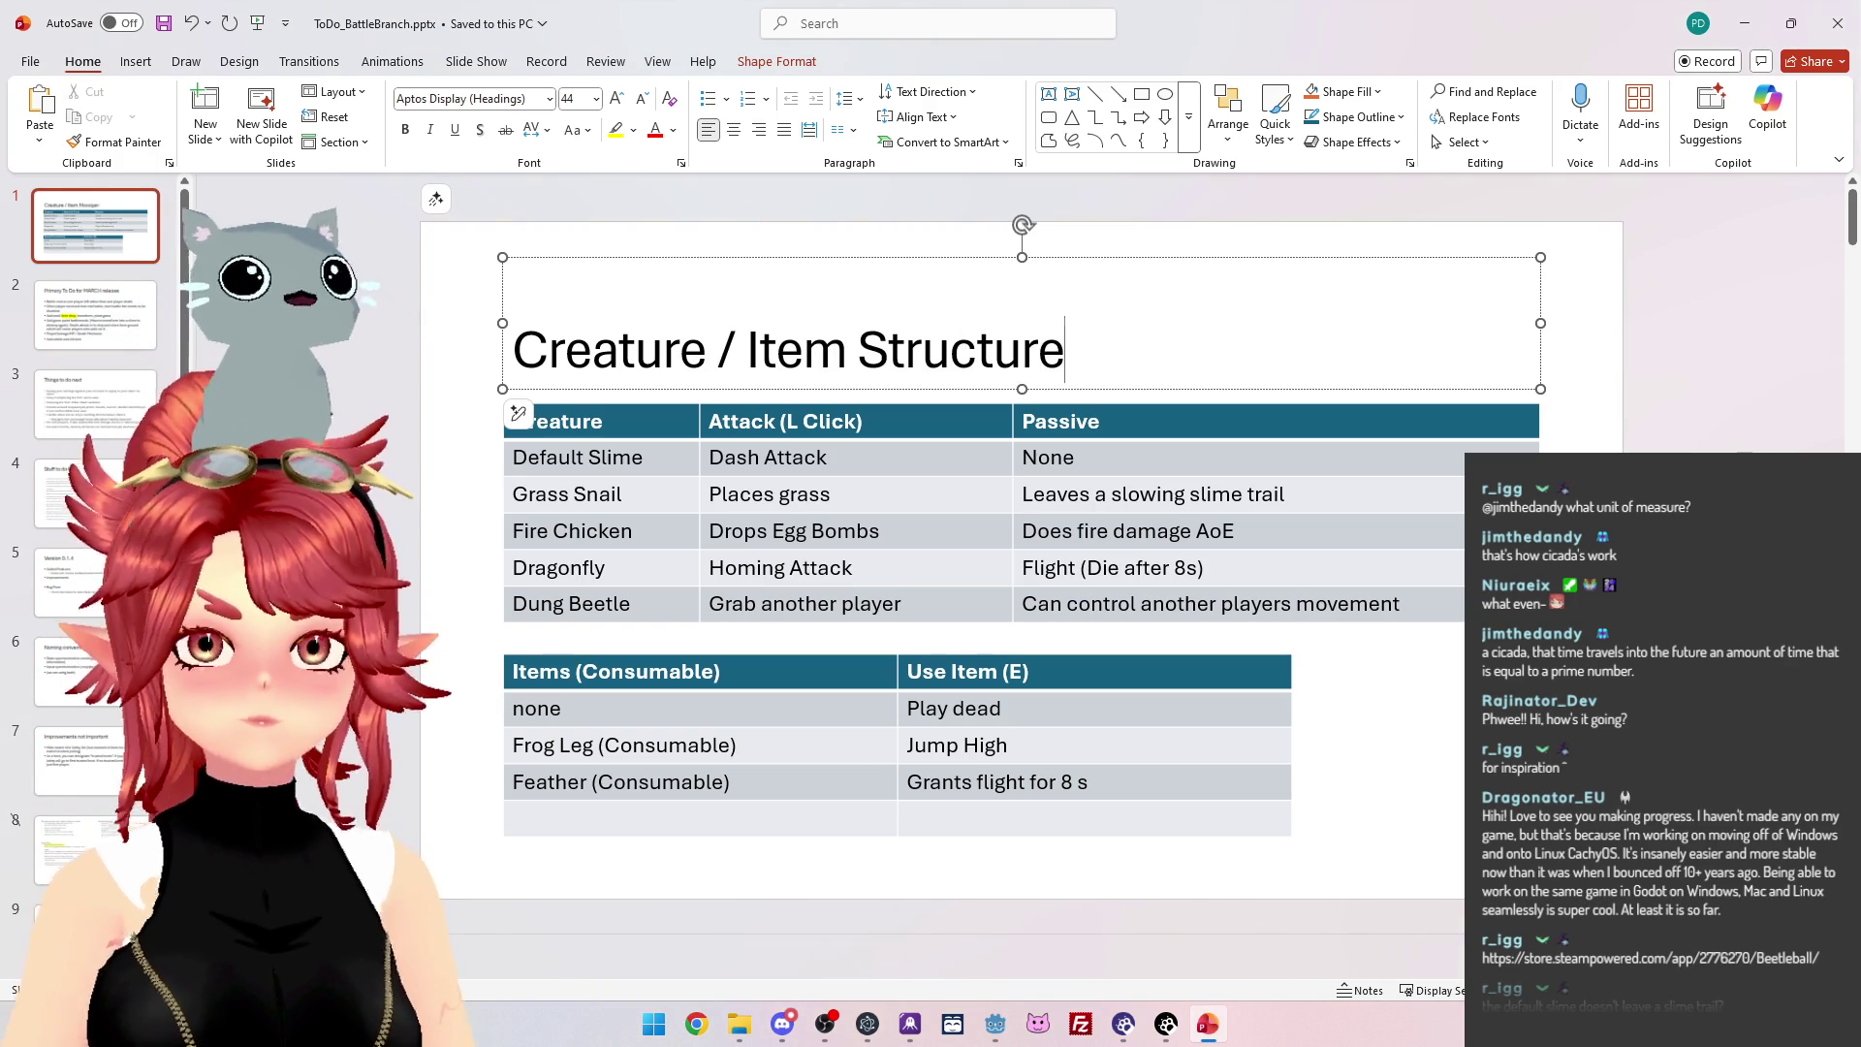
pyautogui.press('Home')
pyautogui.press('BackSpace')
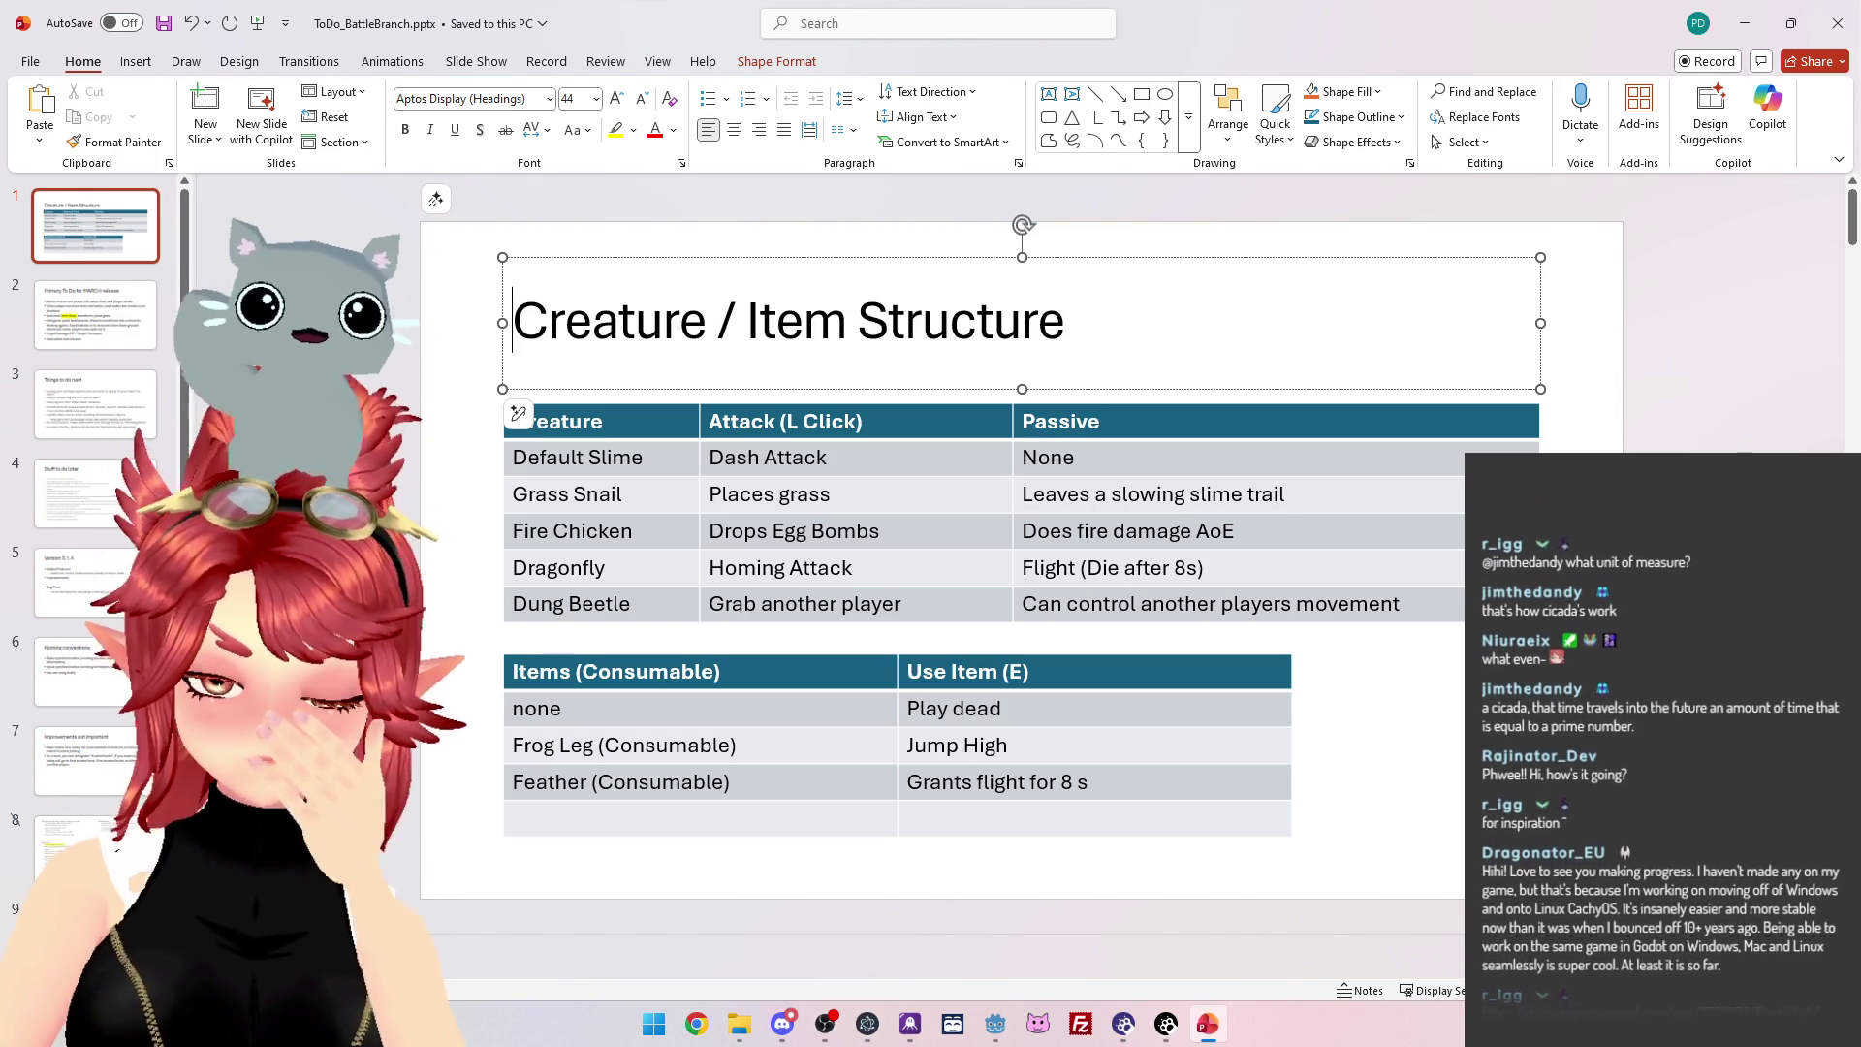
pyautogui.click(1454, 781)
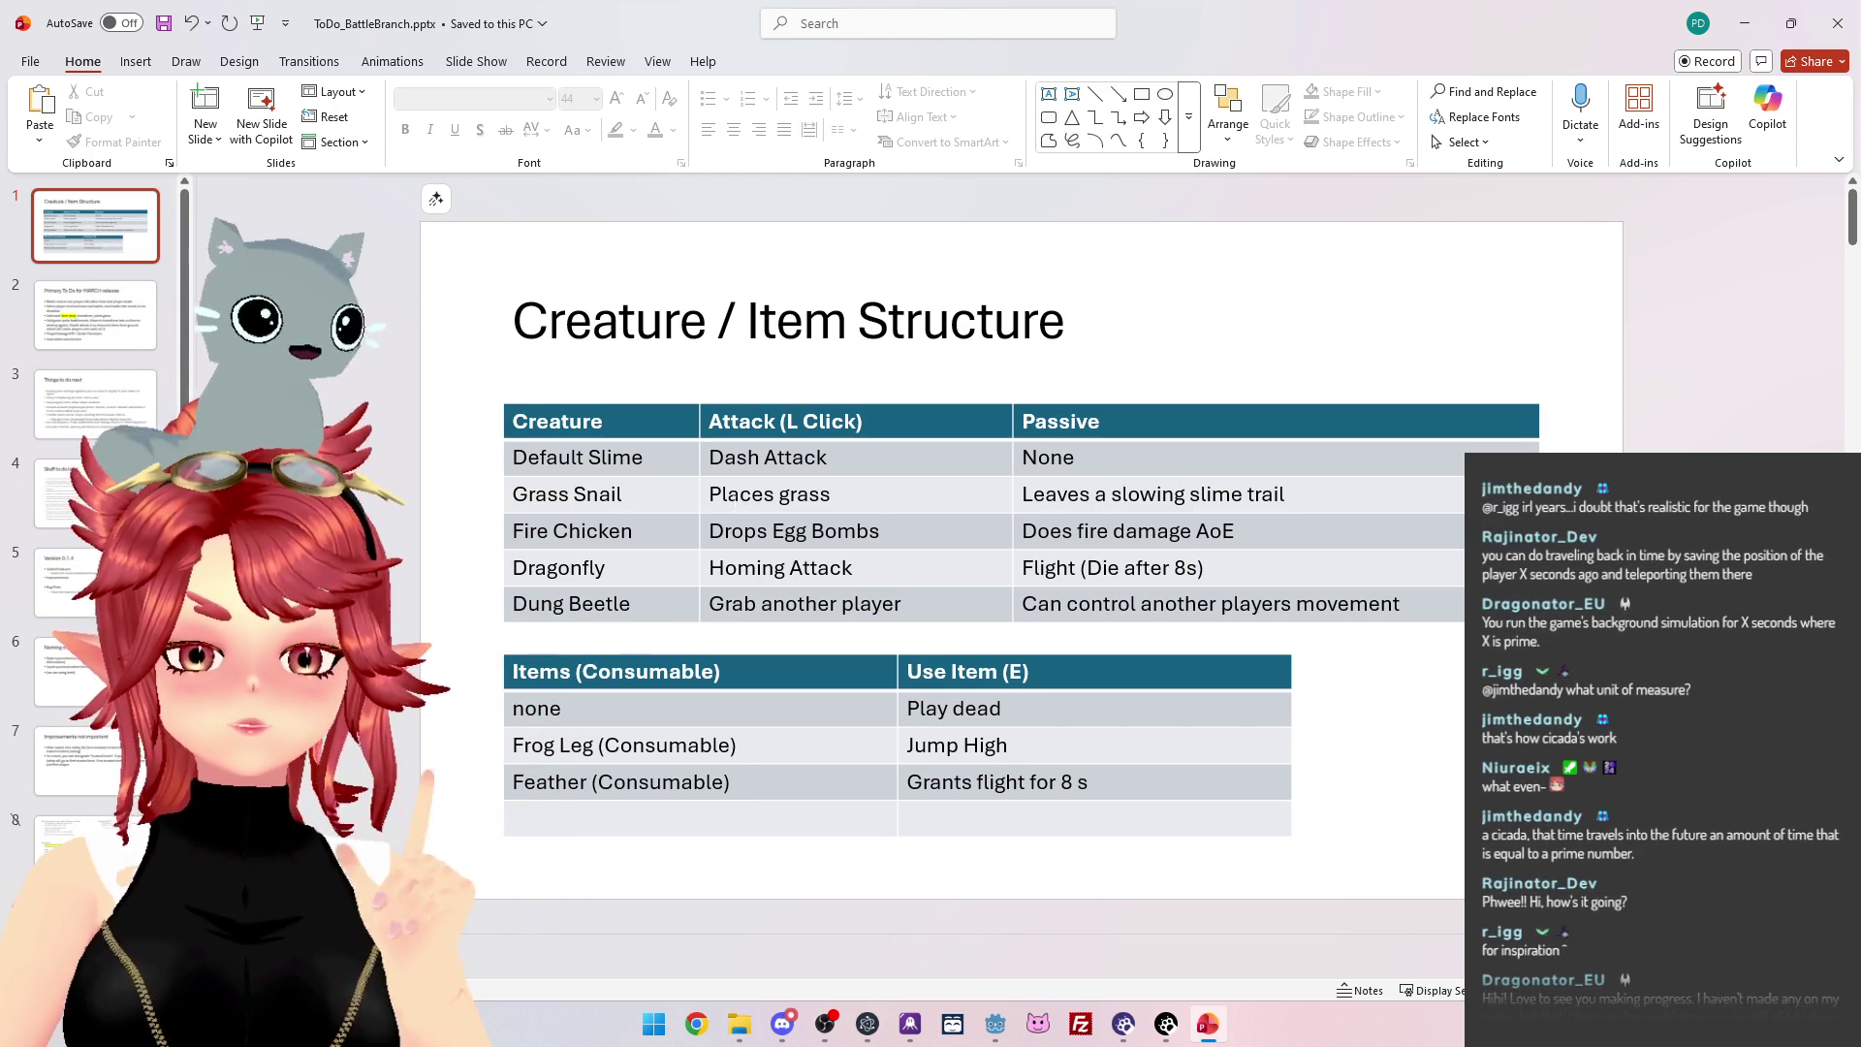
pyautogui.tripleClick(808, 499)
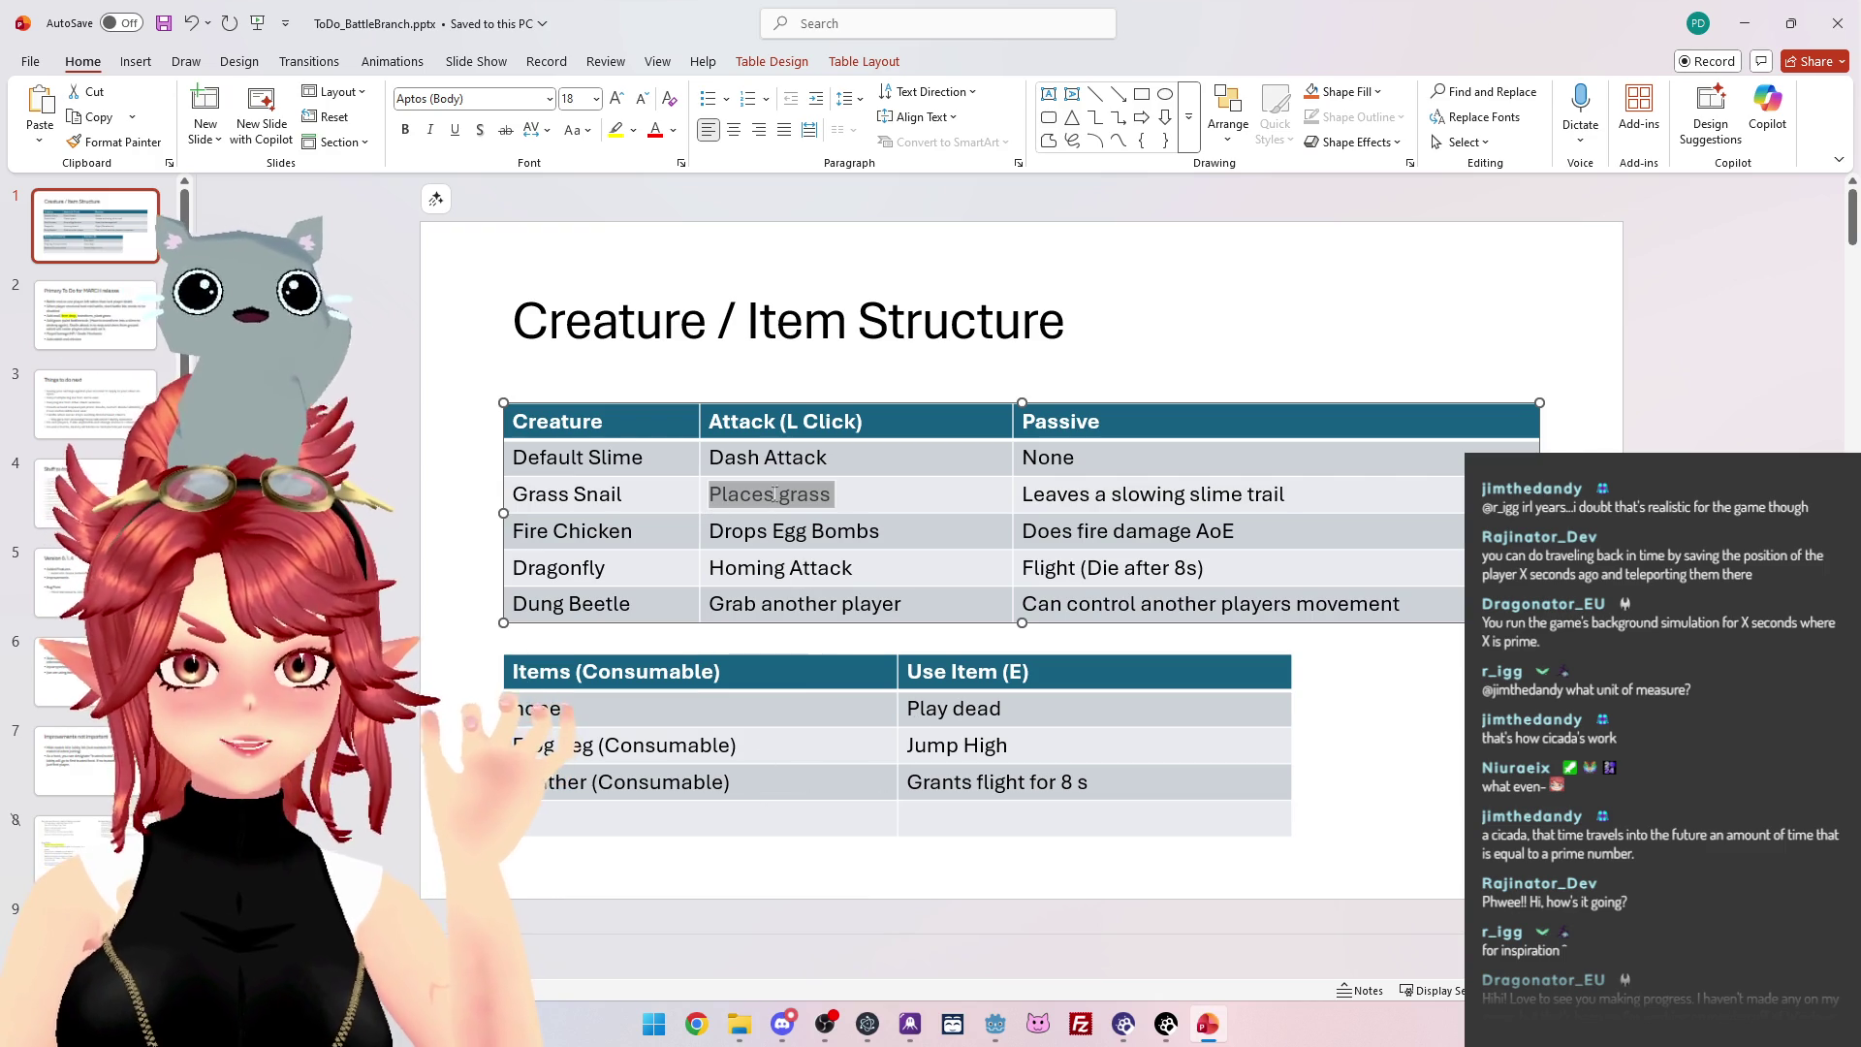
pyautogui.click(717, 496)
pyautogui.tripleClick(718, 496)
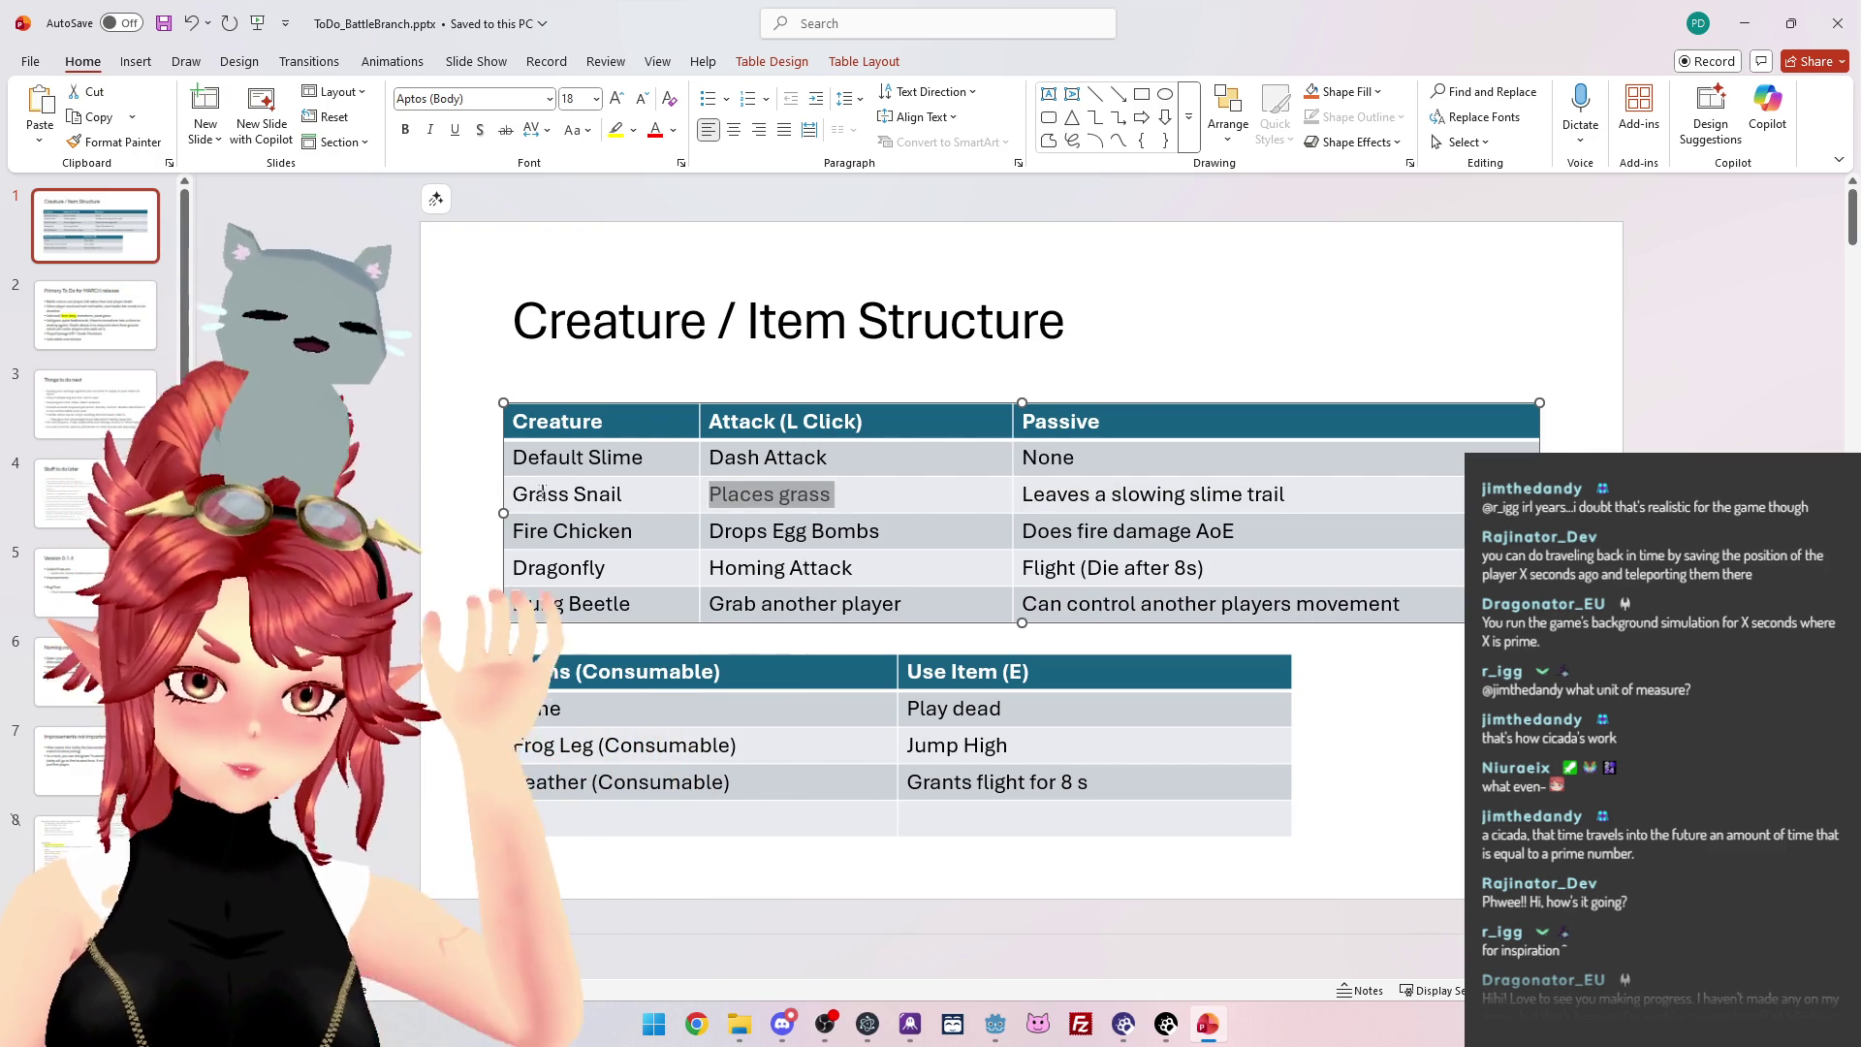
pyautogui.moveTo(512, 495); pyautogui.dragTo(586, 494)
pyautogui.click(741, 494)
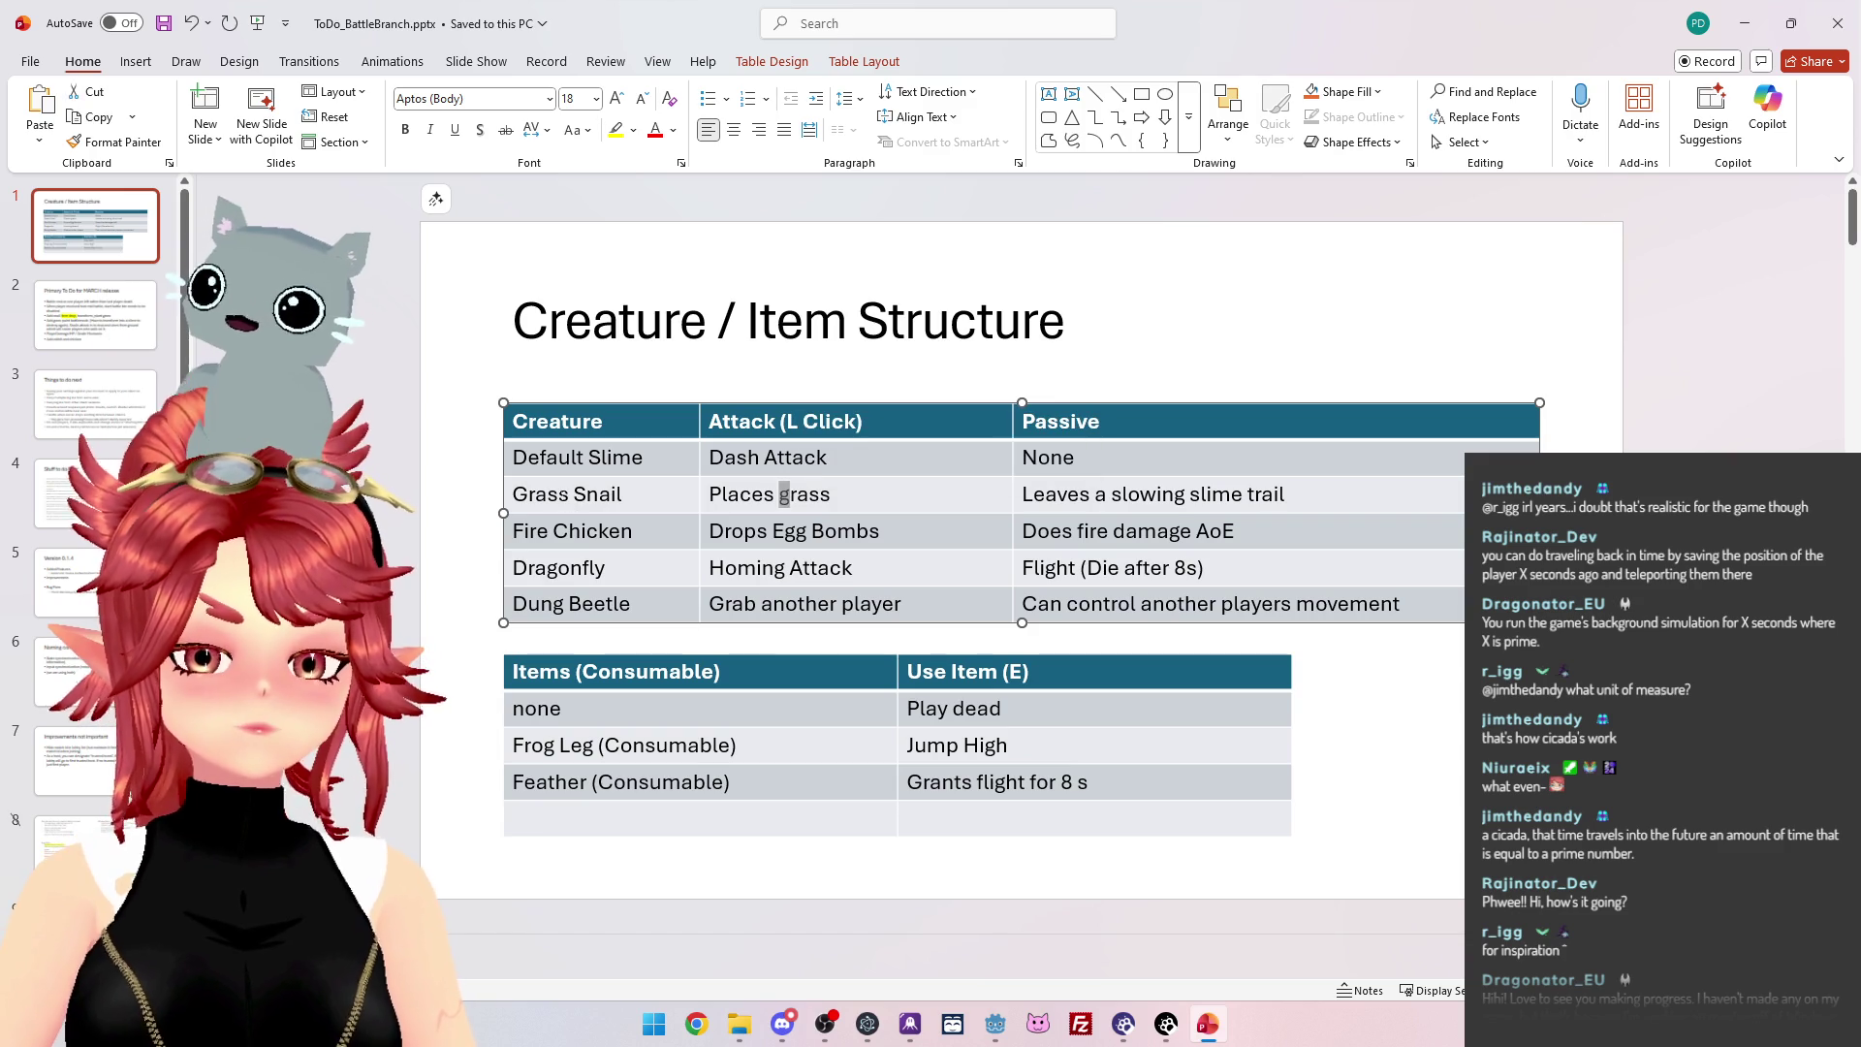
pyautogui.moveTo(513, 495); pyautogui.dragTo(626, 494)
pyautogui.click(808, 495)
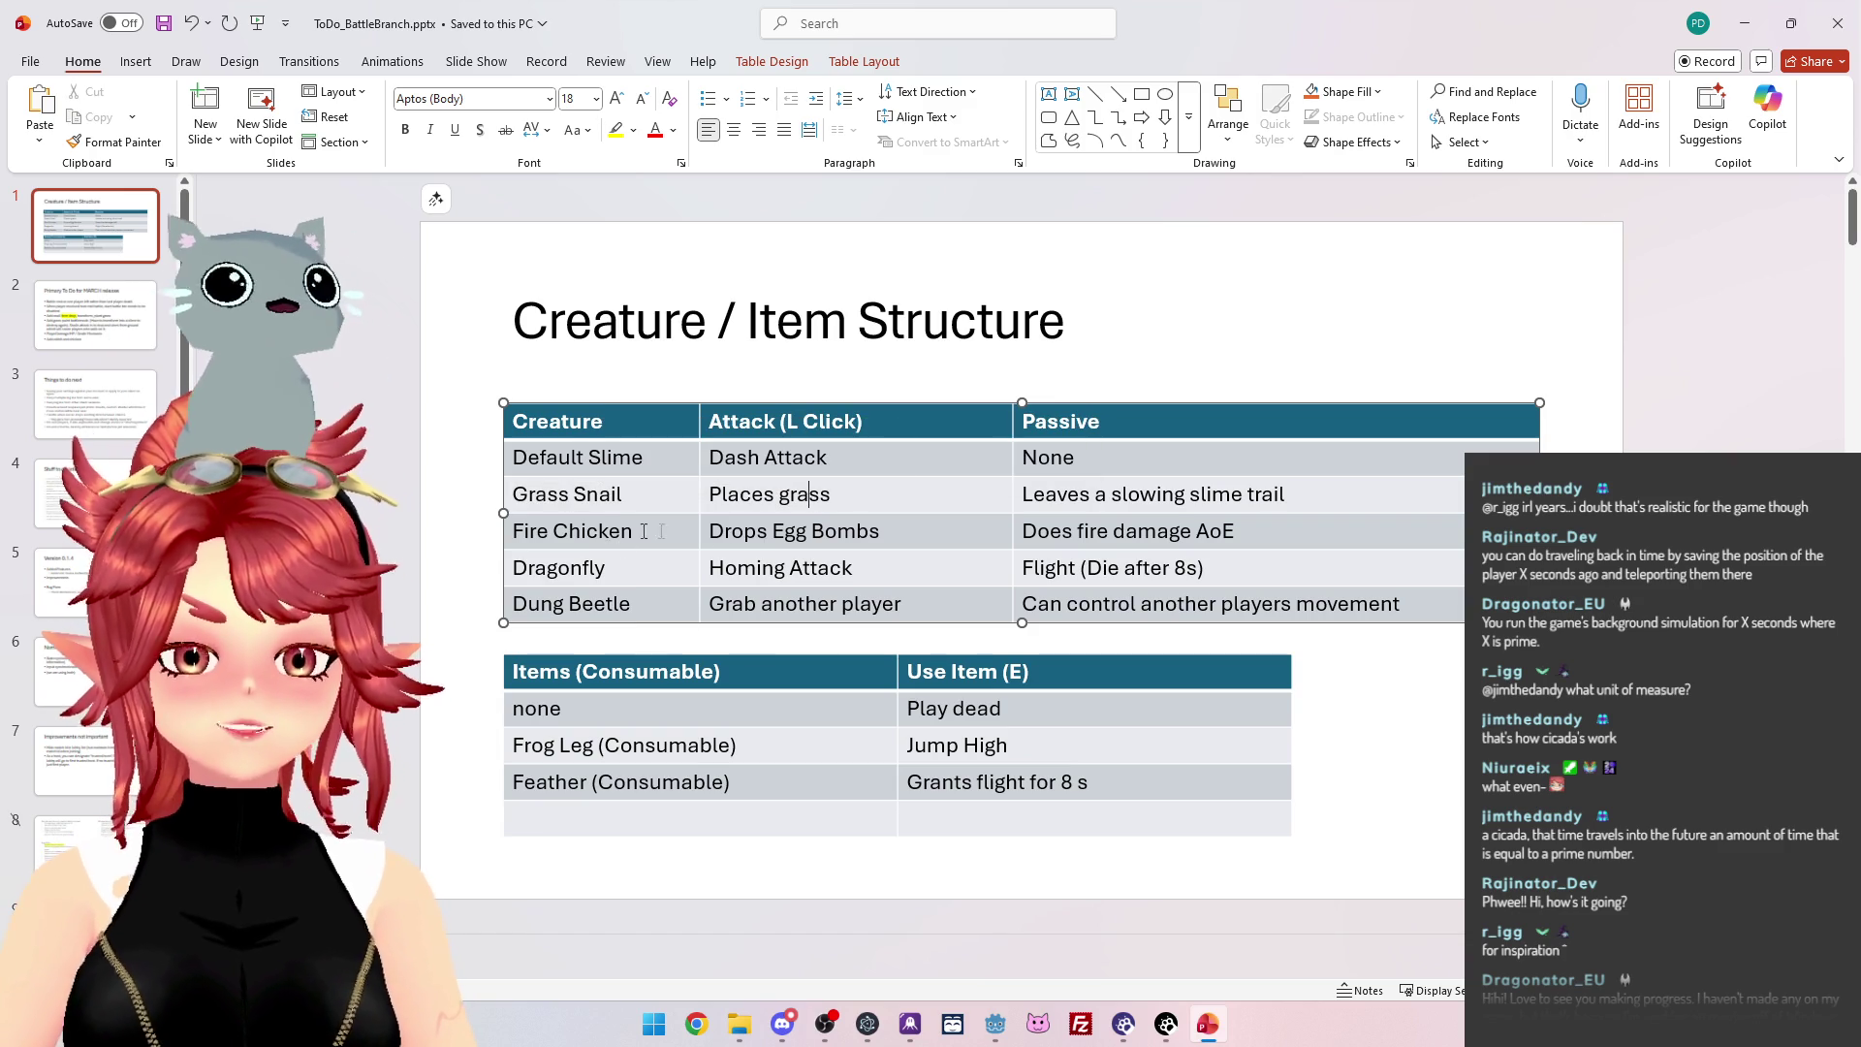
pyautogui.moveTo(709, 531); pyautogui.dragTo(883, 532)
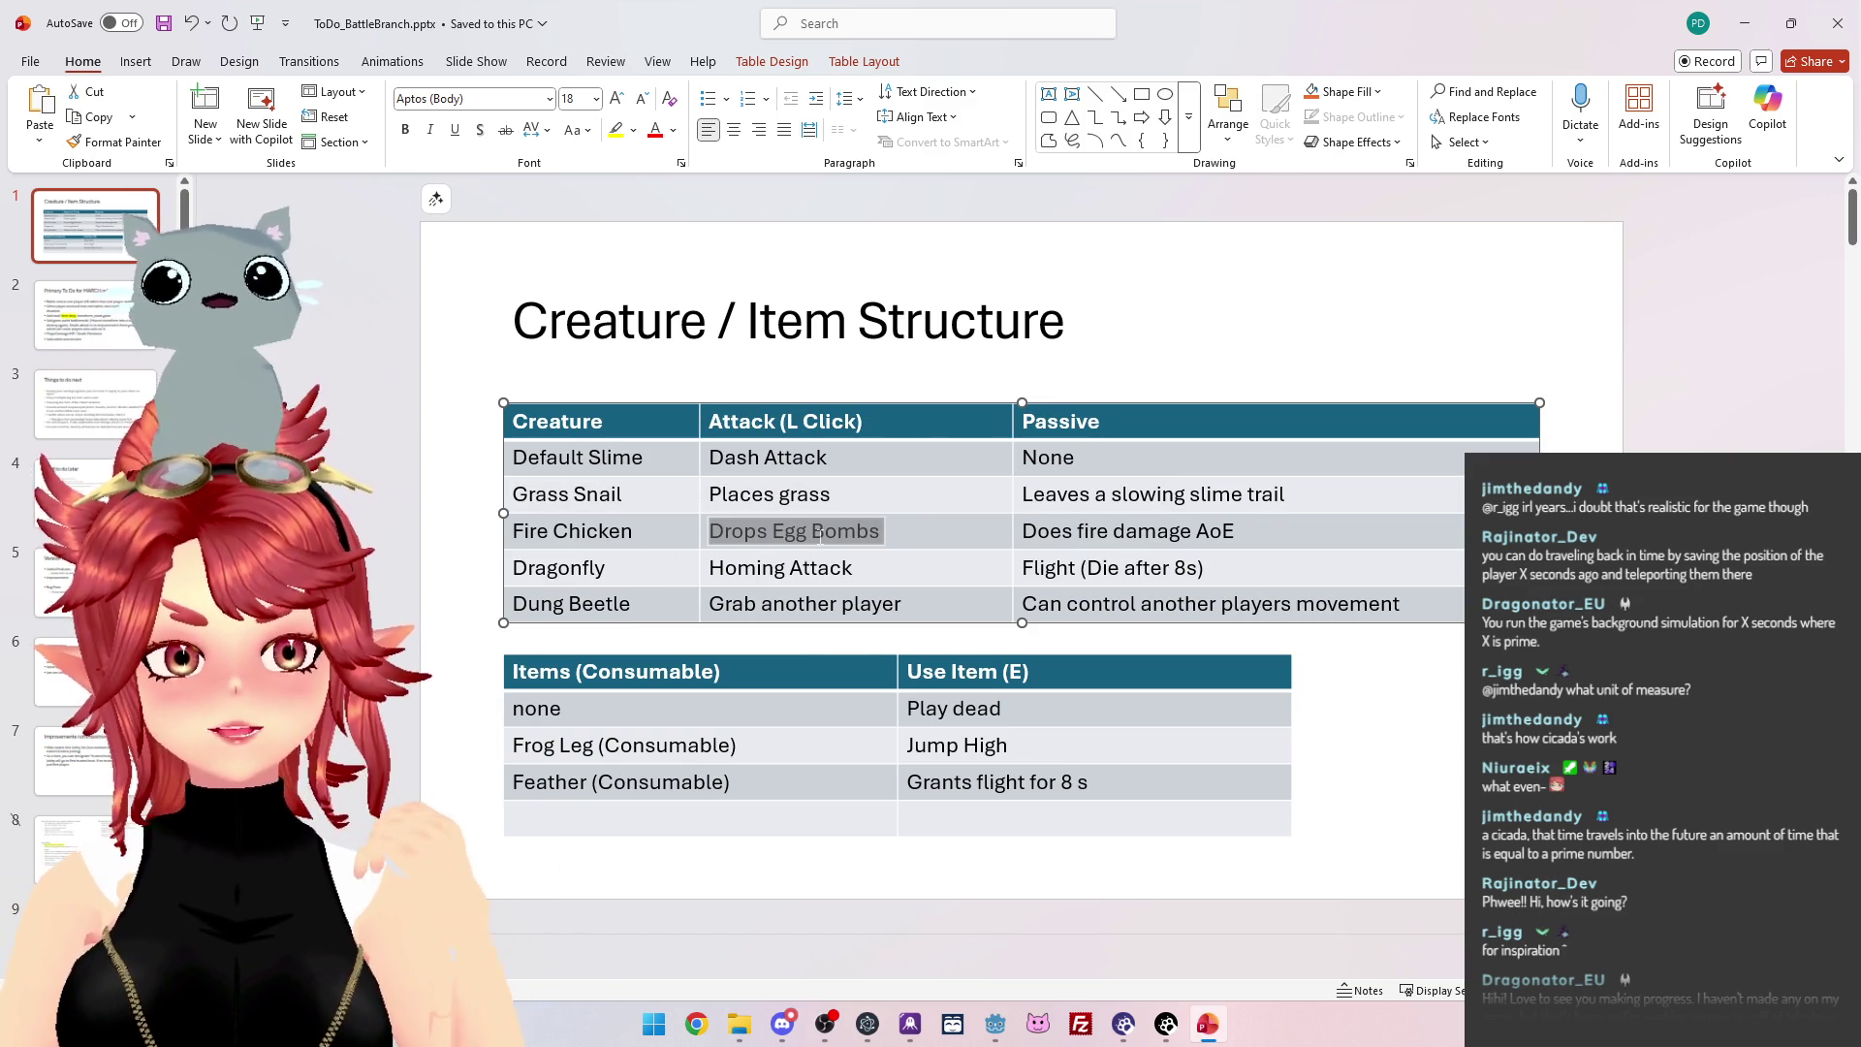
pyautogui.press('Left')
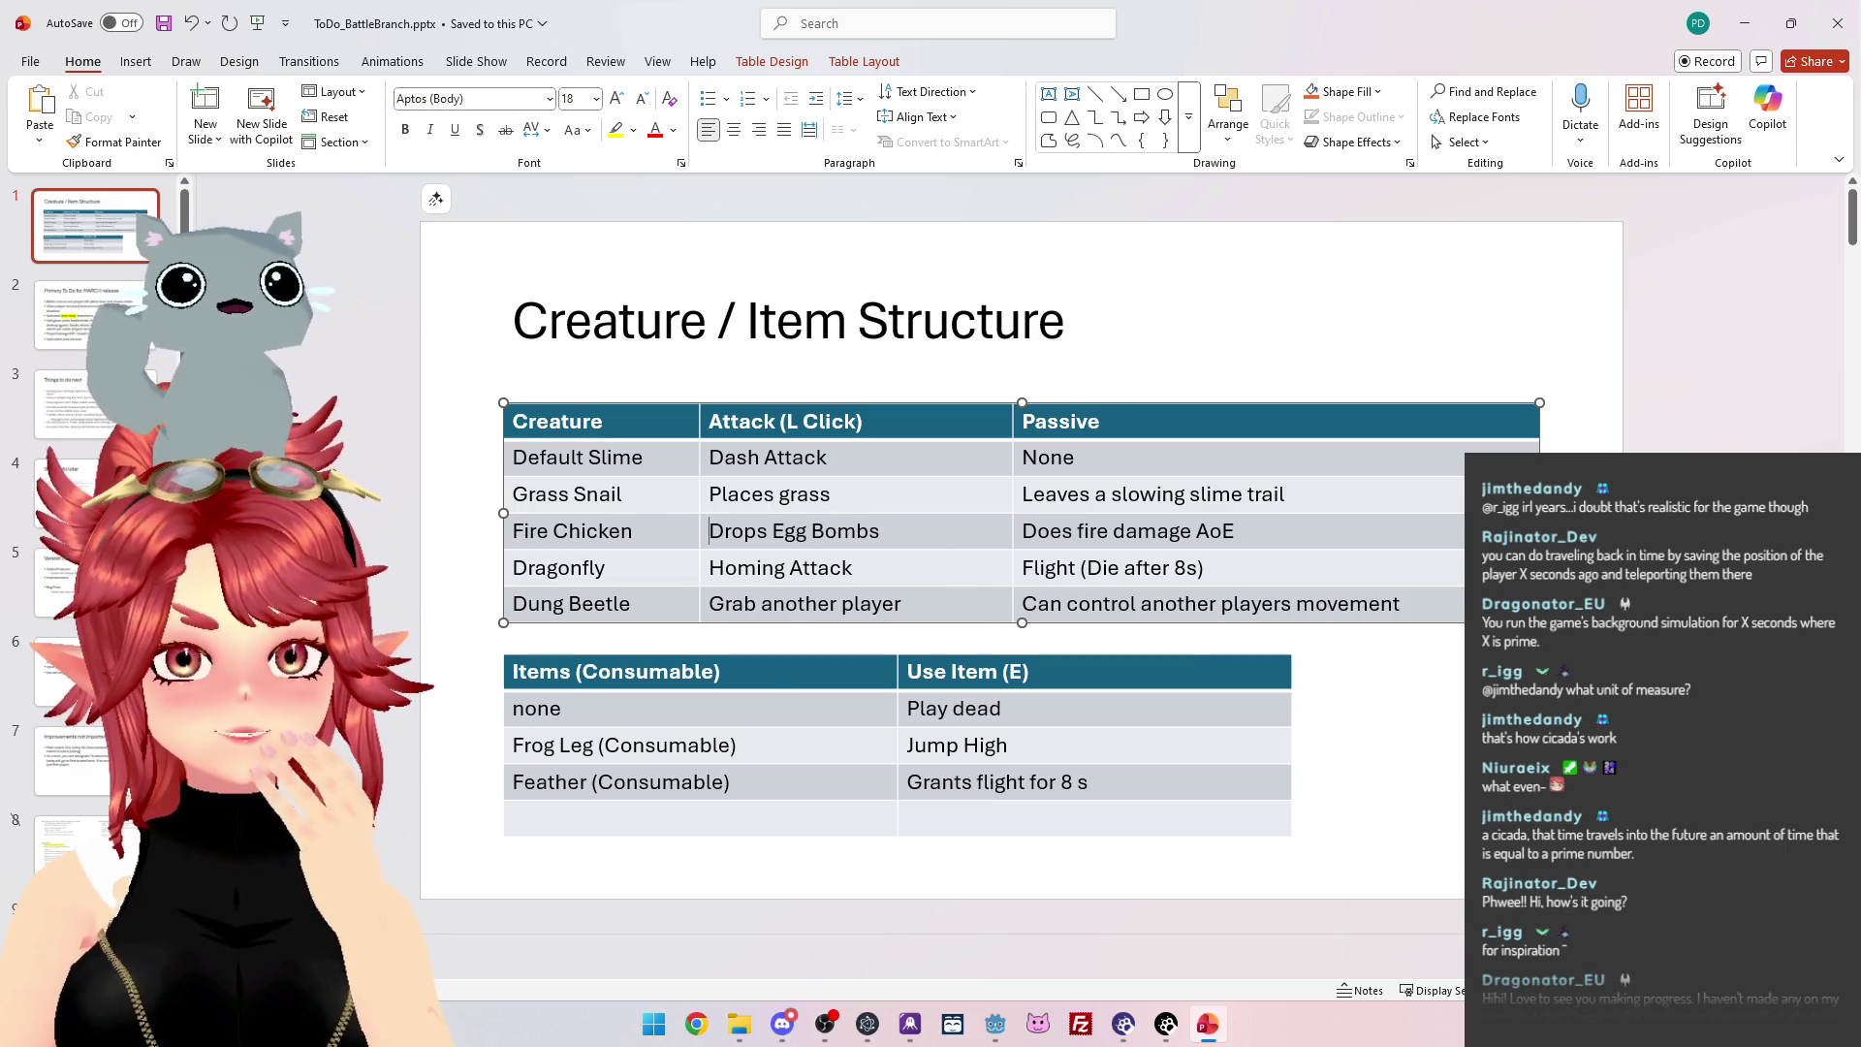
pyautogui.tripleClick(749, 505)
pyautogui.click(717, 497)
pyautogui.click(618, 494)
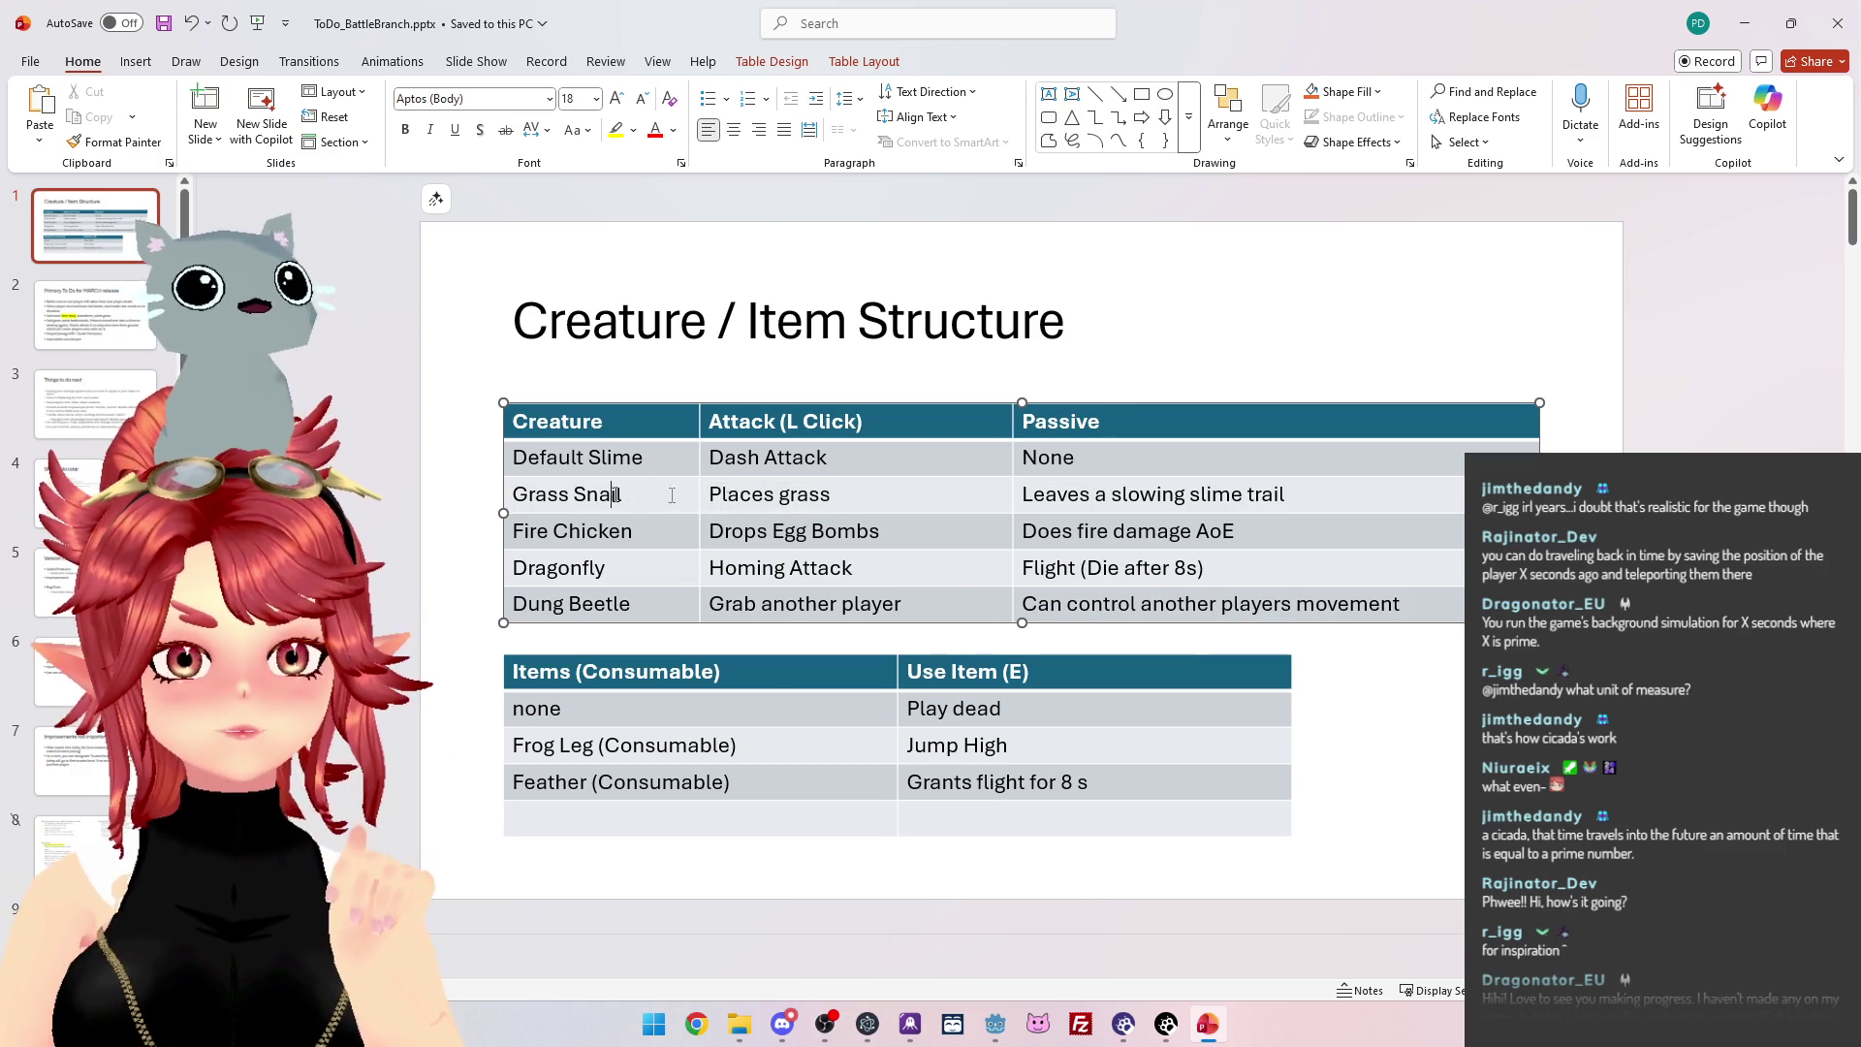
pyautogui.click(1111, 494)
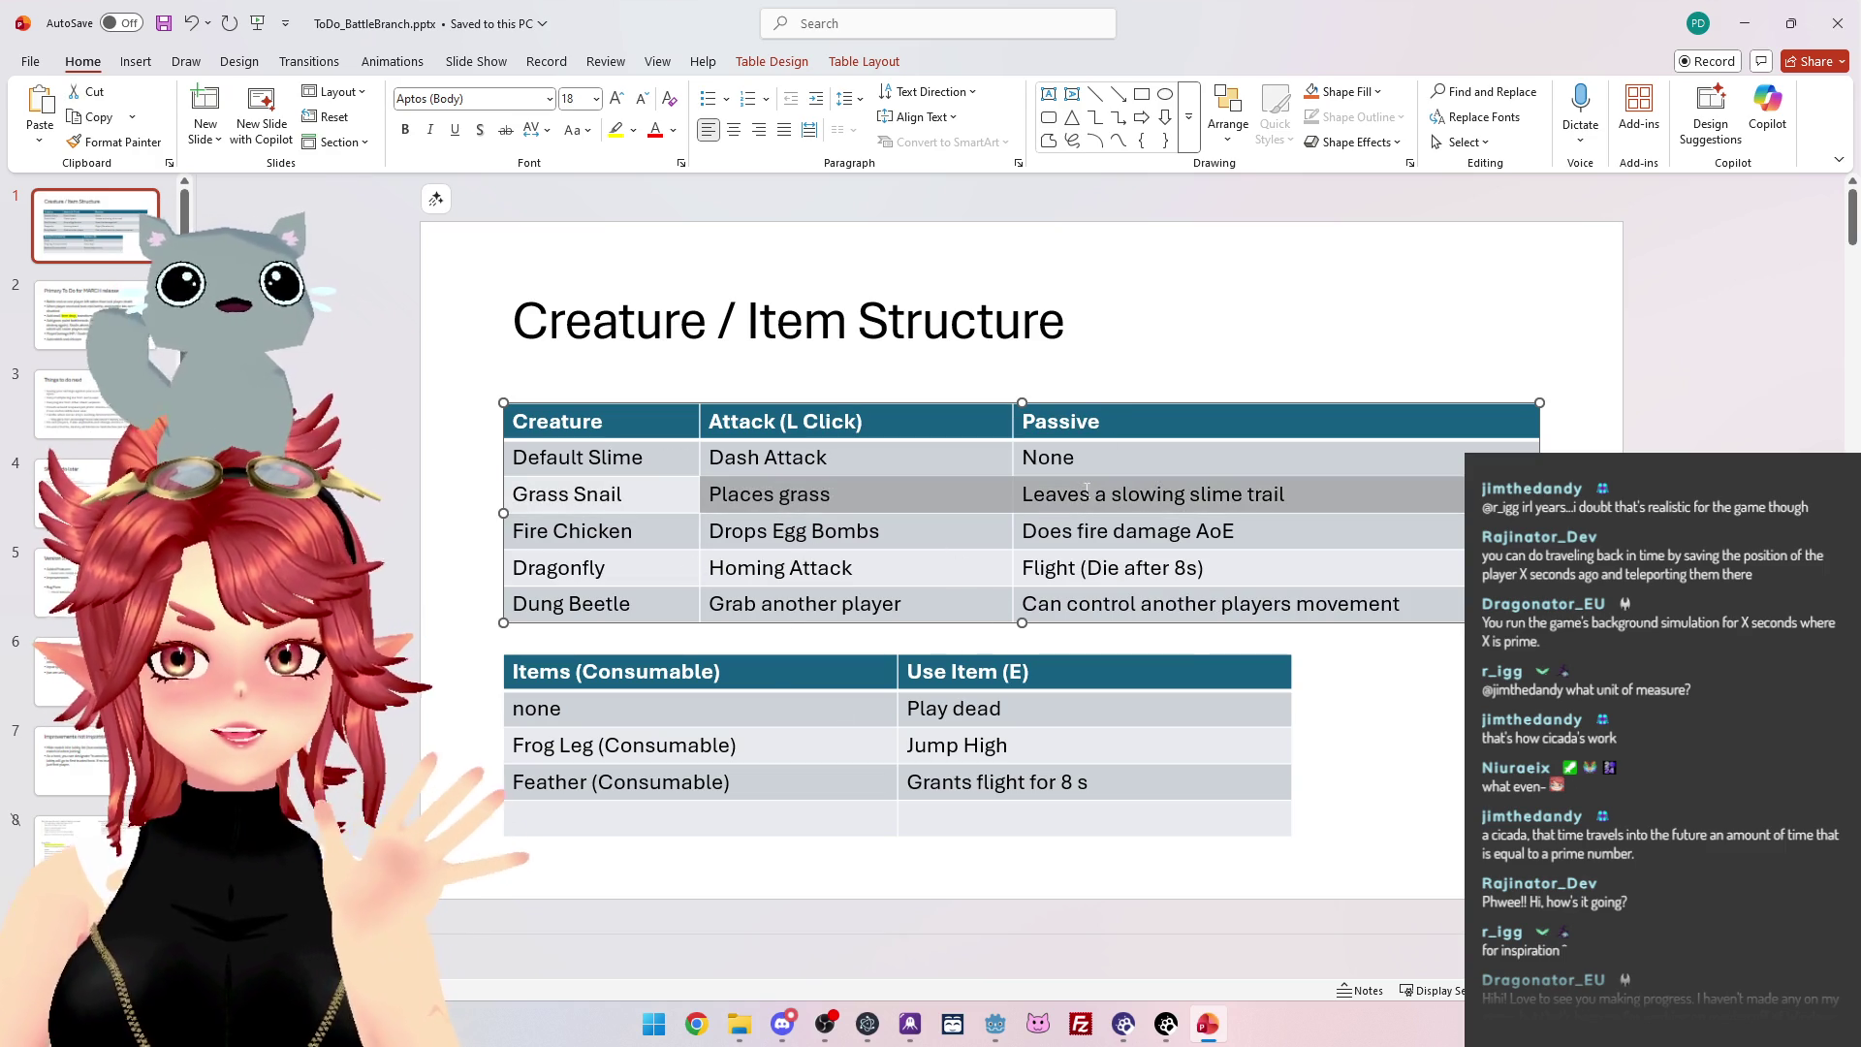
pyautogui.click(570, 496)
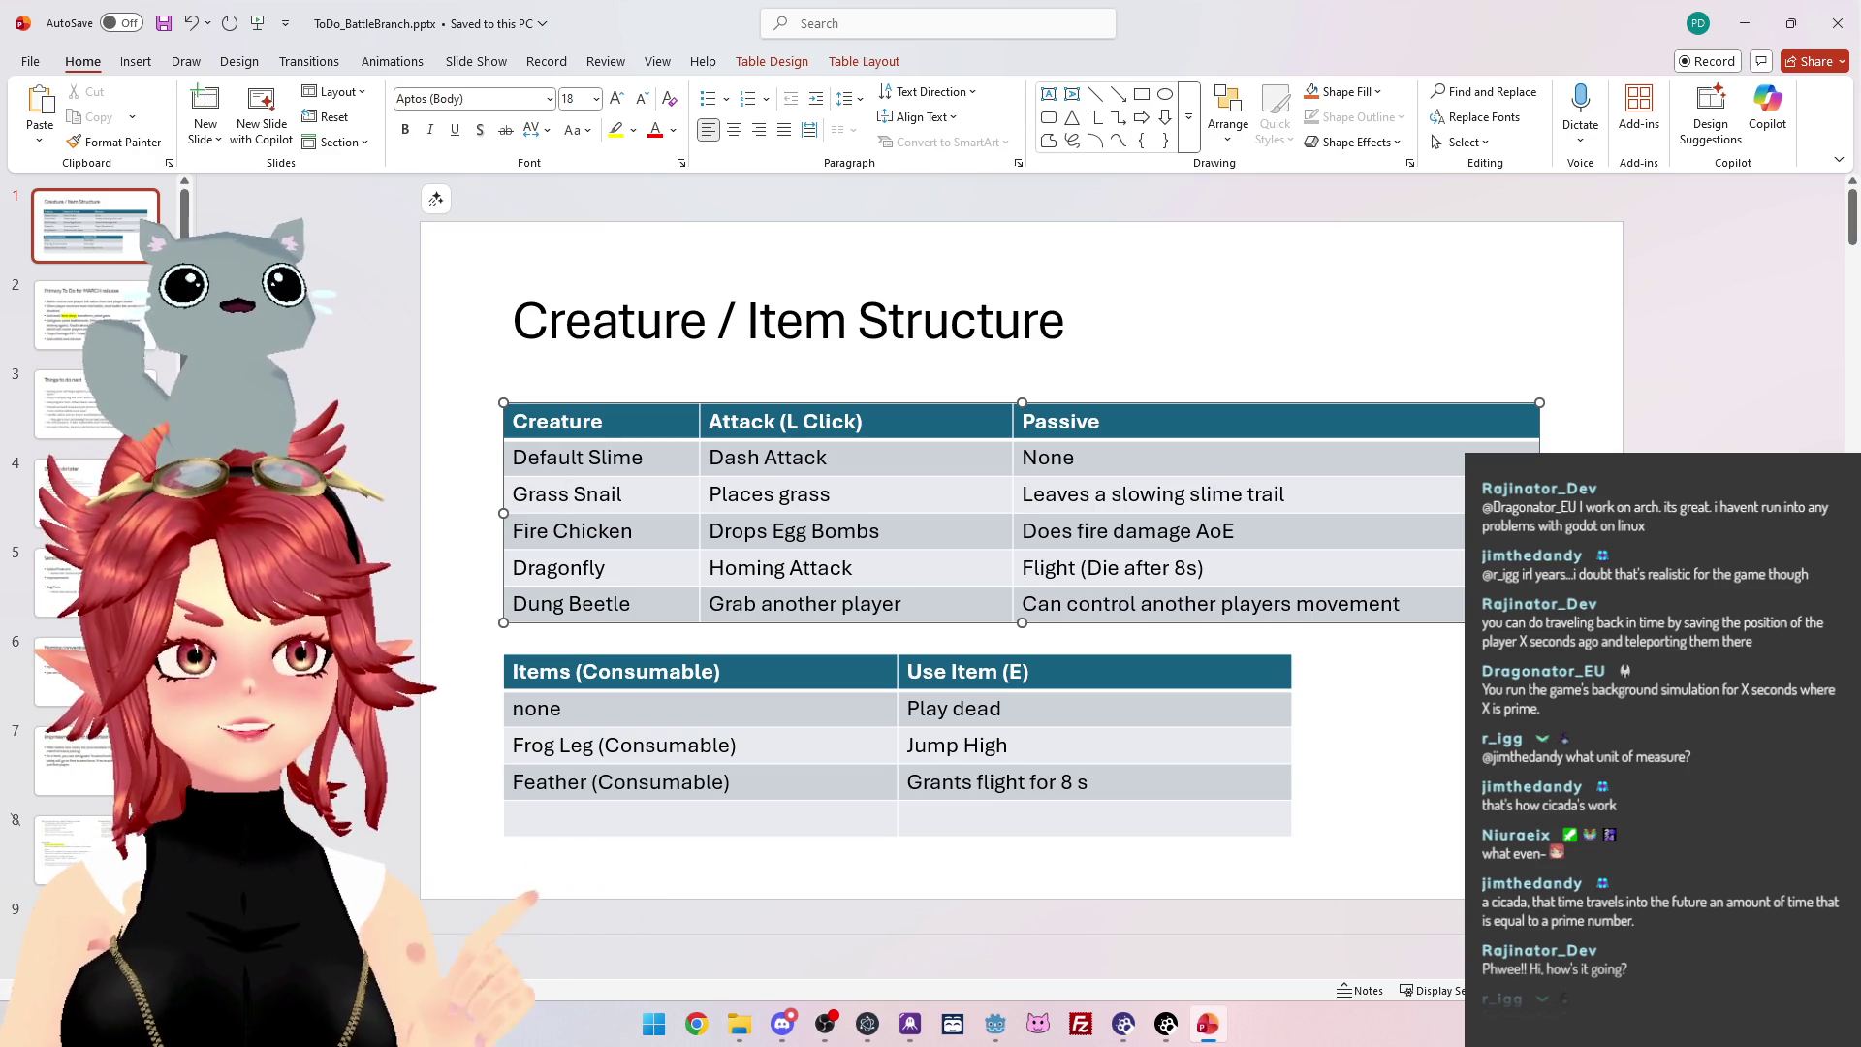
pyautogui.hotkey('alt', 'Tab')
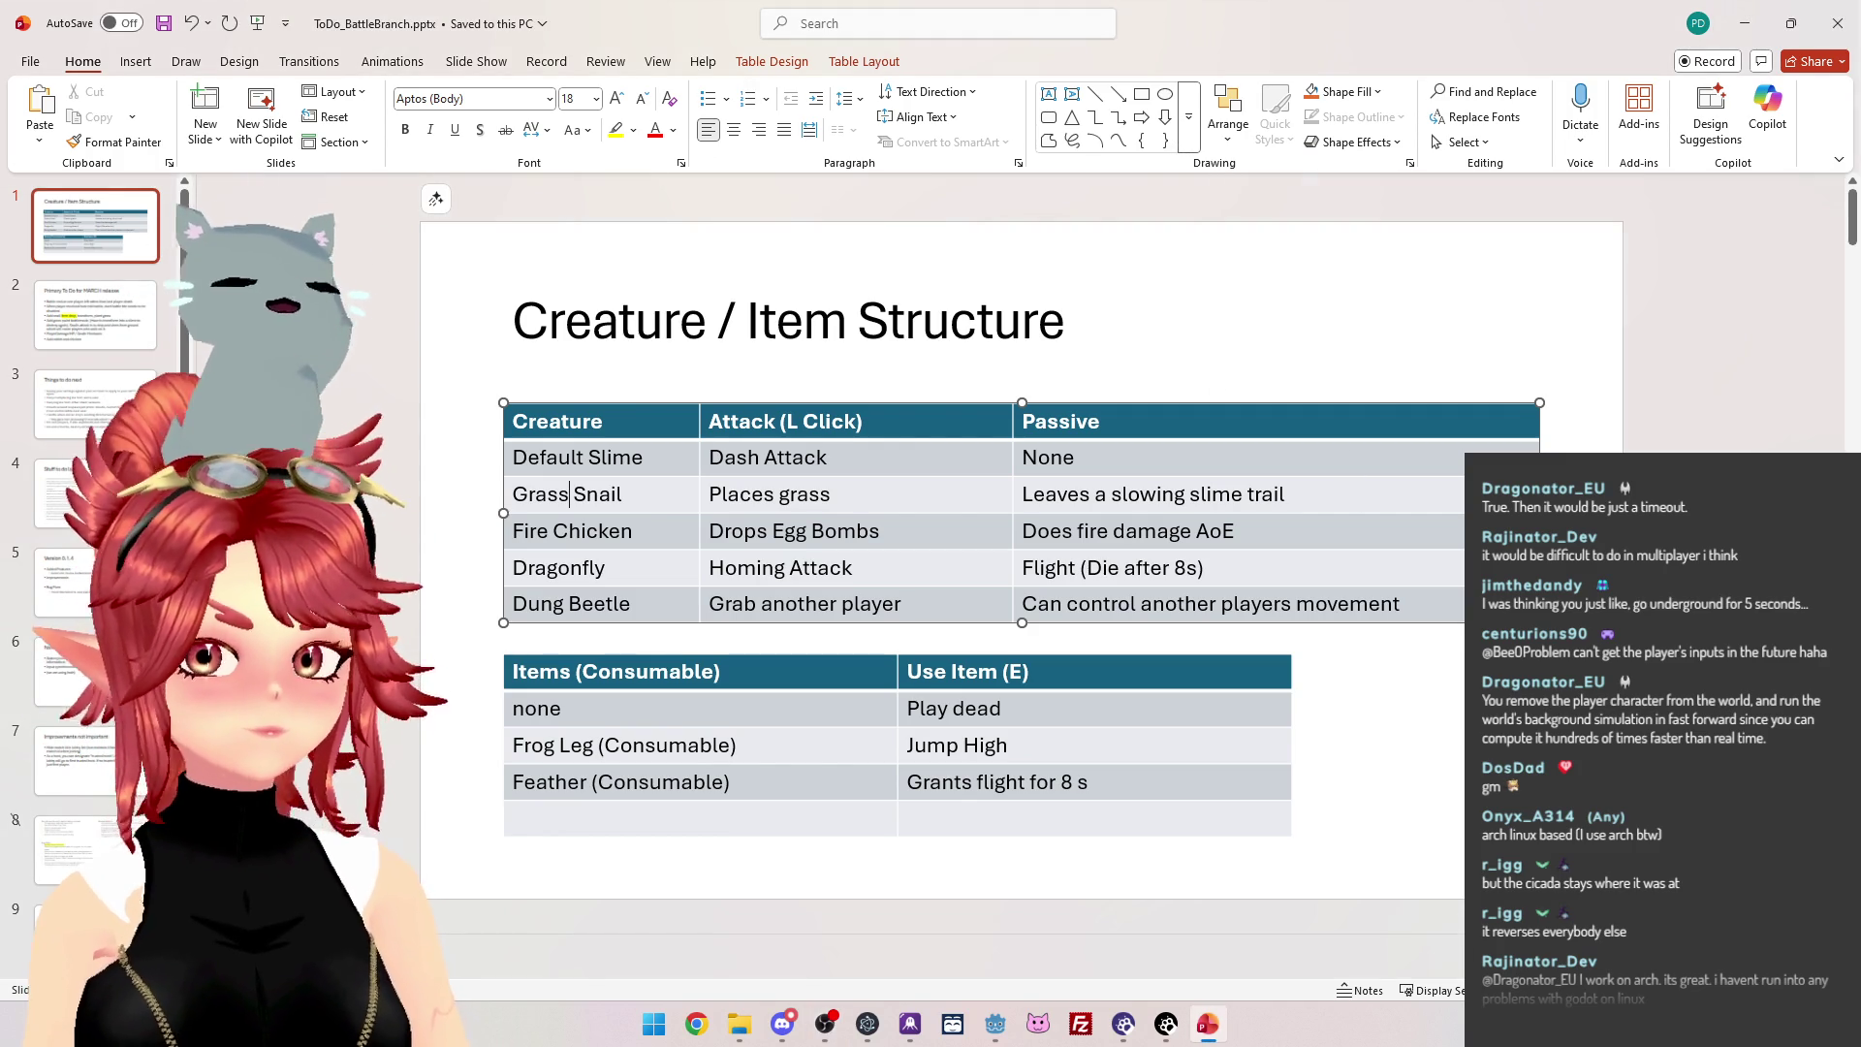
pyautogui.click(1072, 352)
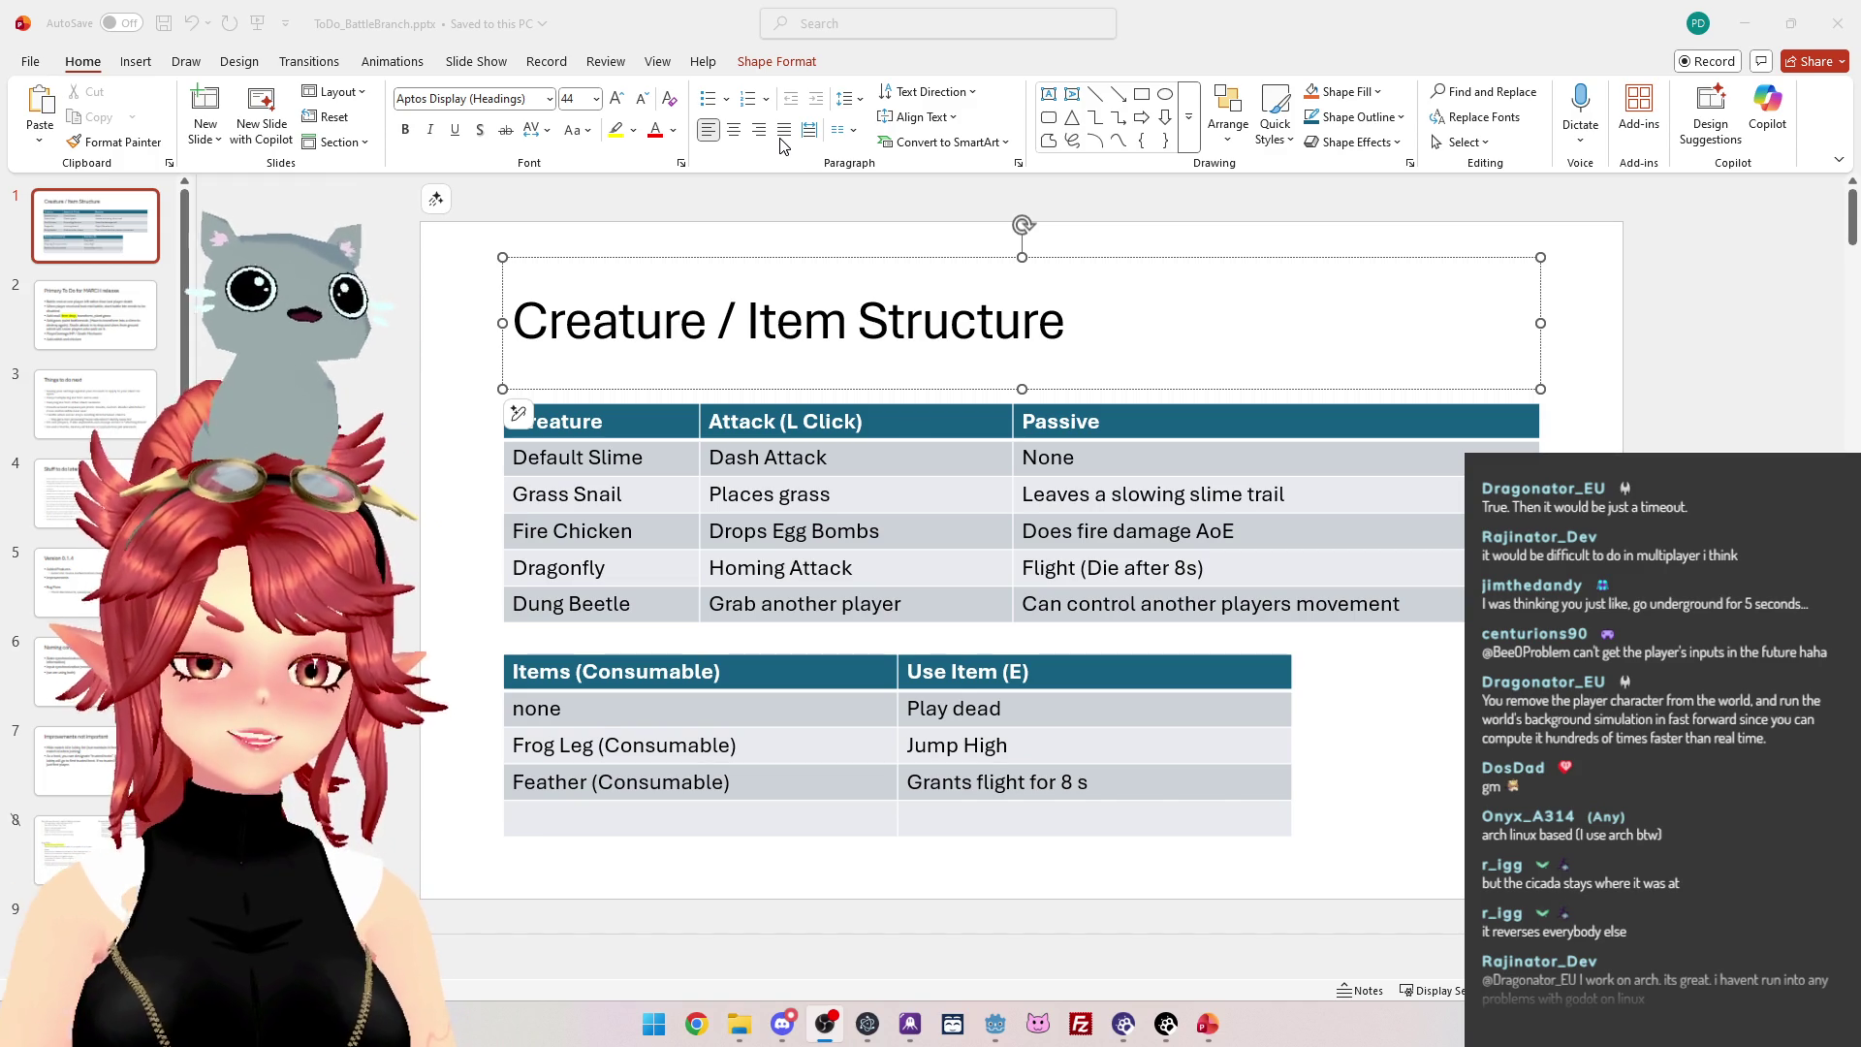
pyautogui.moveTo(909, 784)
pyautogui.mouseDown()
pyautogui.moveTo(1094, 786)
pyautogui.moveTo(915, 776)
pyautogui.mouseUp()
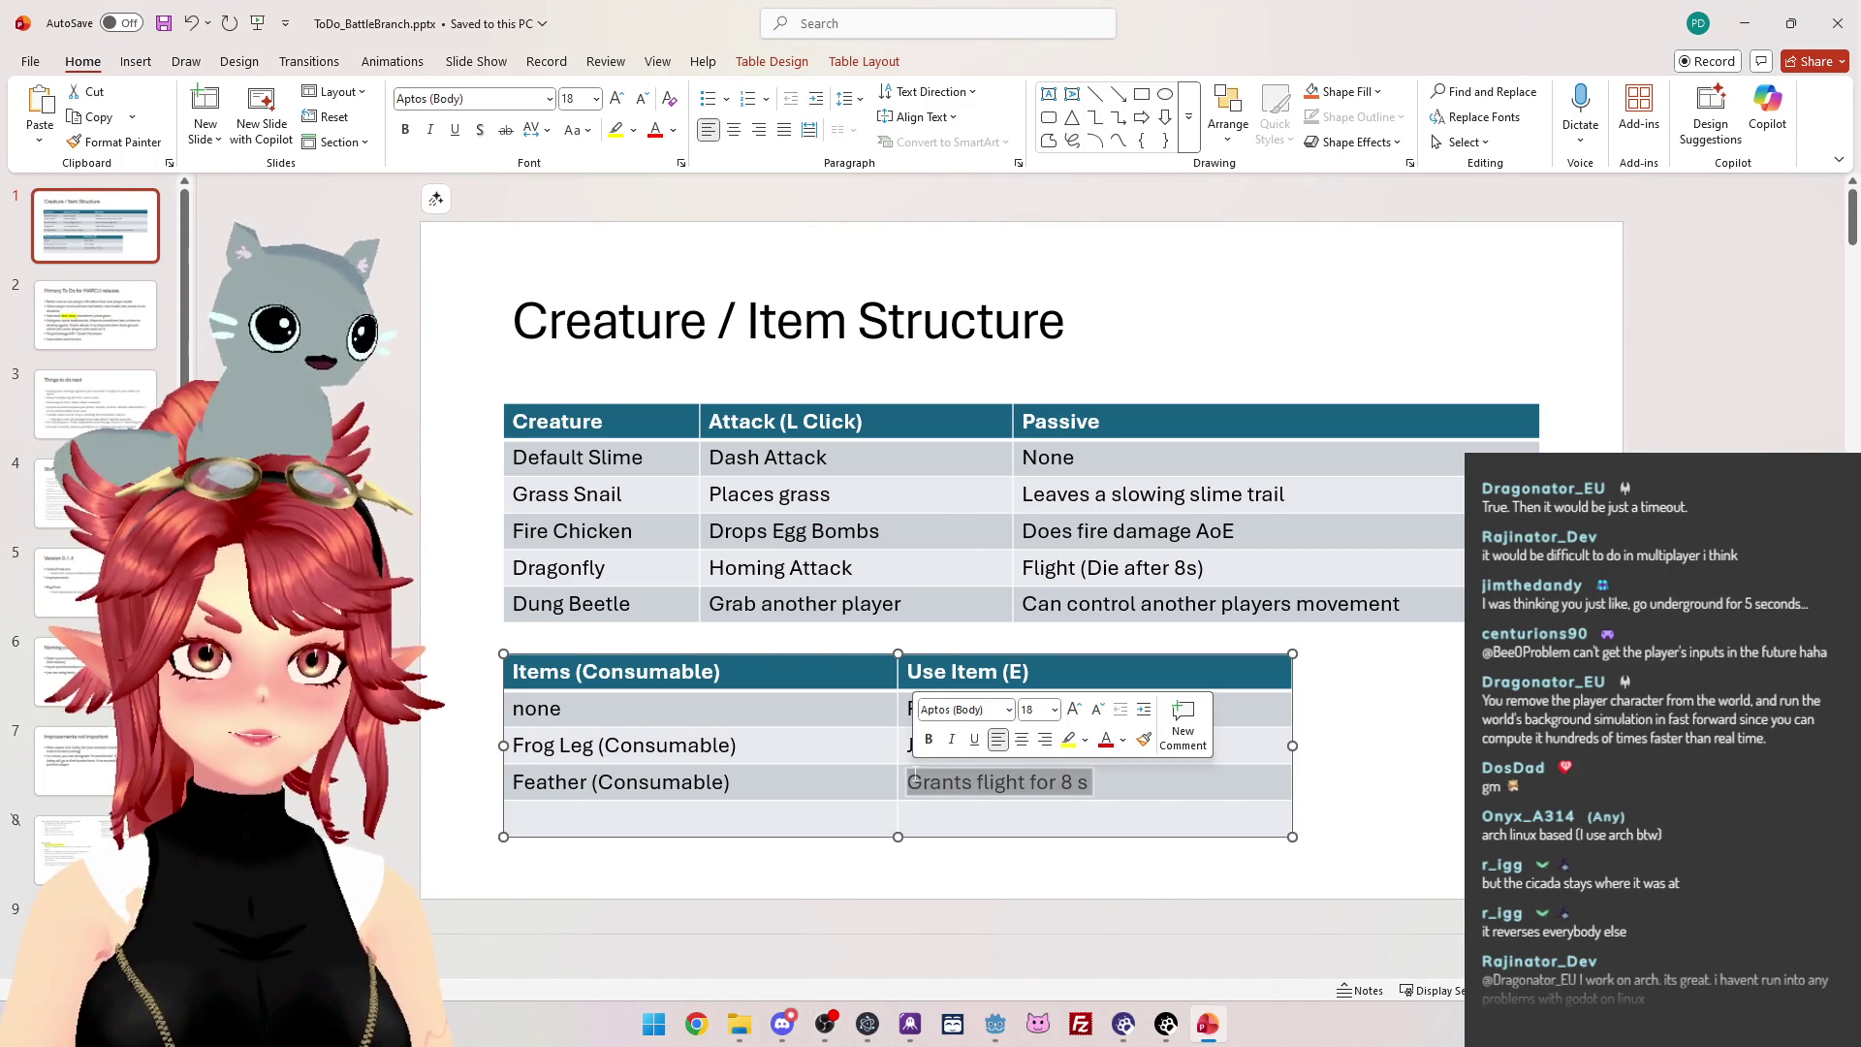
pyautogui.press('End')
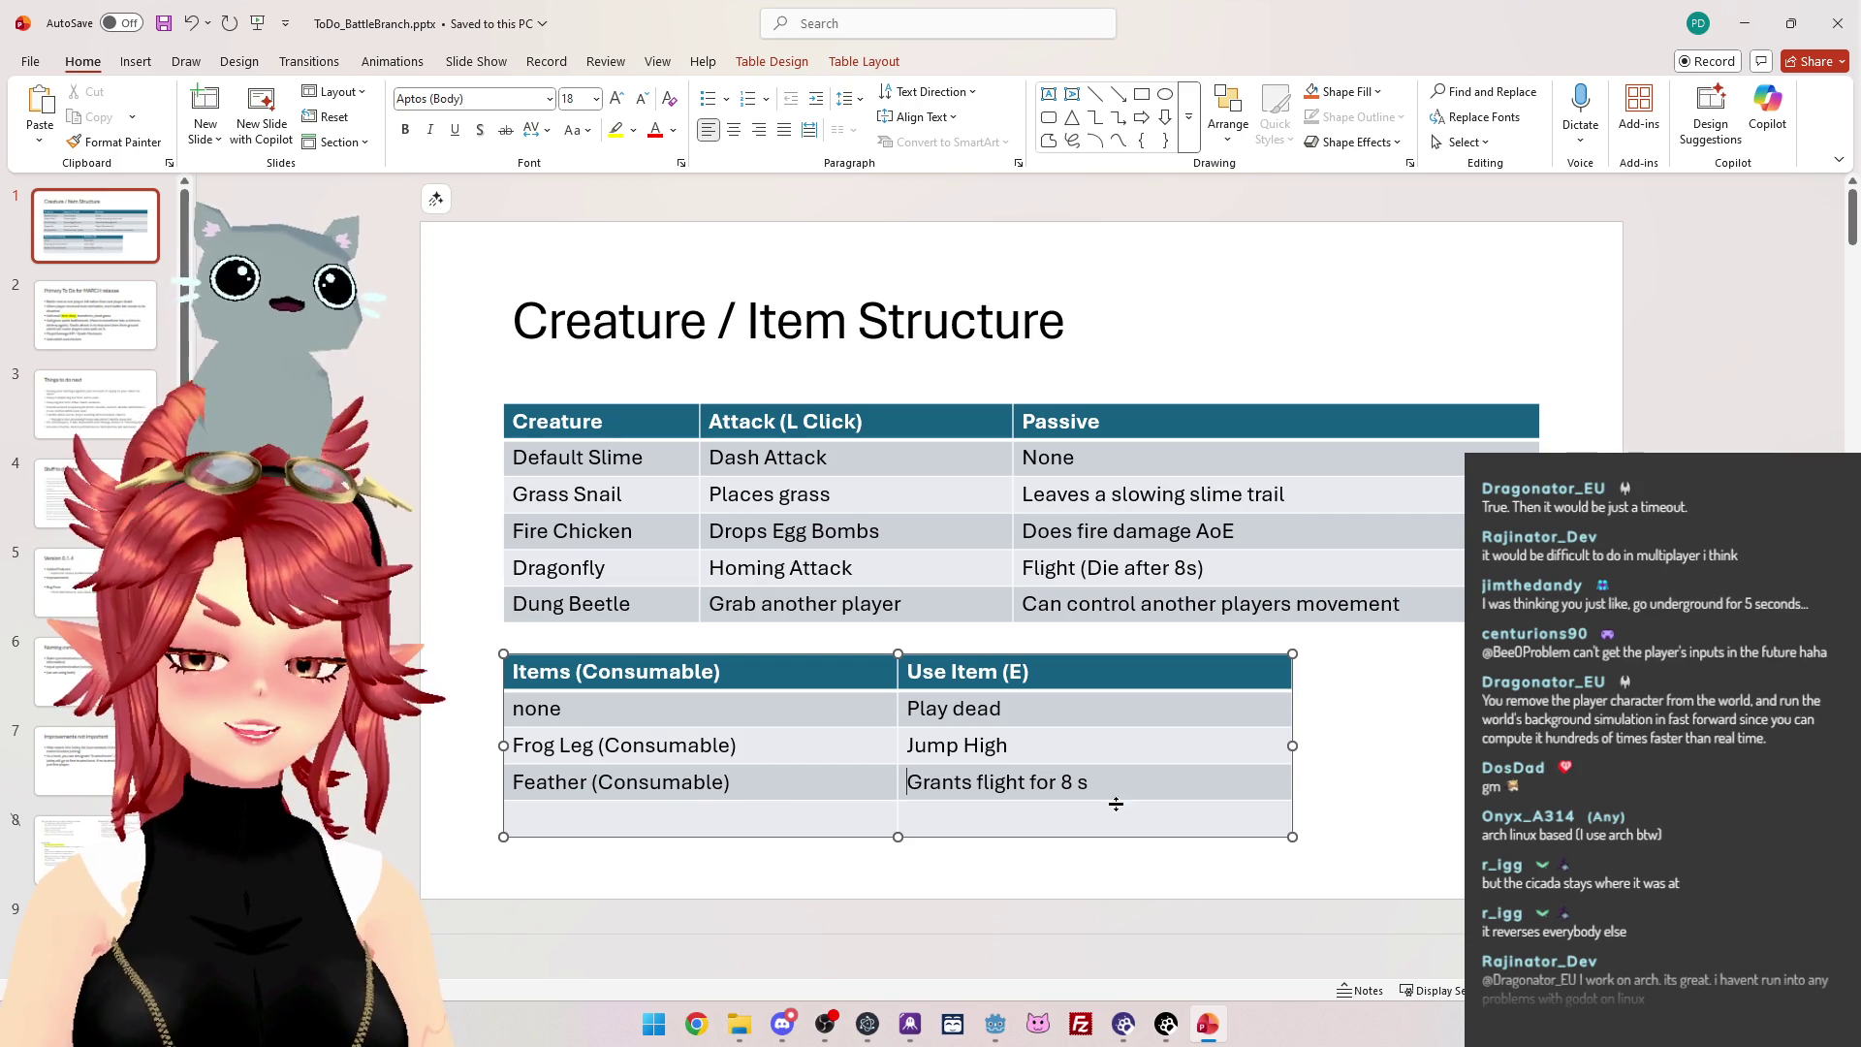
pyautogui.moveTo(1111, 777); pyautogui.dragTo(909, 782)
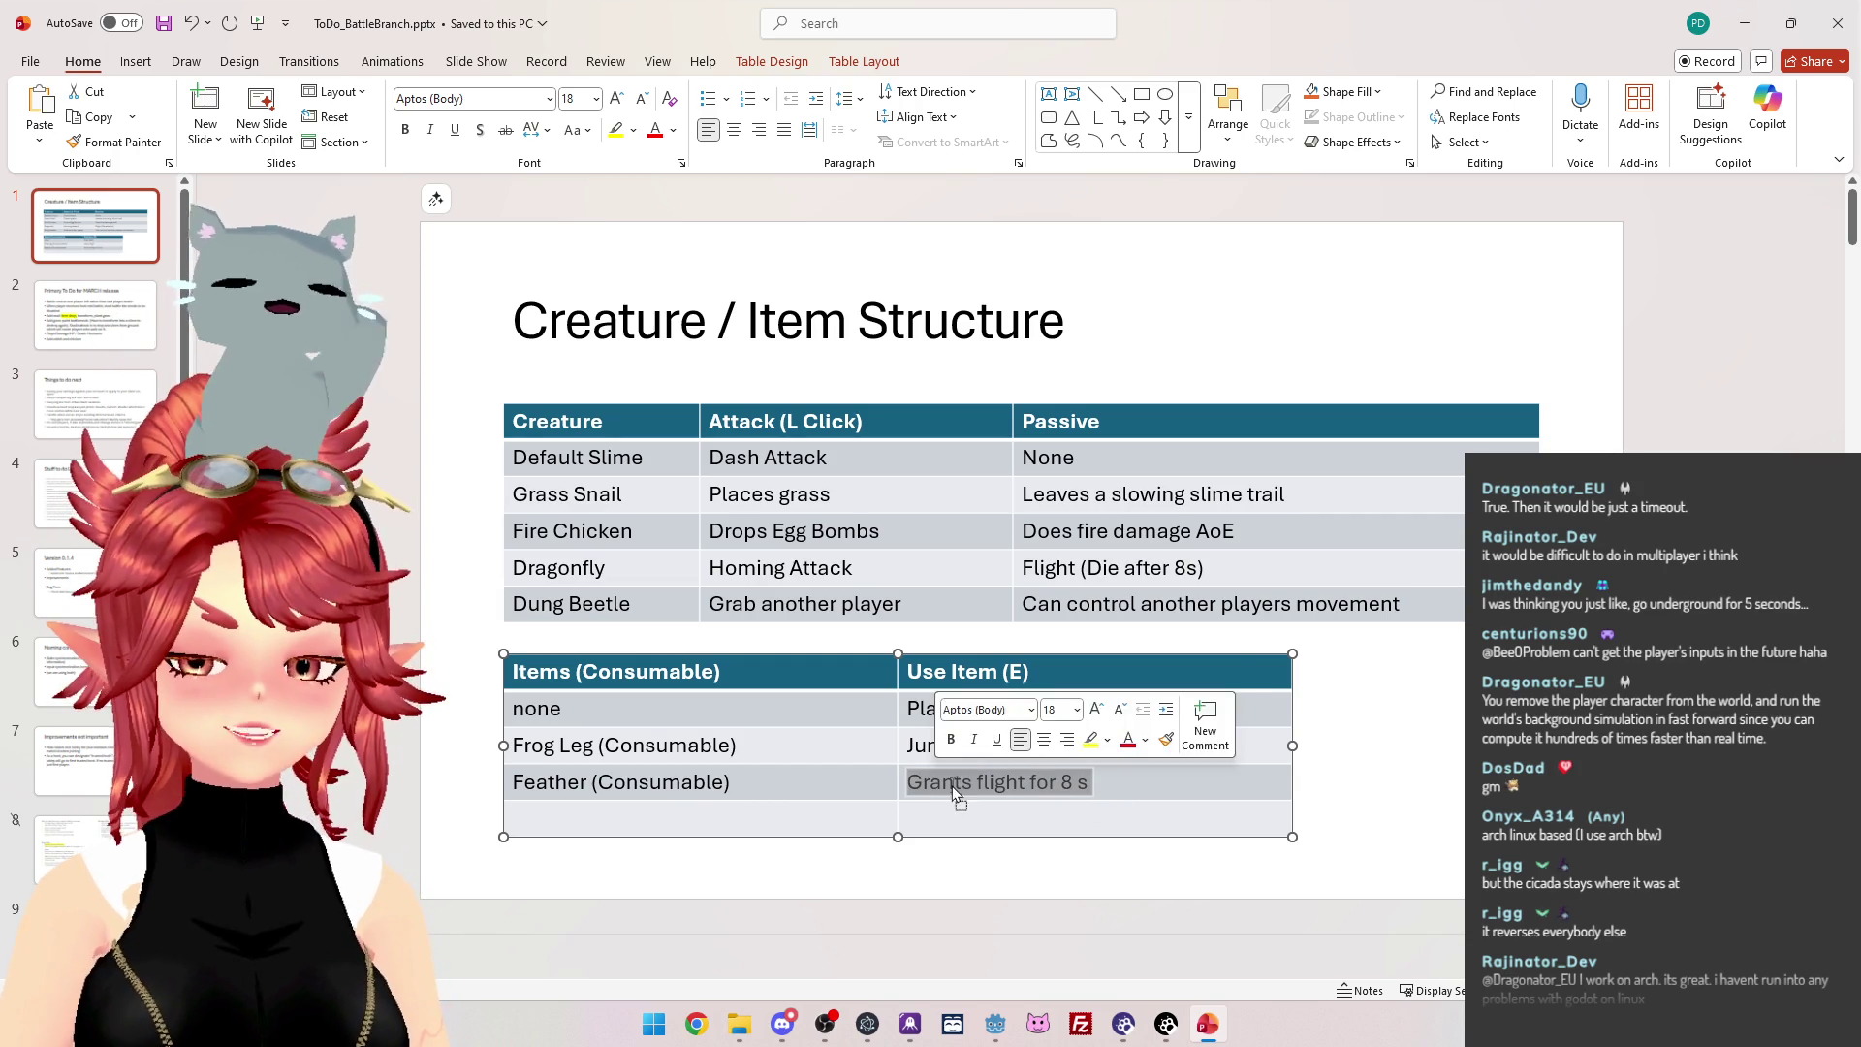
pyautogui.press('Left')
pyautogui.click(1095, 778)
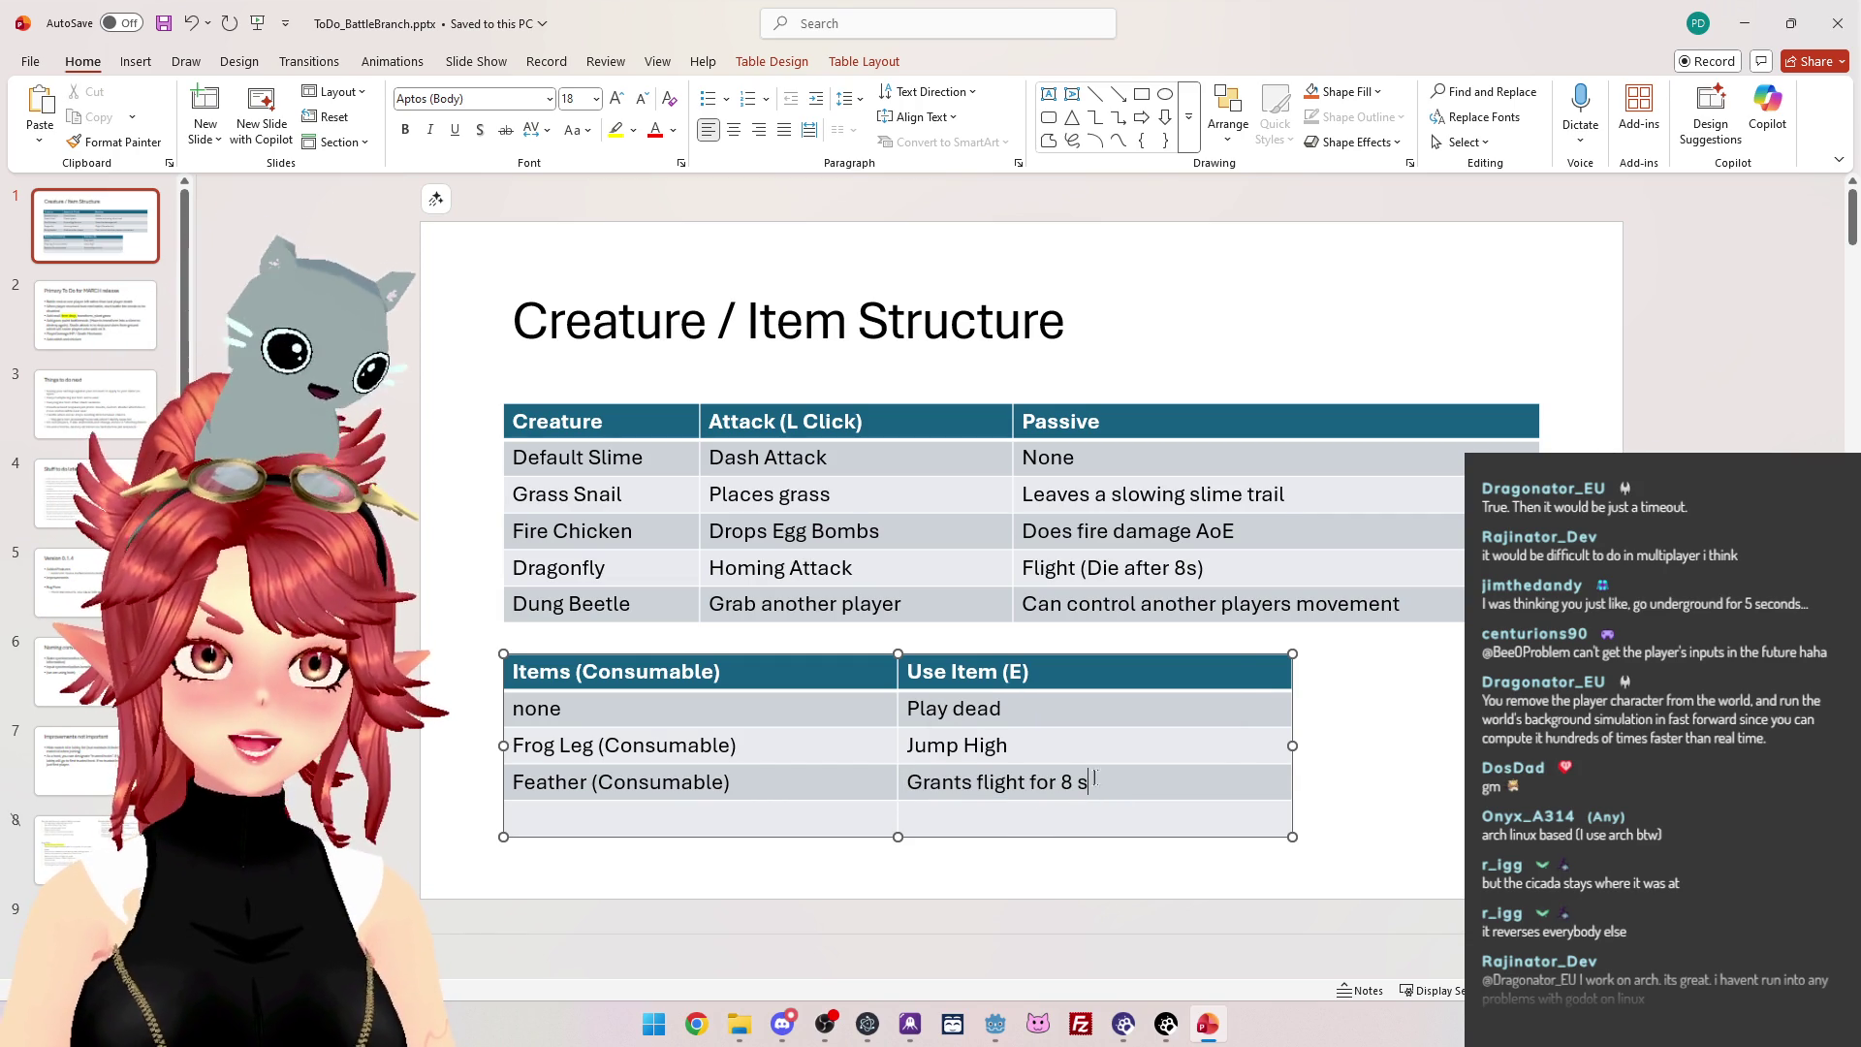
pyautogui.moveTo(1093, 778)
pyautogui.mouseDown()
pyautogui.moveTo(556, 785)
pyautogui.moveTo(1042, 789)
pyautogui.mouseUp()
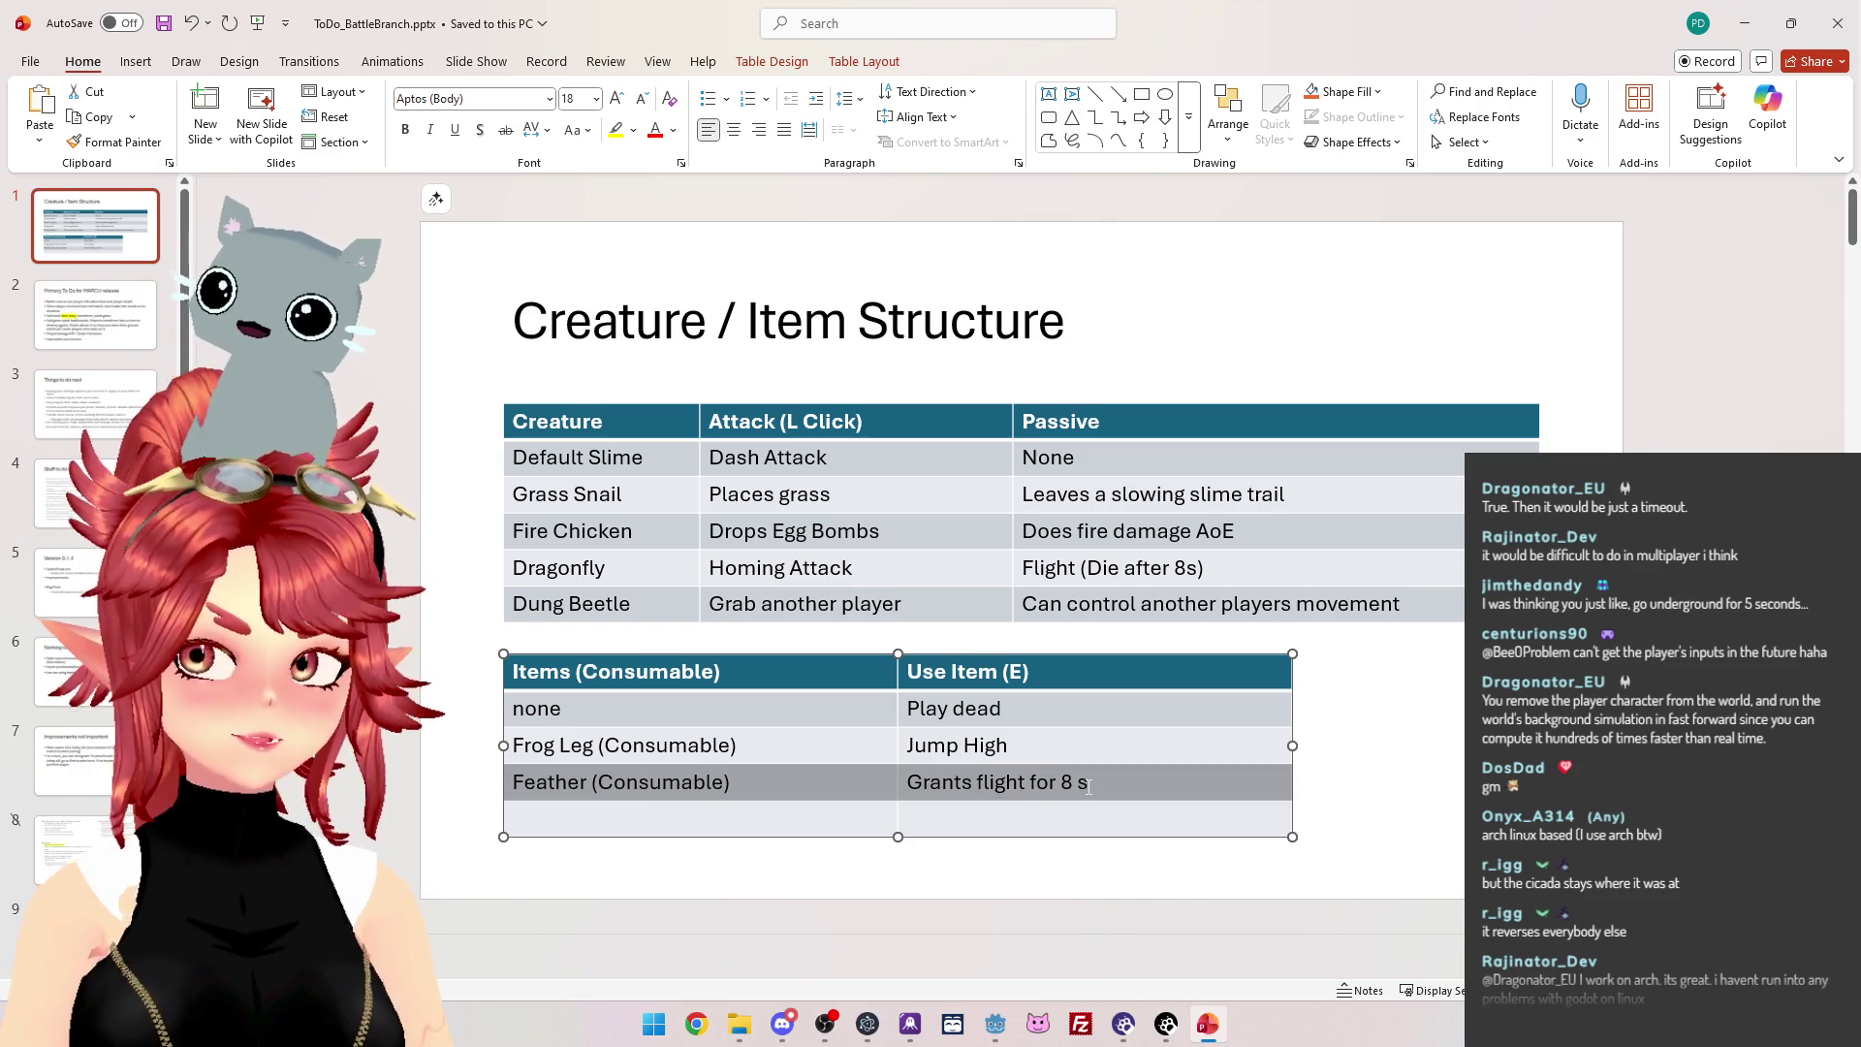
pyautogui.moveTo(1089, 786); pyautogui.dragTo(717, 776)
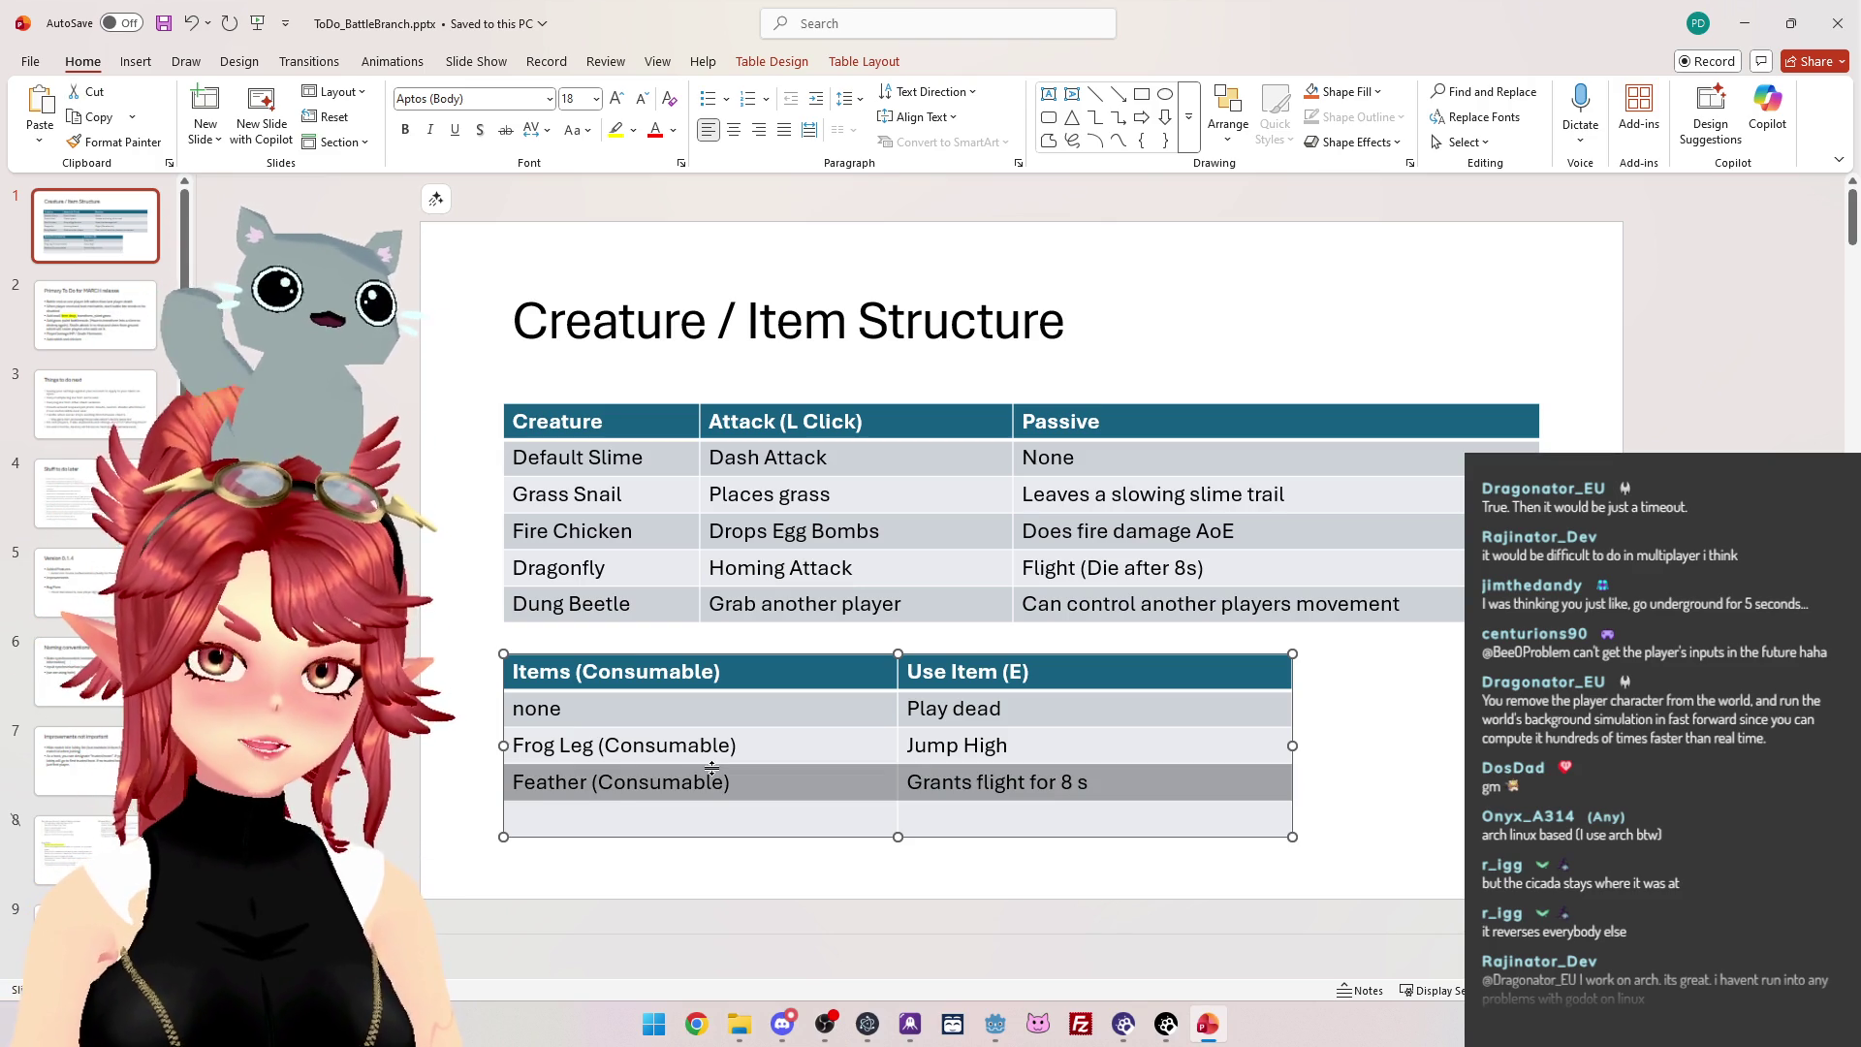
pyautogui.click(786, 783)
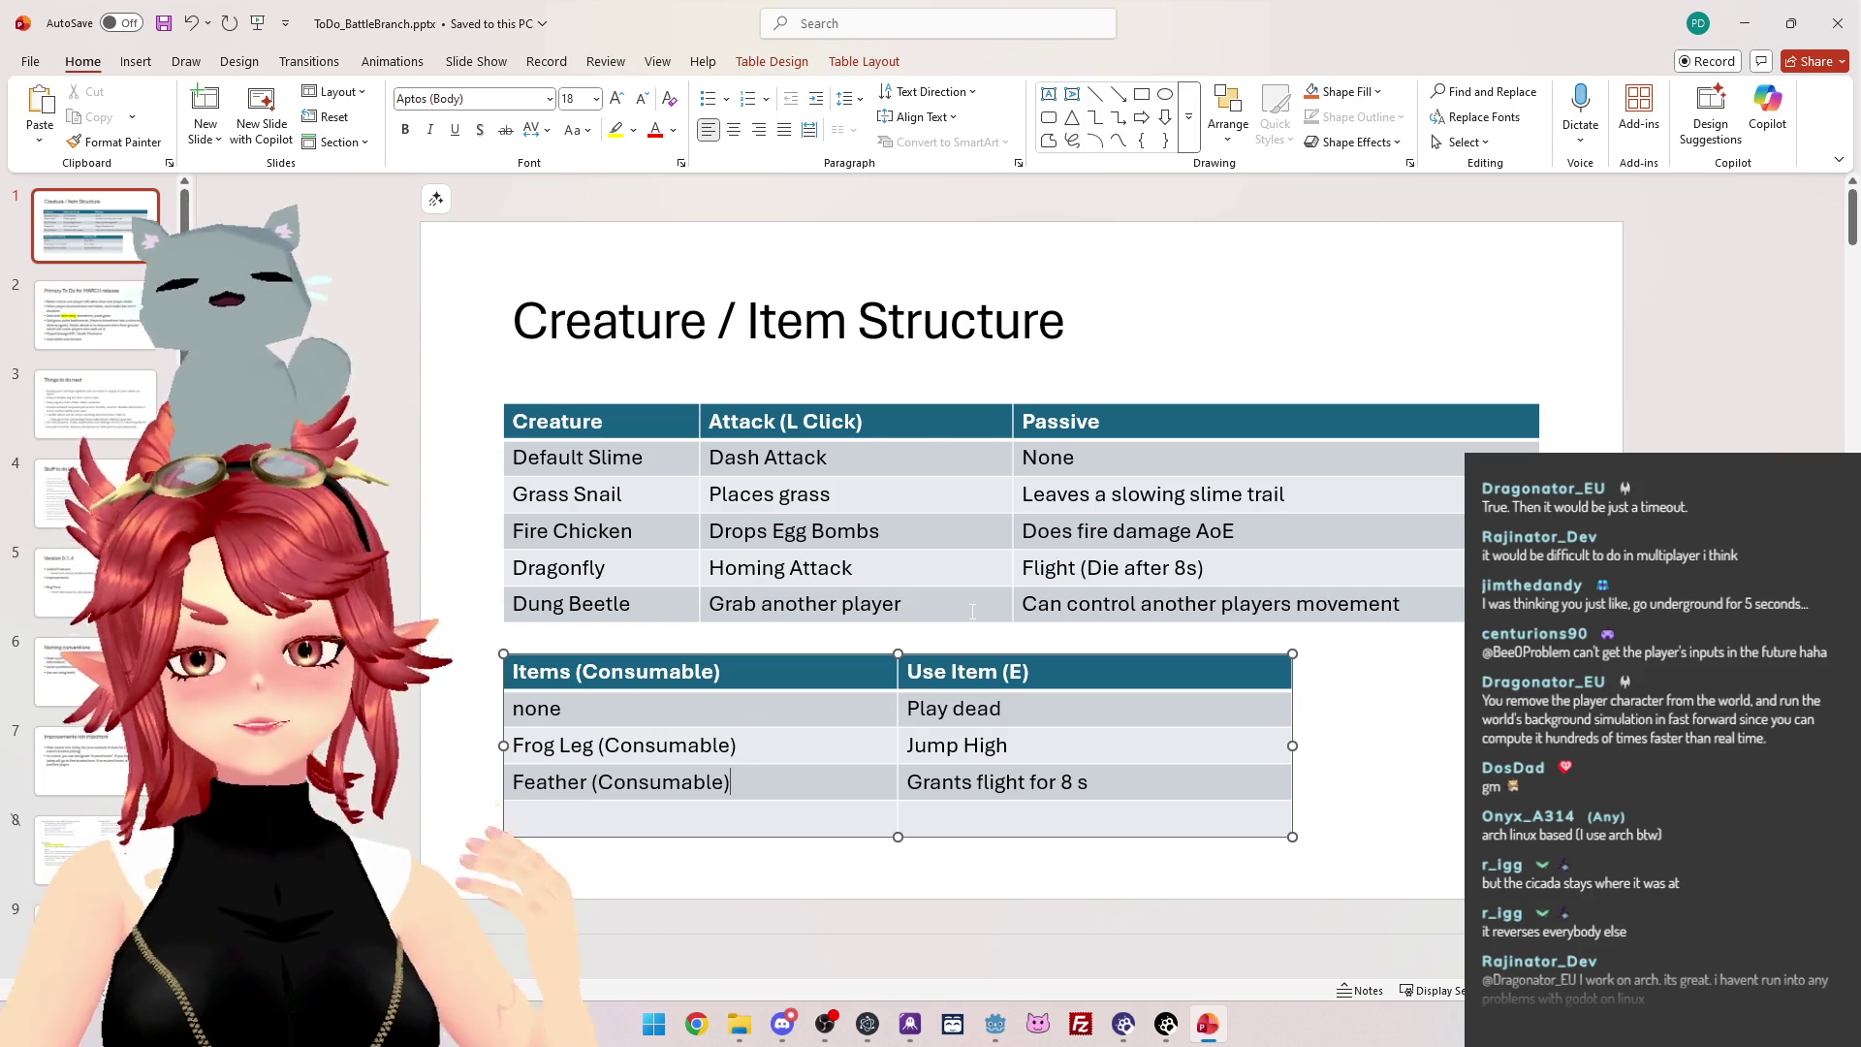
pyautogui.click(1102, 567)
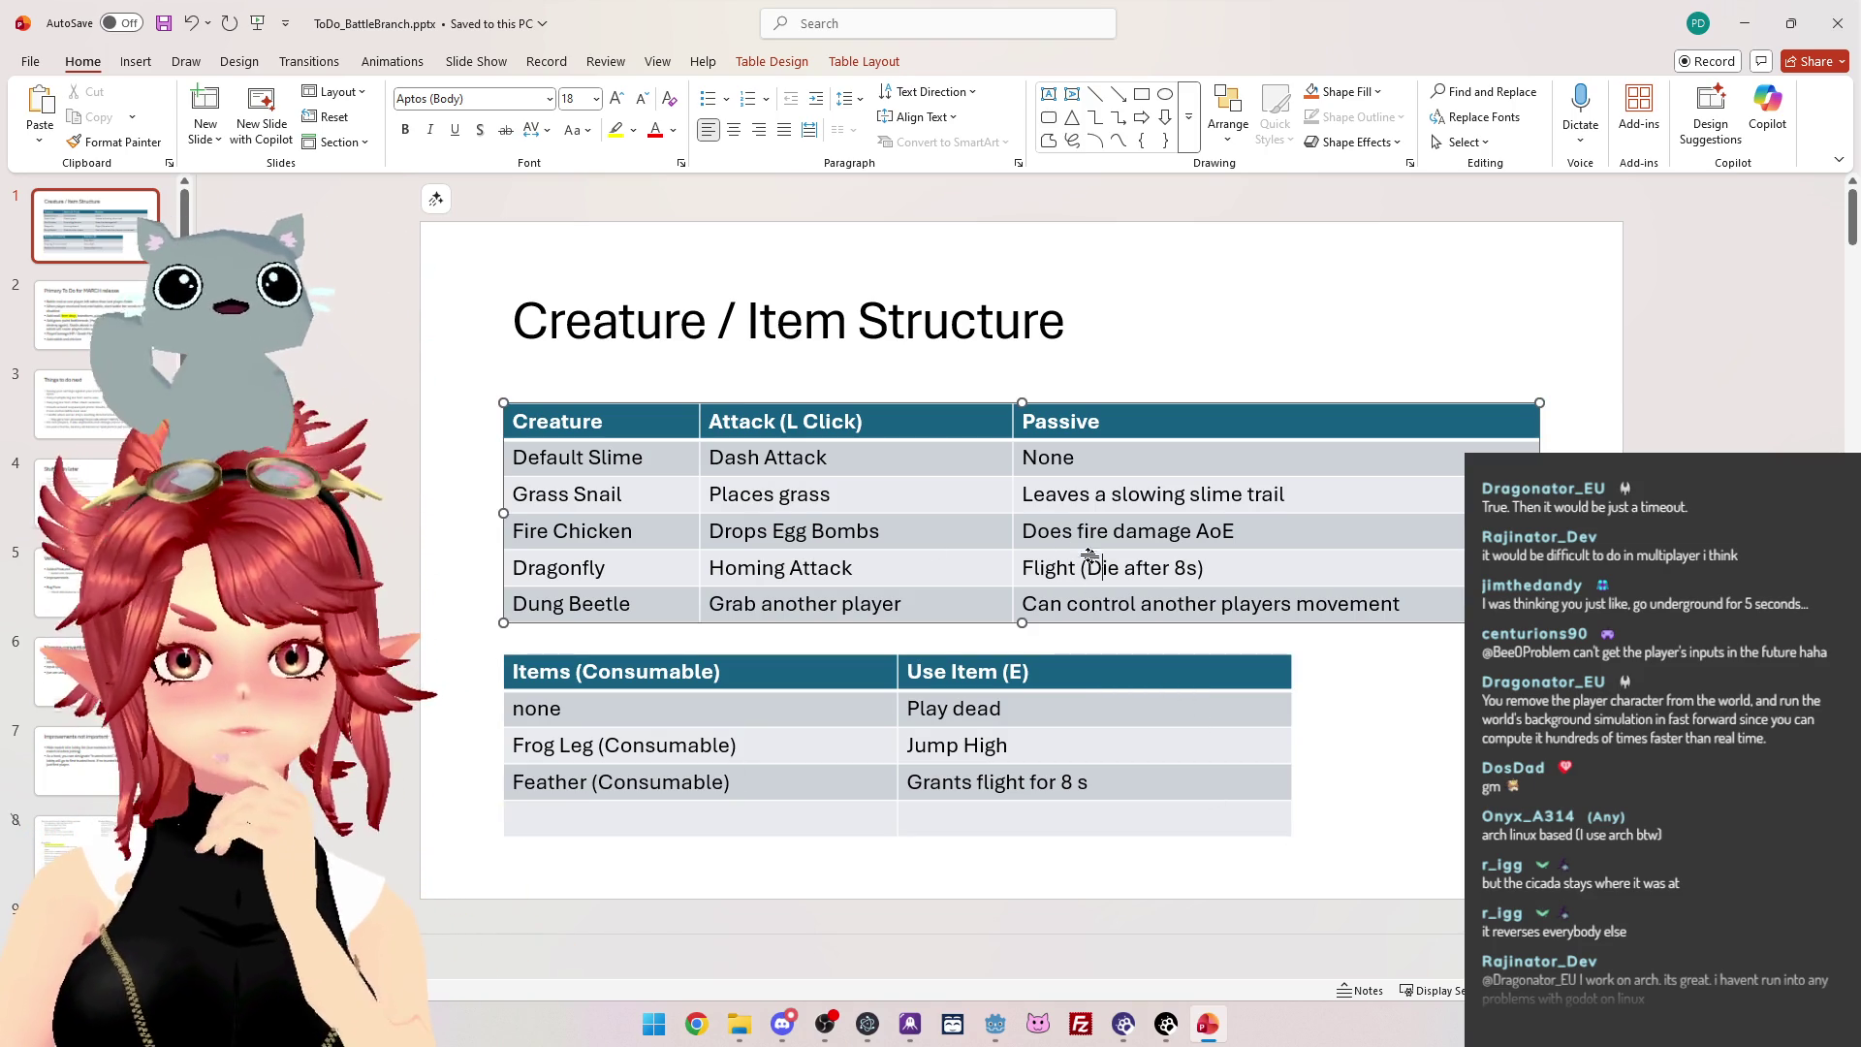
pyautogui.click(999, 1034)
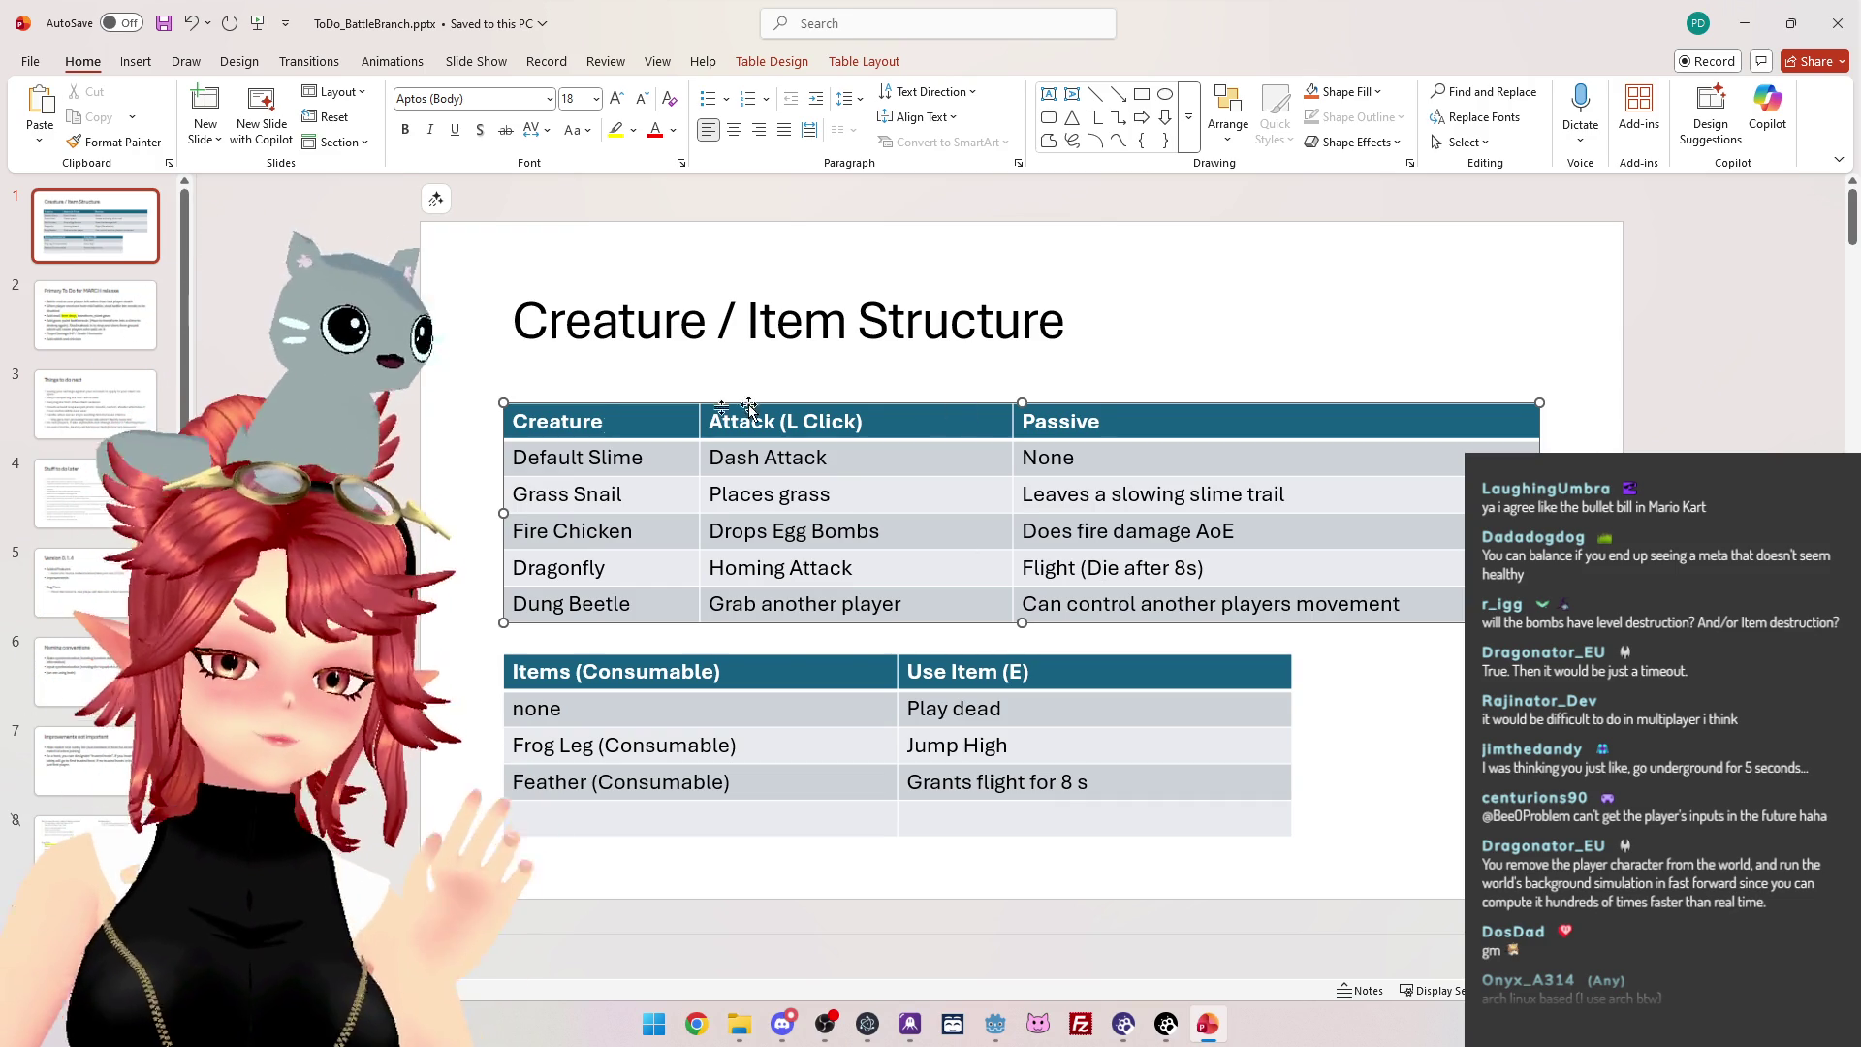
pyautogui.moveTo(587, 532)
pyautogui.mouseDown()
pyautogui.moveTo(1088, 531)
pyautogui.moveTo(660, 539)
pyautogui.mouseUp()
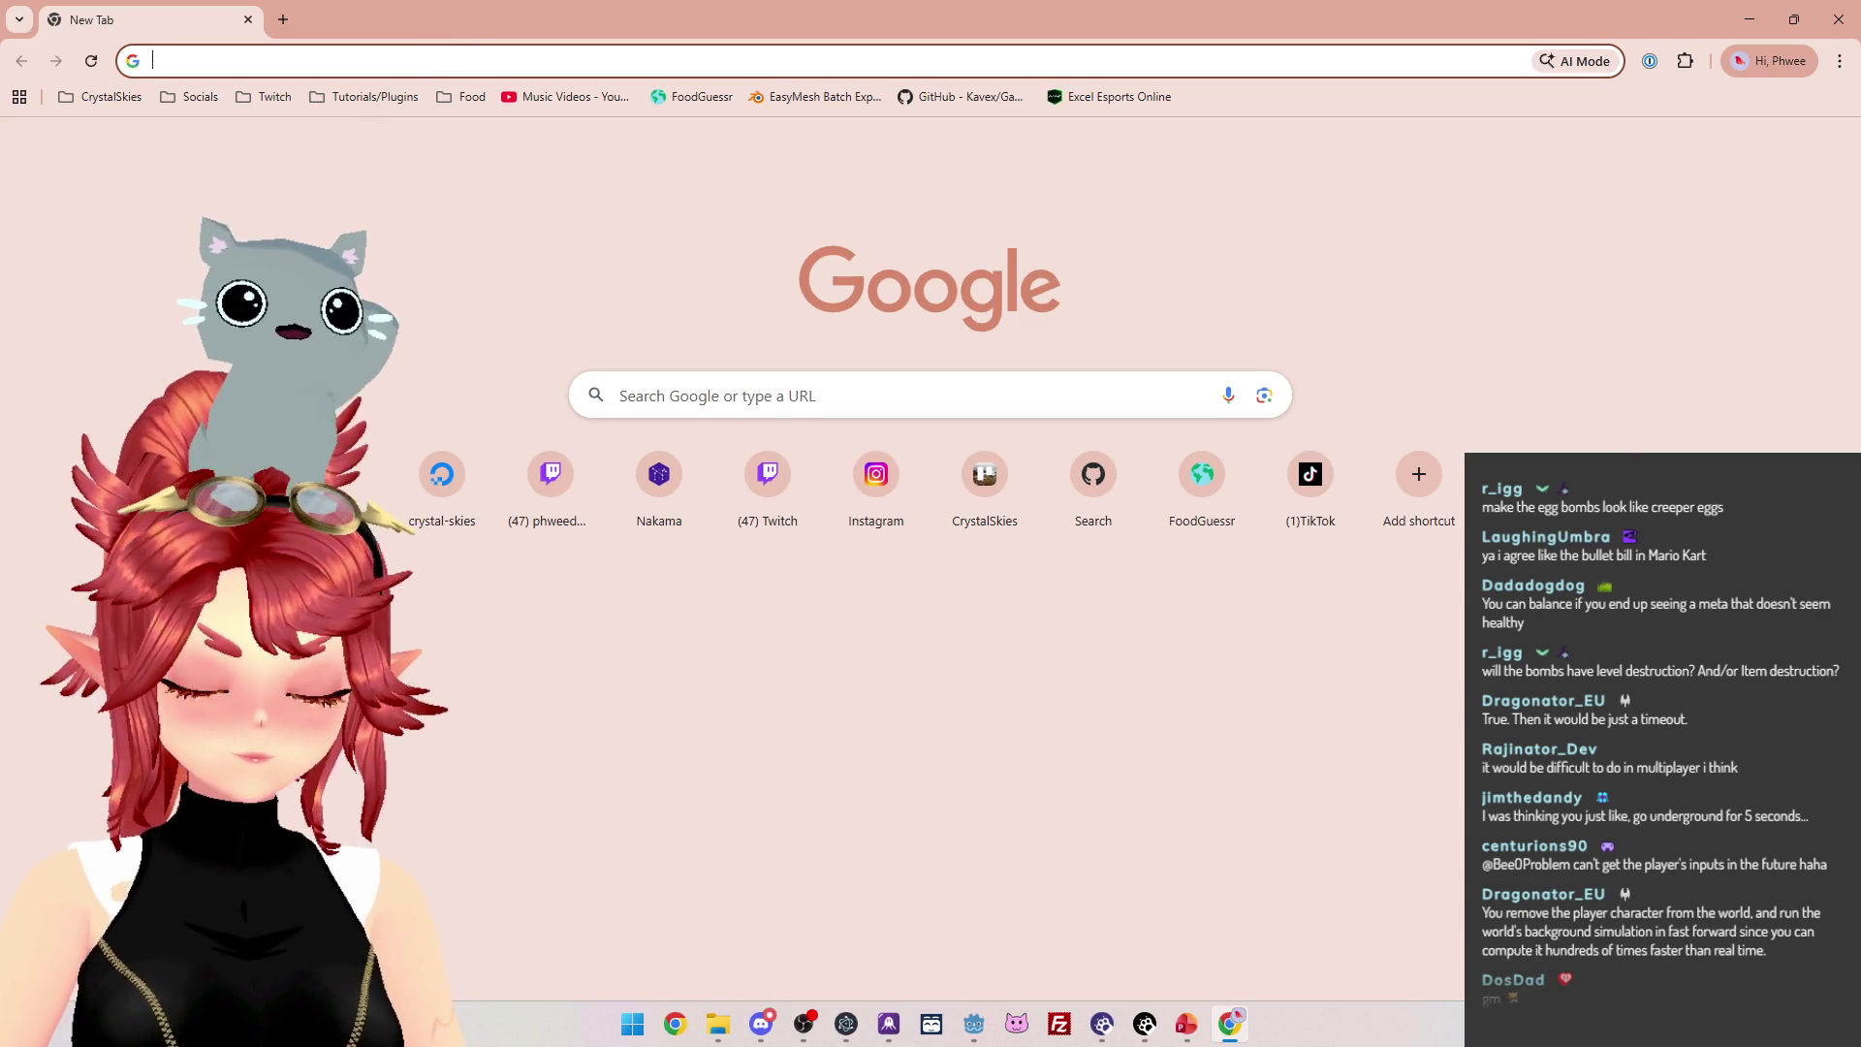
pyautogui.write('creeper egg')
pyautogui.press('Return')
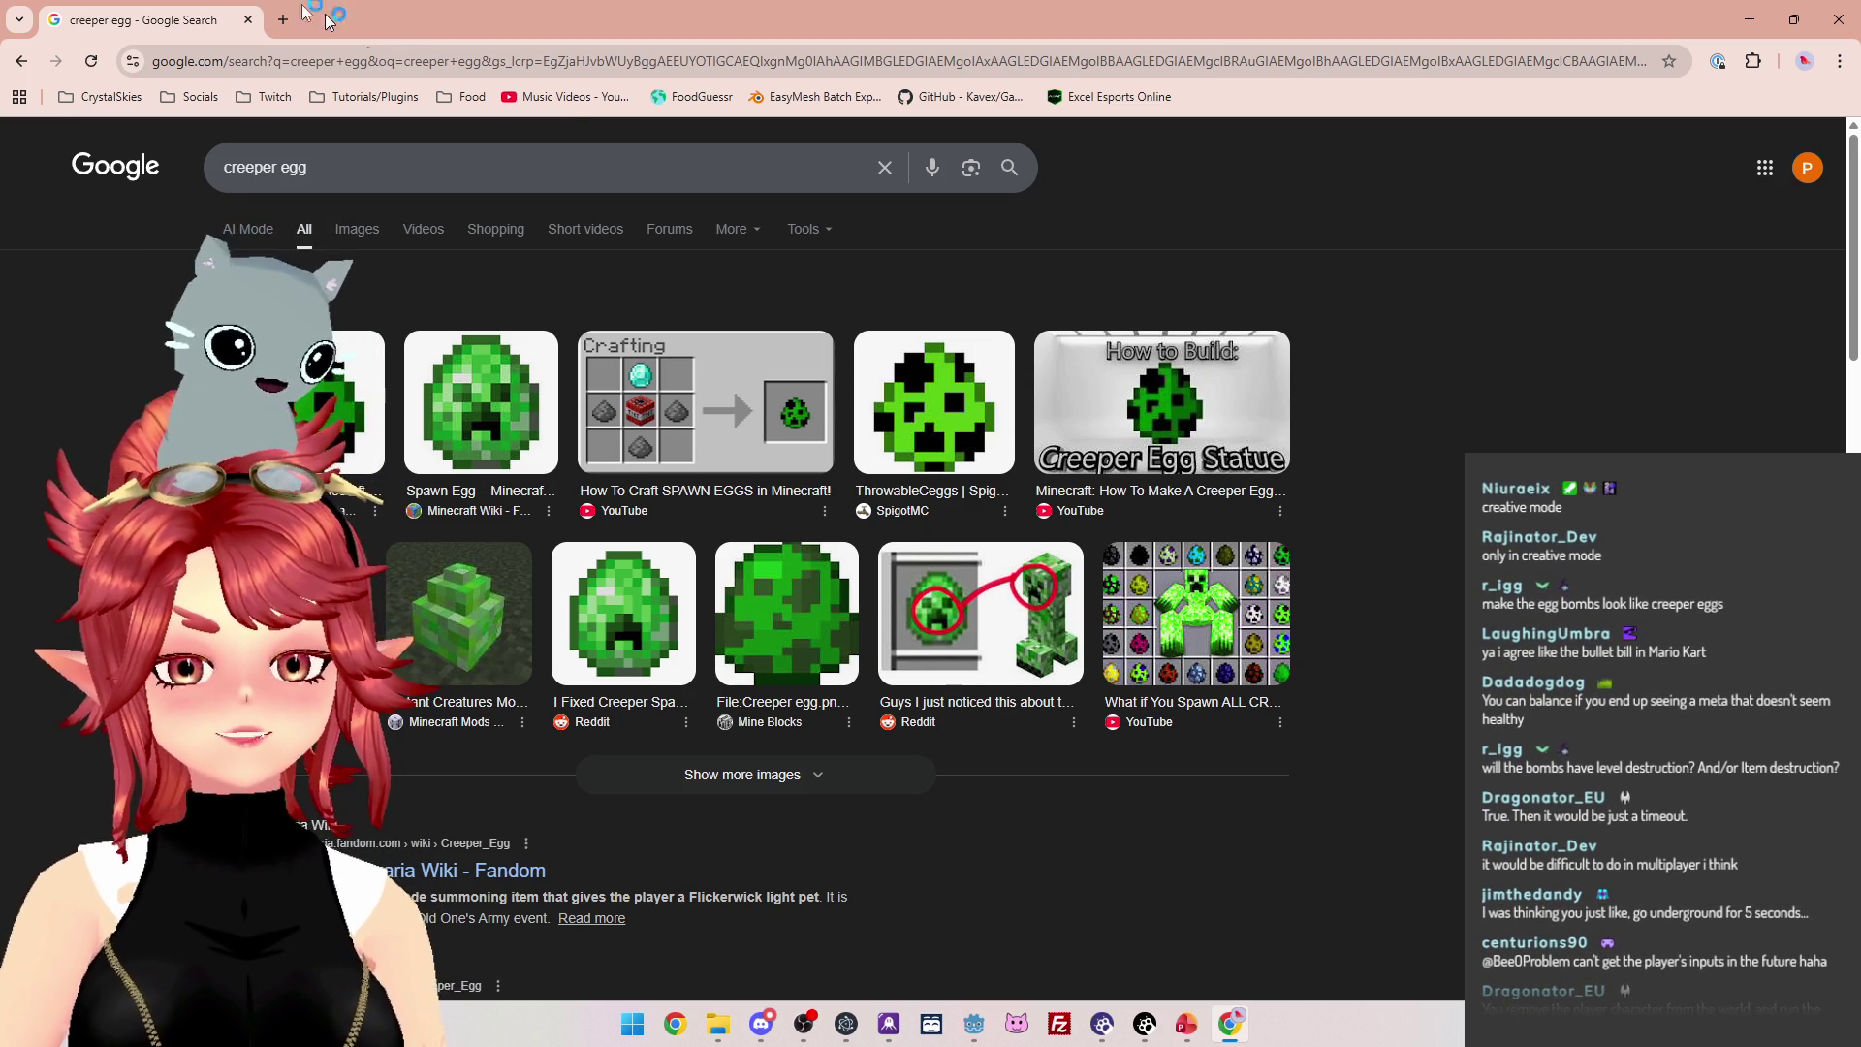
pyautogui.click(249, 21)
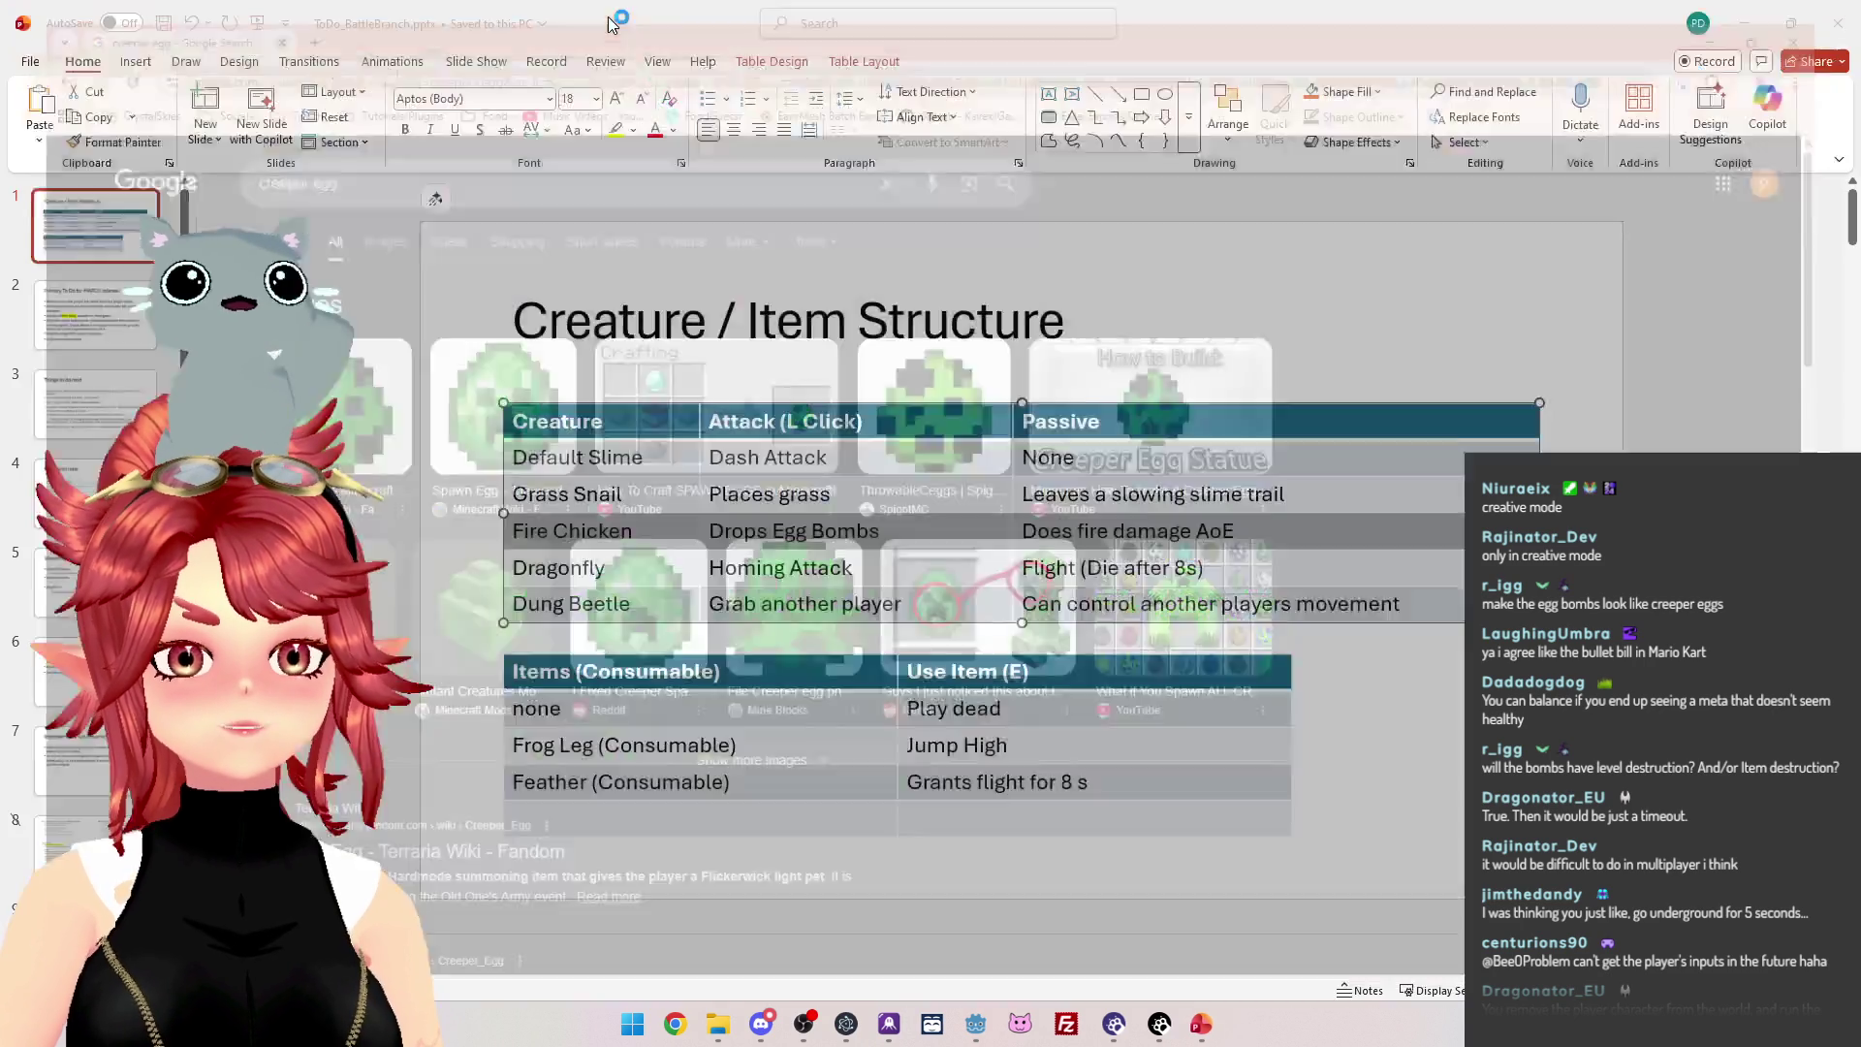
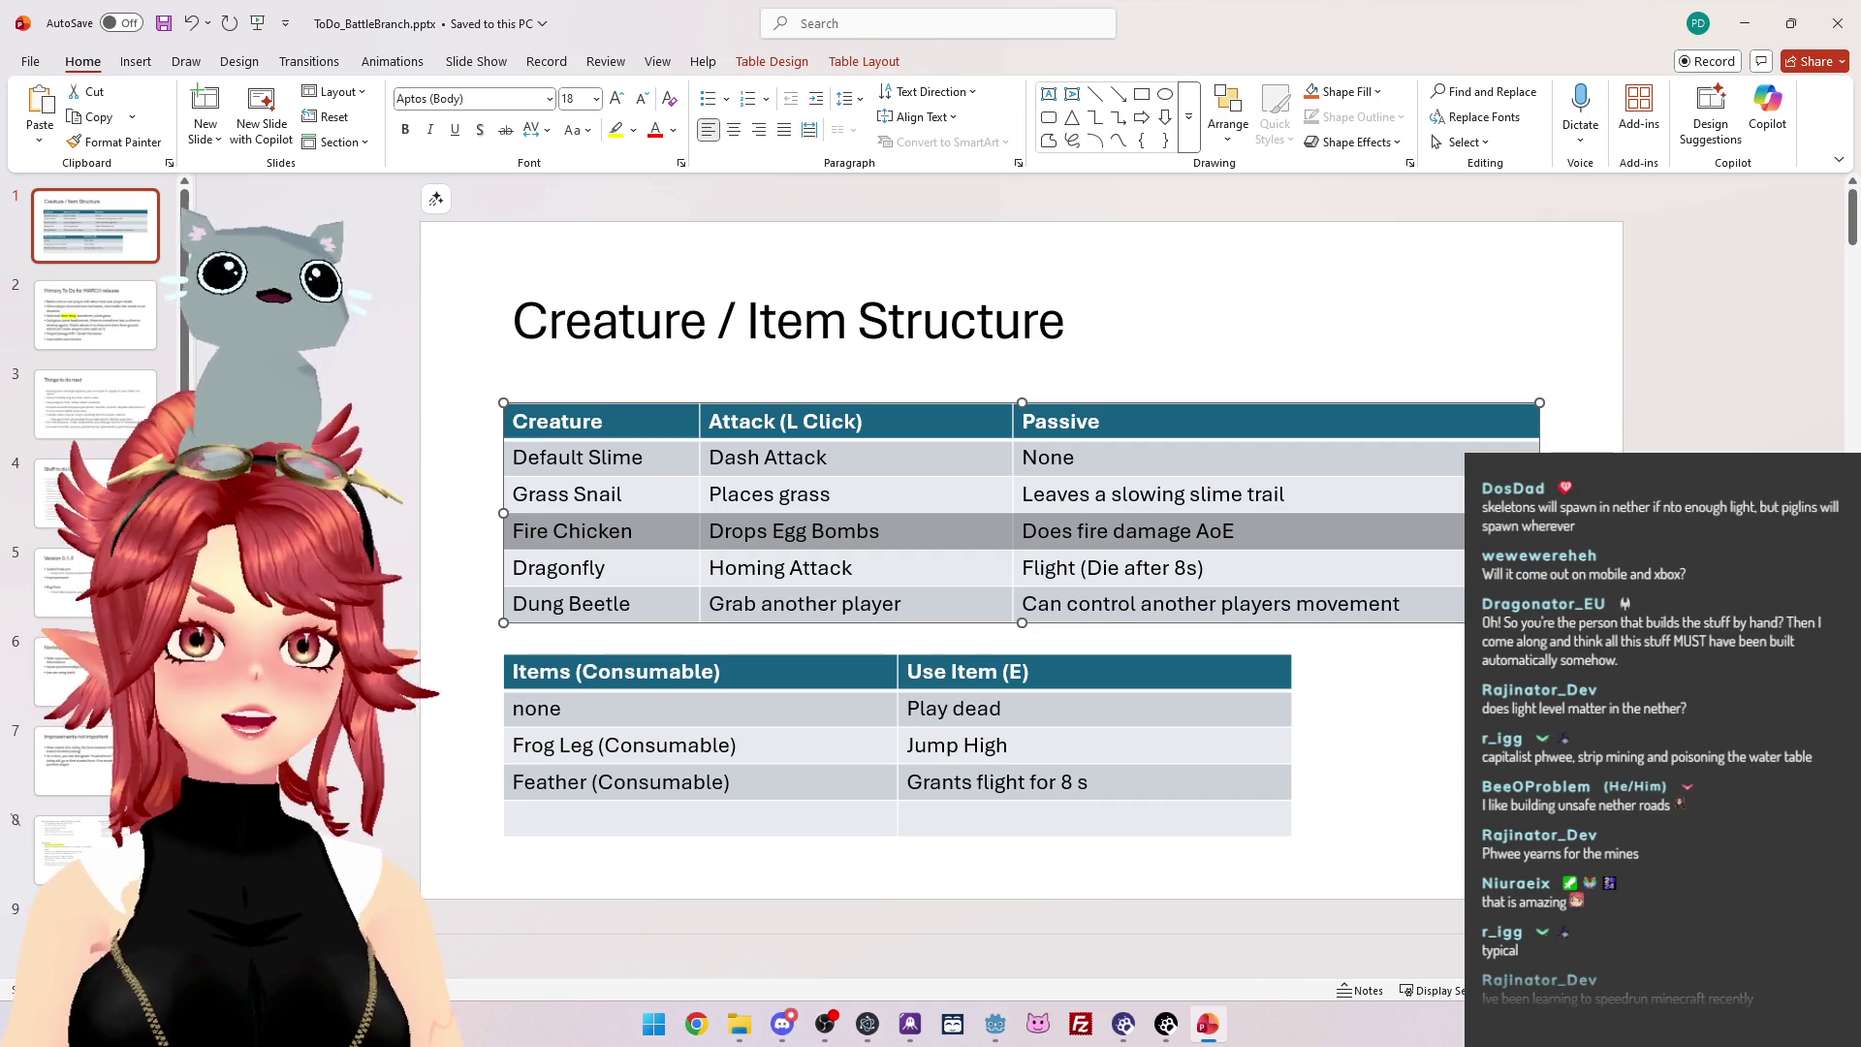
# Return to the presentation and deselect the Fire Chicken table row.
pyautogui.hotkey('alt', 'Tab')
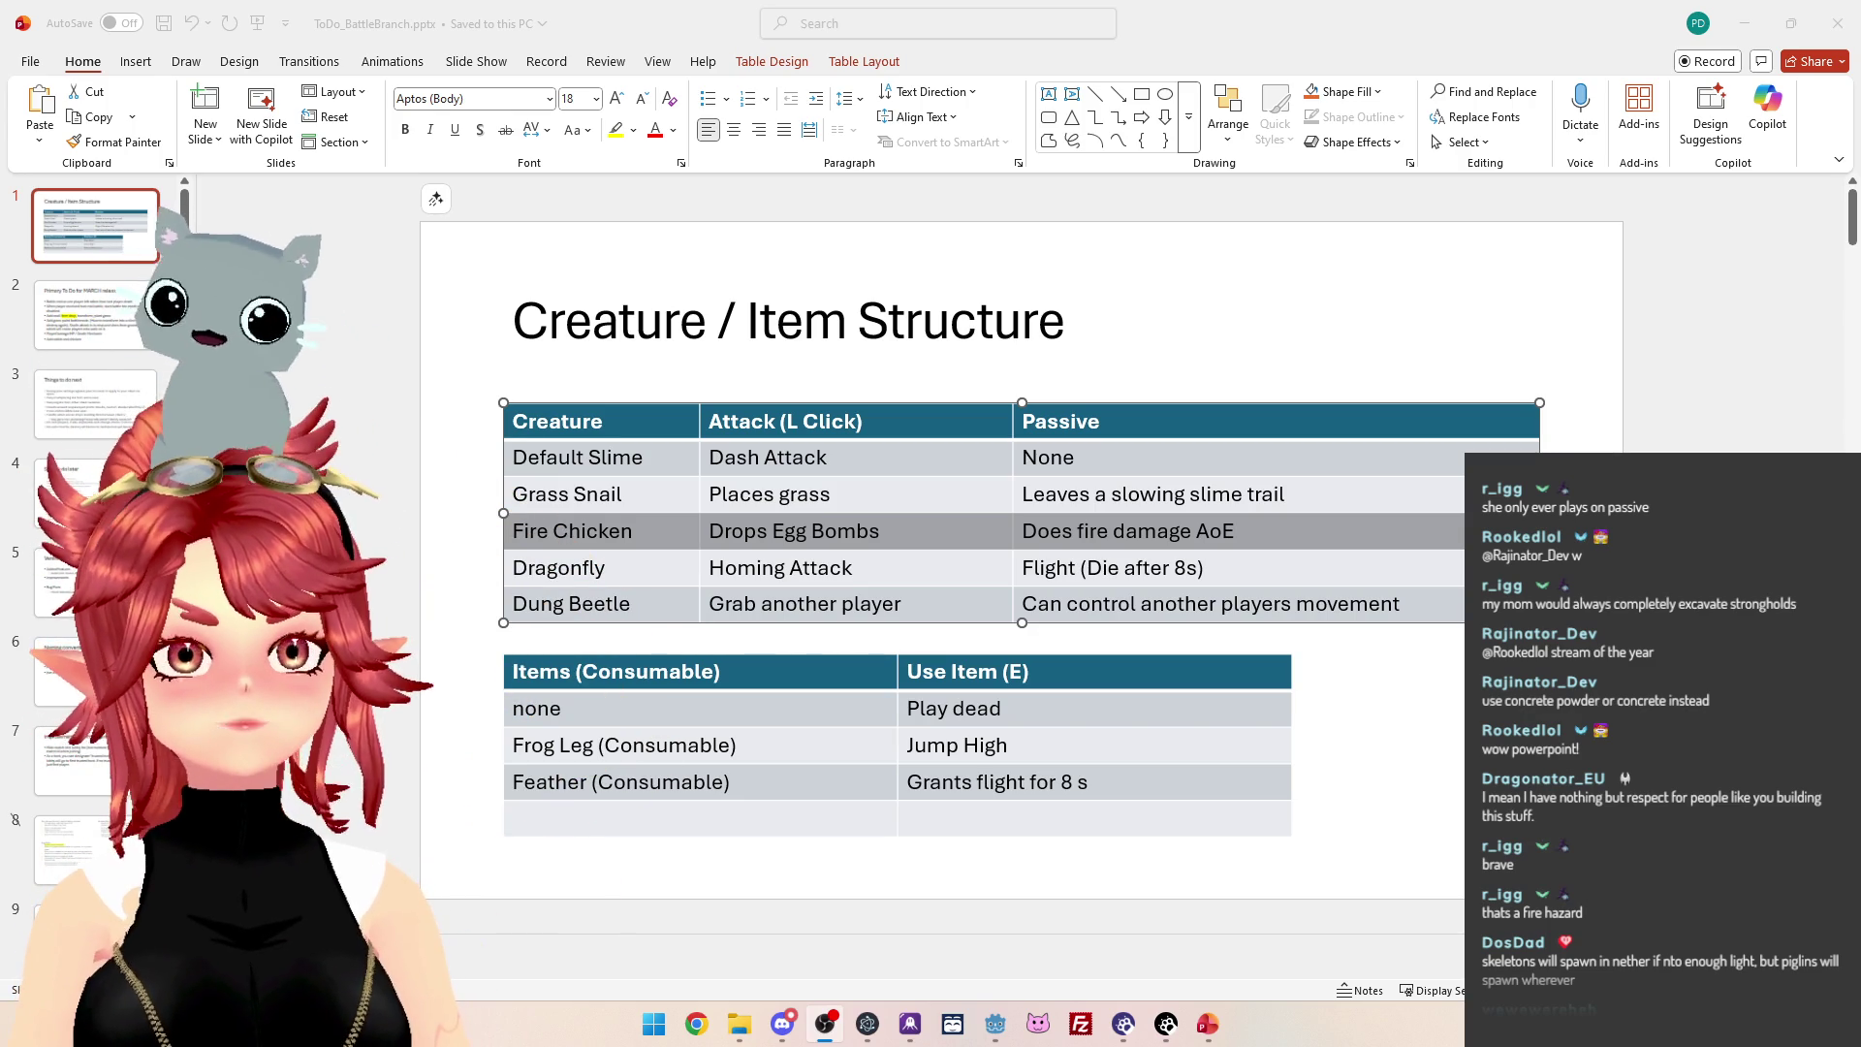
pyautogui.click(1229, 567)
pyautogui.click(967, 524)
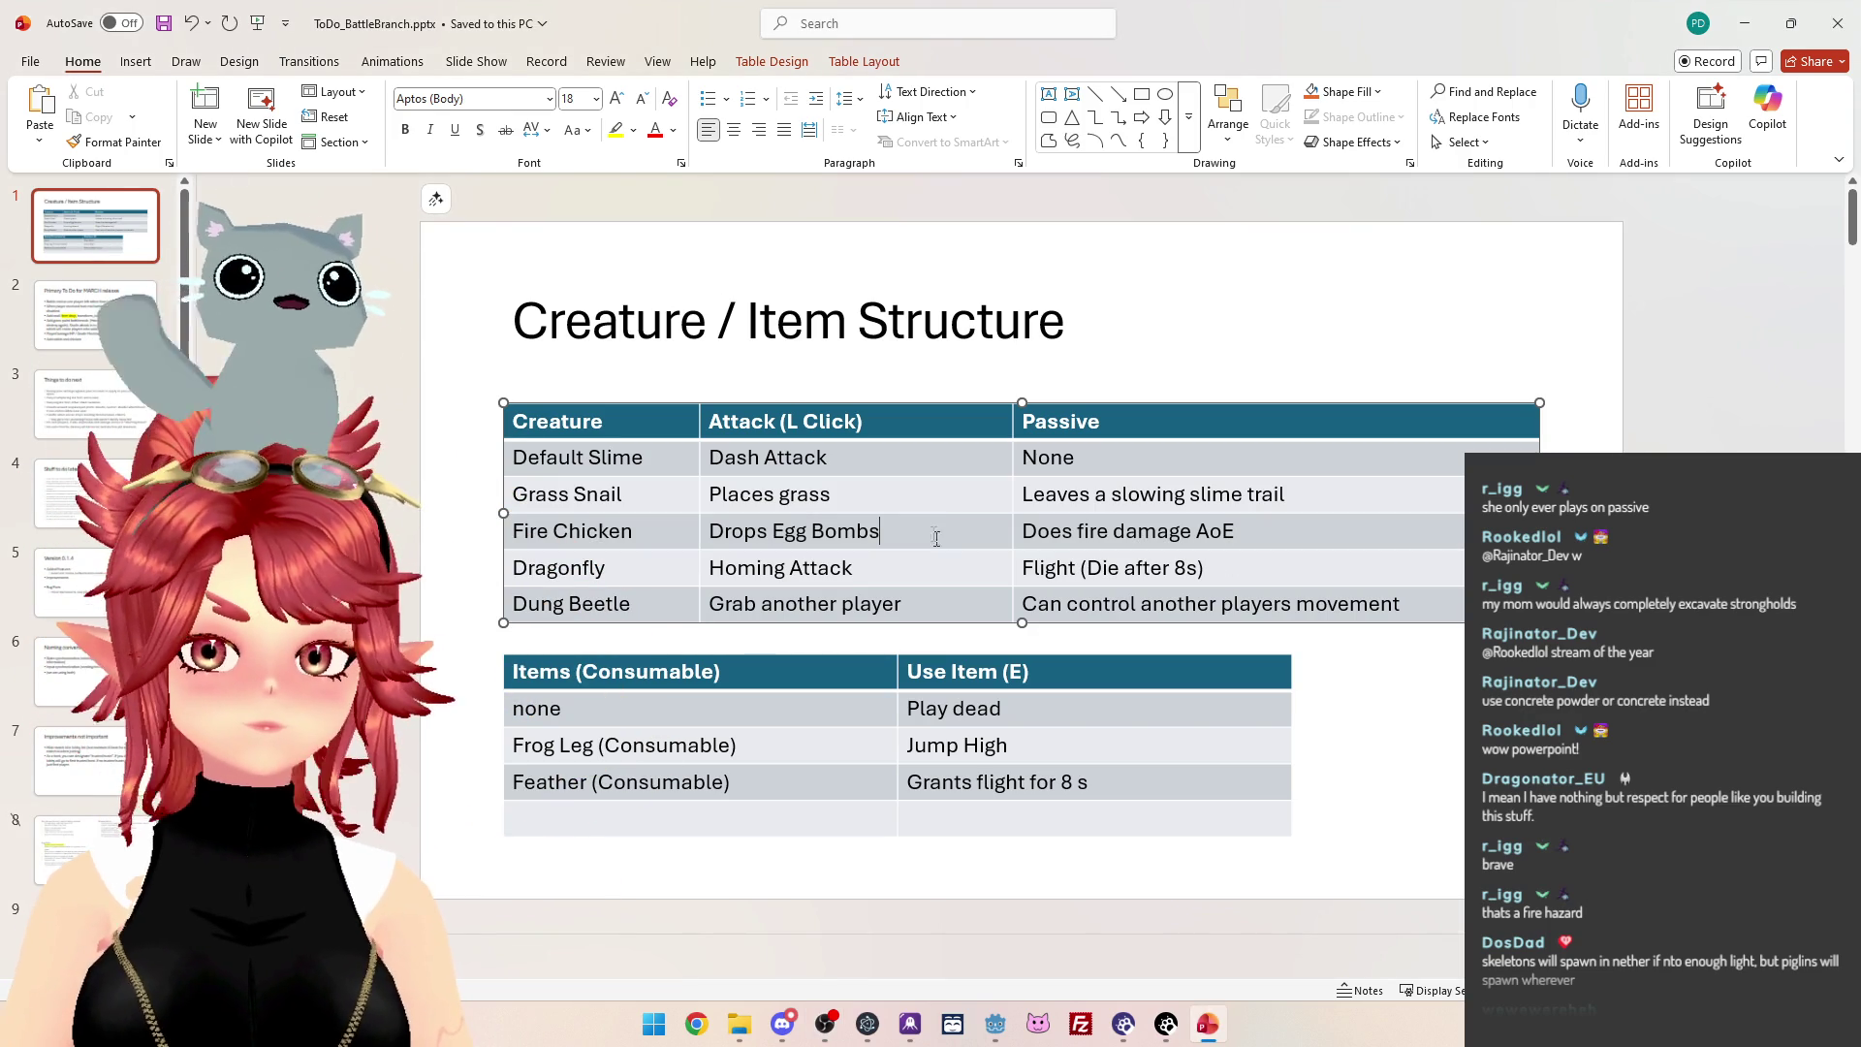
# Compare the Creature / Item Structure slide with slides 2 and 3, ending on the MARCH release to-do slide.
pyautogui.click(120, 316)
pyautogui.click(113, 244)
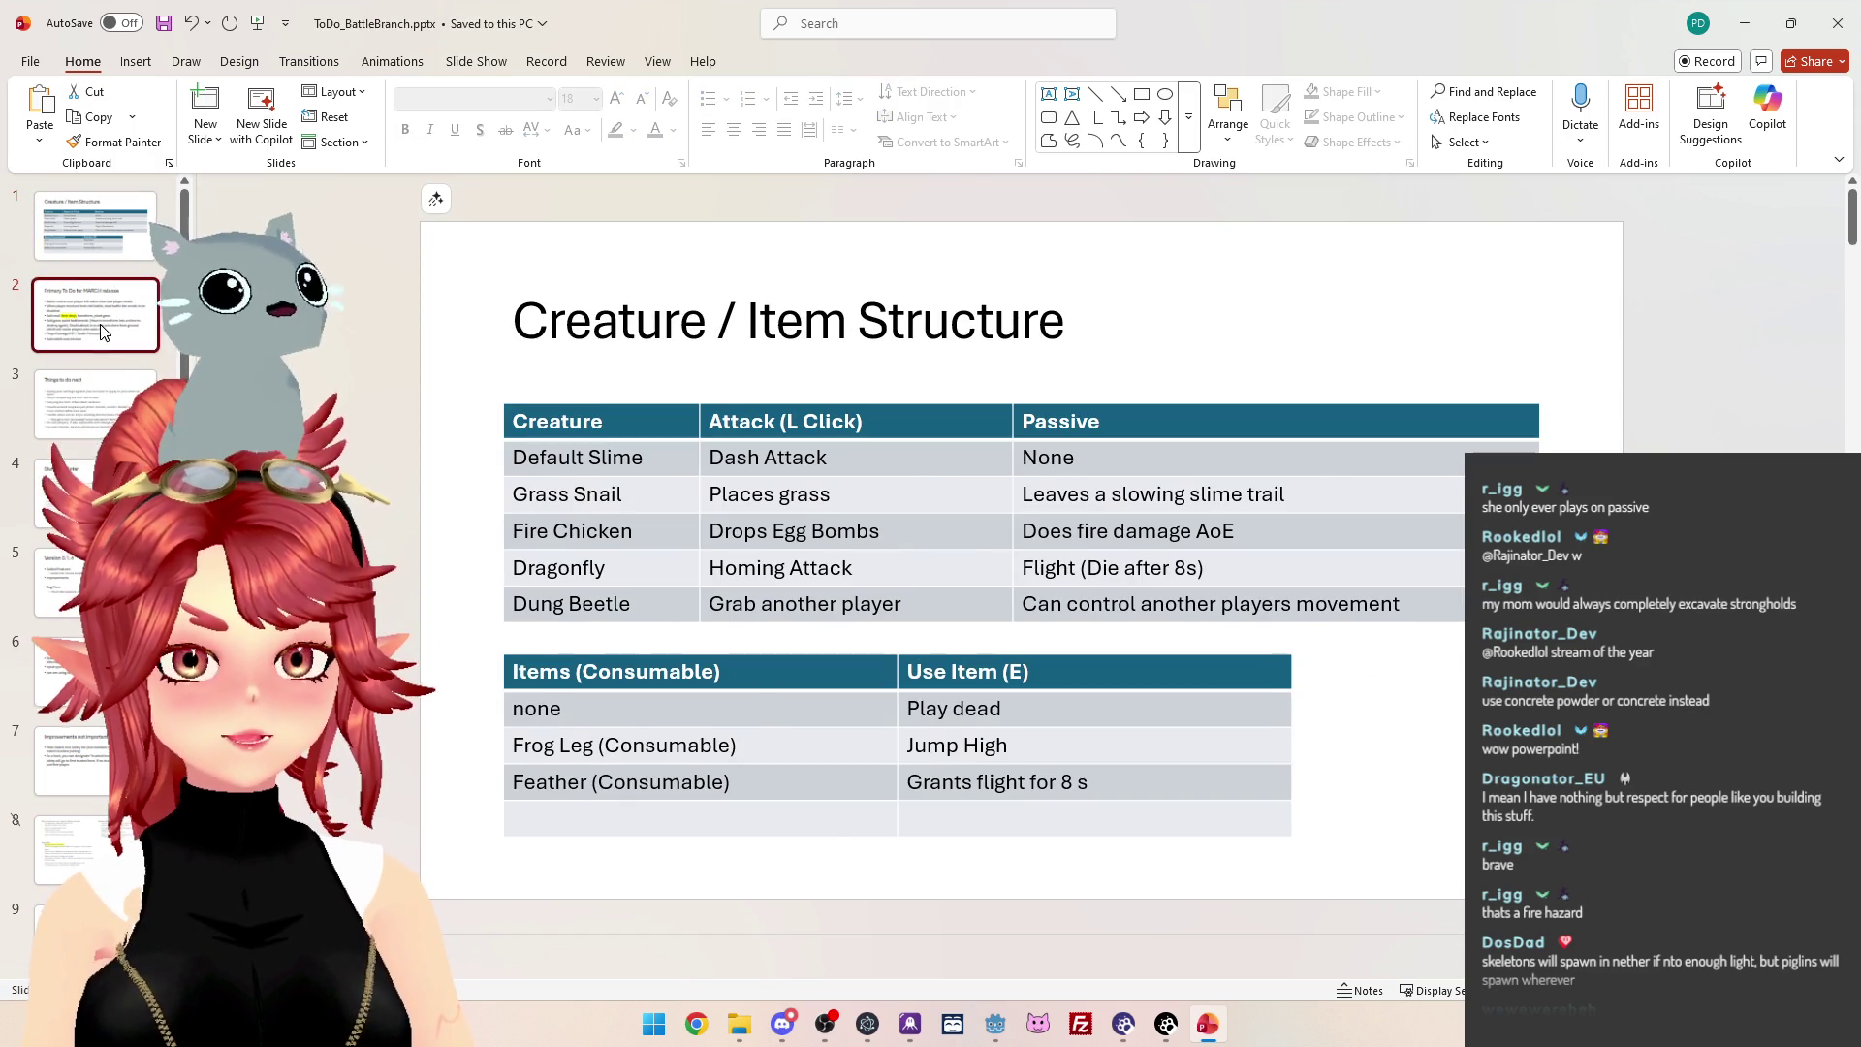
pyautogui.click(107, 320)
pyautogui.click(105, 424)
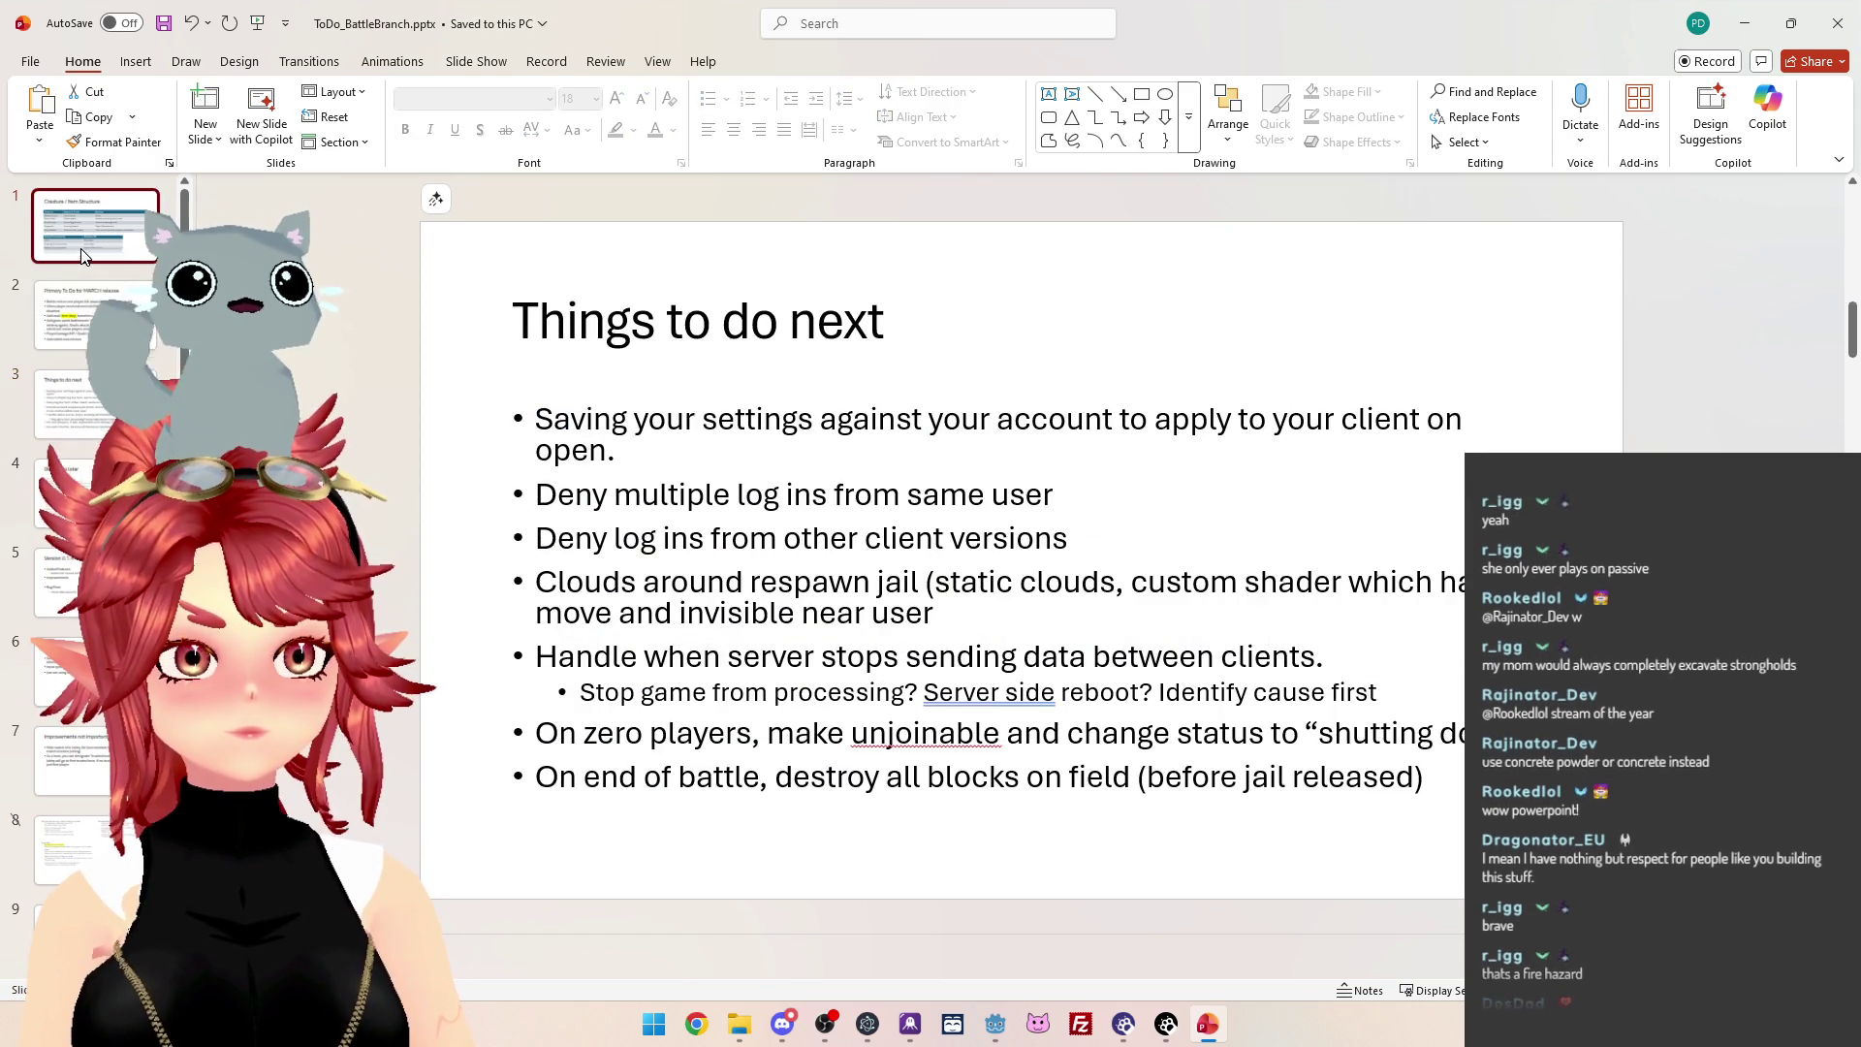
pyautogui.click(79, 248)
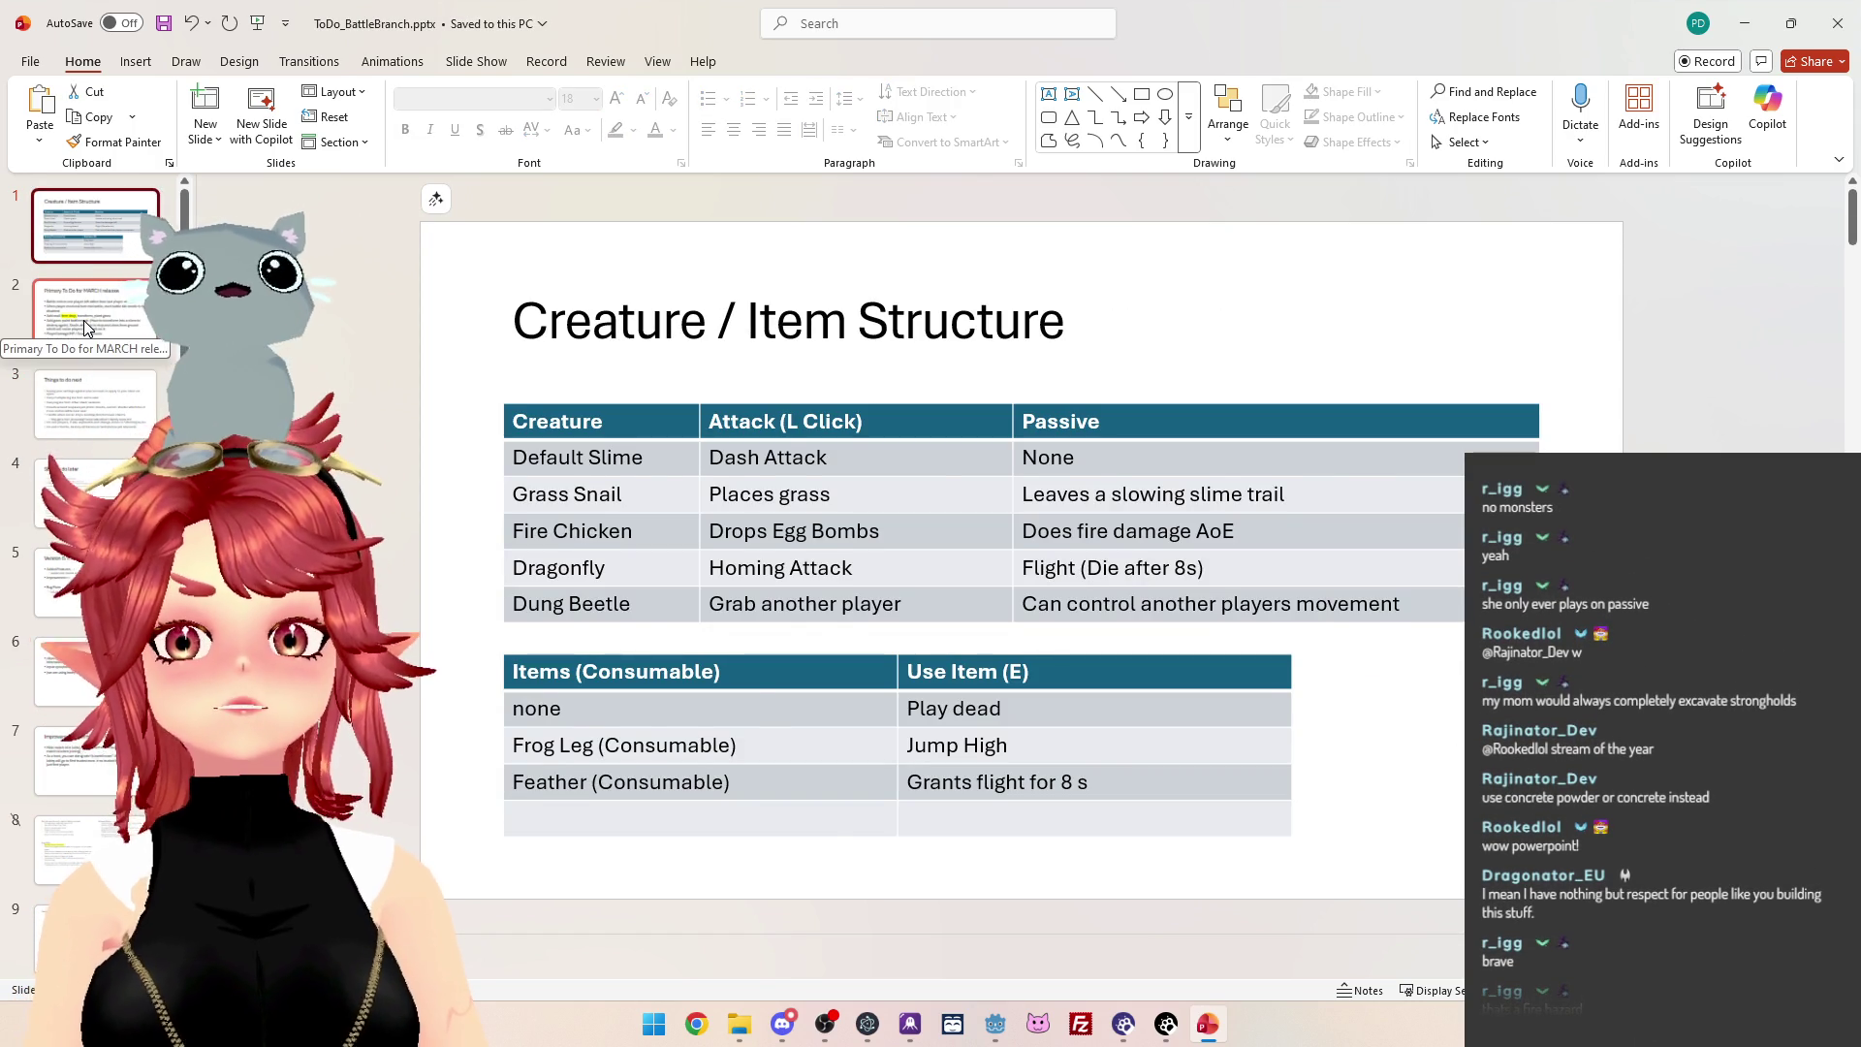
pyautogui.click(84, 323)
pyautogui.click(83, 207)
pyautogui.click(86, 315)
pyautogui.click(89, 247)
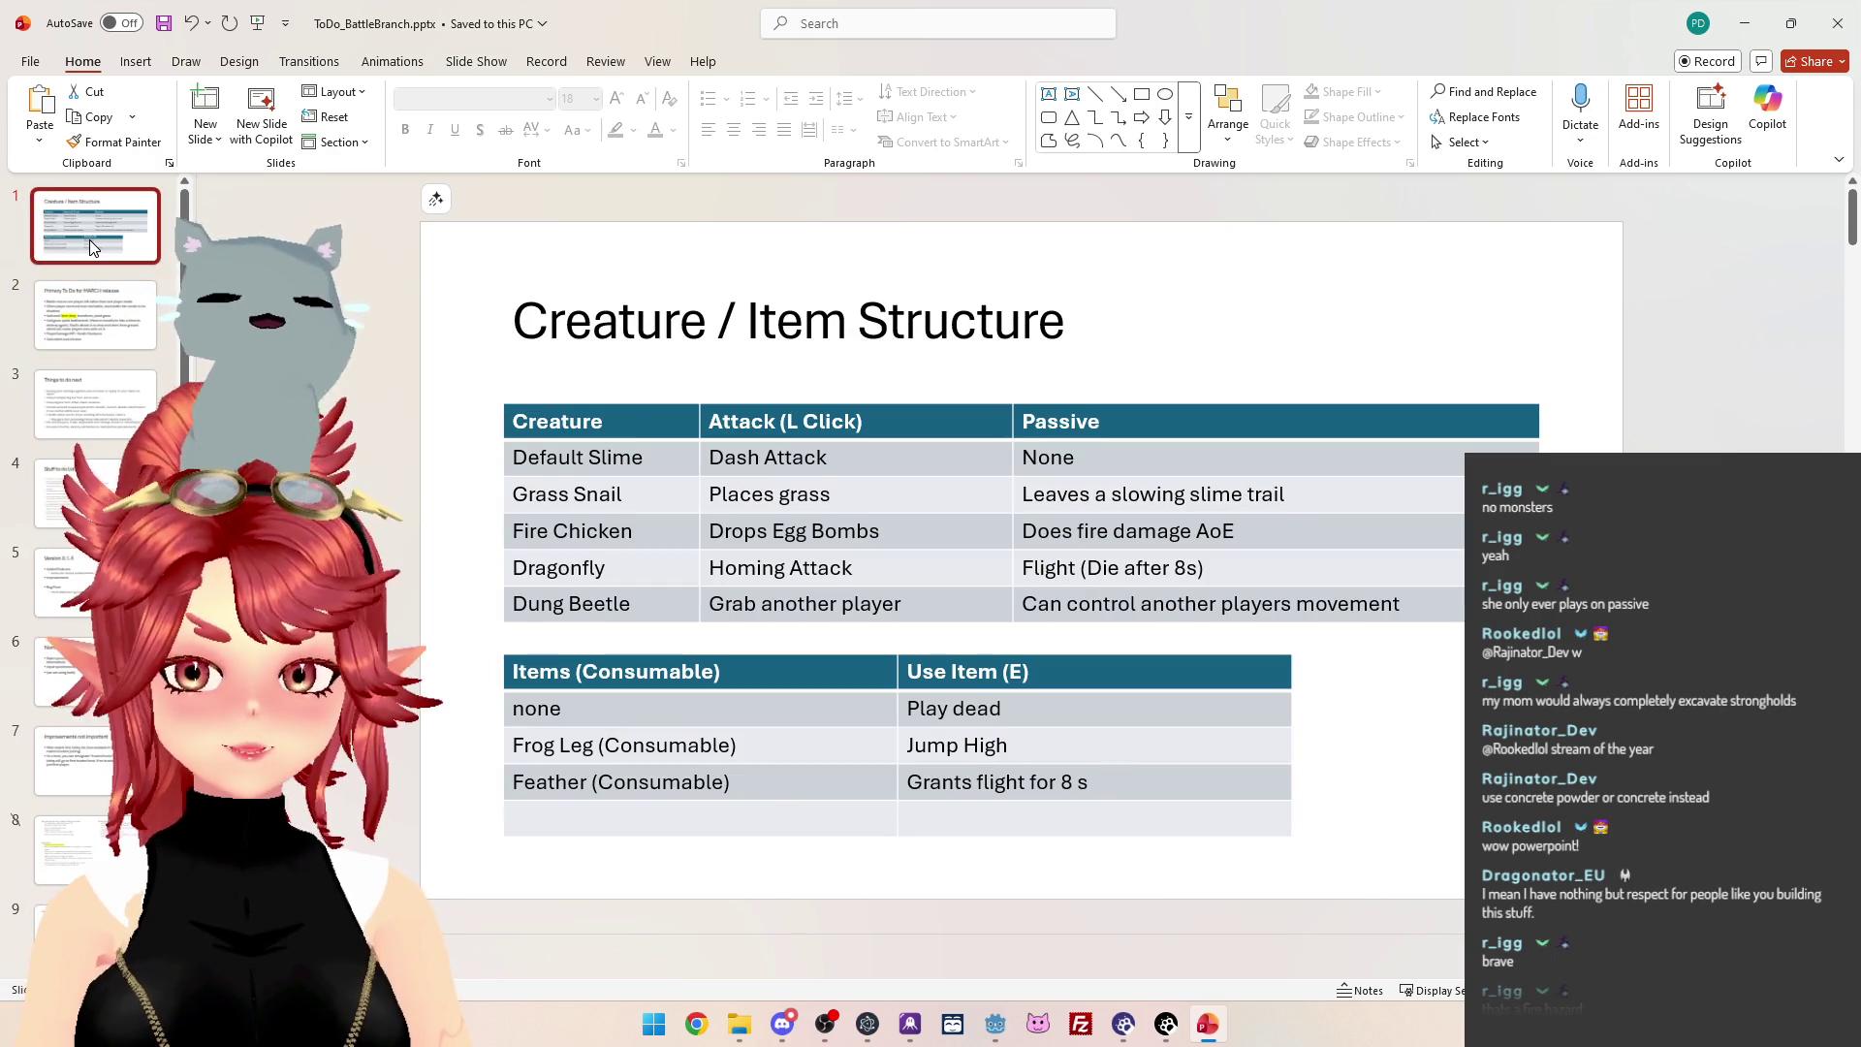
pyautogui.click(91, 306)
pyautogui.click(77, 221)
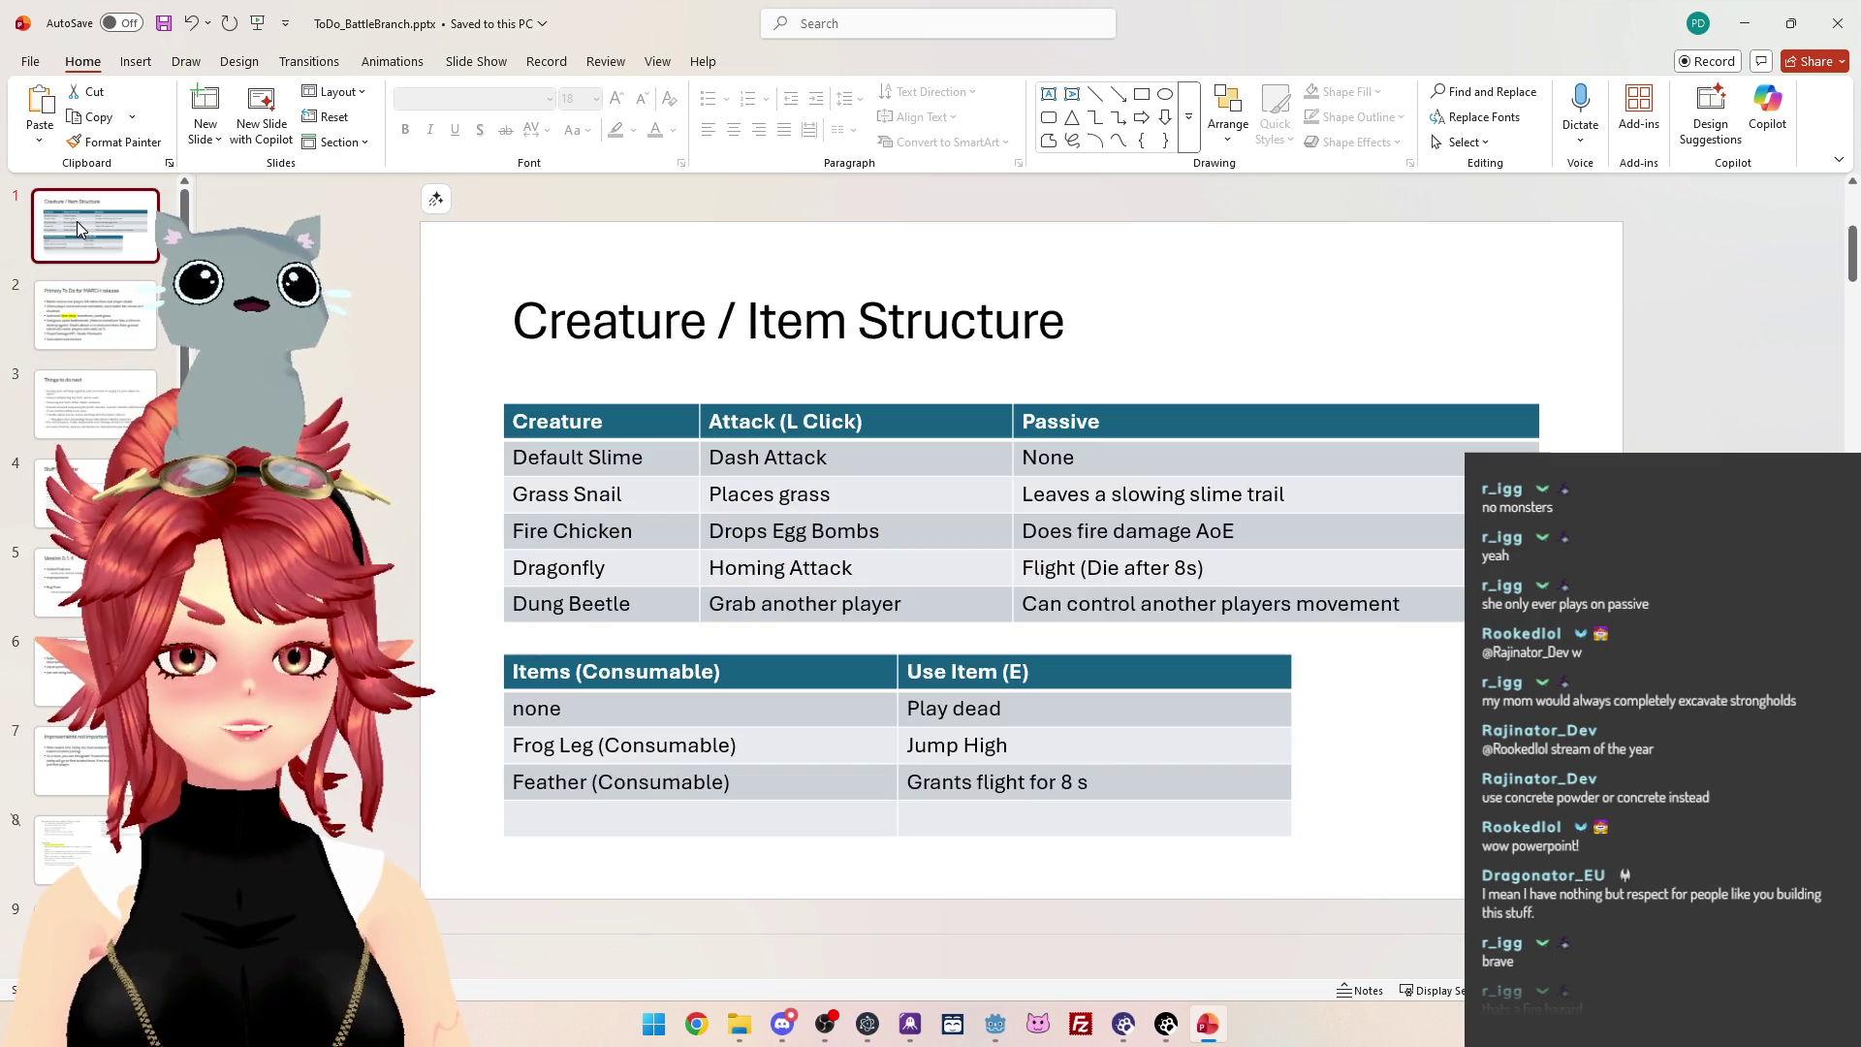
pyautogui.click(103, 331)
pyautogui.click(92, 256)
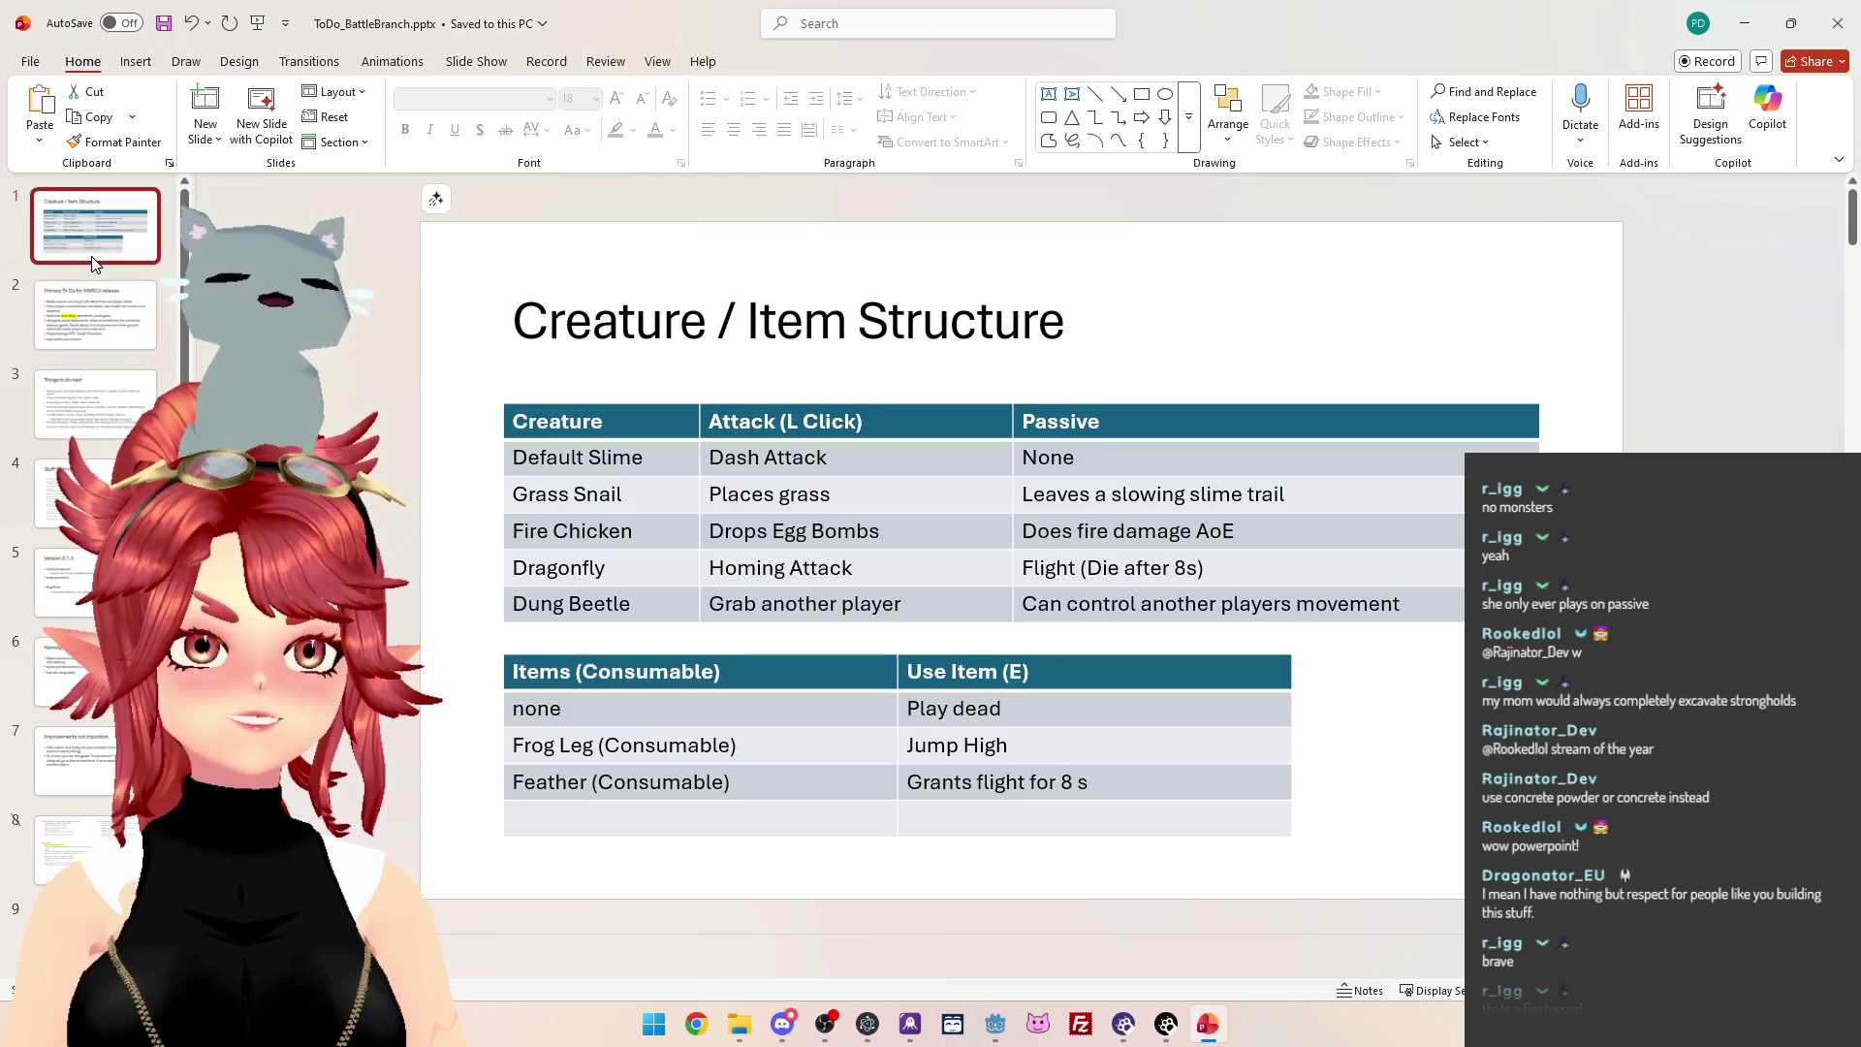
pyautogui.click(91, 316)
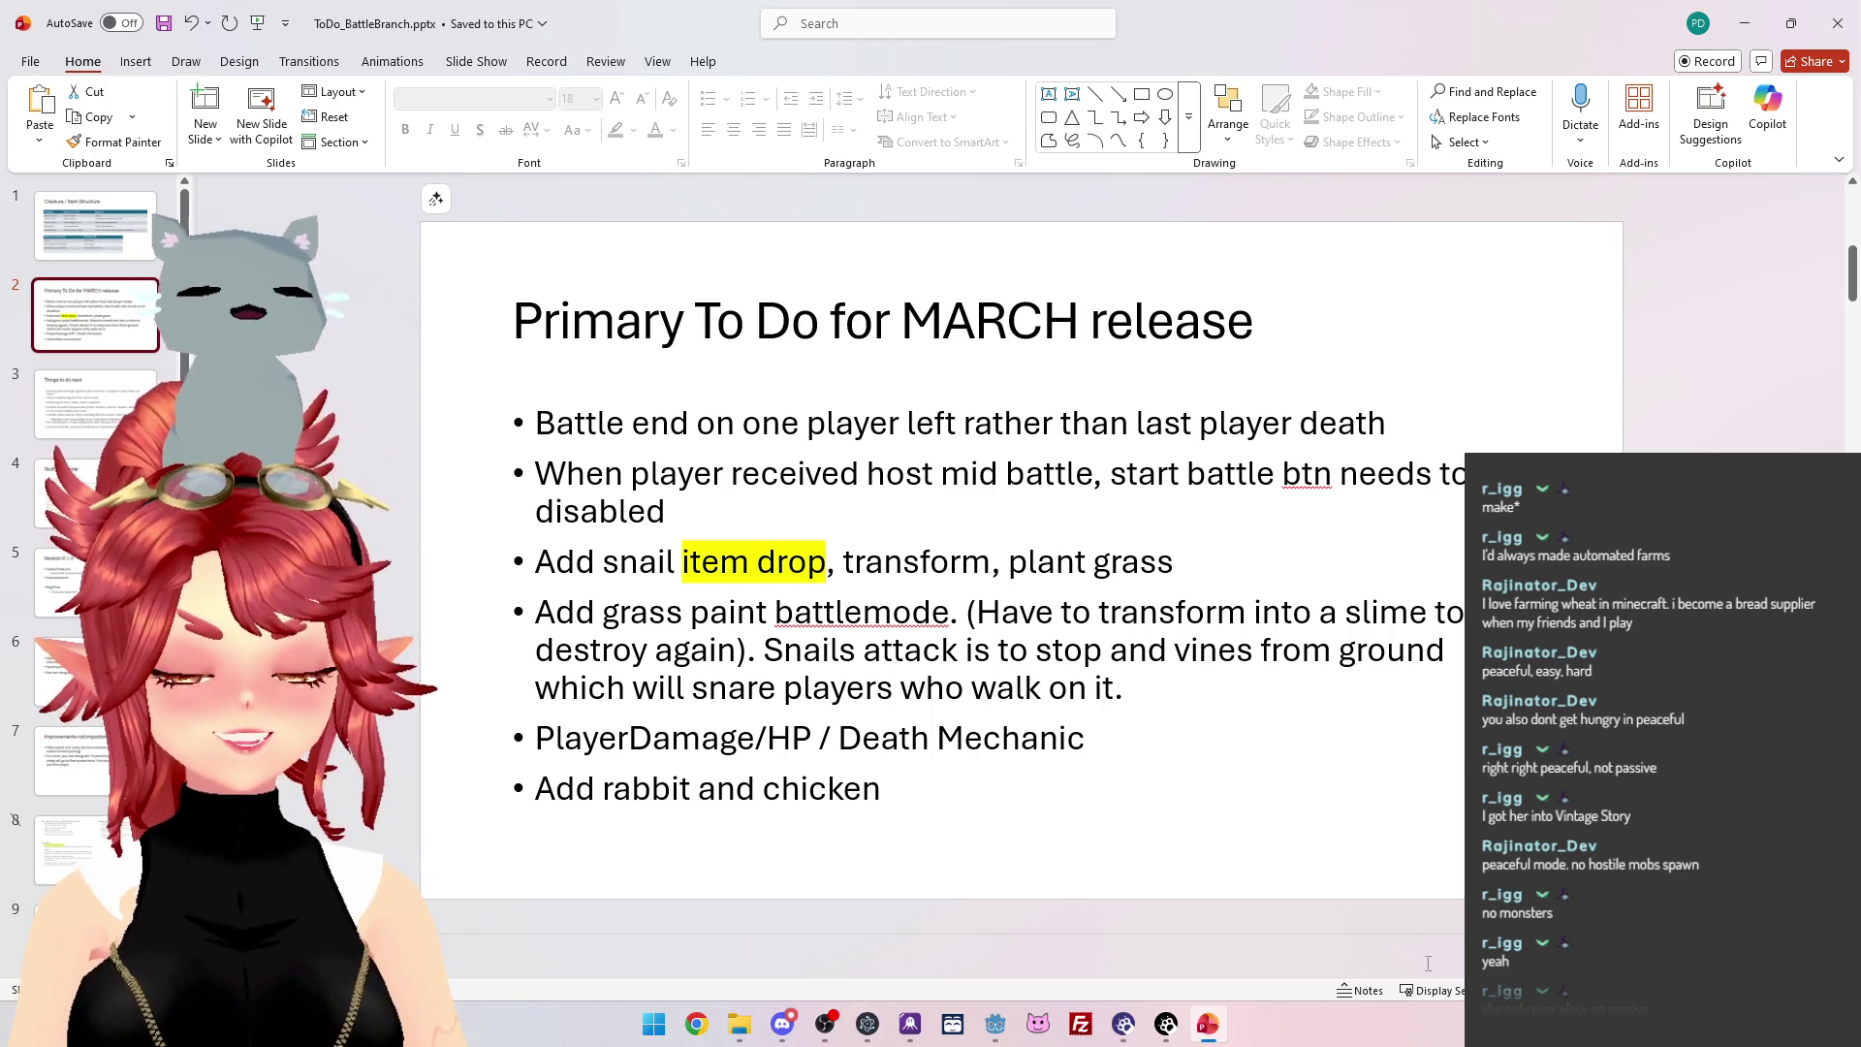
# Select 'item drop, transform' in the third to-do bullet, then switch to the Godot editor.
pyautogui.click(1266, 565)
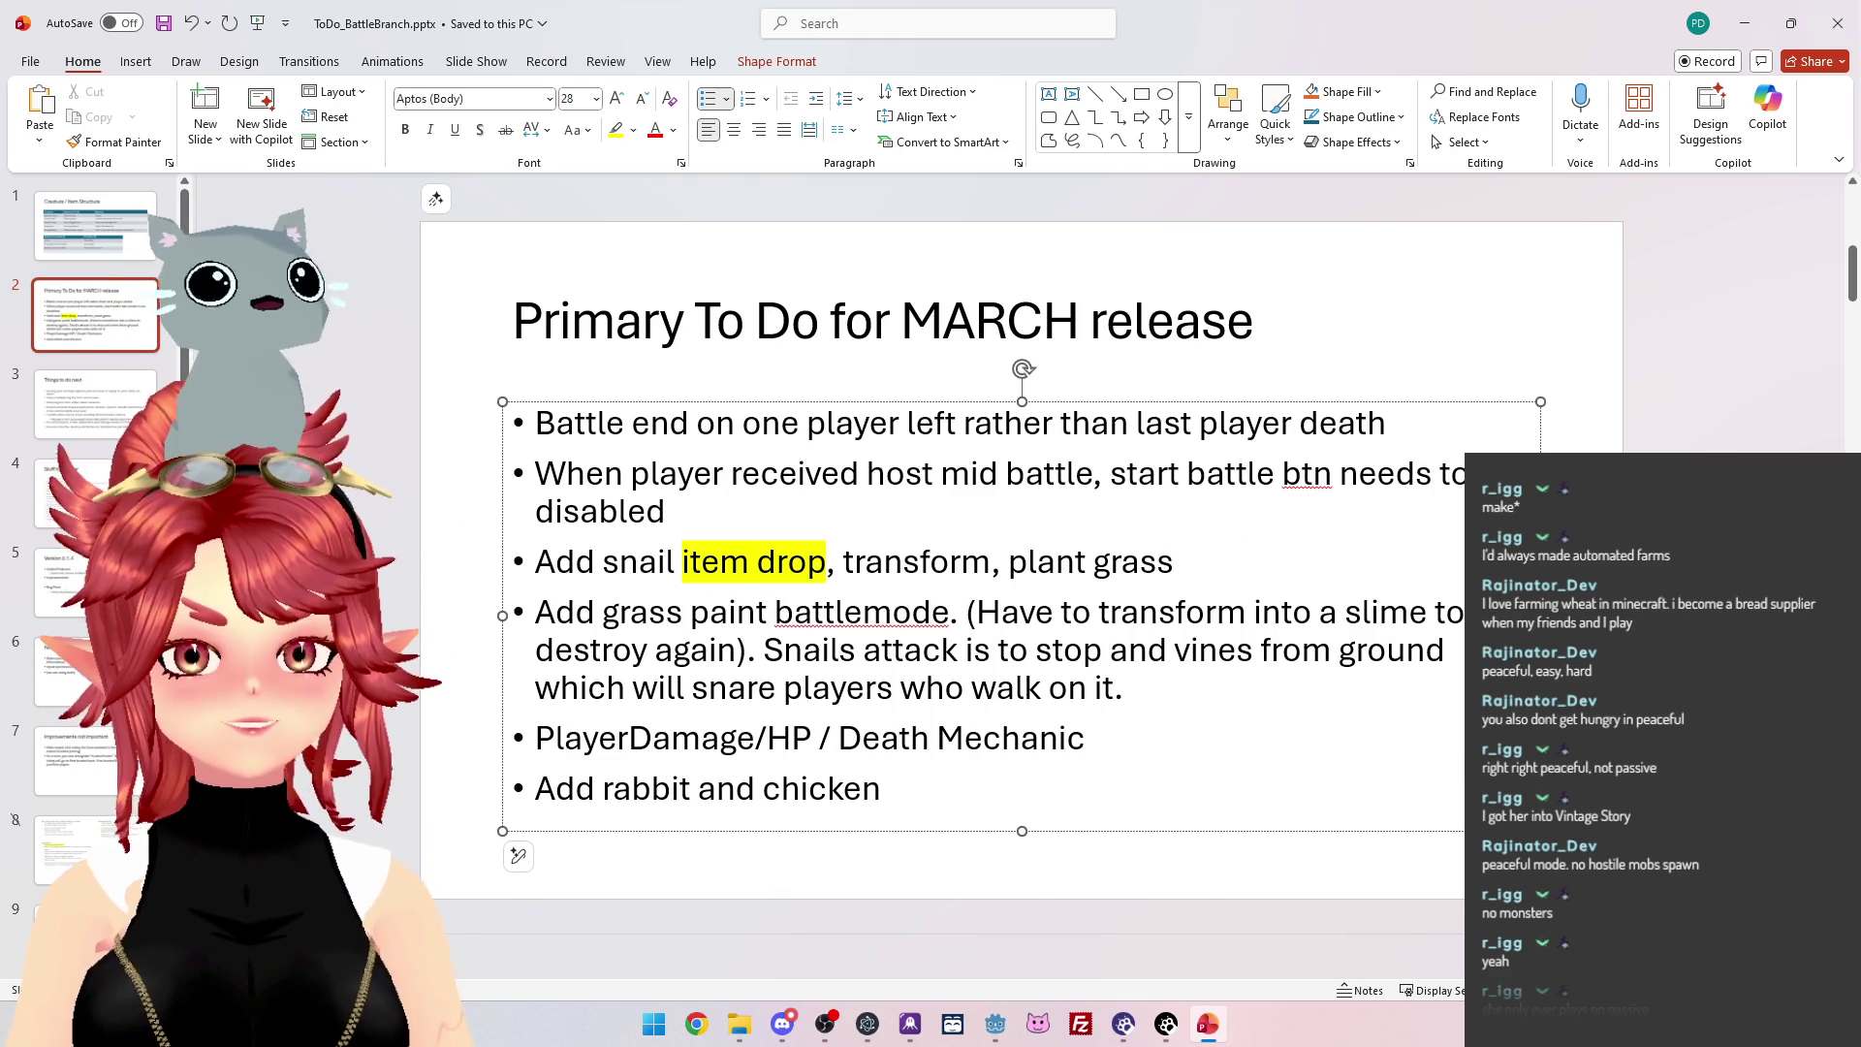
pyautogui.moveTo(712, 576); pyautogui.dragTo(865, 582)
pyautogui.moveTo(1002, 1023)
pyautogui.click(923, 957)
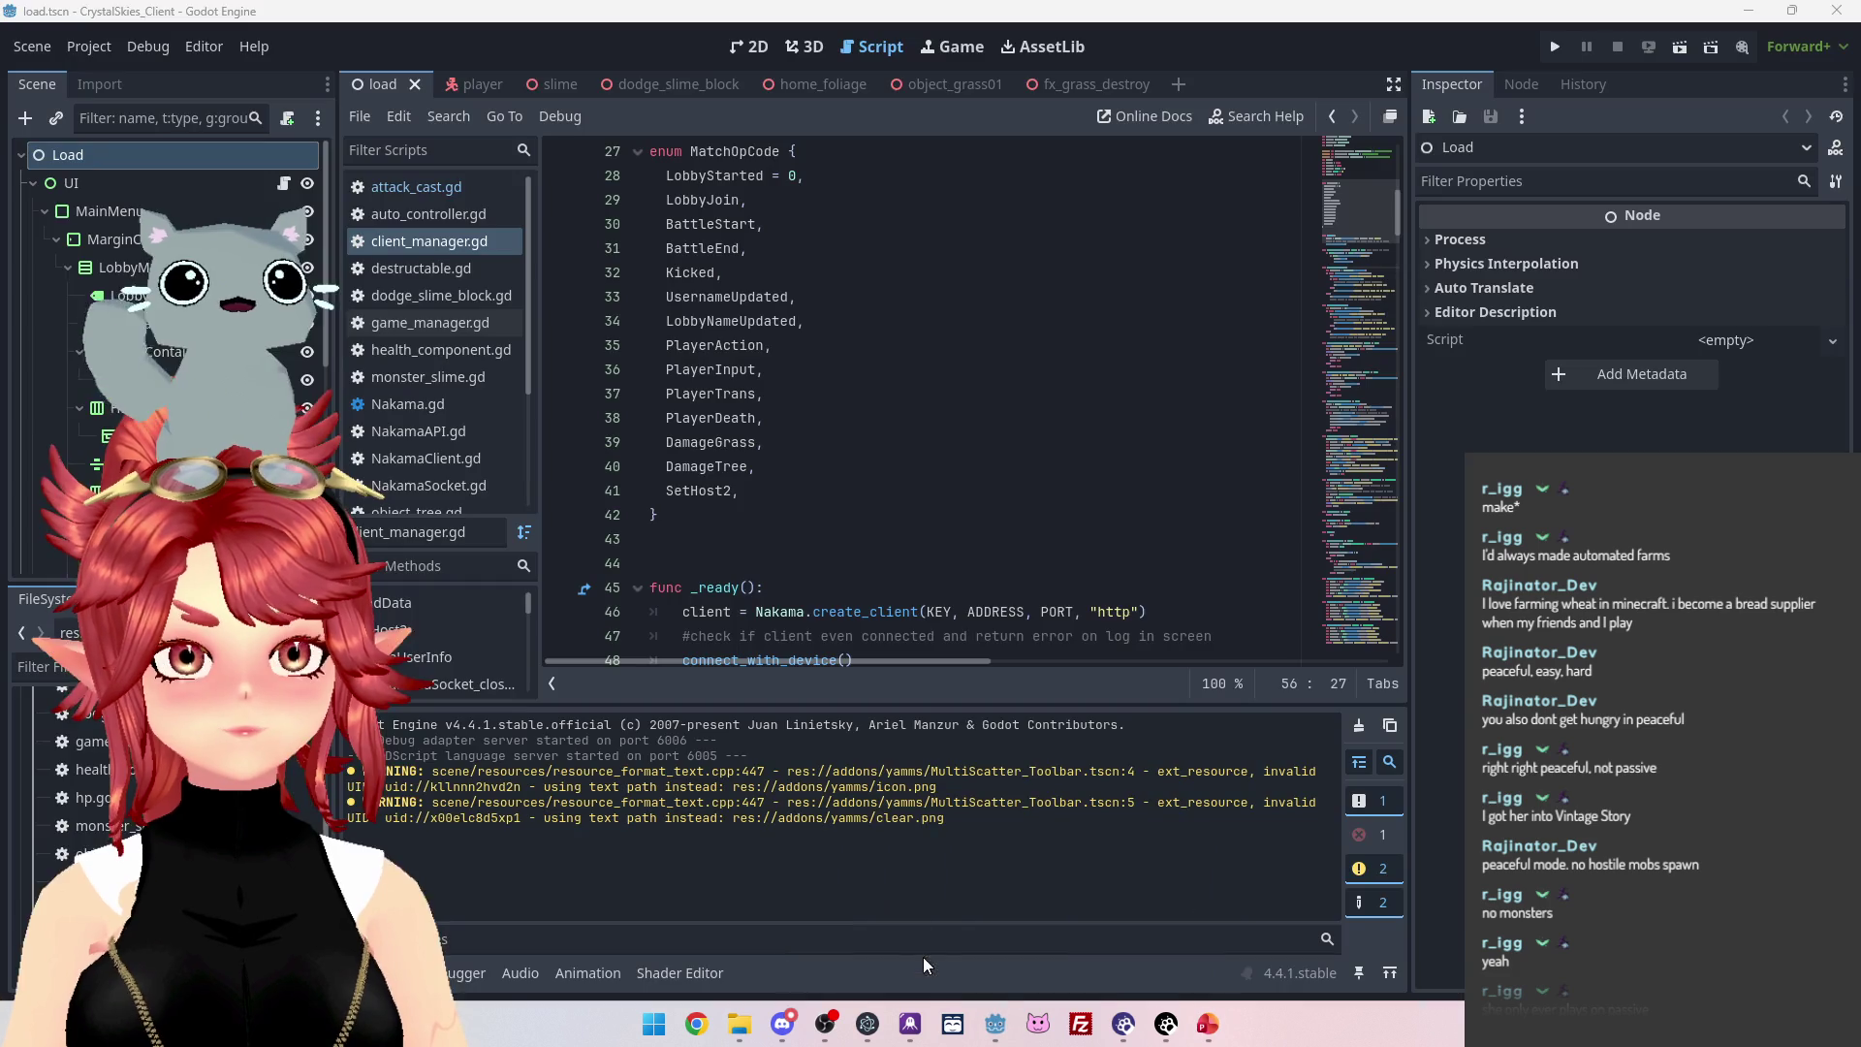
# Switch to the Slime project and open item_spawn.gd in the Script workspace.
pyautogui.moveTo(996, 1023)
pyautogui.click(1061, 899)
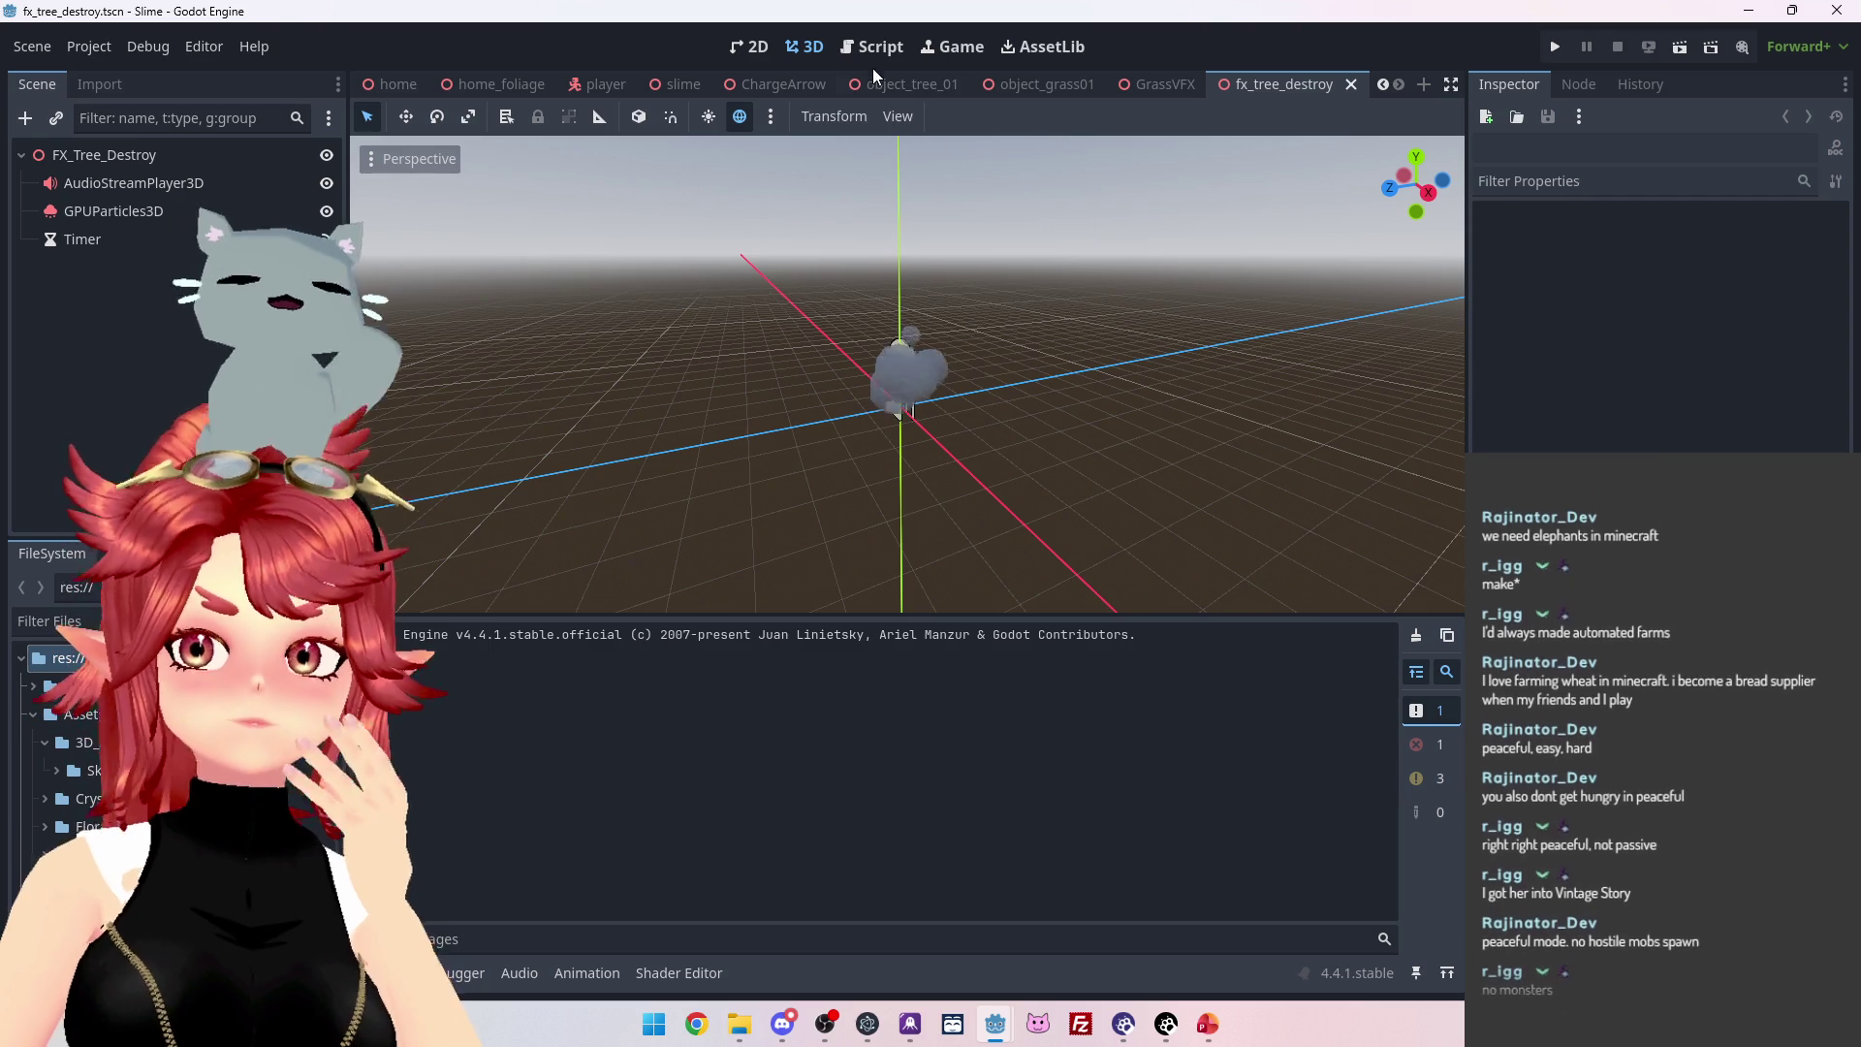
pyautogui.click(872, 51)
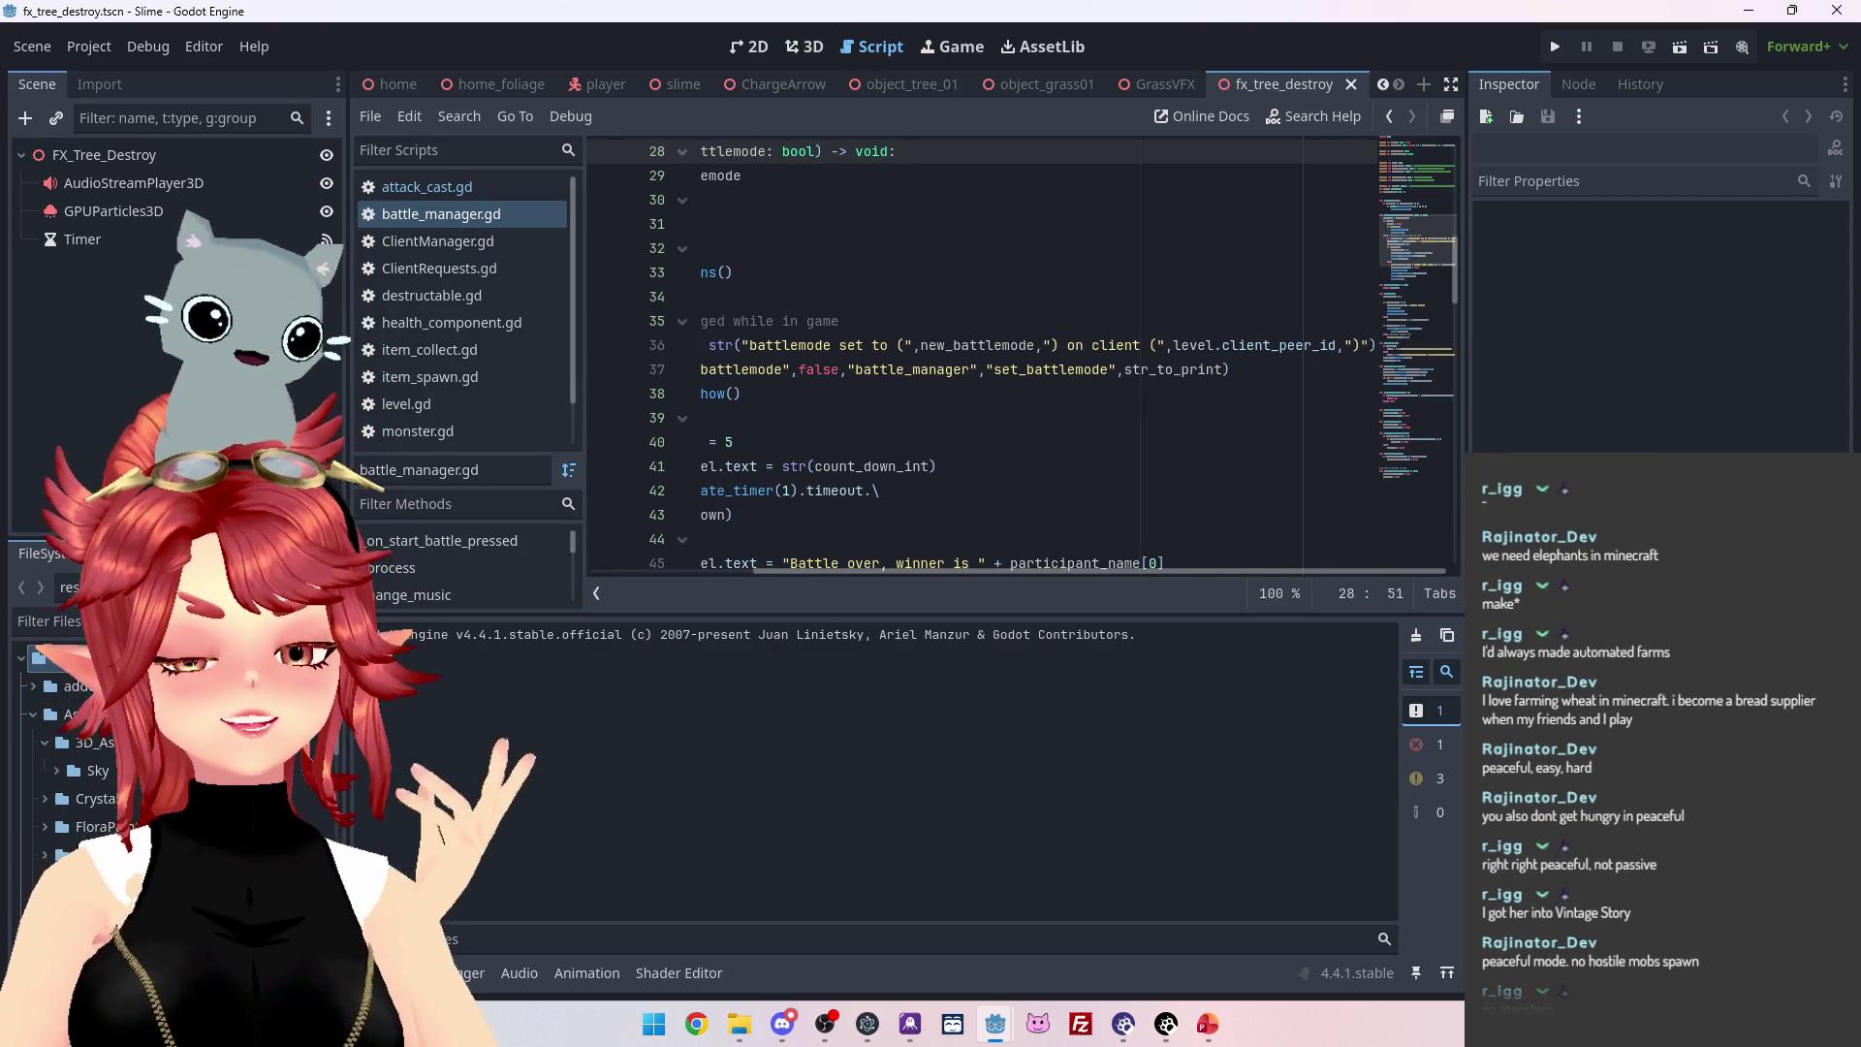
pyautogui.click(427, 378)
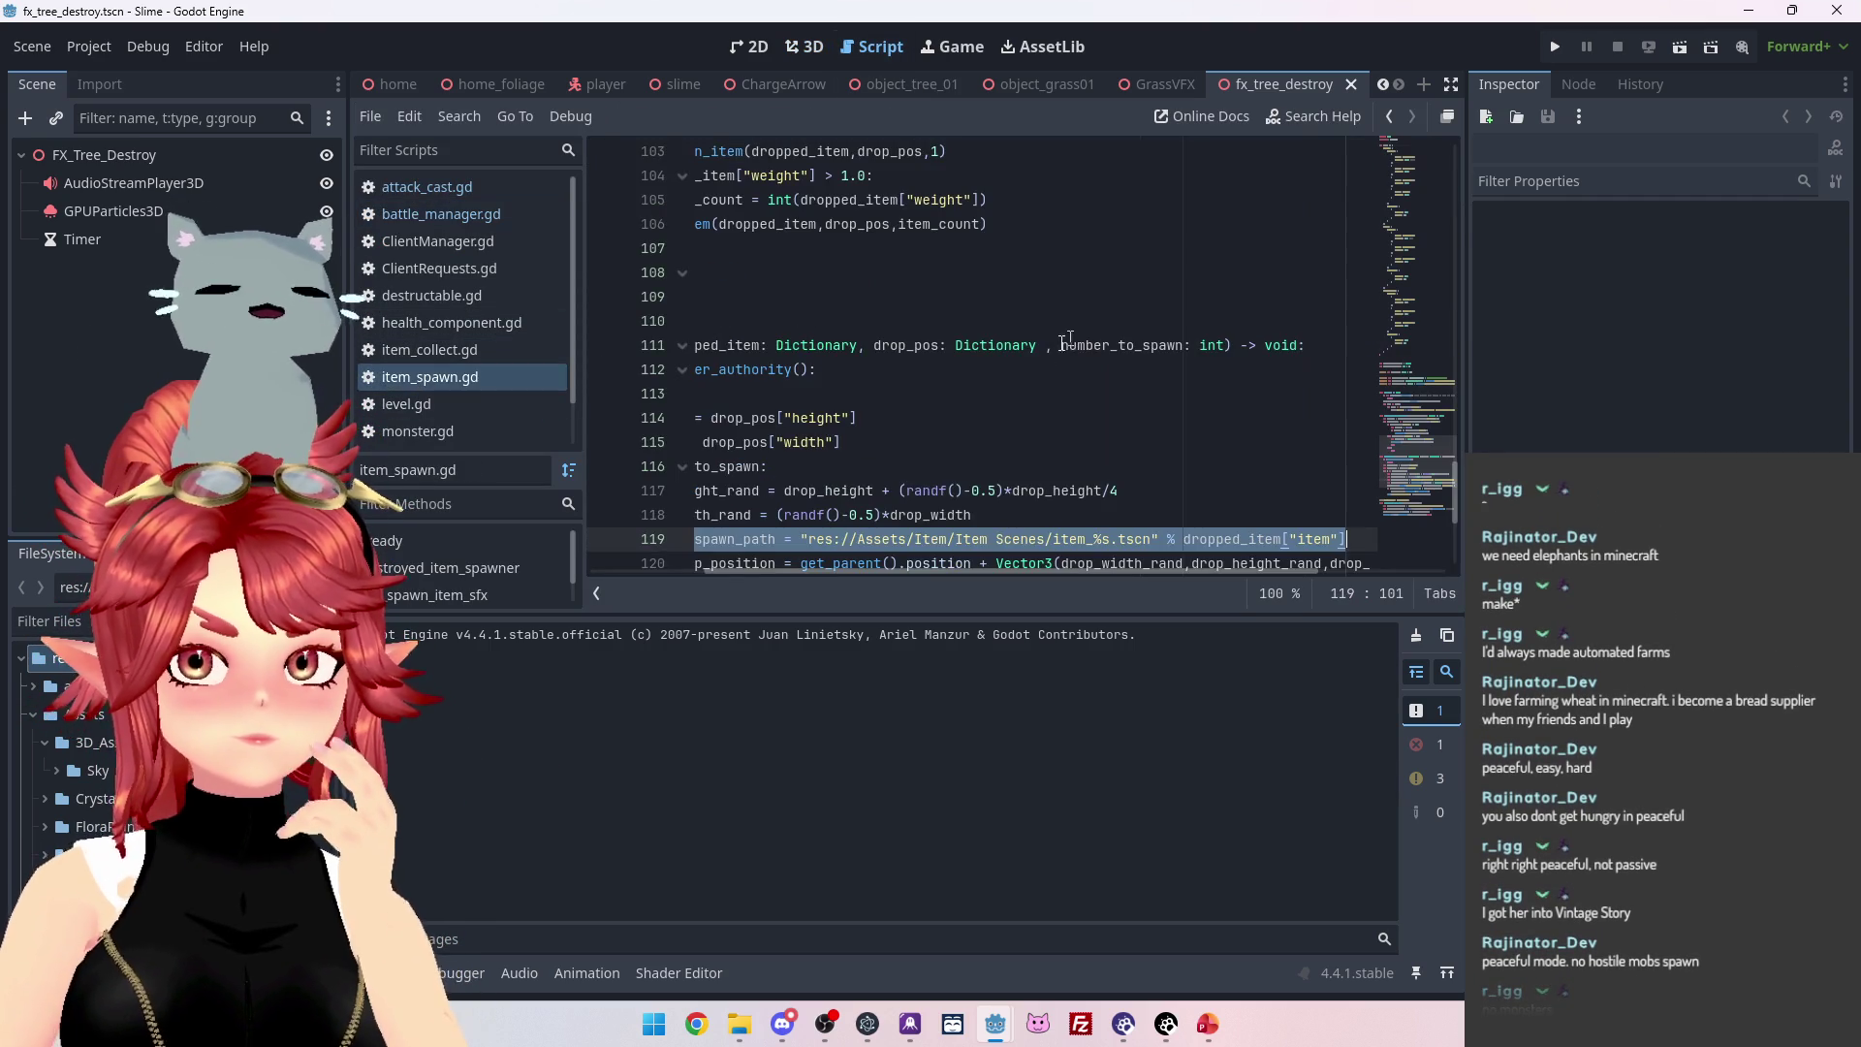
# Scroll to the top of item_spawn.gd and switch to the object_grass01 scene.
pyautogui.moveTo(911, 574); pyautogui.dragTo(798, 574)
pyautogui.scroll(20, 847, 464)
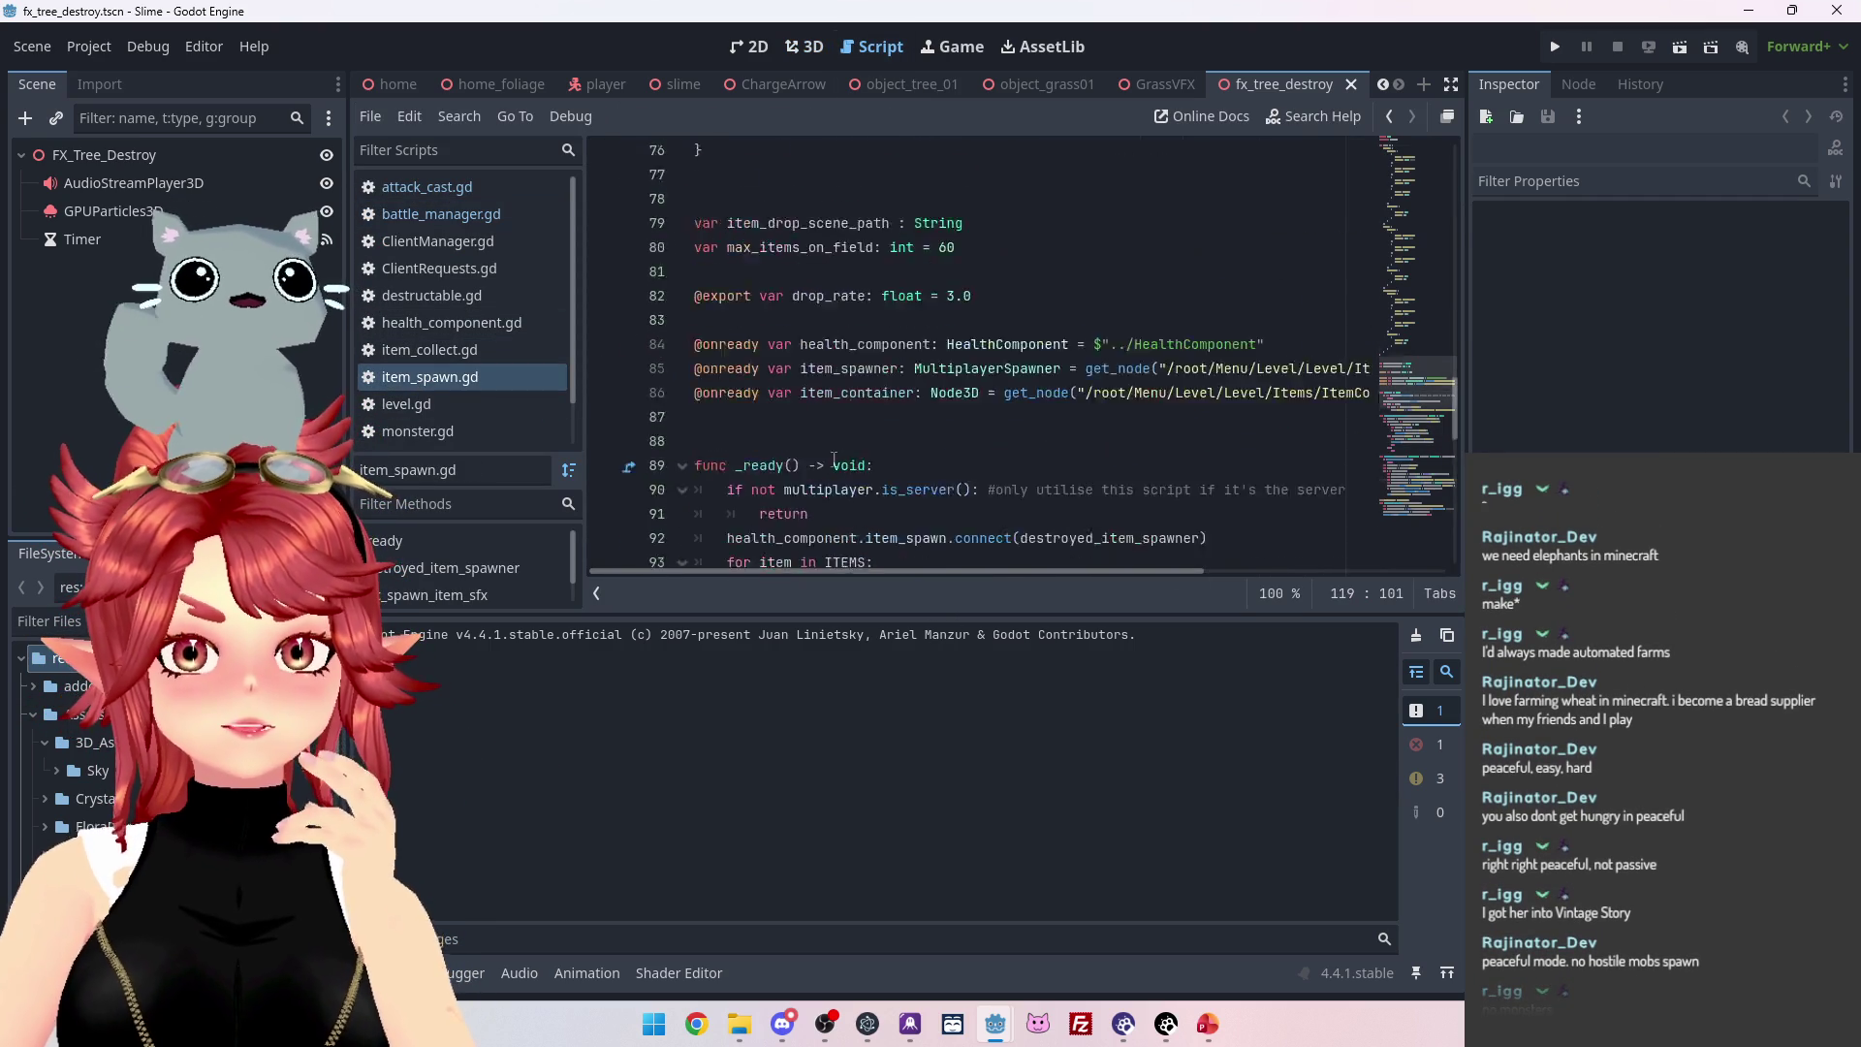
pyautogui.scroll(7, 847, 463)
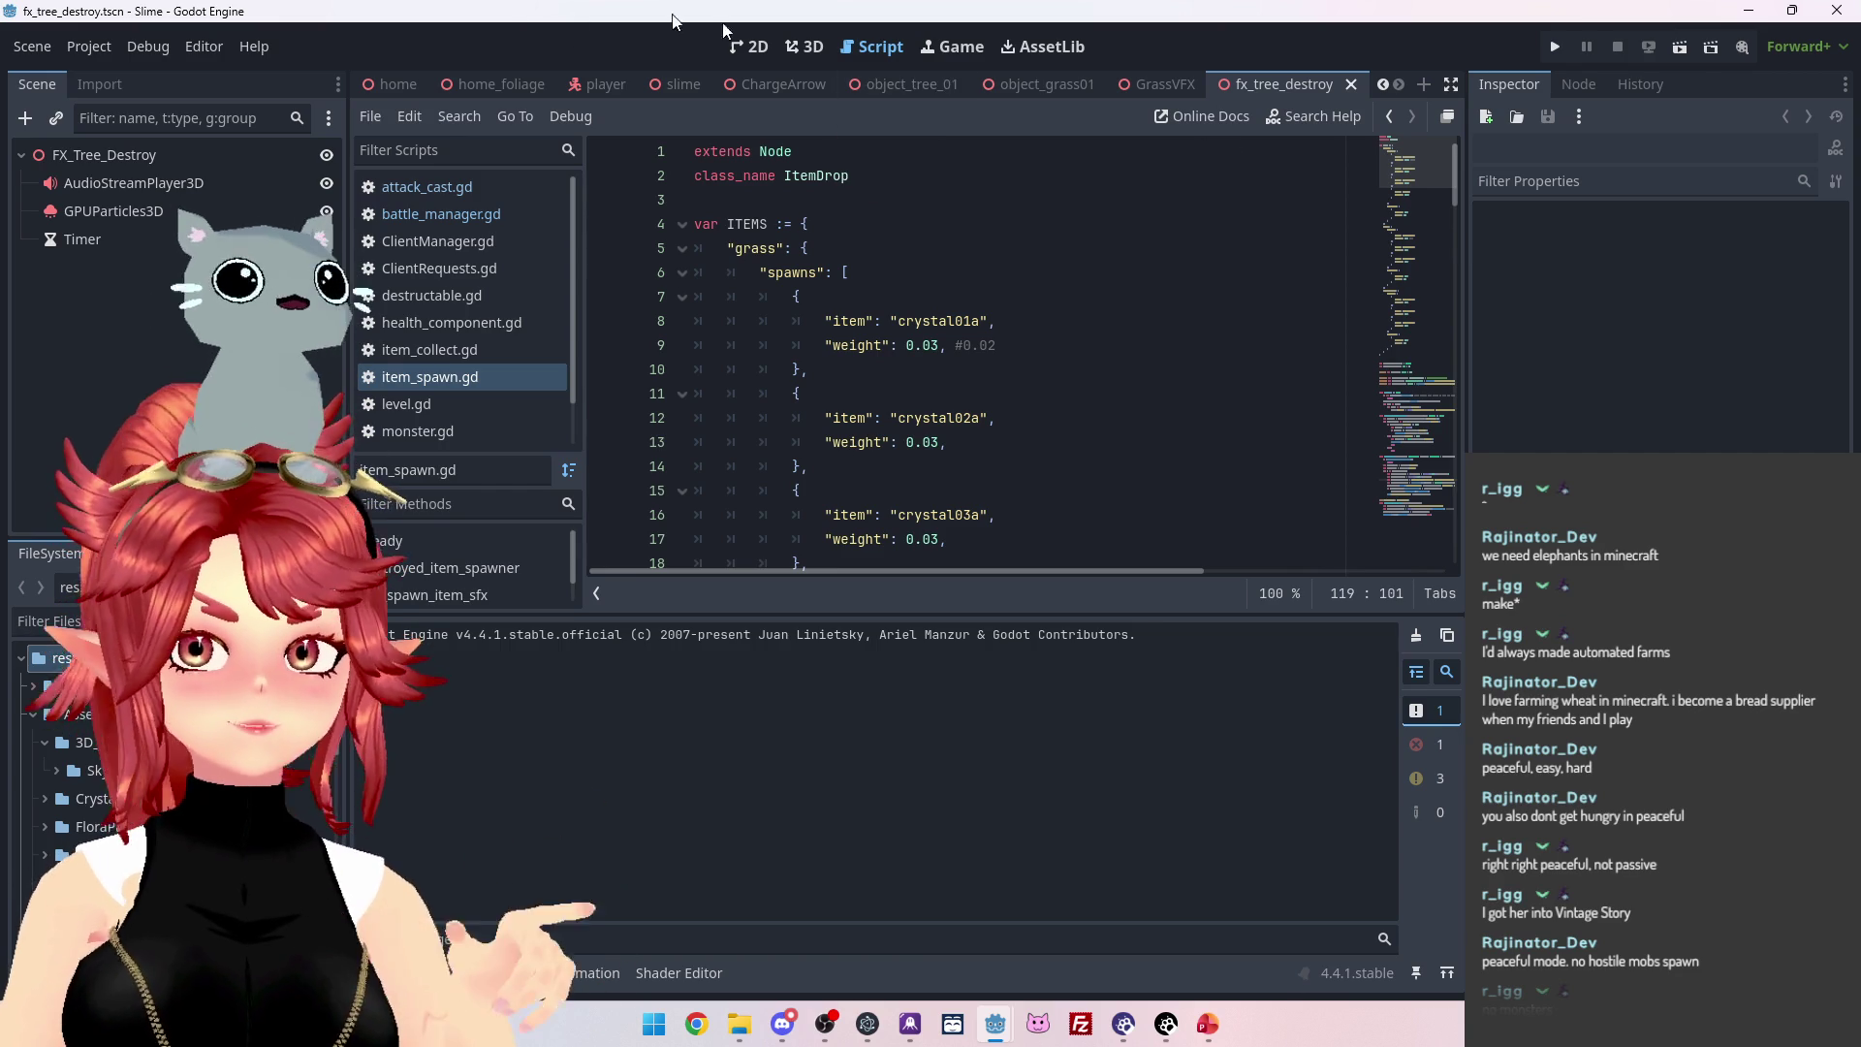
pyautogui.click(1047, 86)
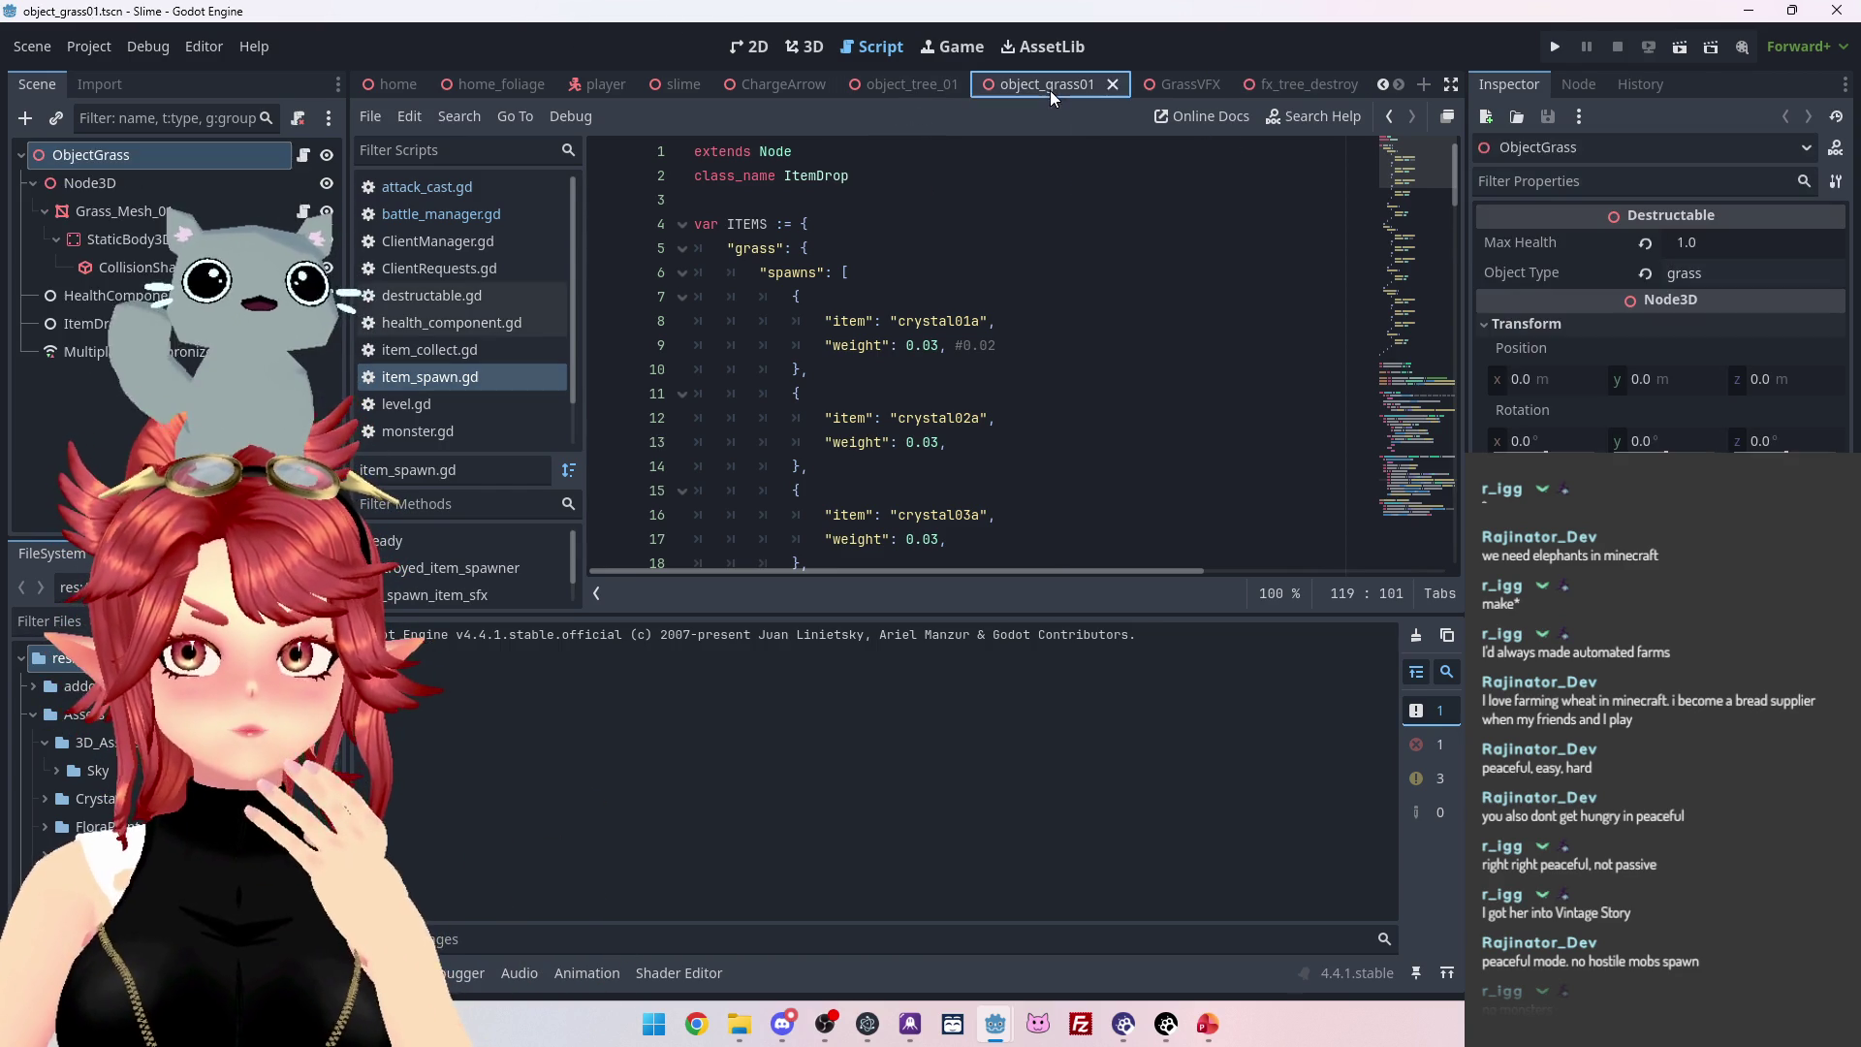
# Select the grass scene's ItemDrop node and read its item_spawn.gd script down to spawn_item.
pyautogui.click(124, 324)
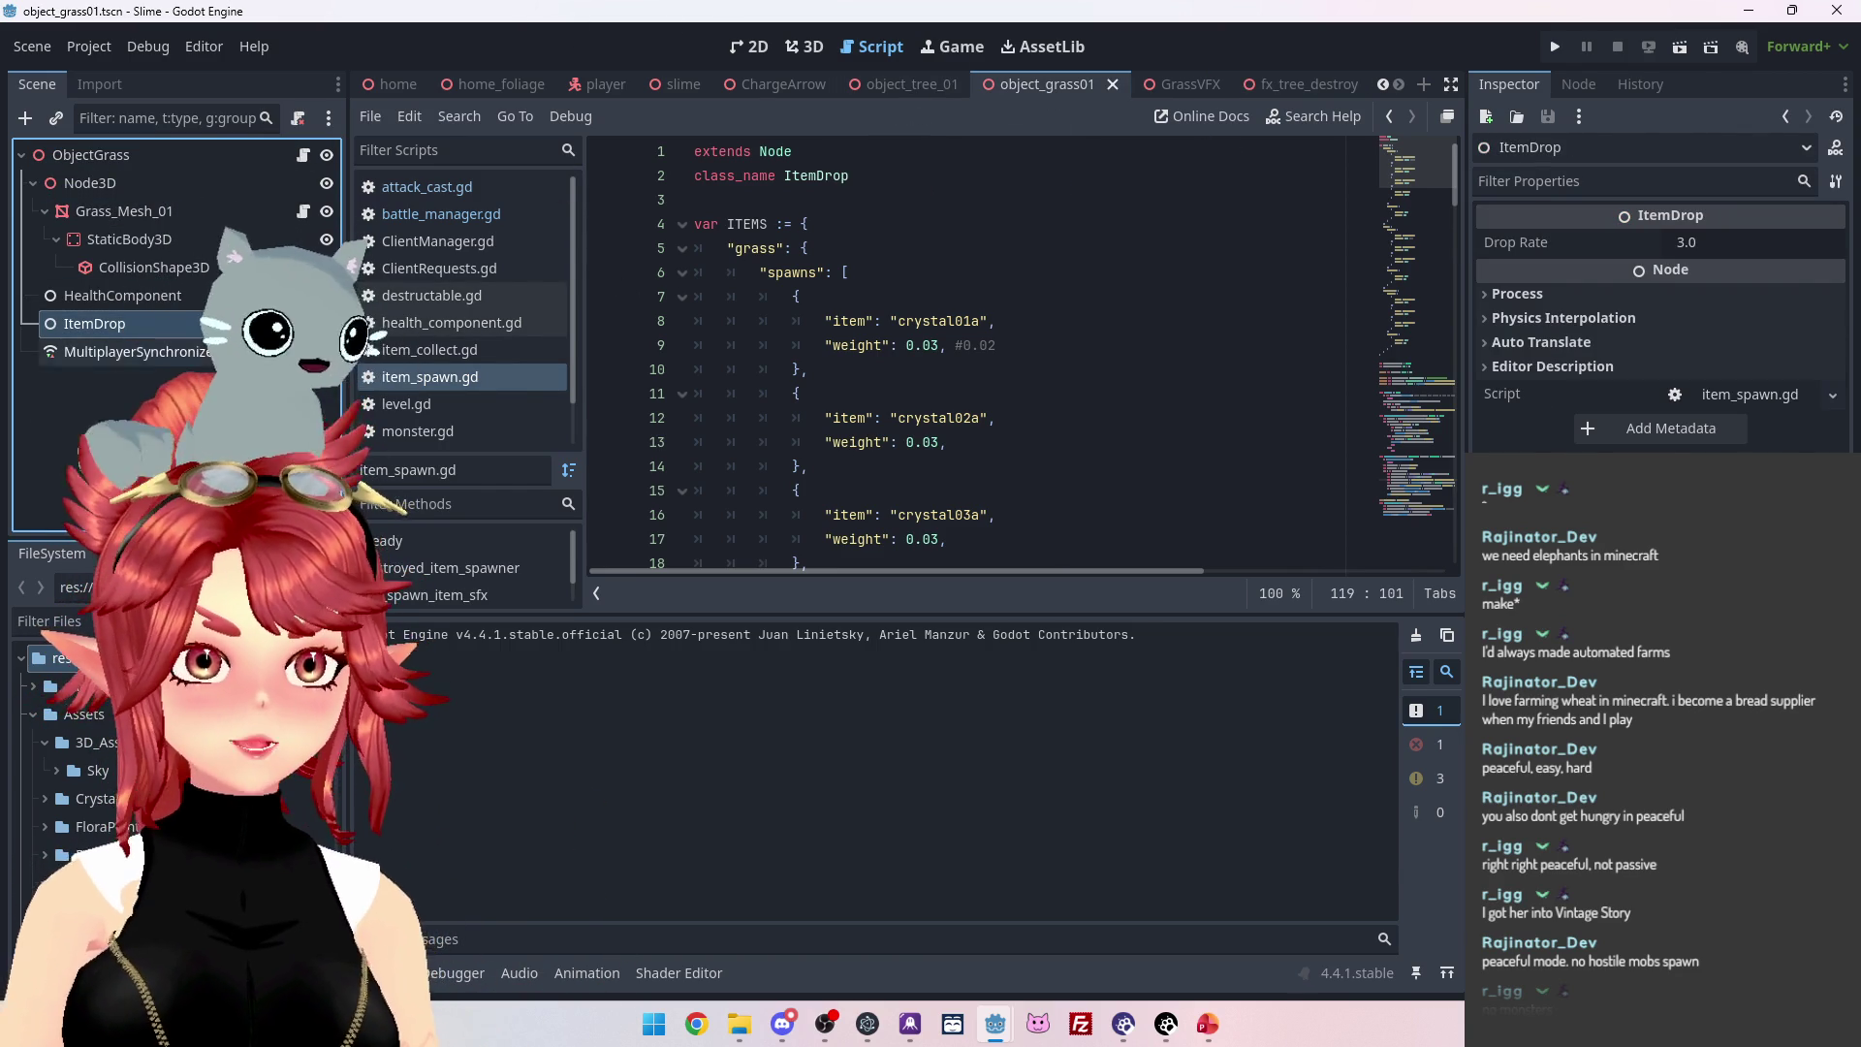
pyautogui.click(427, 376)
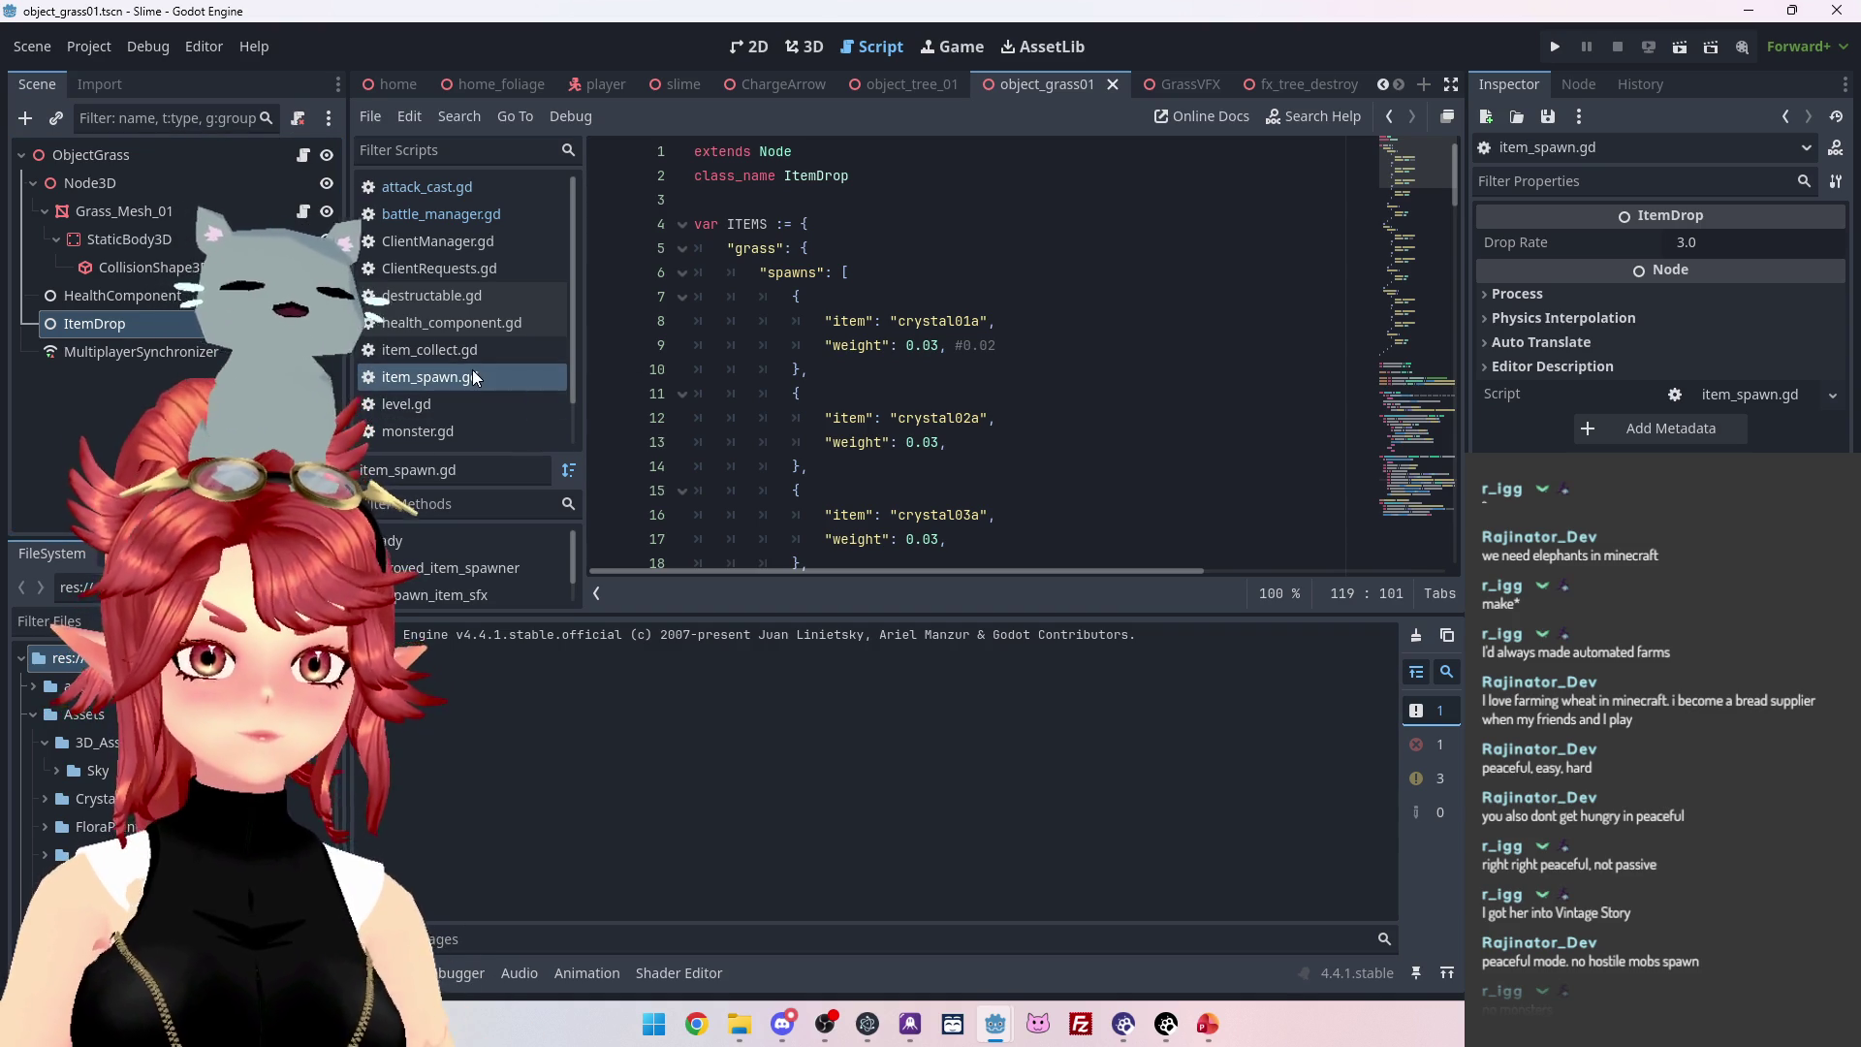
pyautogui.scroll(-10, 916, 315)
pyautogui.scroll(-18, 916, 315)
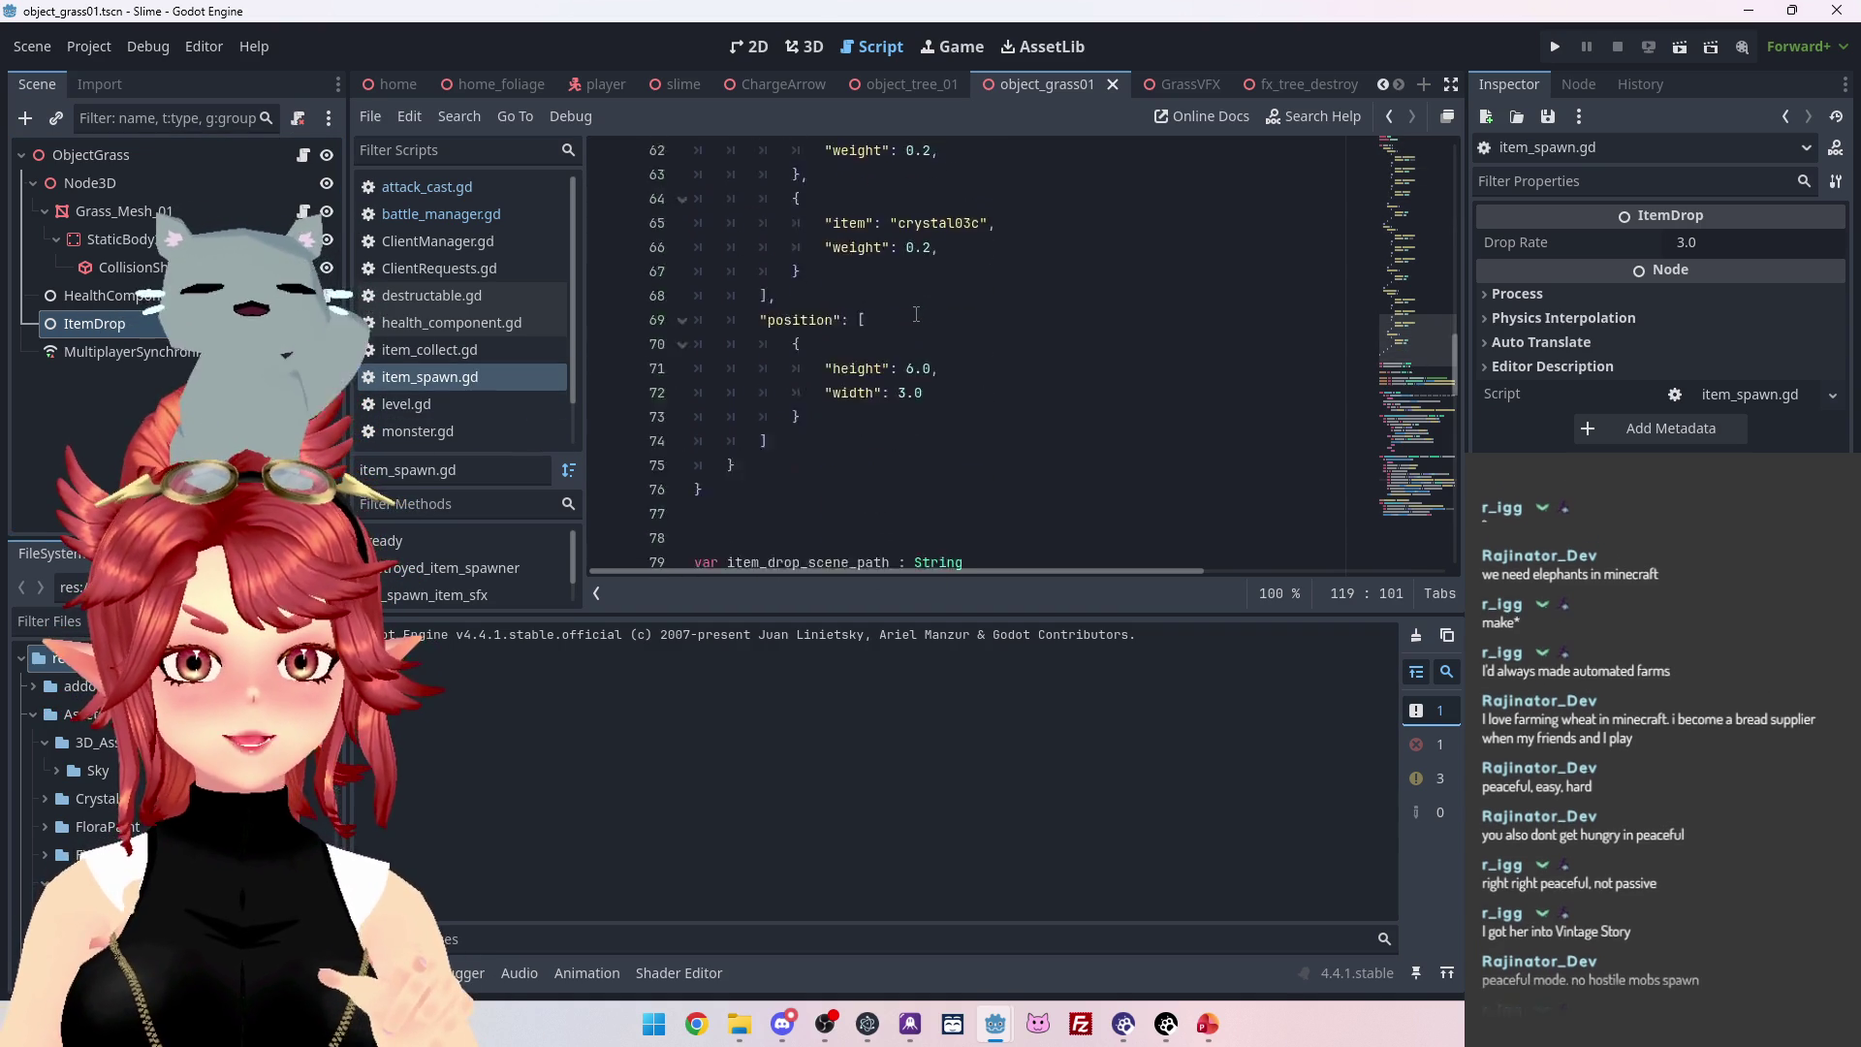
pyautogui.scroll(-1, 775, 257)
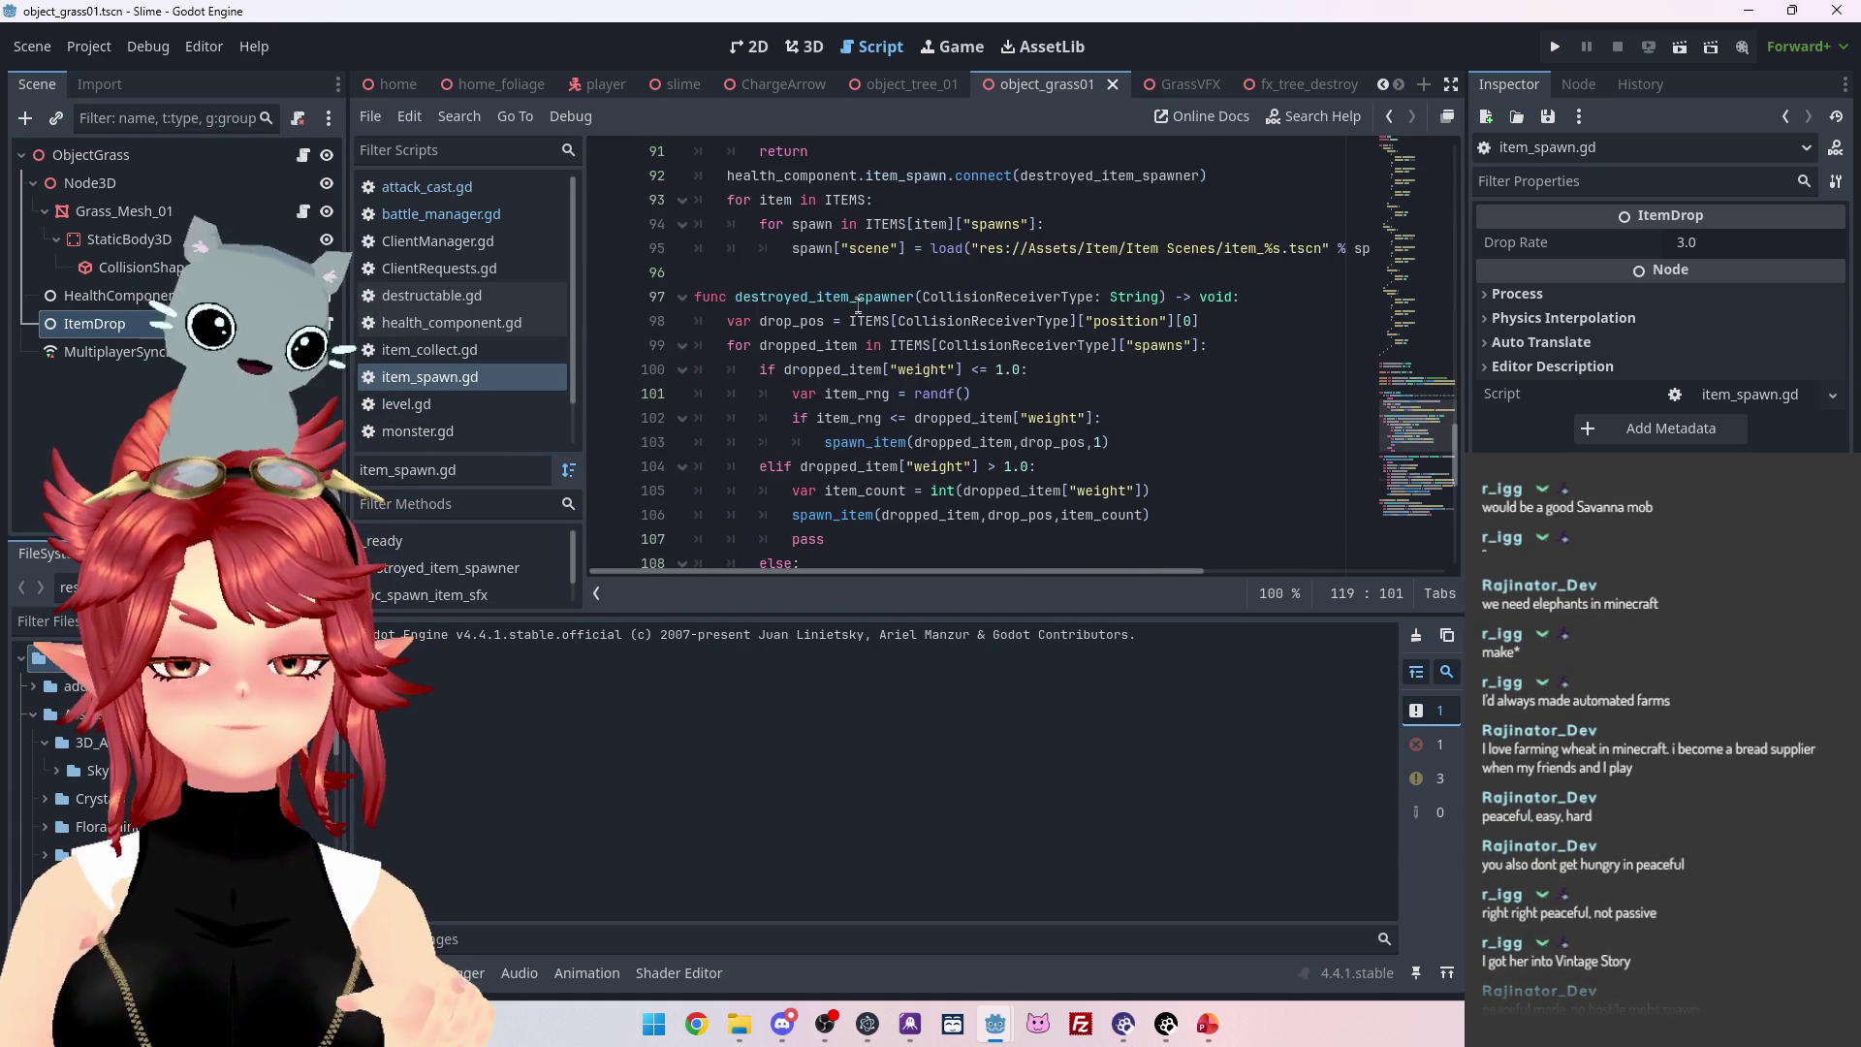
pyautogui.scroll(2, 921, 280)
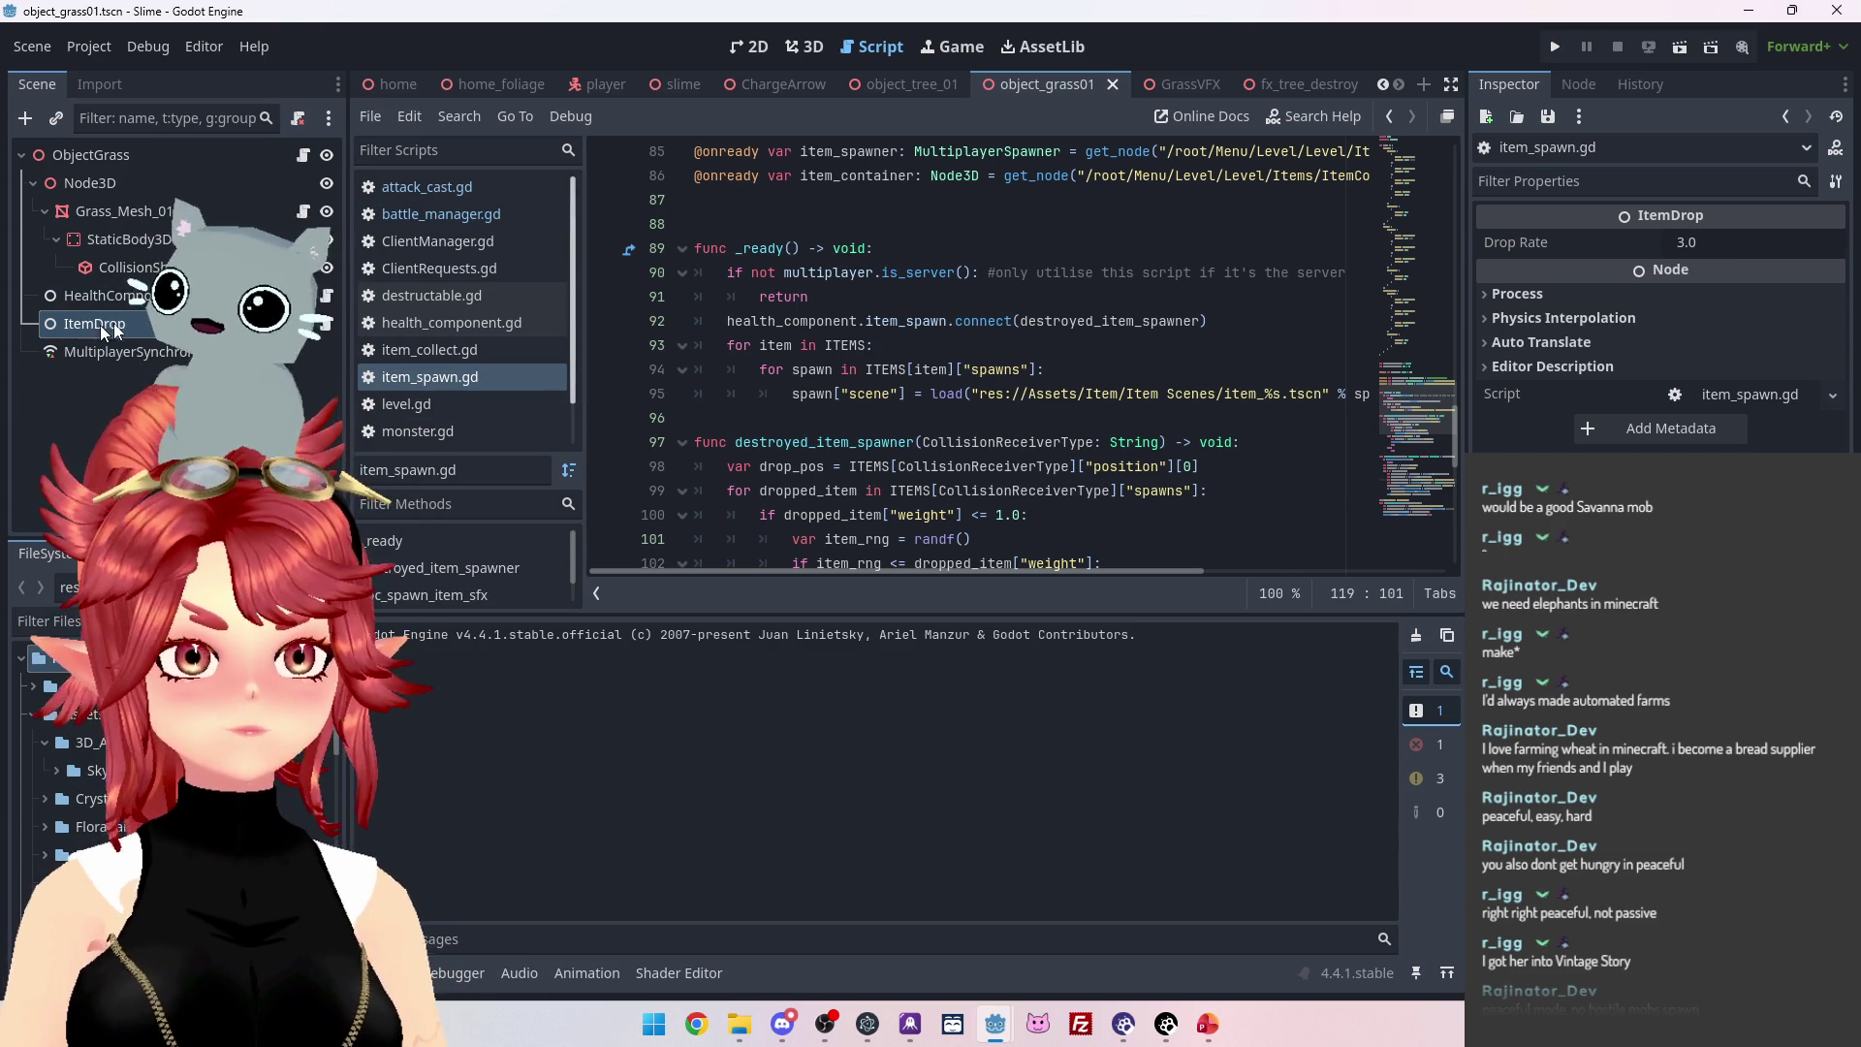
pyautogui.scroll(-7, 852, 395)
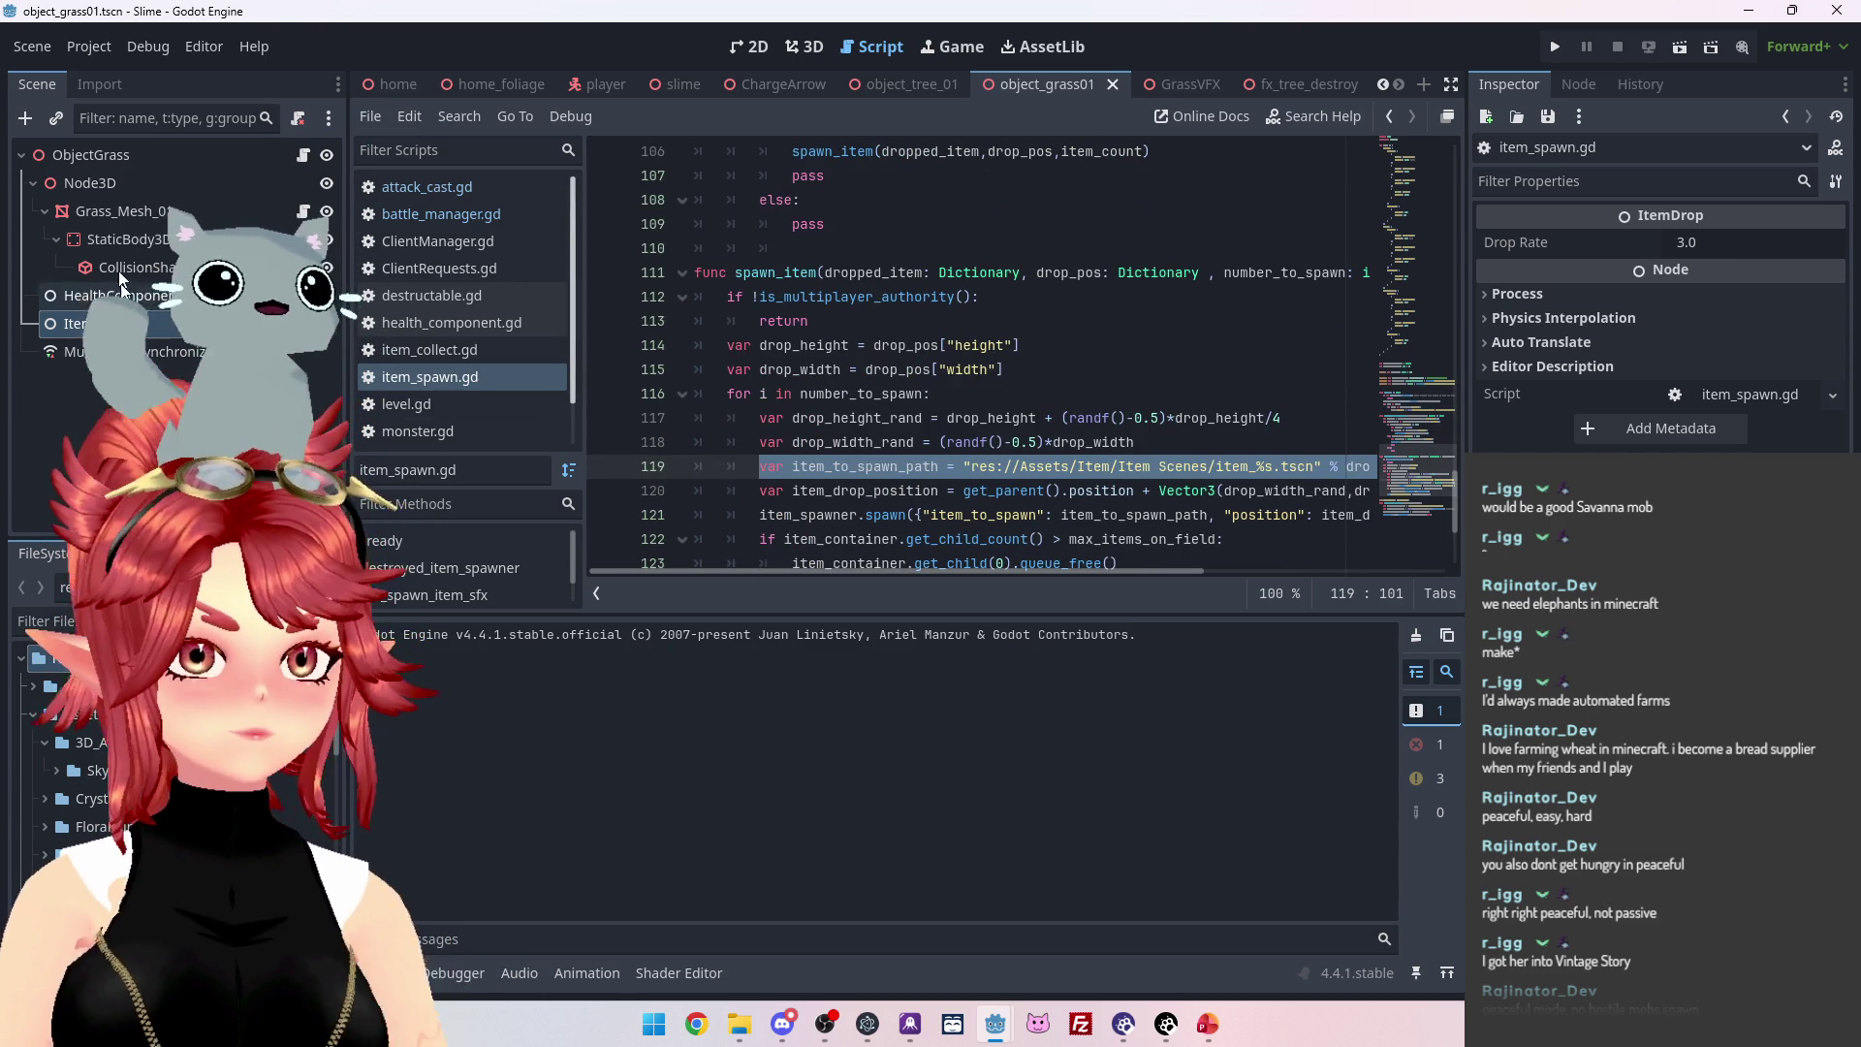
pyautogui.click(300, 155)
pyautogui.scroll(7, 854, 306)
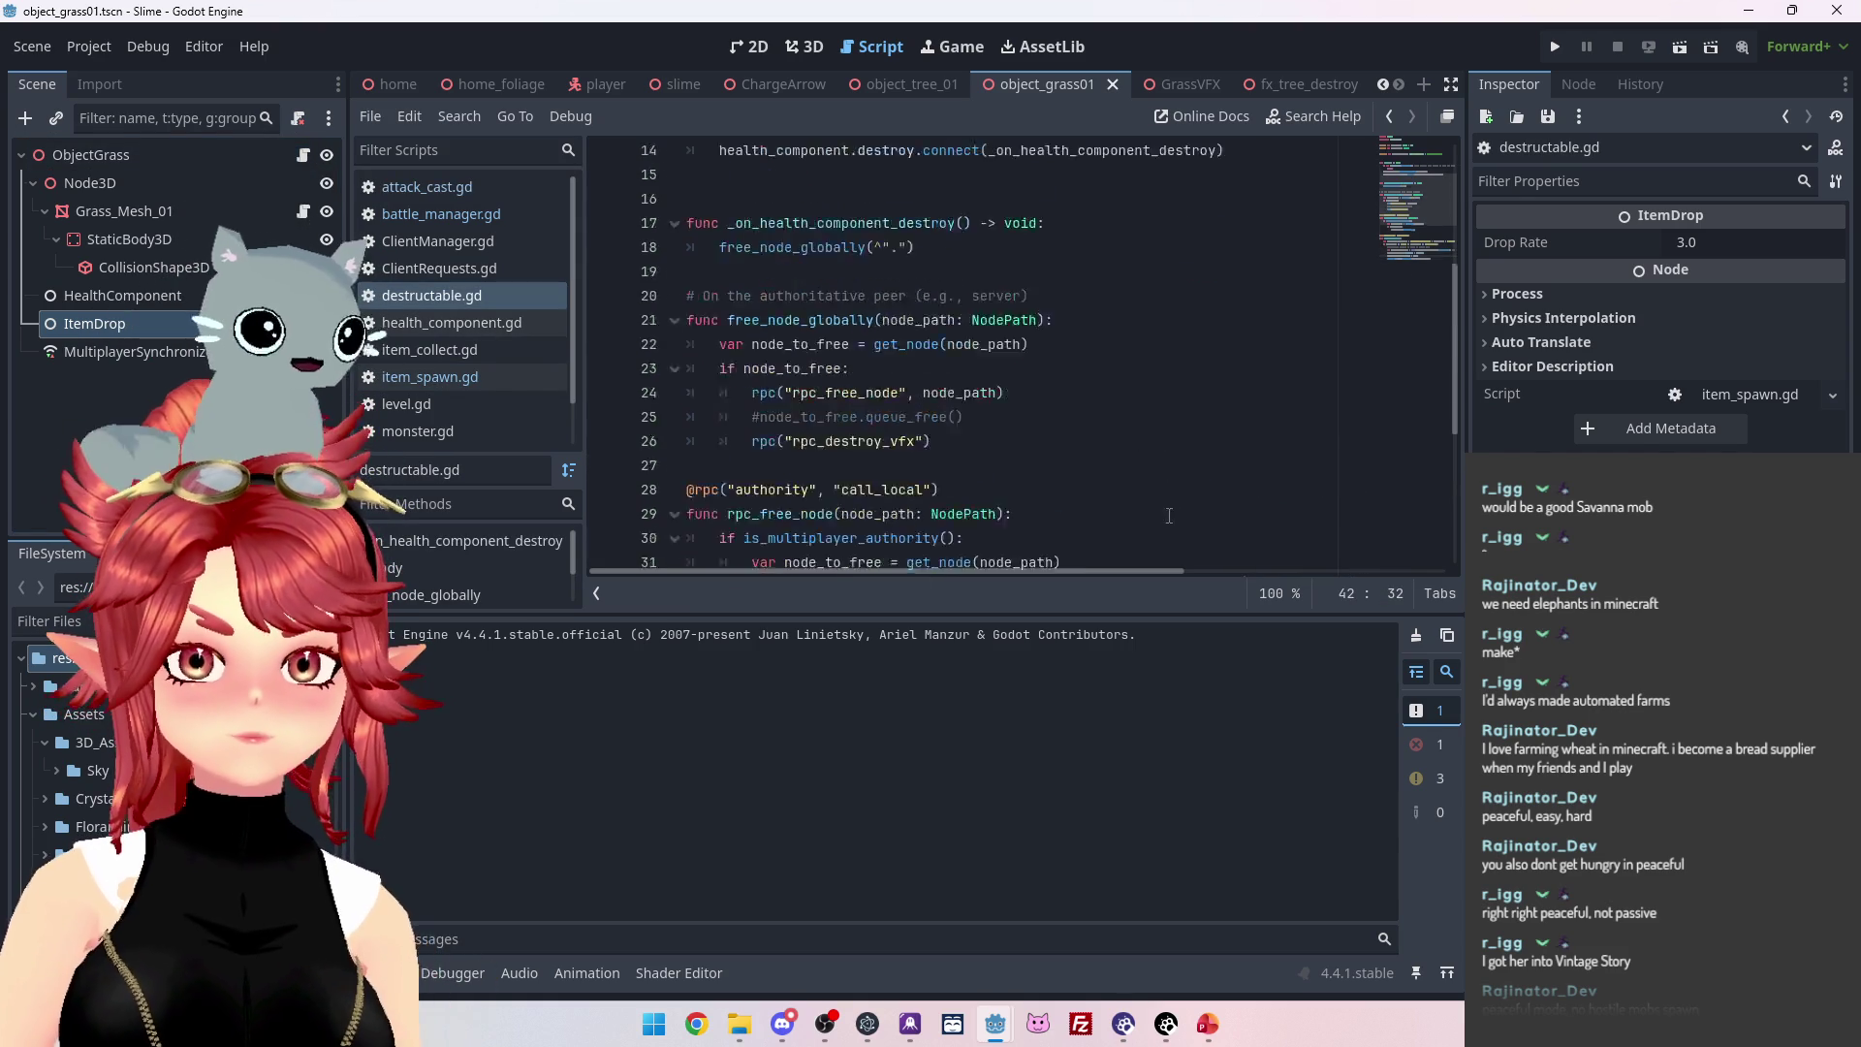
pyautogui.scroll(-5, 854, 306)
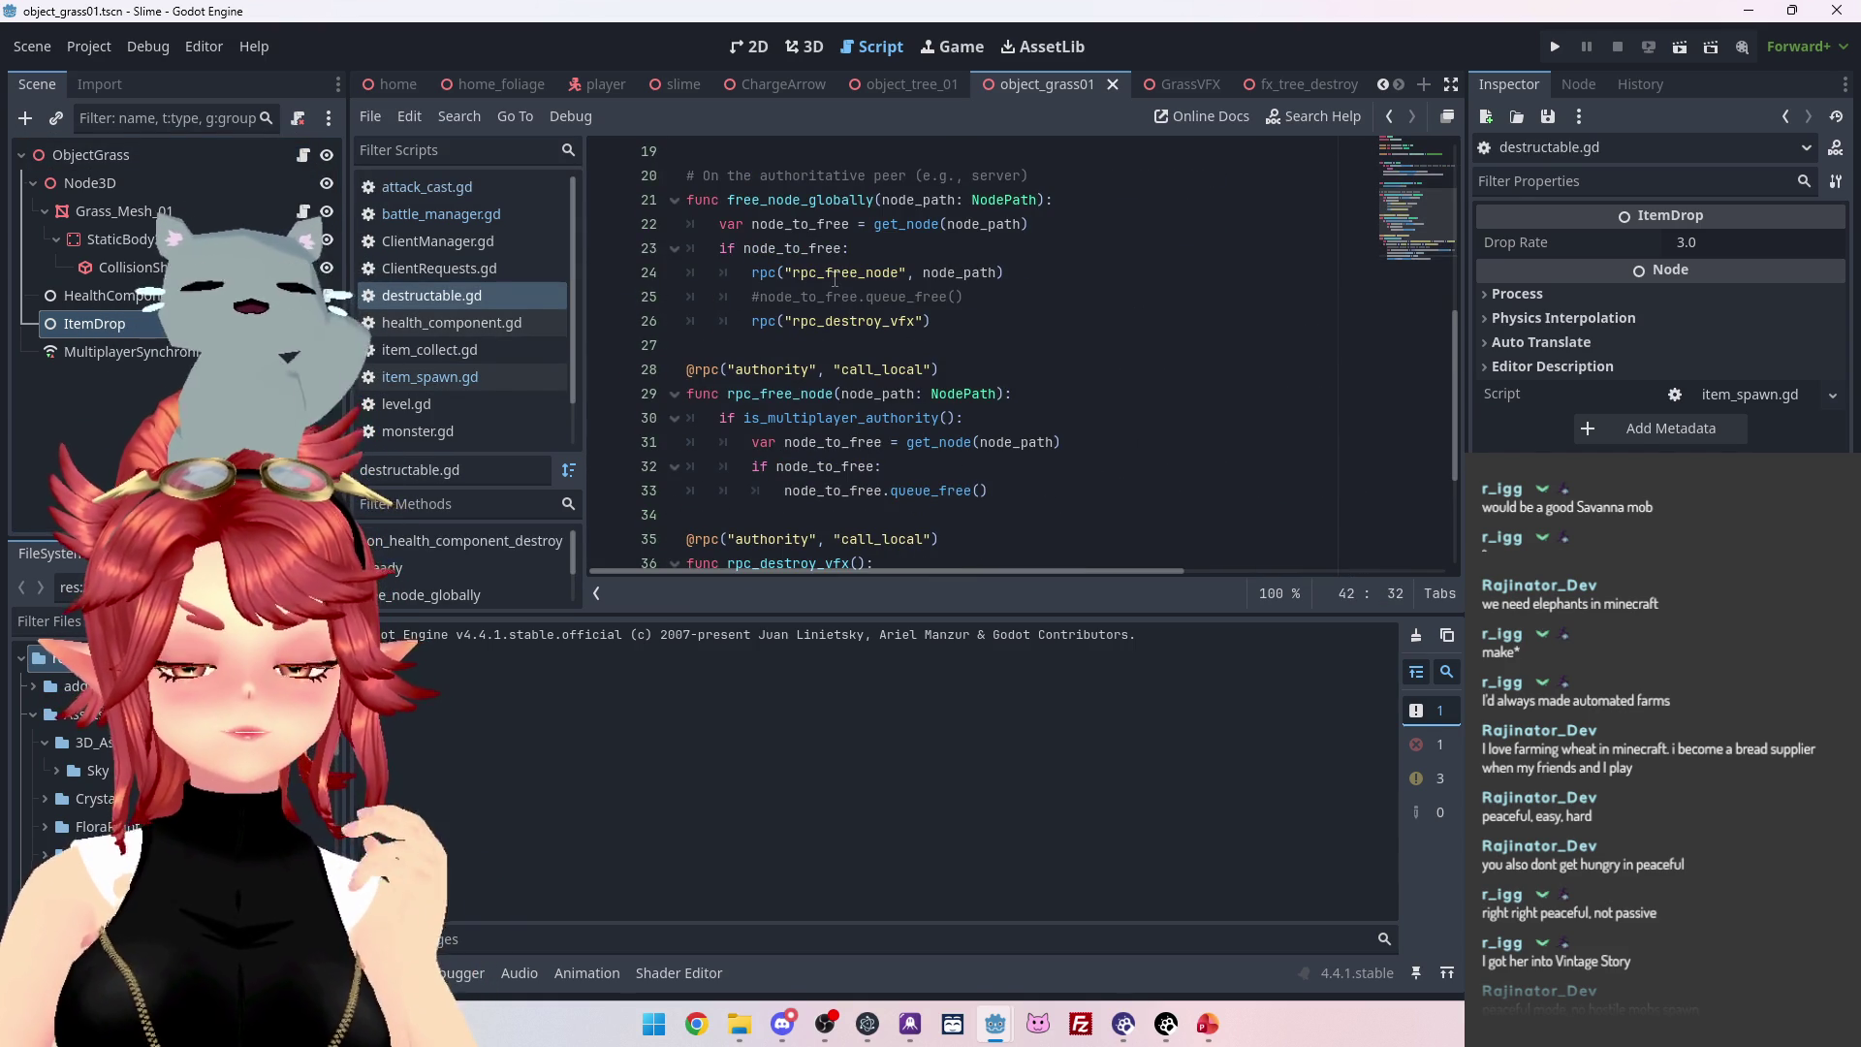
pyautogui.scroll(-3, 847, 280)
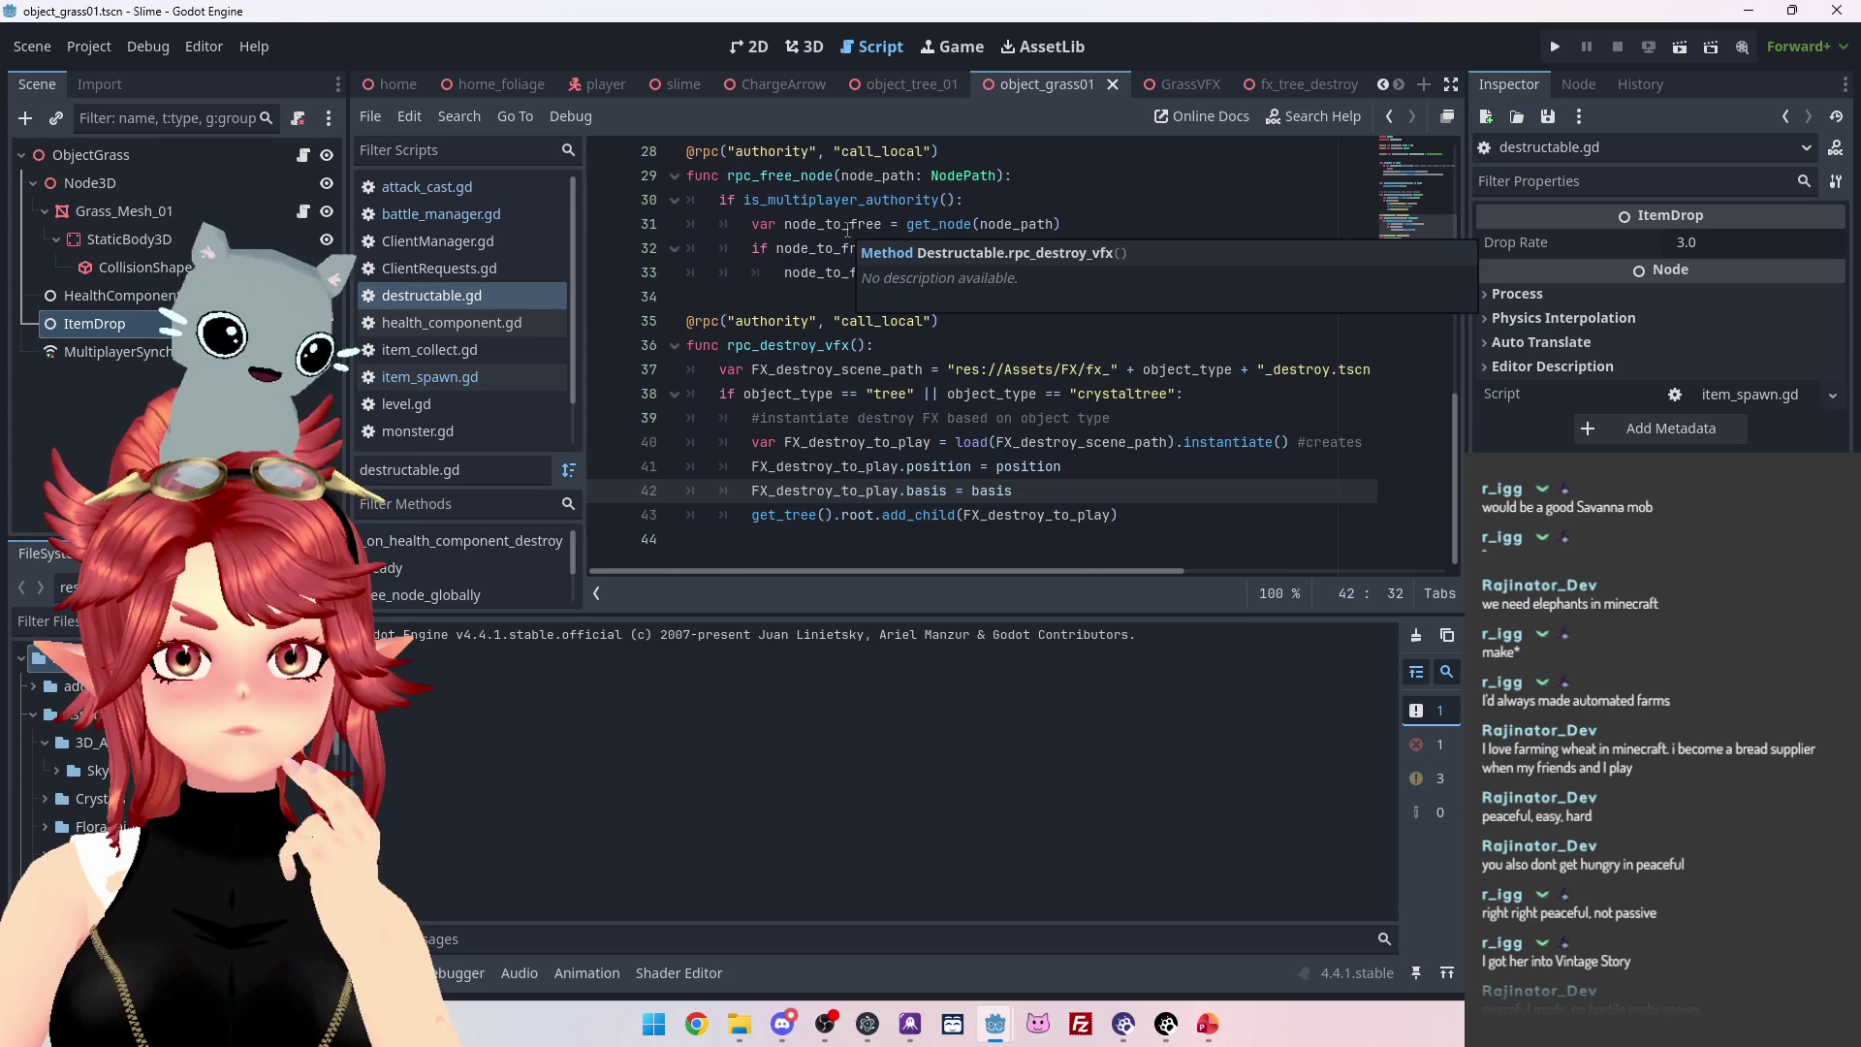
pyautogui.scroll(3, 968, 371)
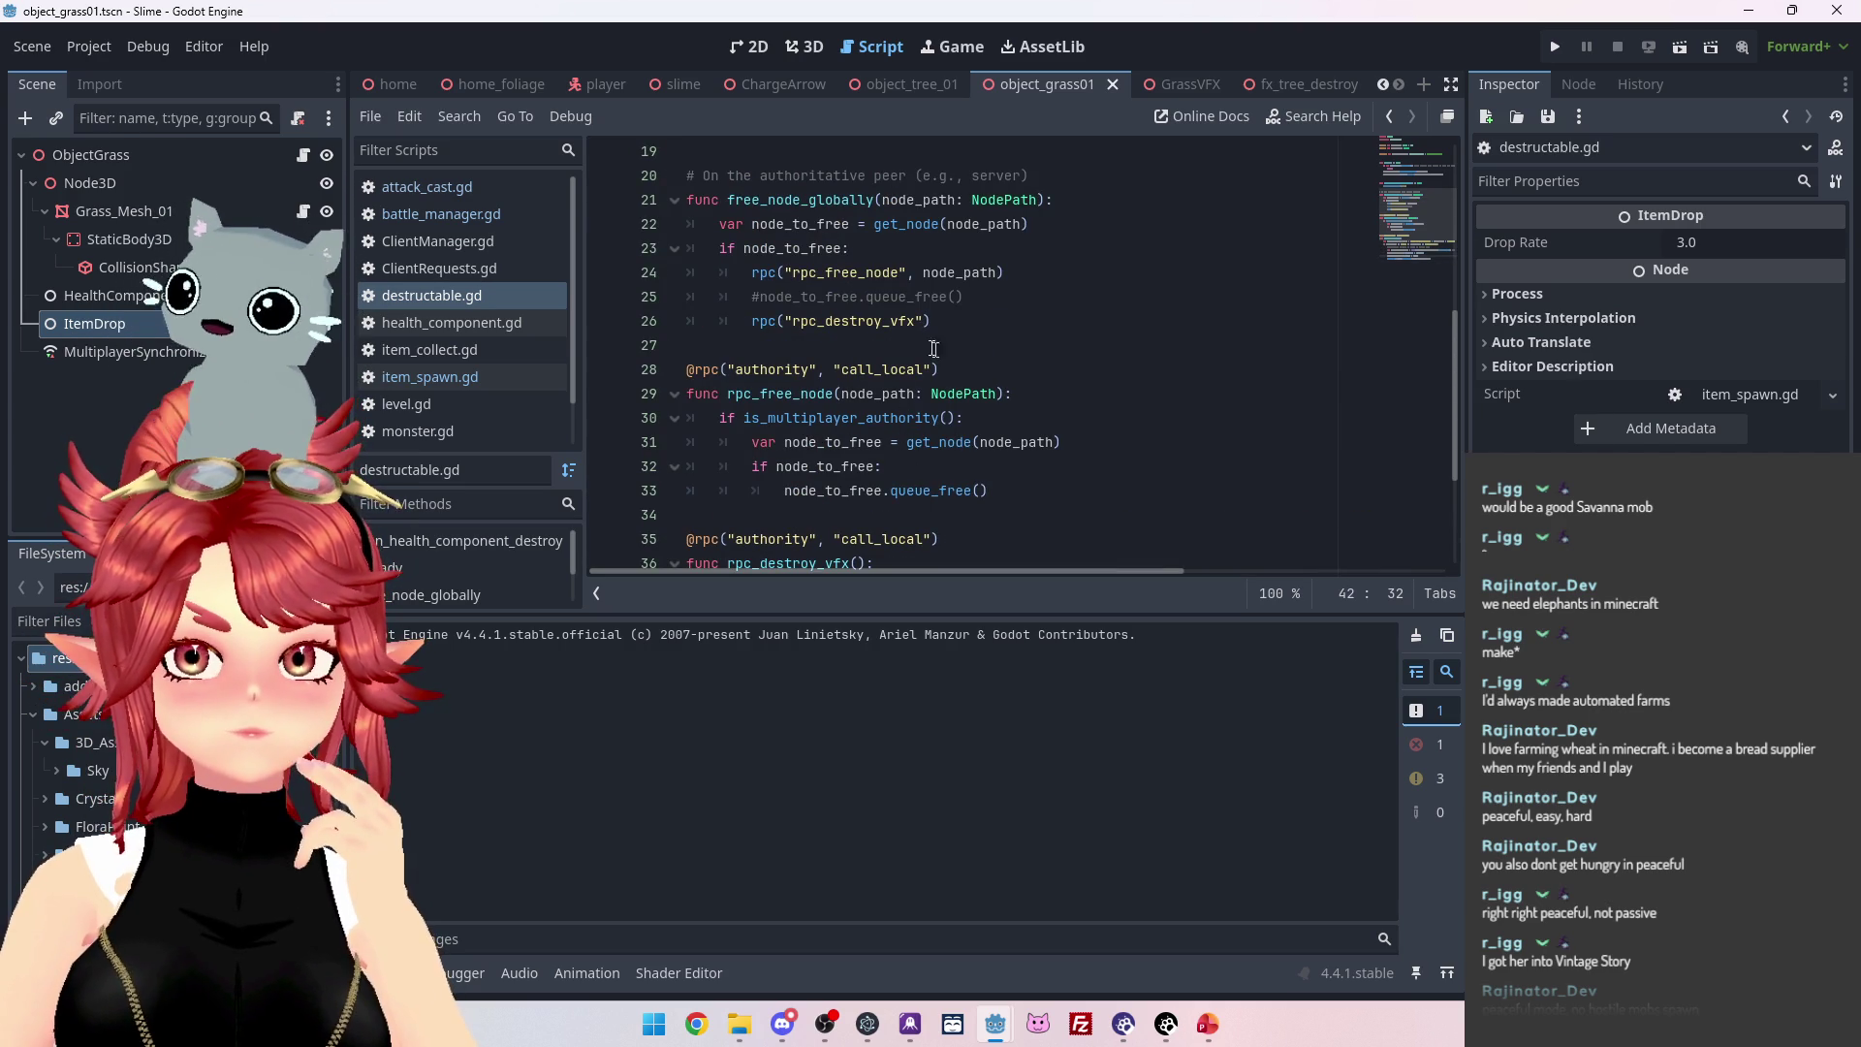
pyautogui.scroll(3, 916, 242)
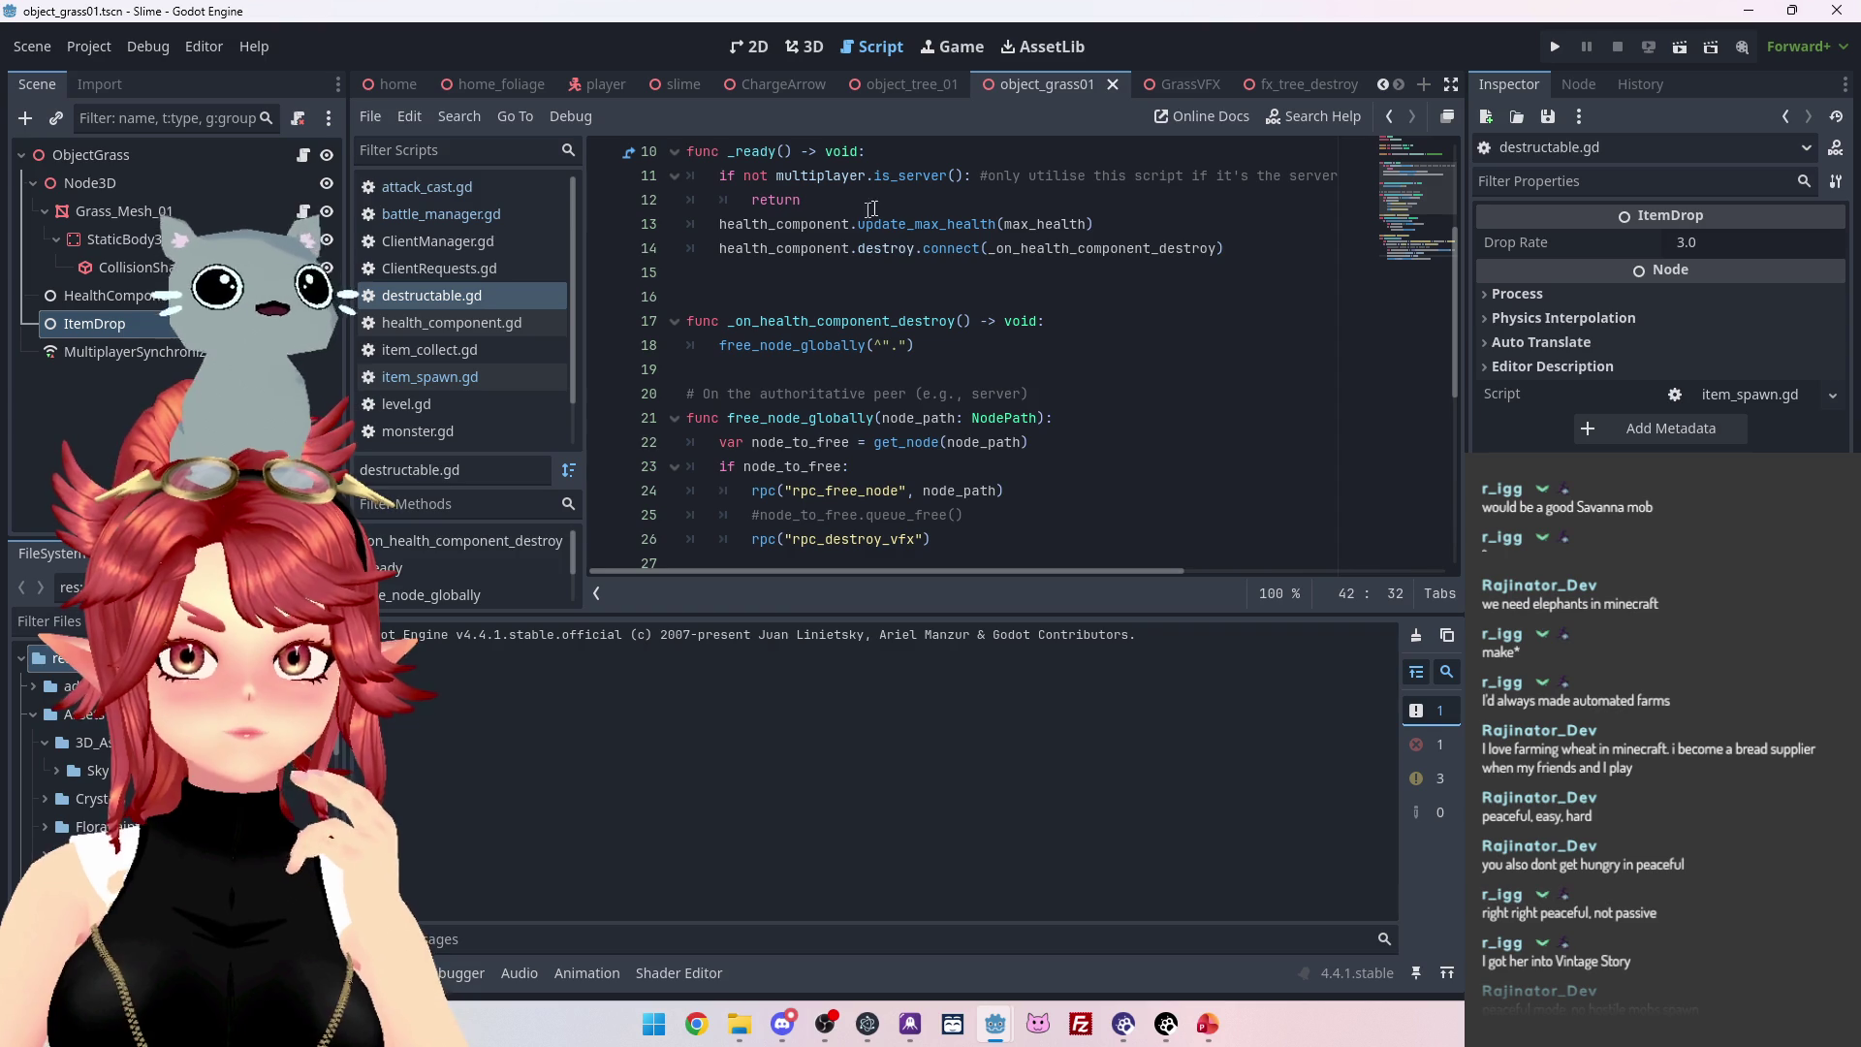
pyautogui.scroll(3, 977, 272)
pyautogui.scroll(-9, 834, 283)
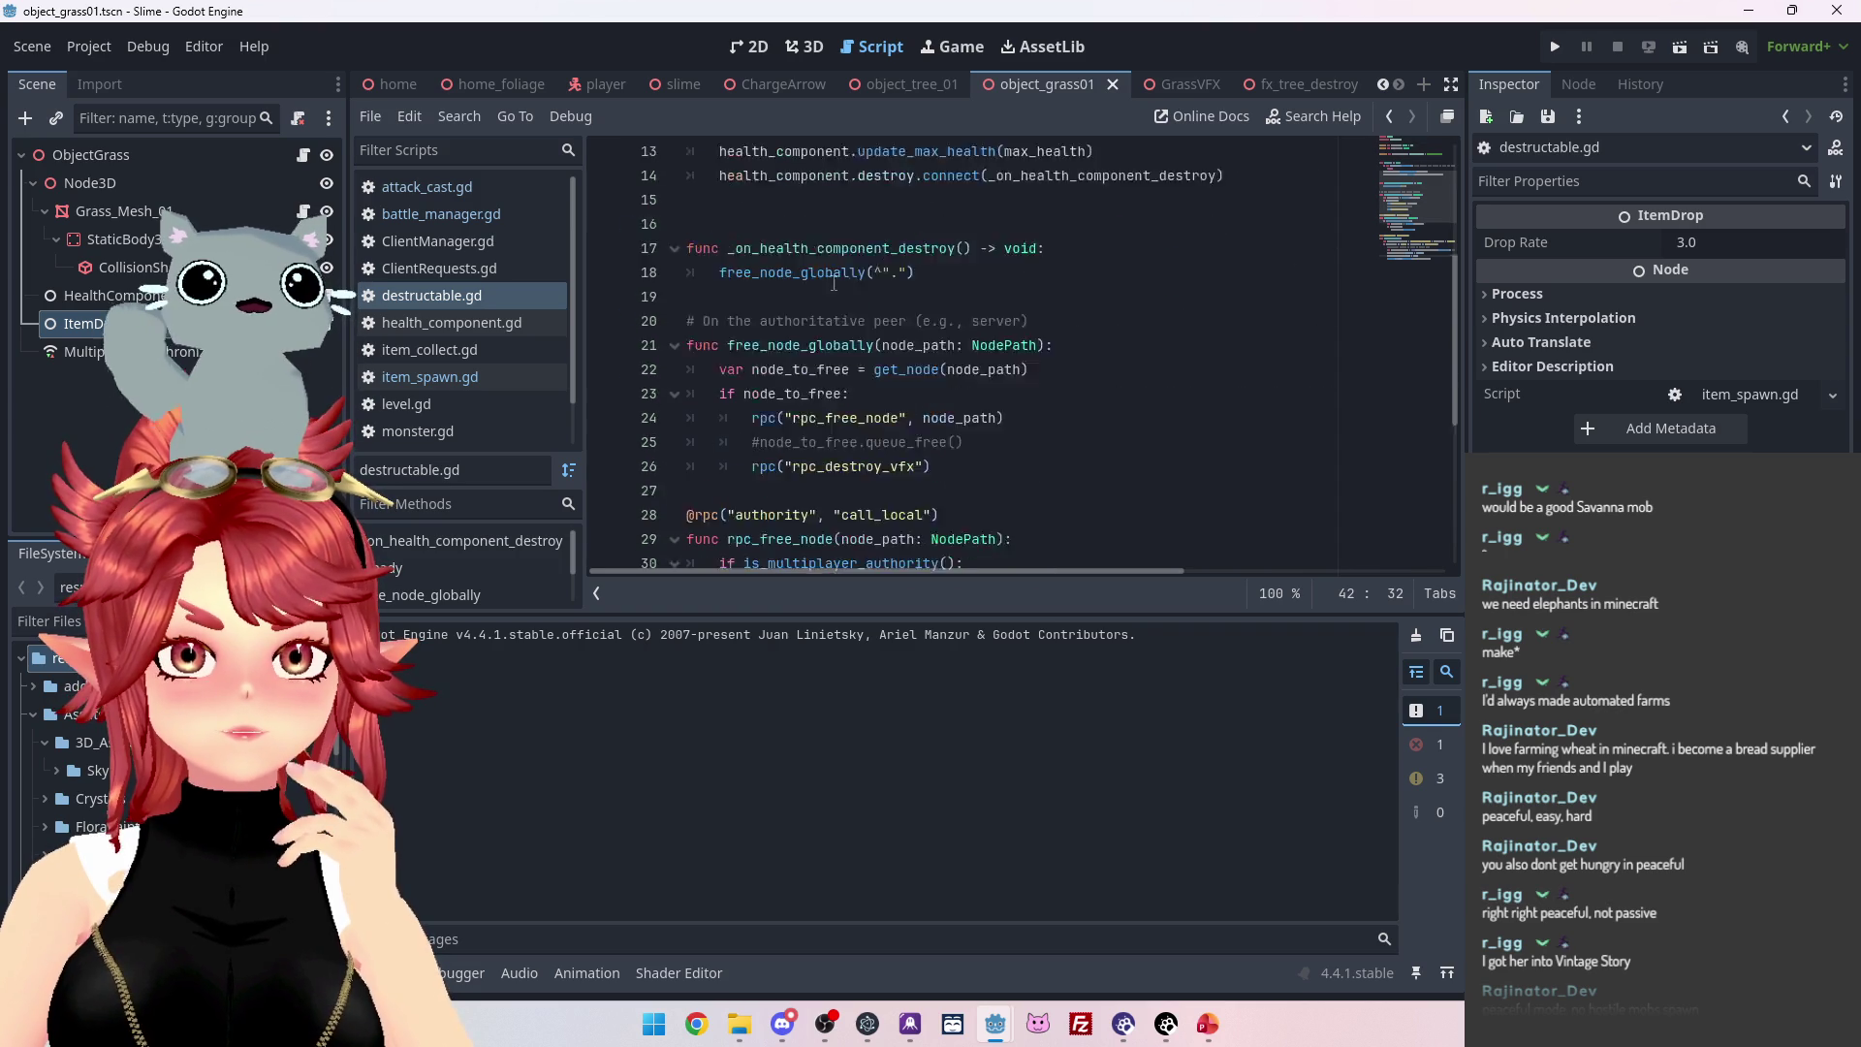
pyautogui.scroll(6, 834, 284)
pyautogui.scroll(-6, 873, 436)
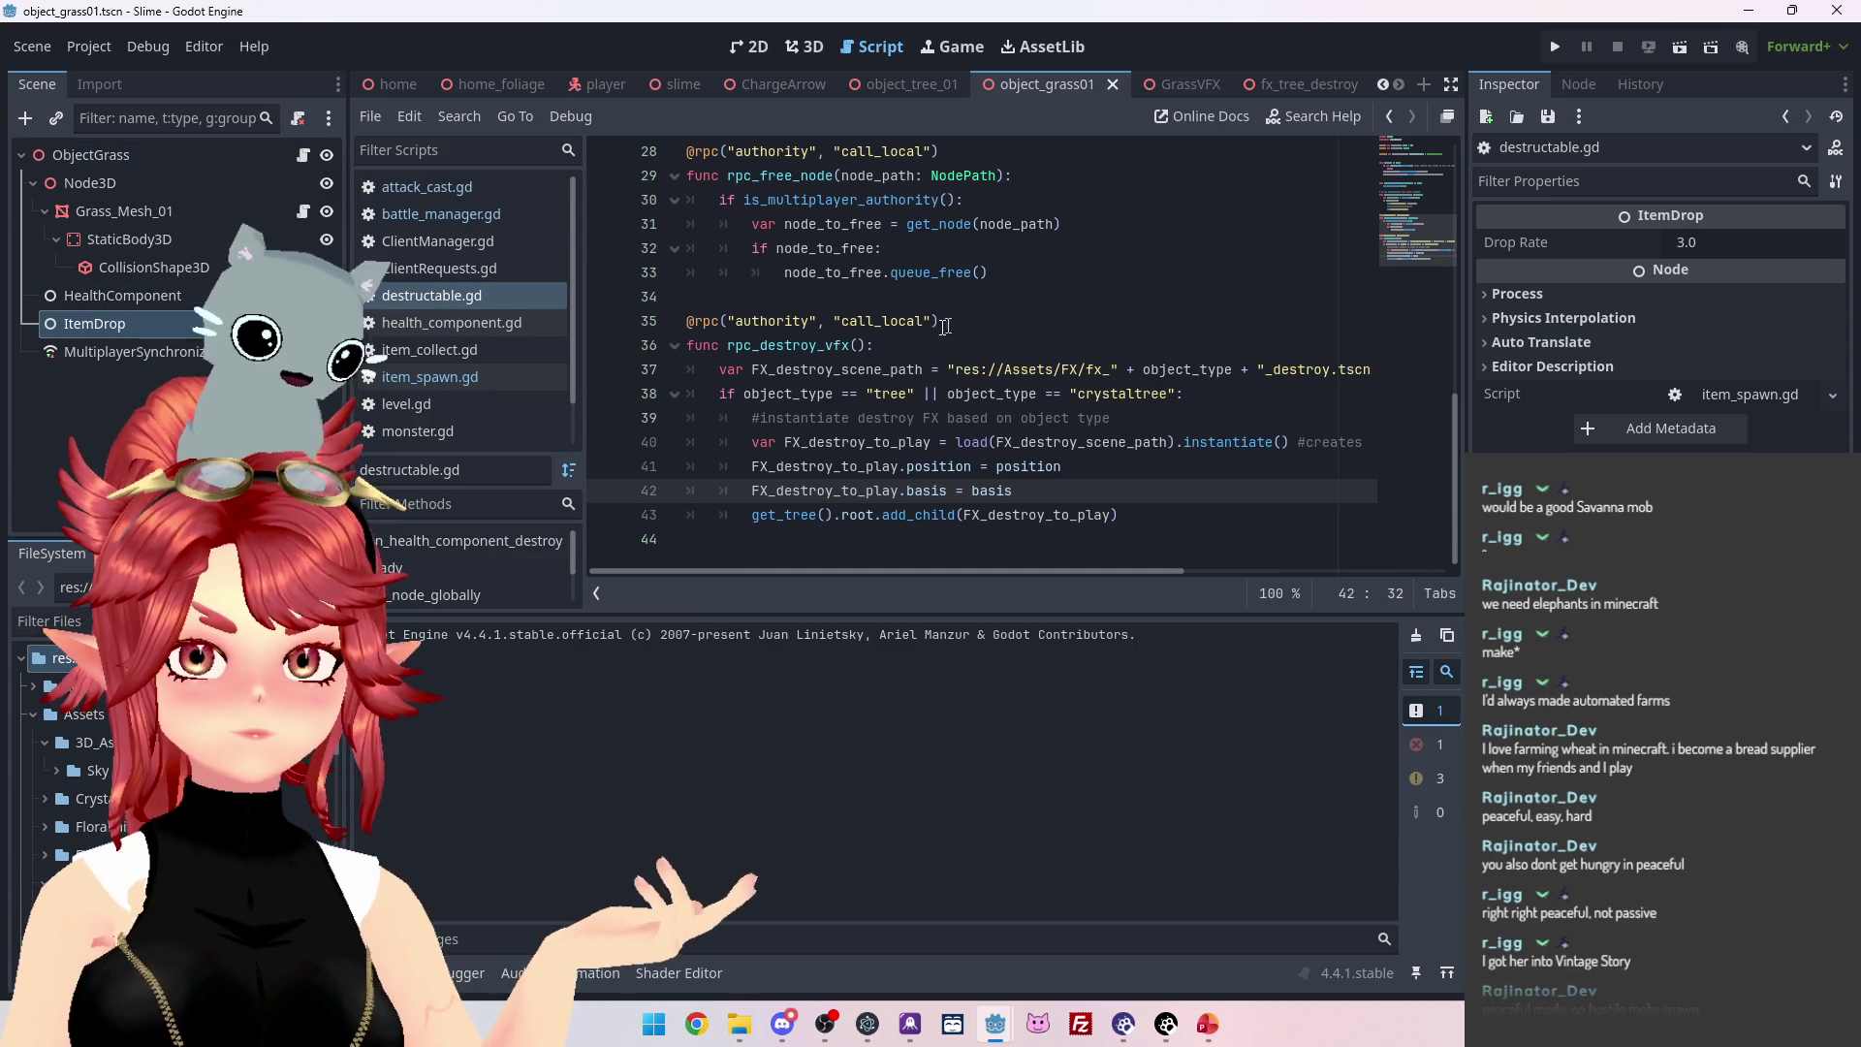
pyautogui.hotkey('alt', 'Left')
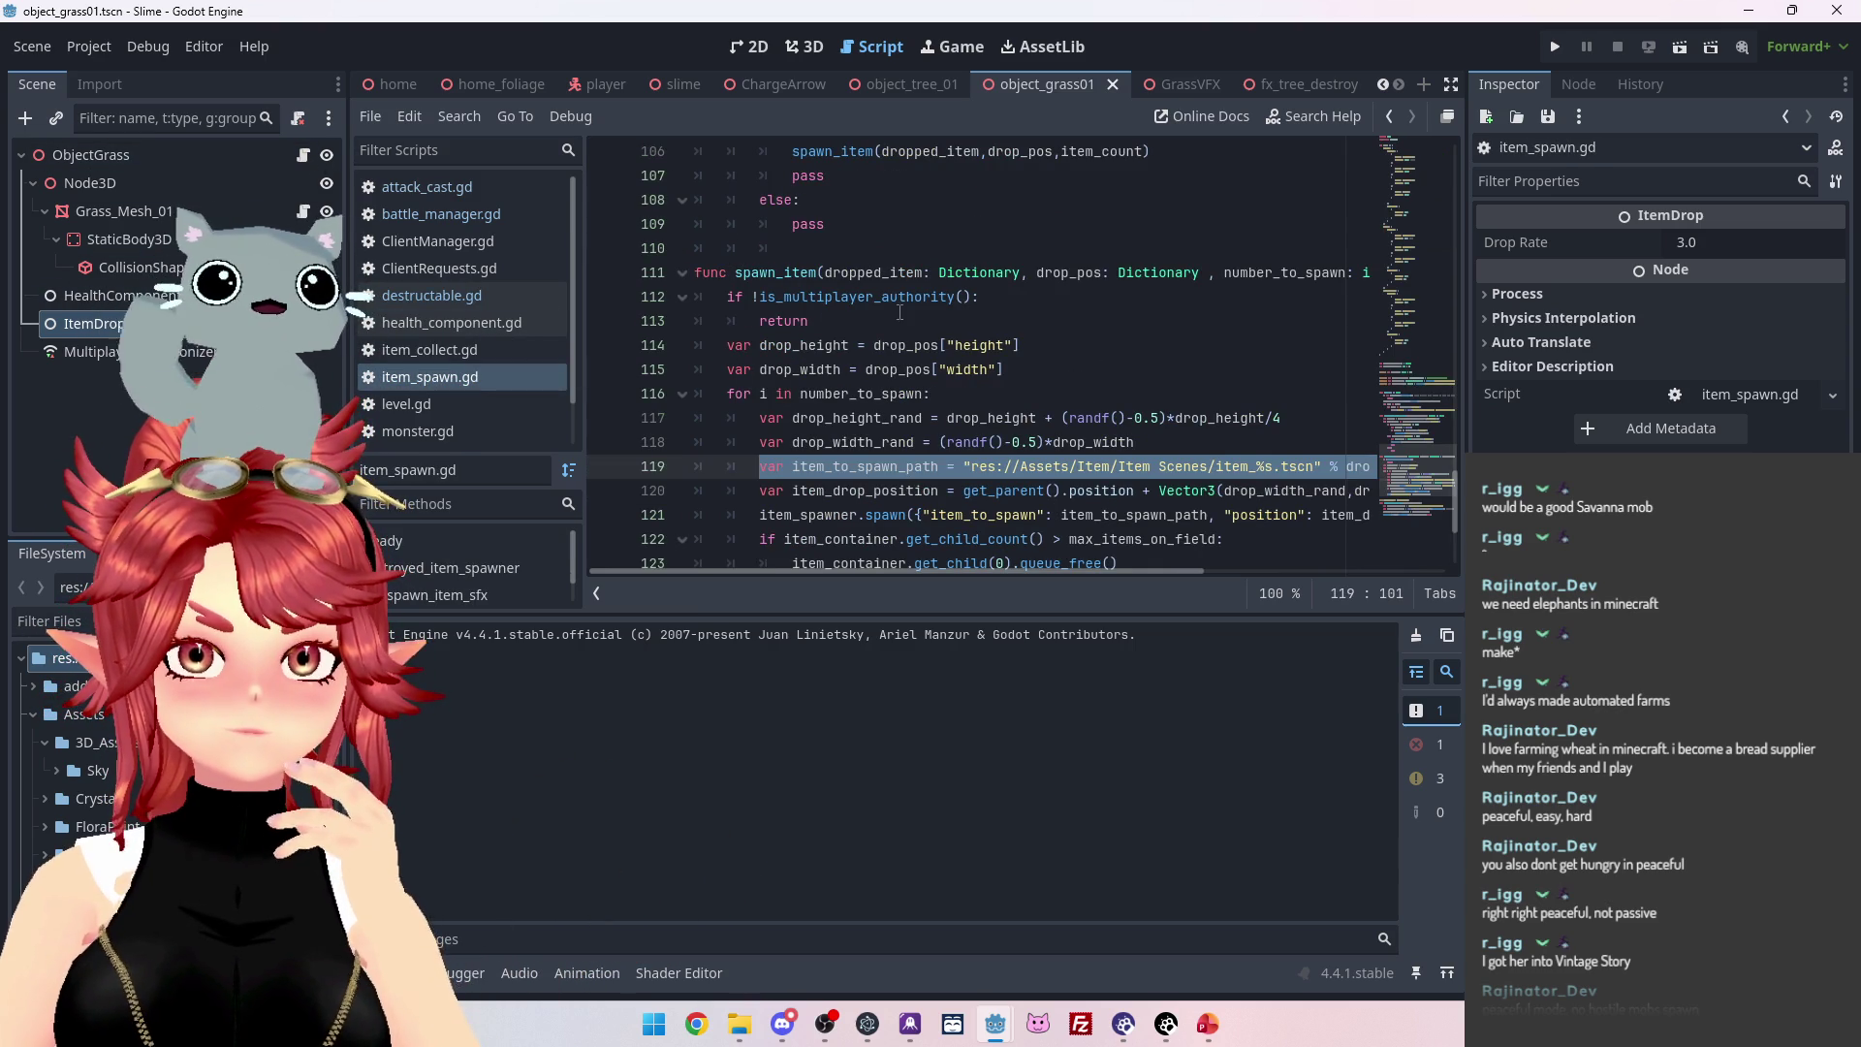
# Go to line 92 in item_spawn.gd's _ready, then select the HealthComponent node.
pyautogui.scroll(-3, 889, 316)
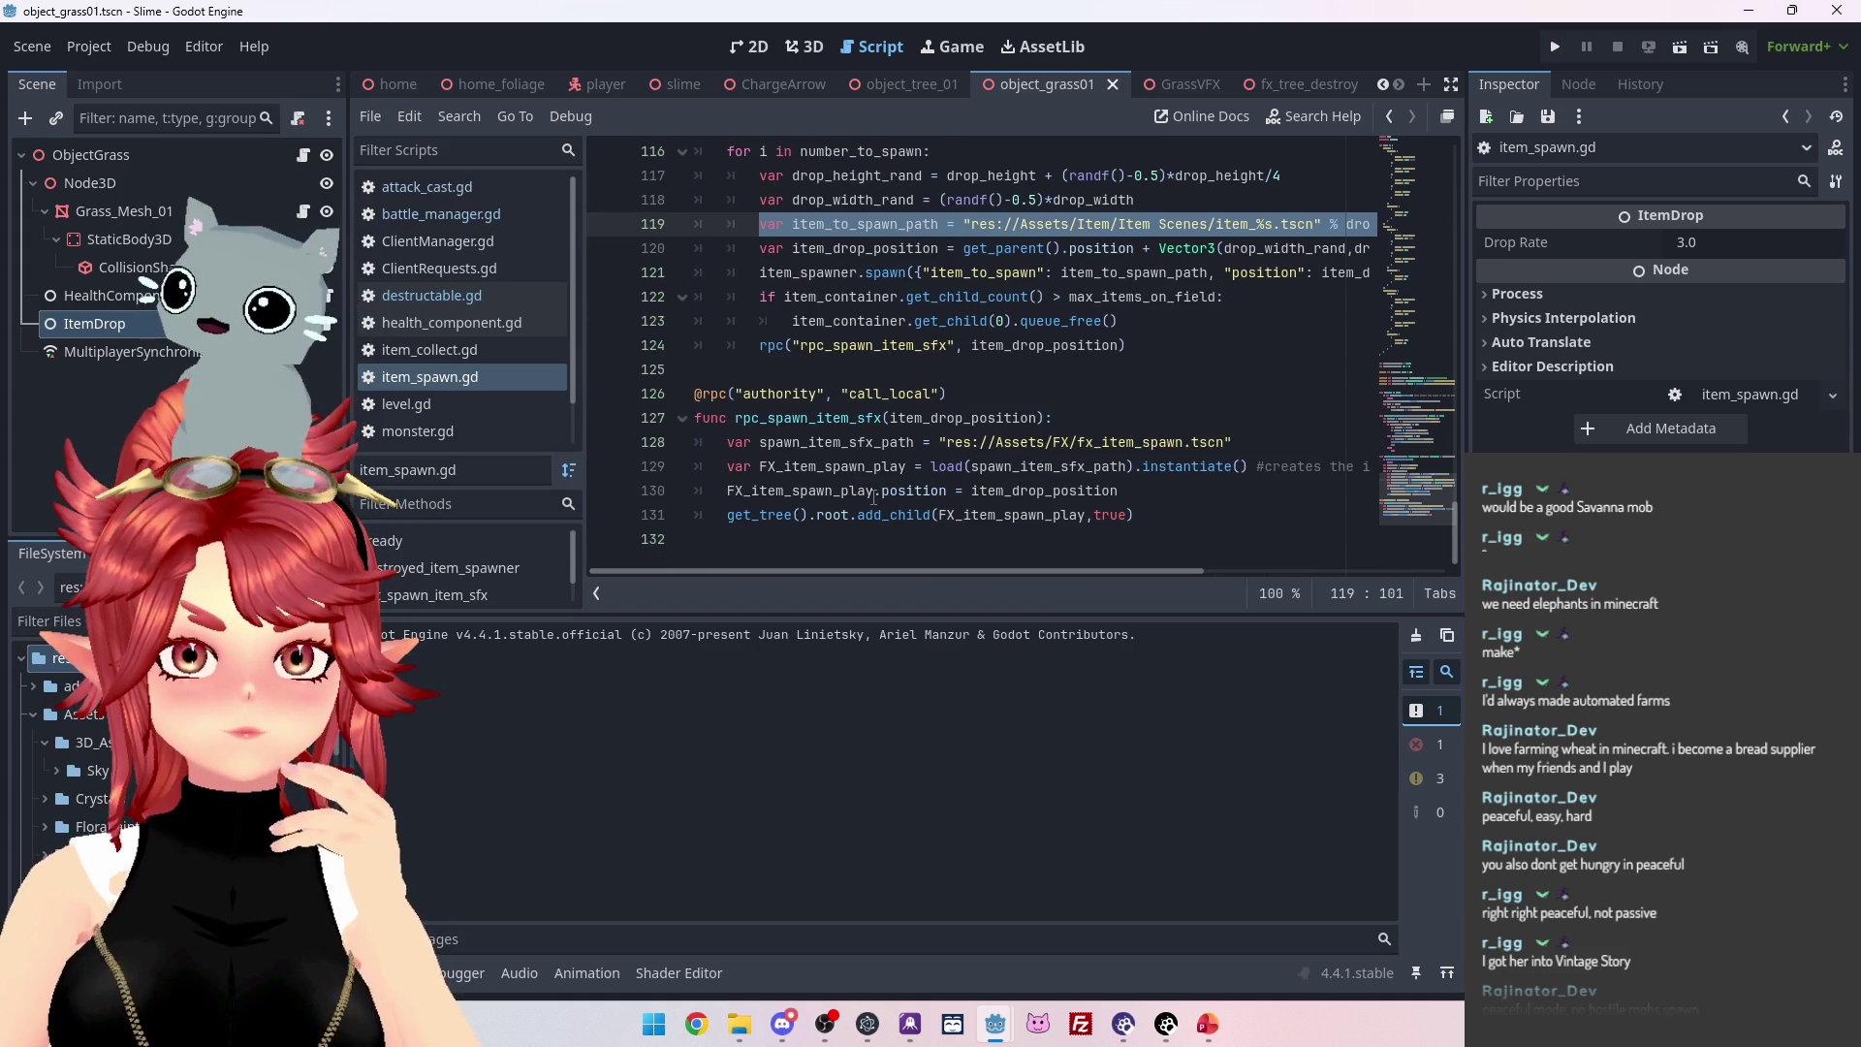
pyautogui.scroll(10, 874, 496)
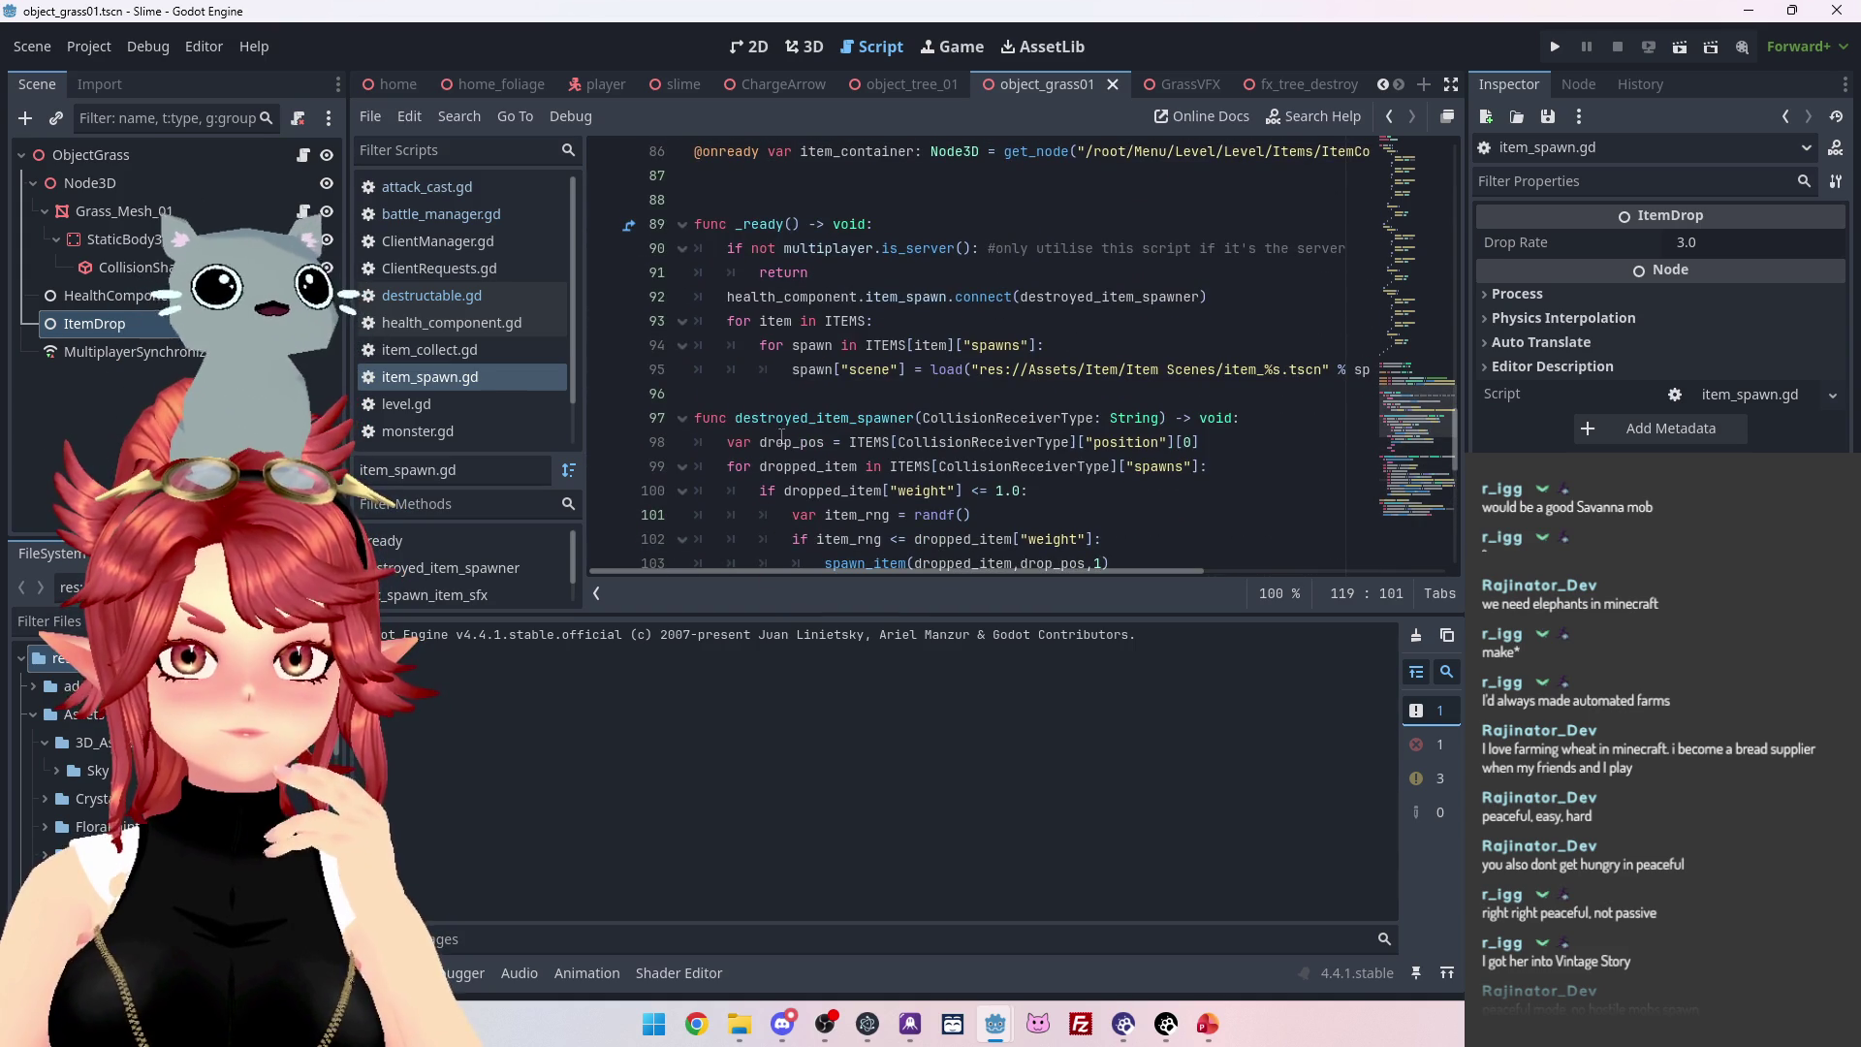
pyautogui.click(905, 296)
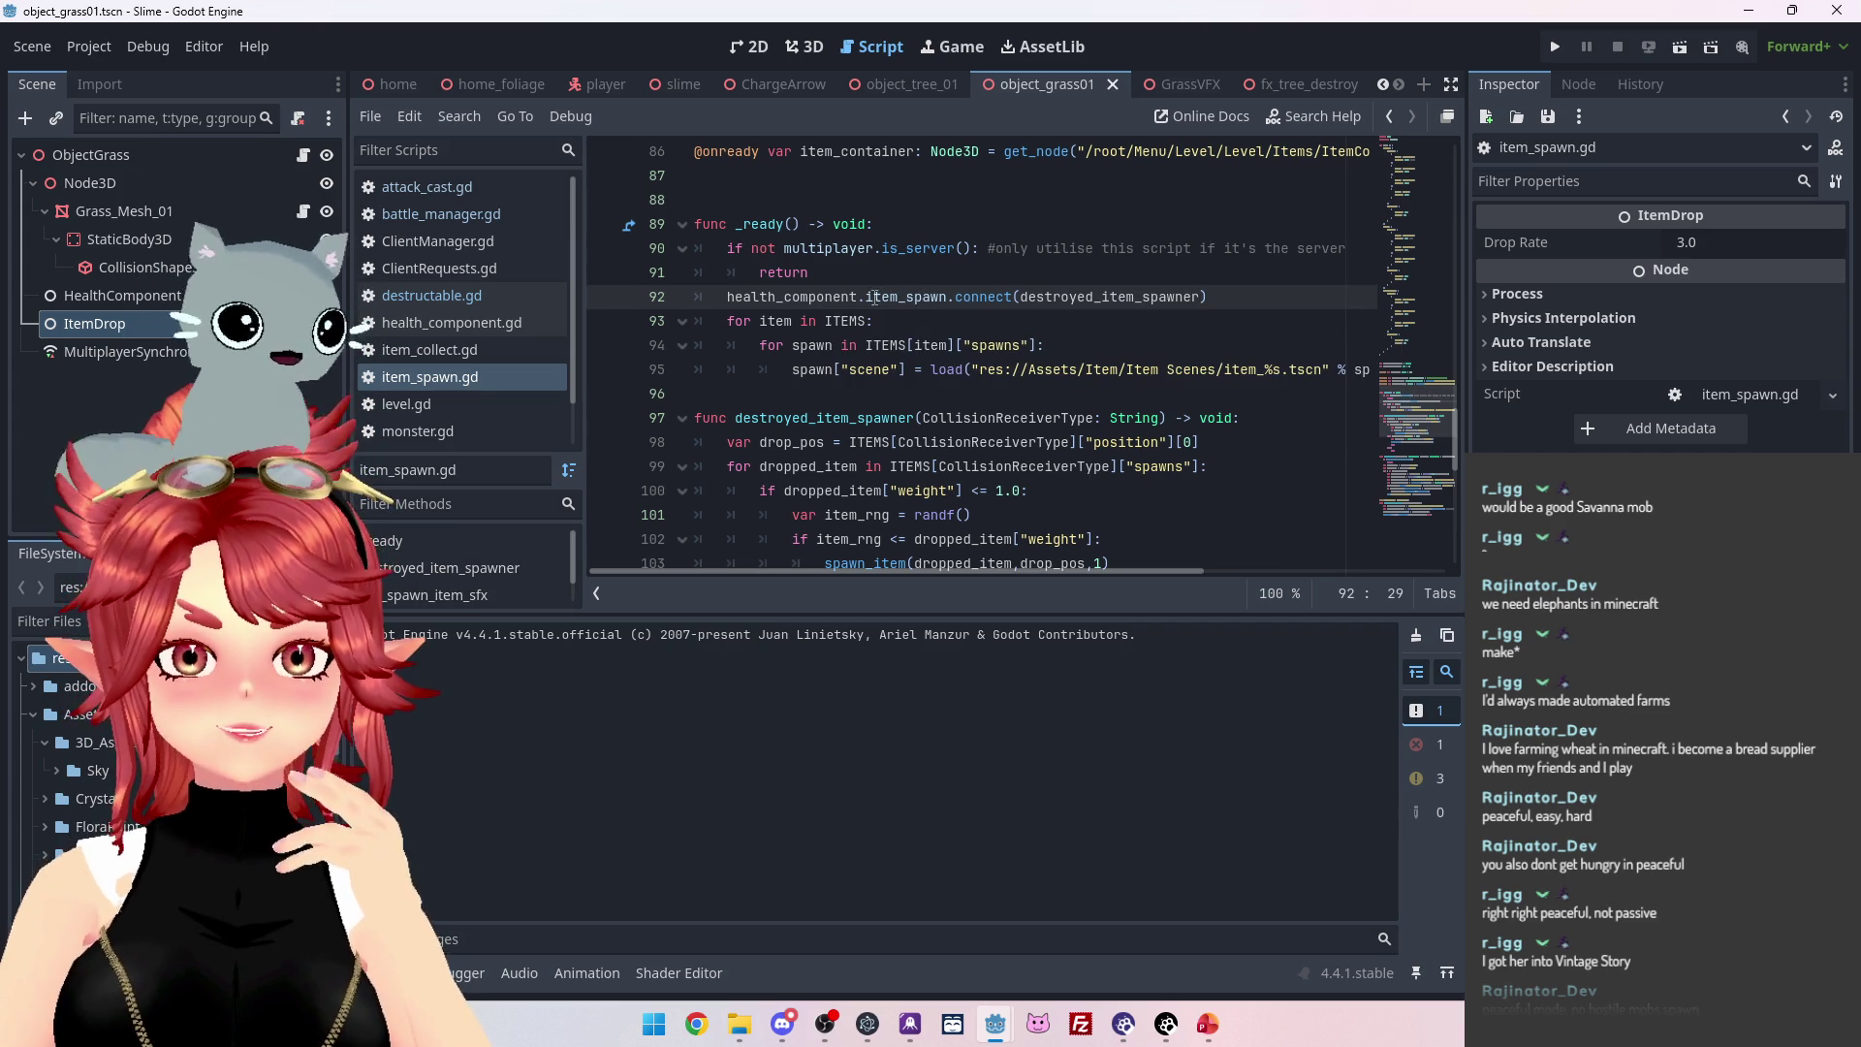
pyautogui.click(117, 295)
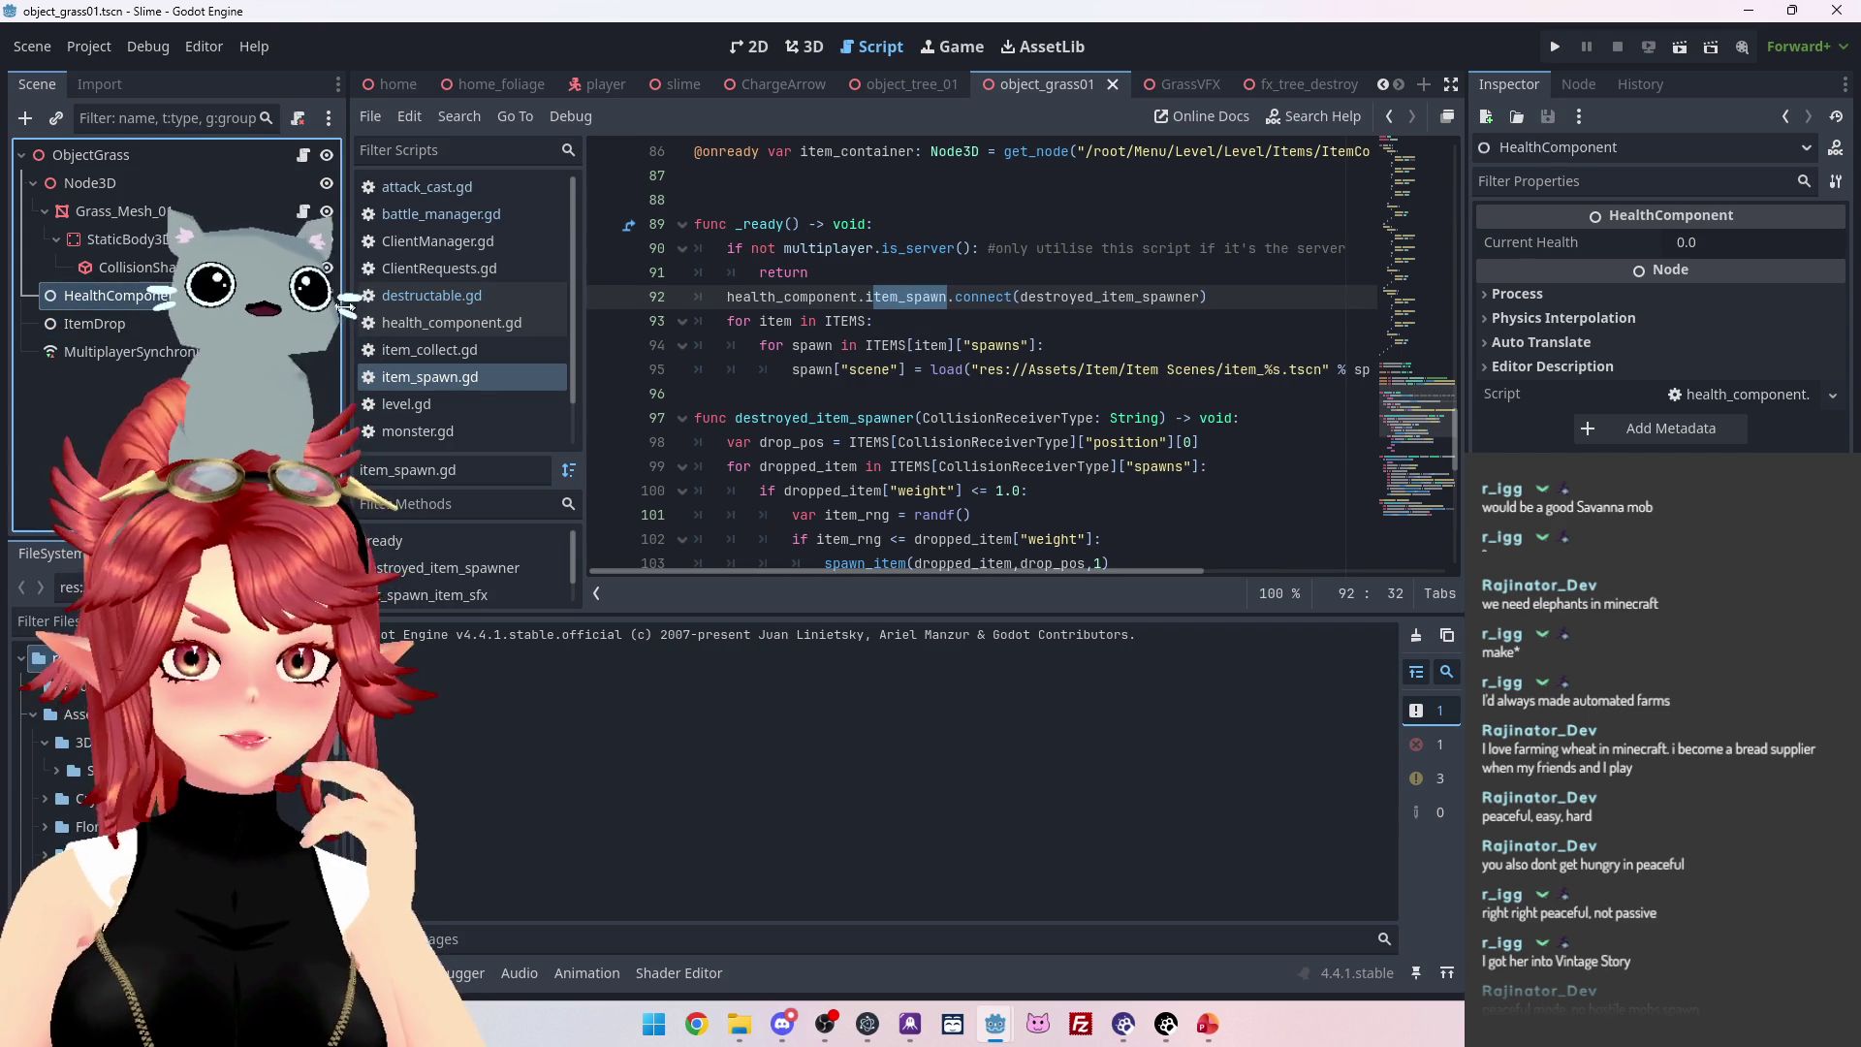
# Review change_health, marking the item_spawn emit on line 58 and destroy on line 57.
pyautogui.scroll(8, 766, 281)
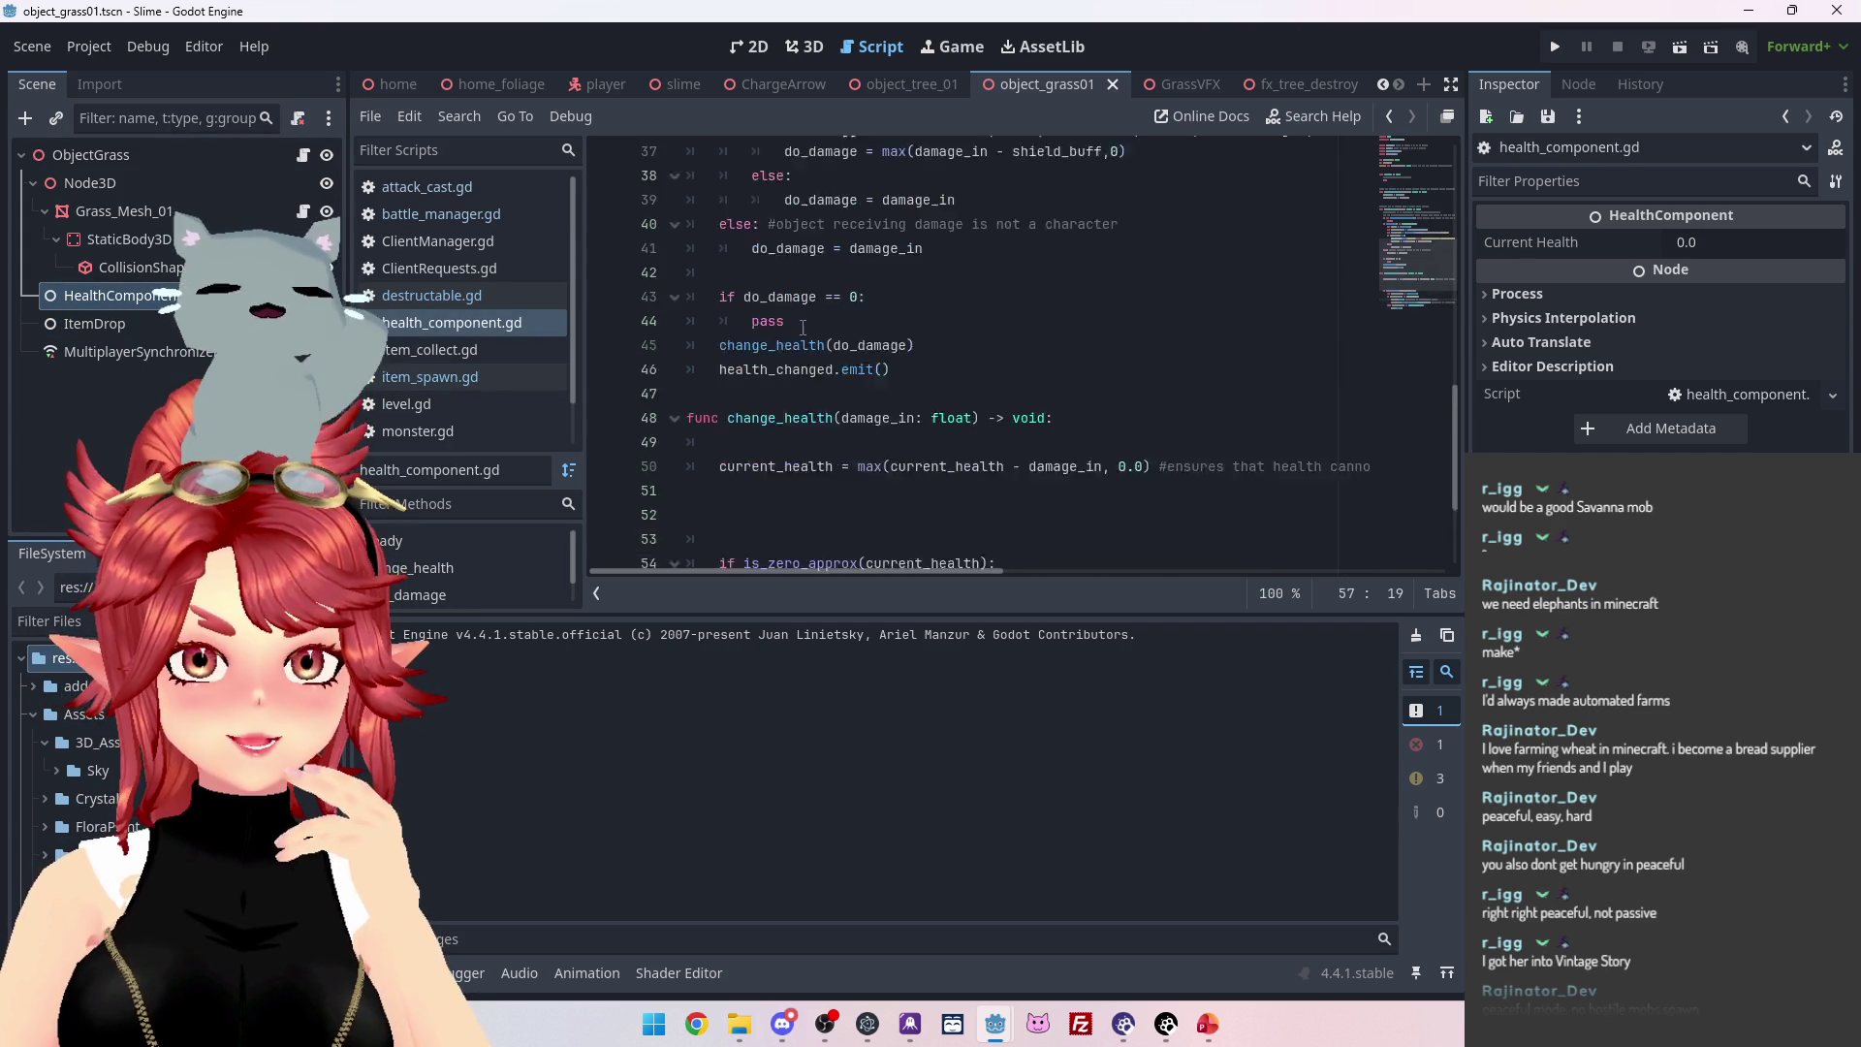
pyautogui.scroll(-9, 802, 327)
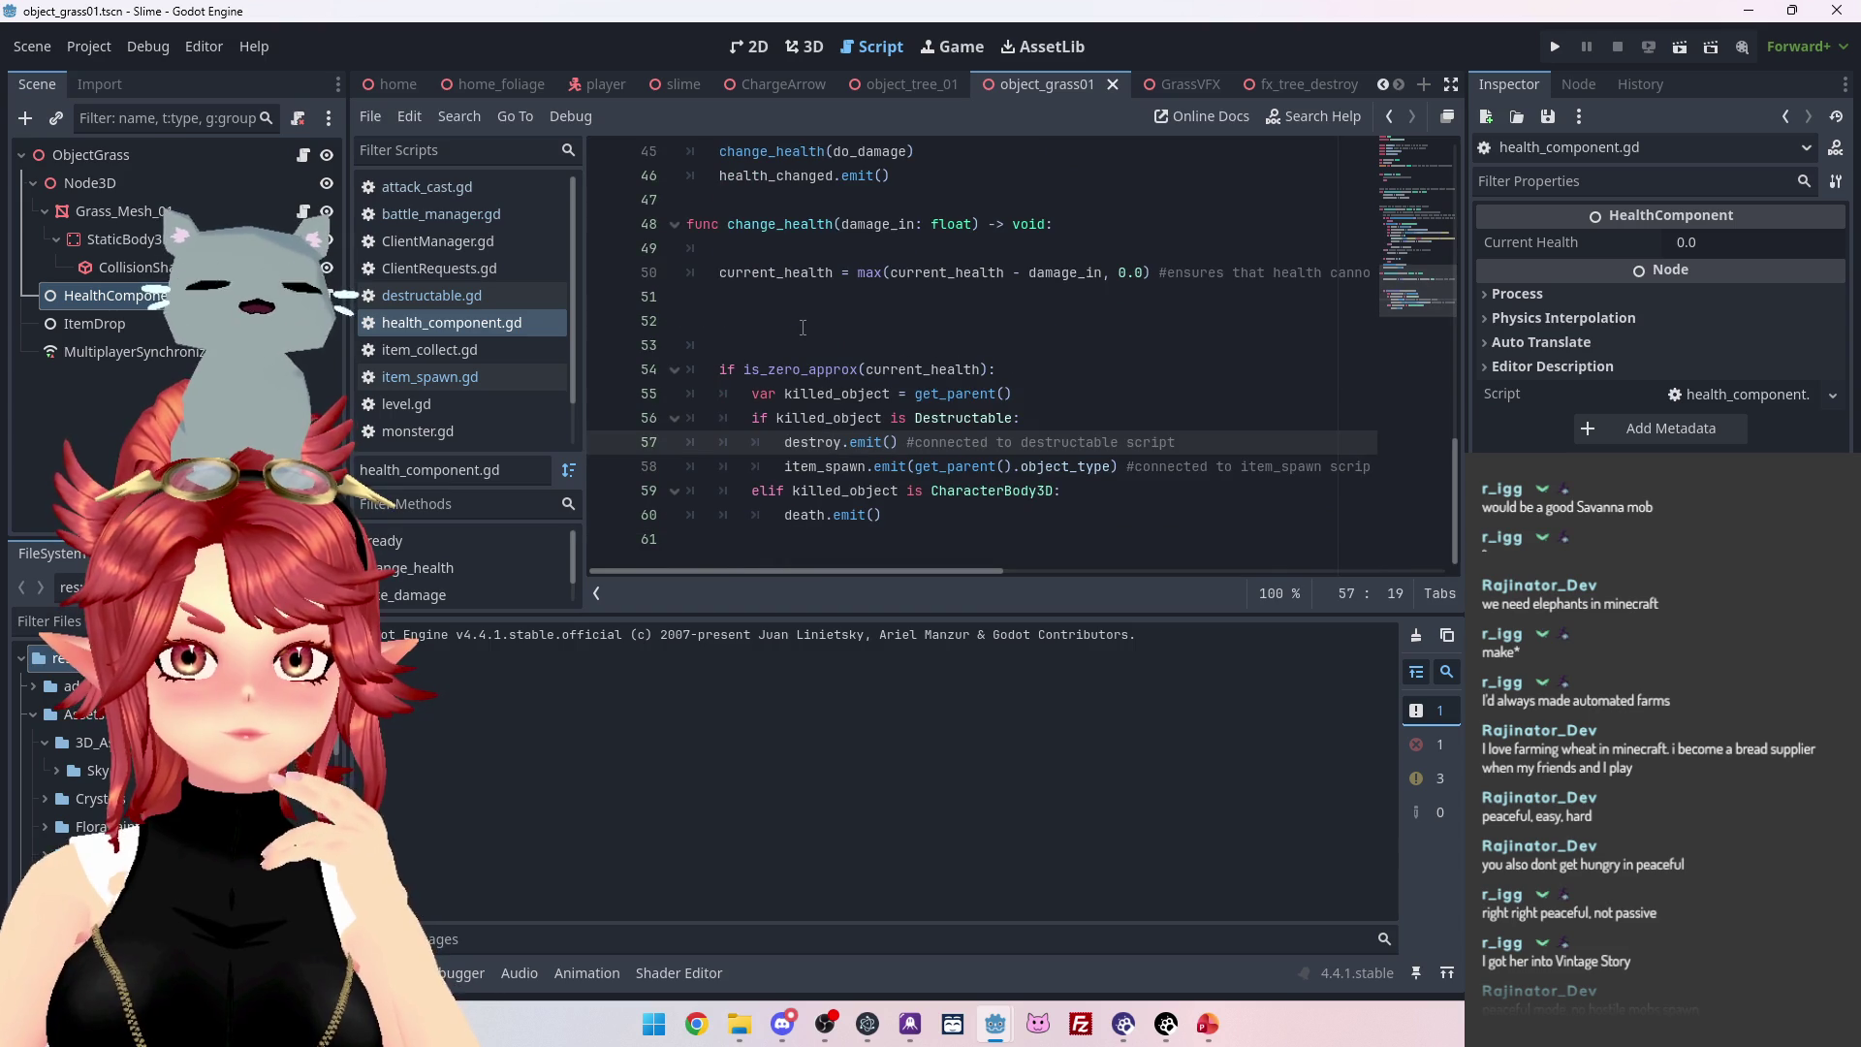
pyautogui.click(801, 469)
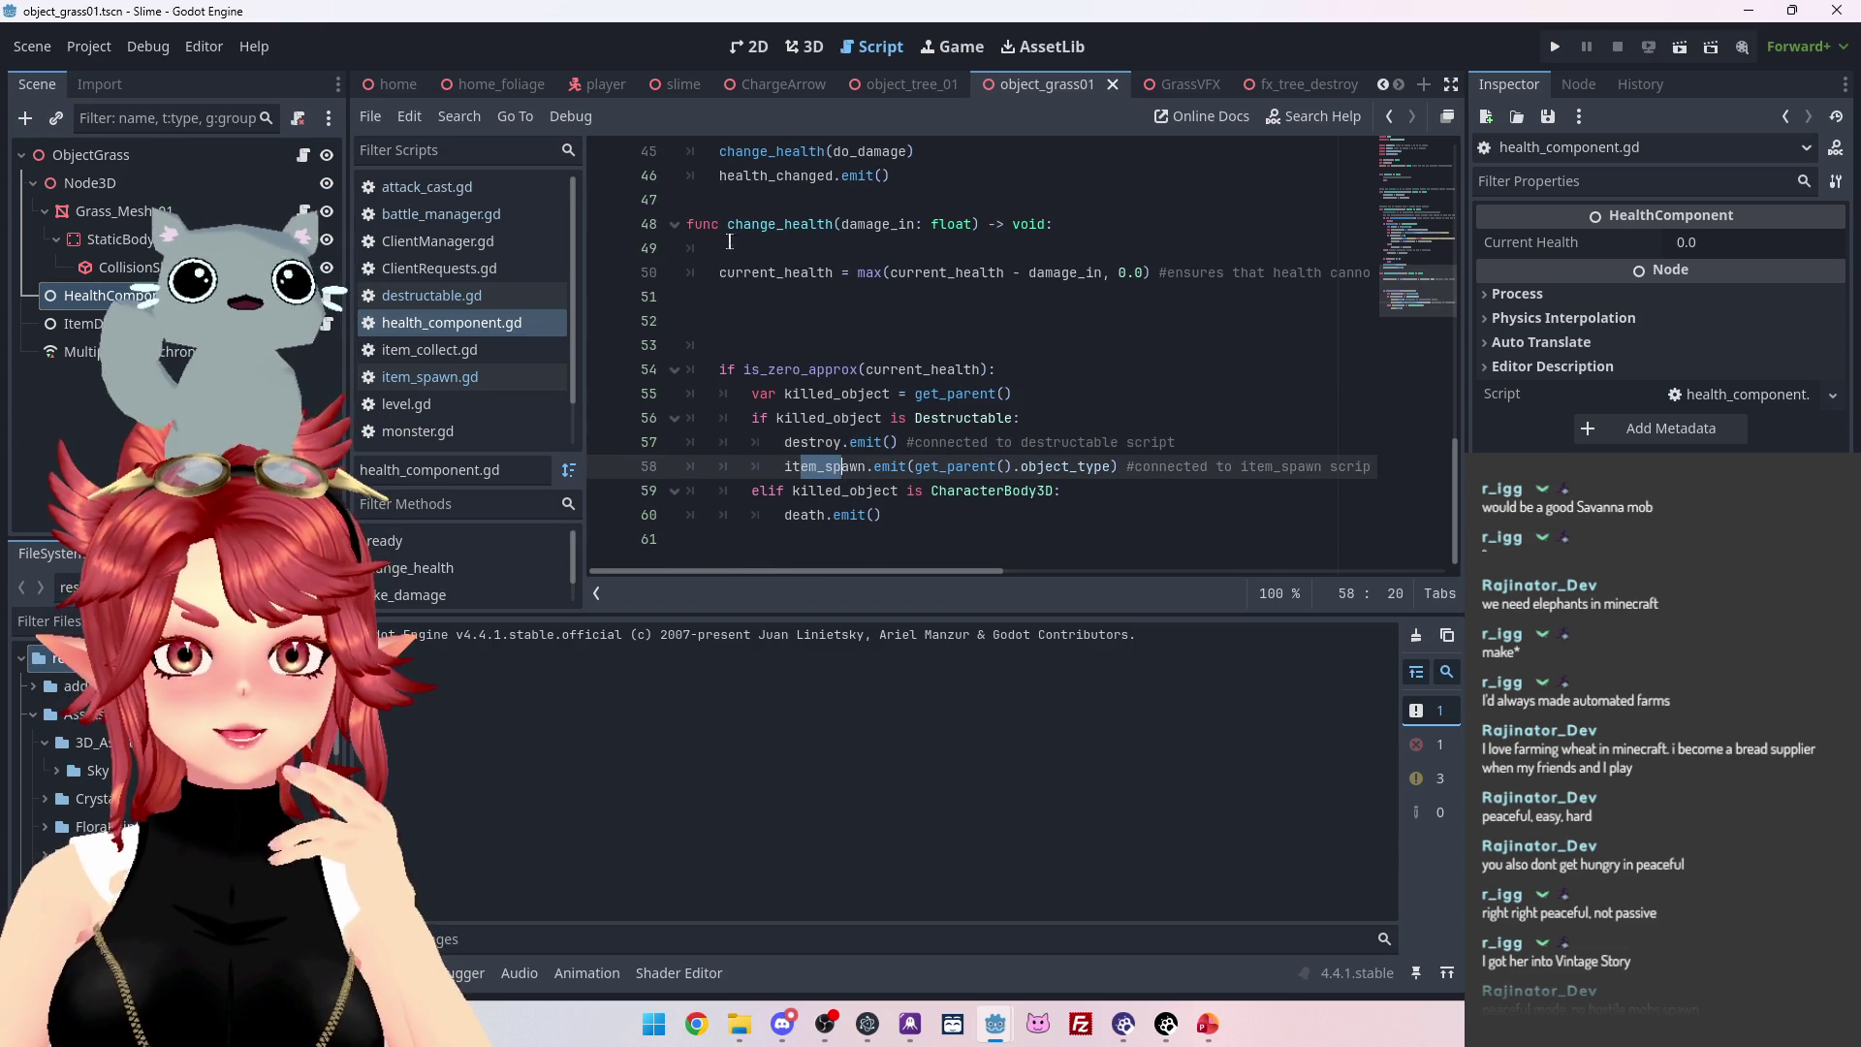
pyautogui.scroll(1, 740, 254)
pyautogui.scroll(-1, 761, 393)
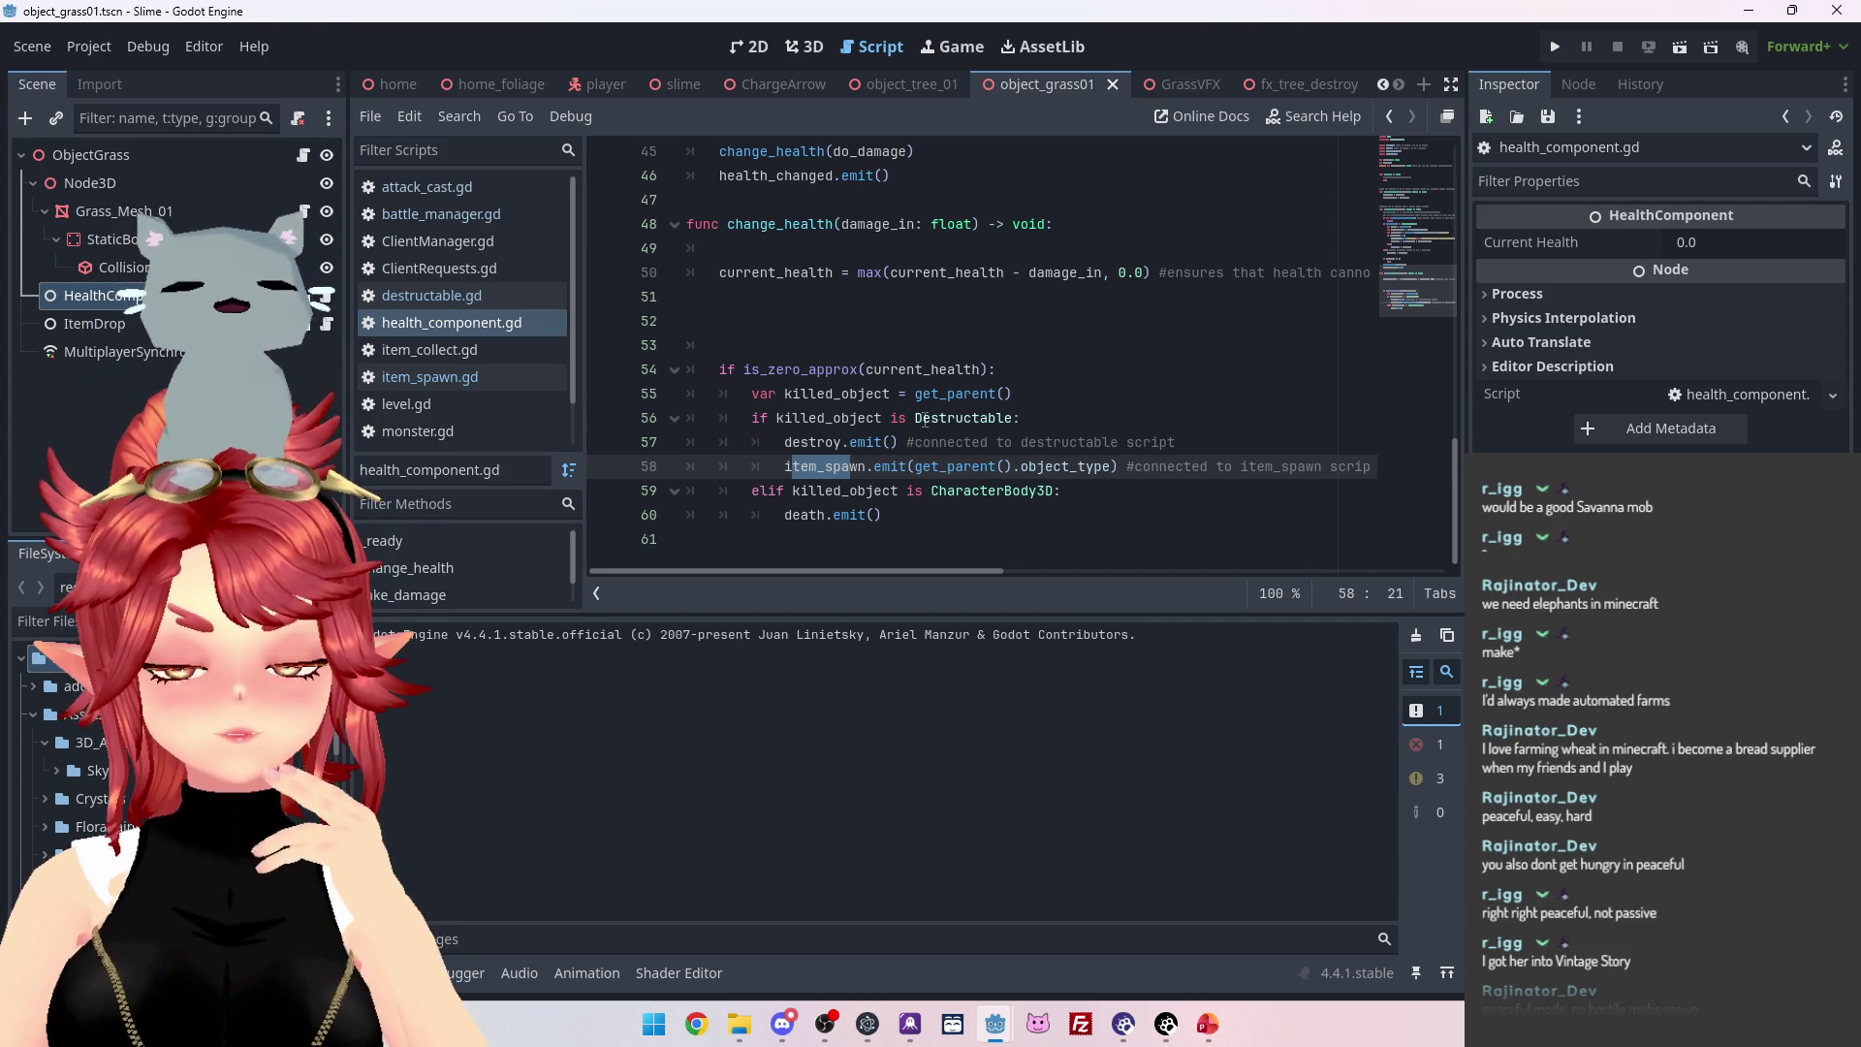
pyautogui.moveTo(802, 442); pyautogui.dragTo(843, 468)
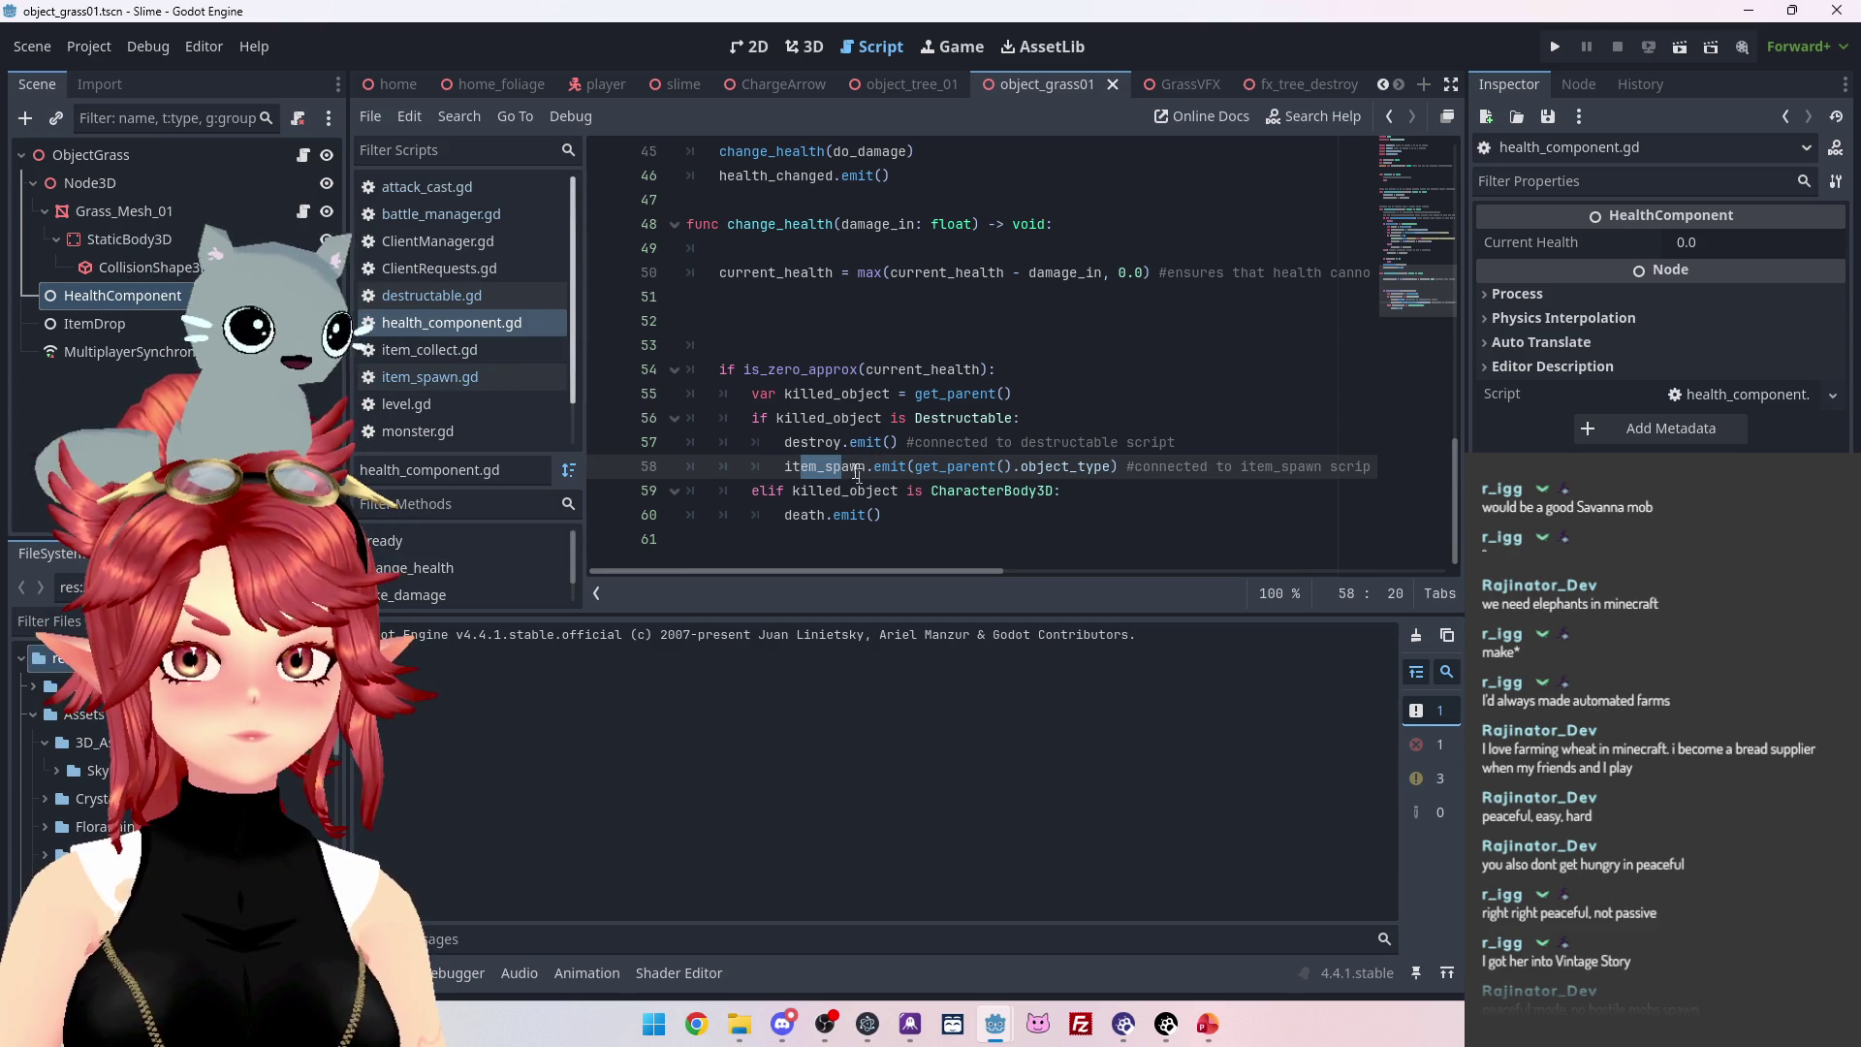
# Scroll through health_component.gd and show the HealthComponent's signal list.
pyautogui.scroll(6, 856, 452)
pyautogui.scroll(9, 856, 453)
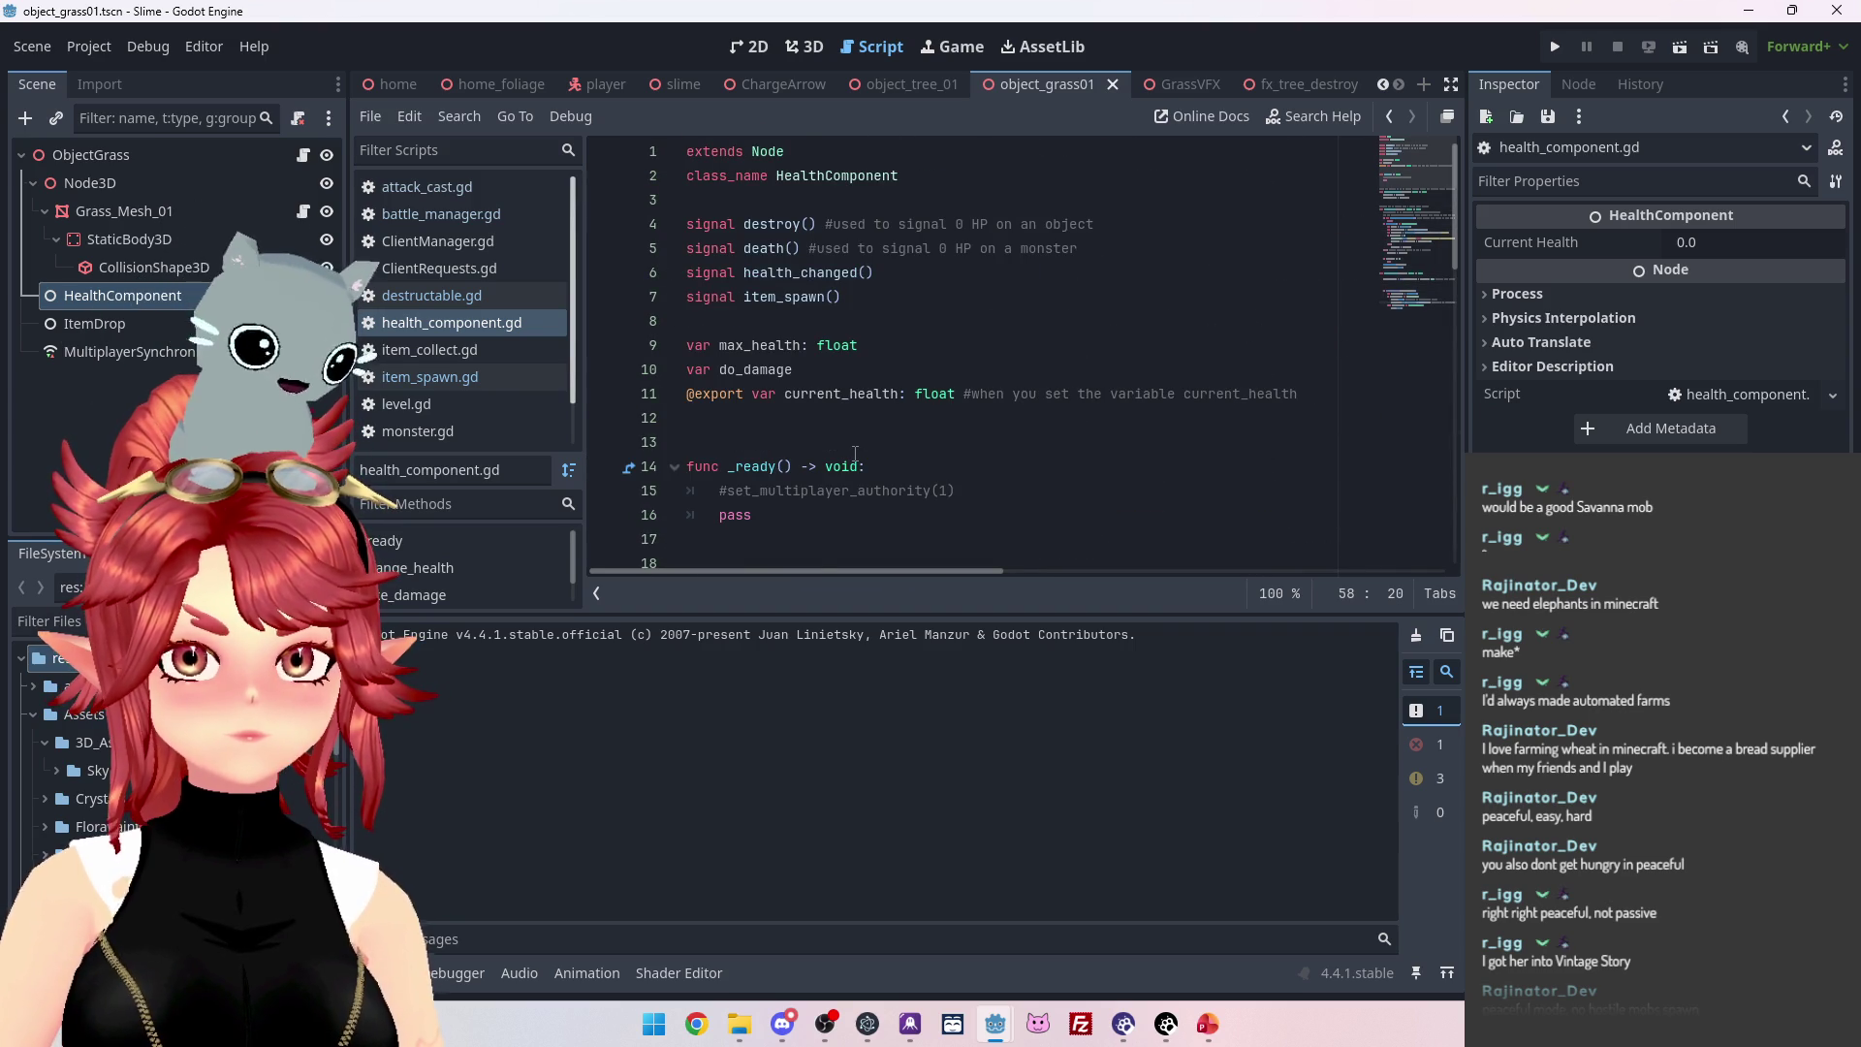
pyautogui.scroll(-14, 856, 453)
pyautogui.scroll(-1, 856, 452)
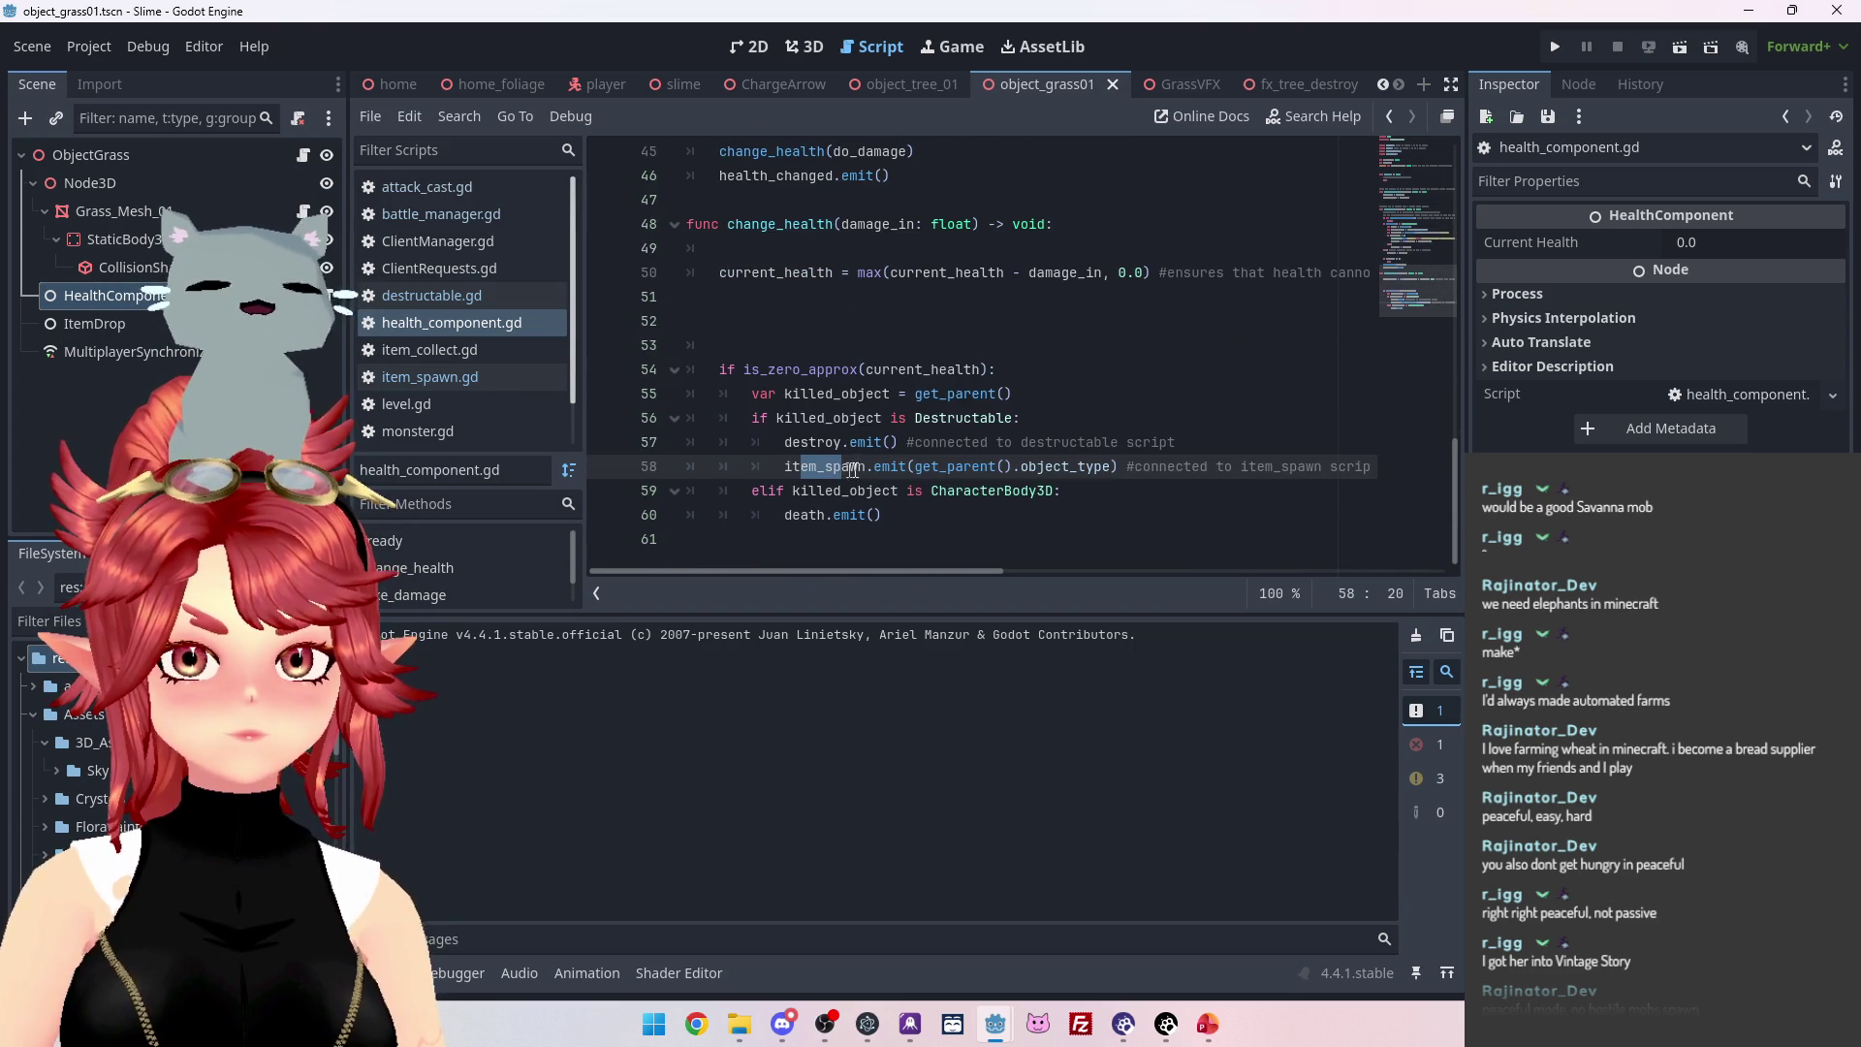
pyautogui.click(1578, 85)
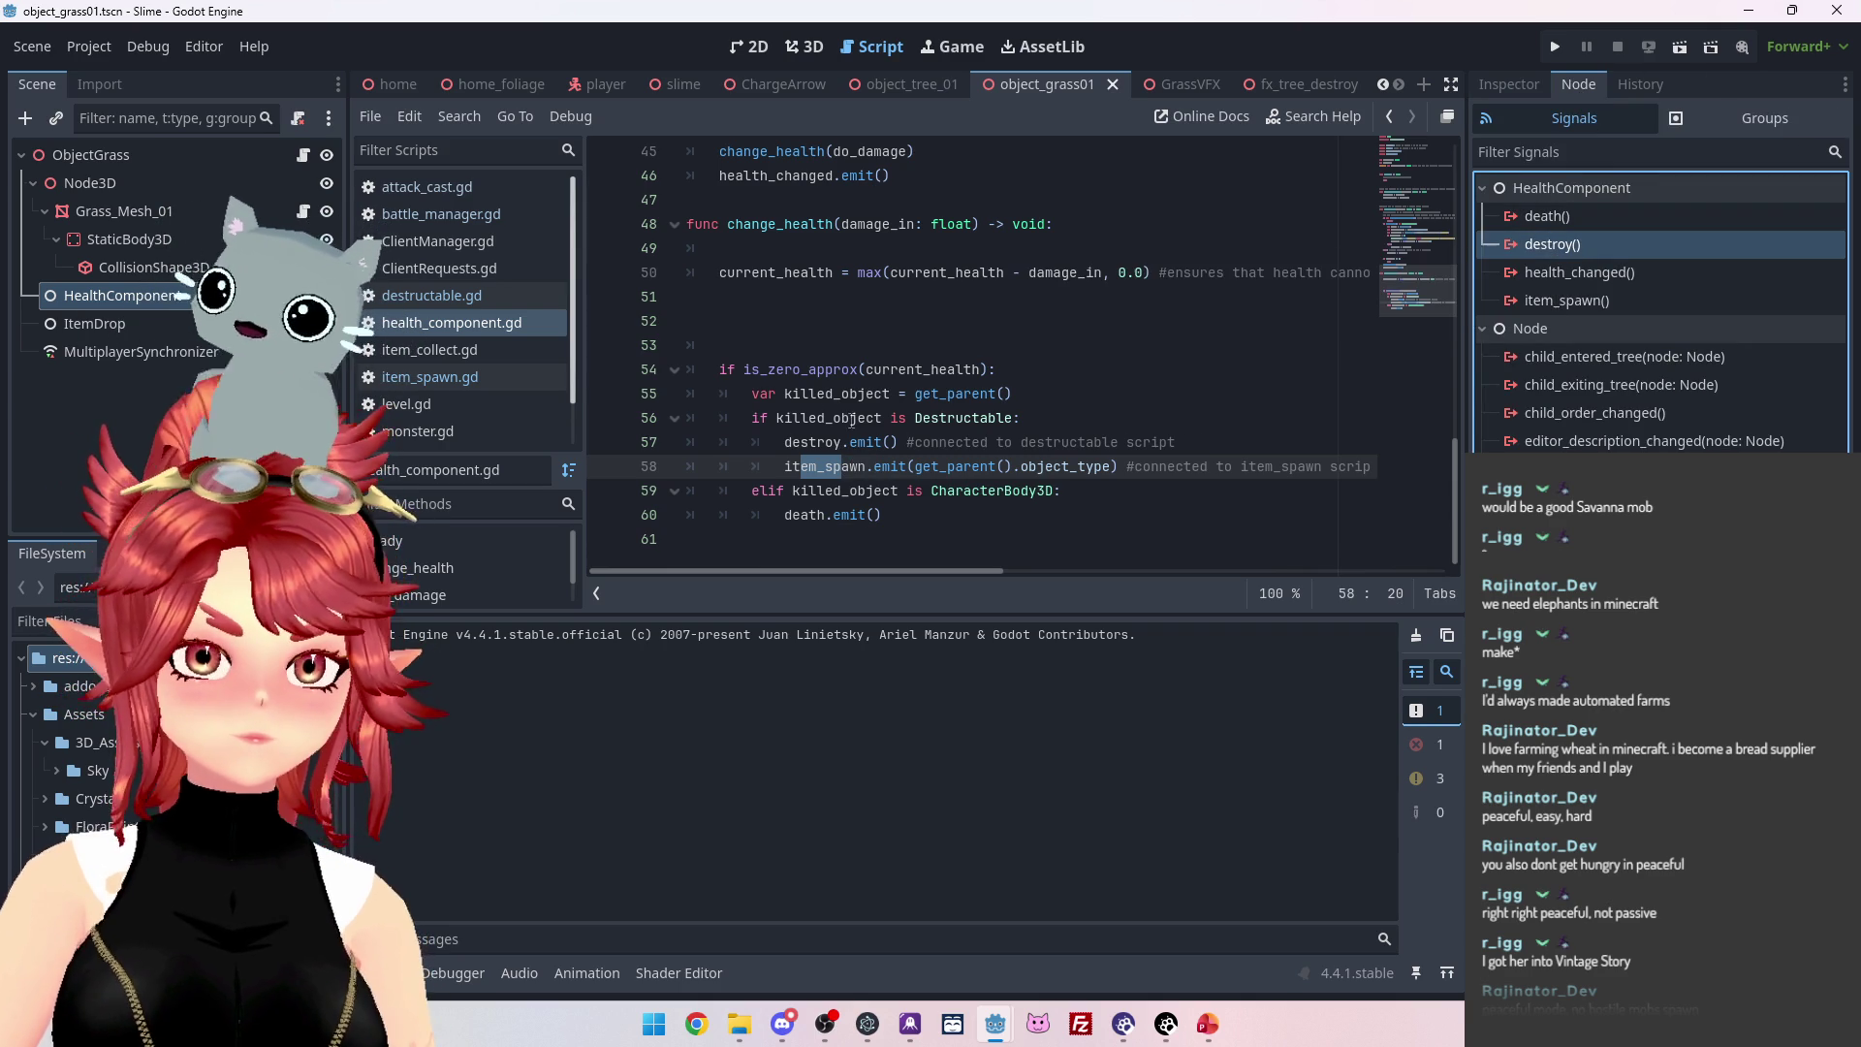
# Switch to item_spawn.gd and highlight the health_component reference on line 92.
pyautogui.scroll(13, 900, 390)
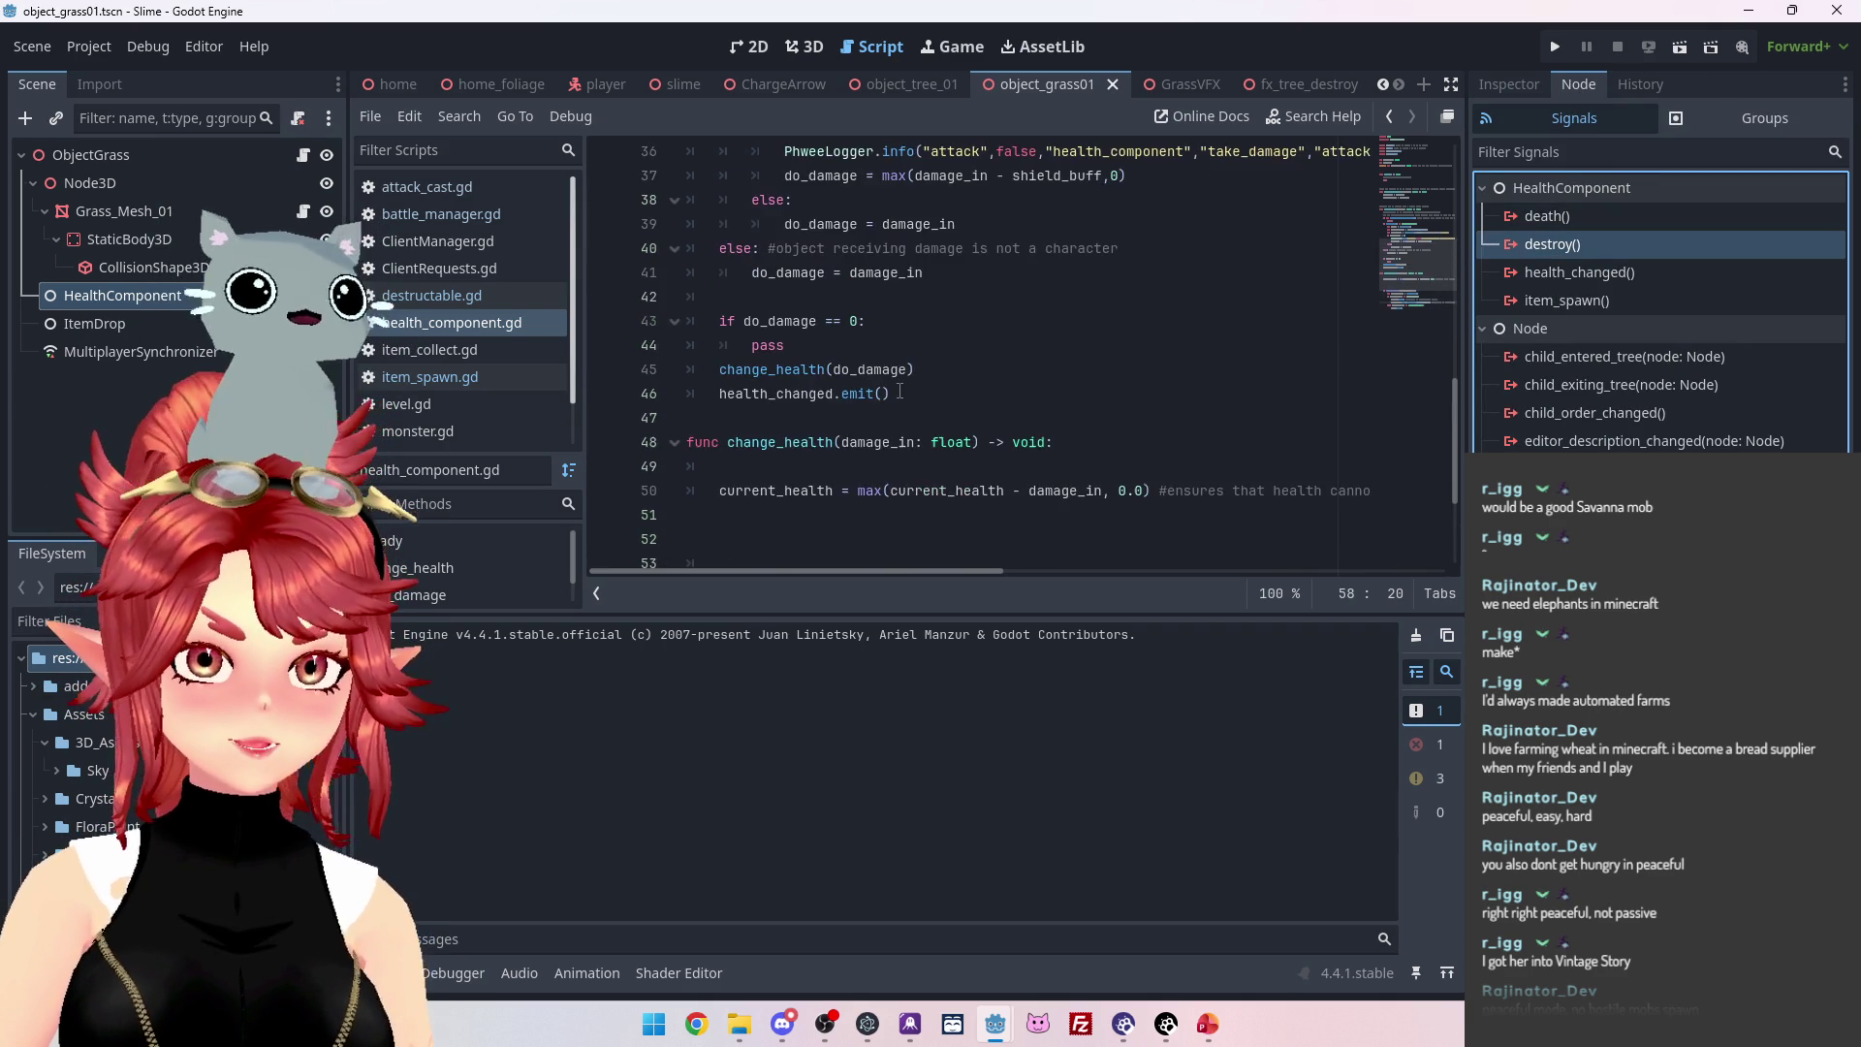
pyautogui.scroll(2, 900, 391)
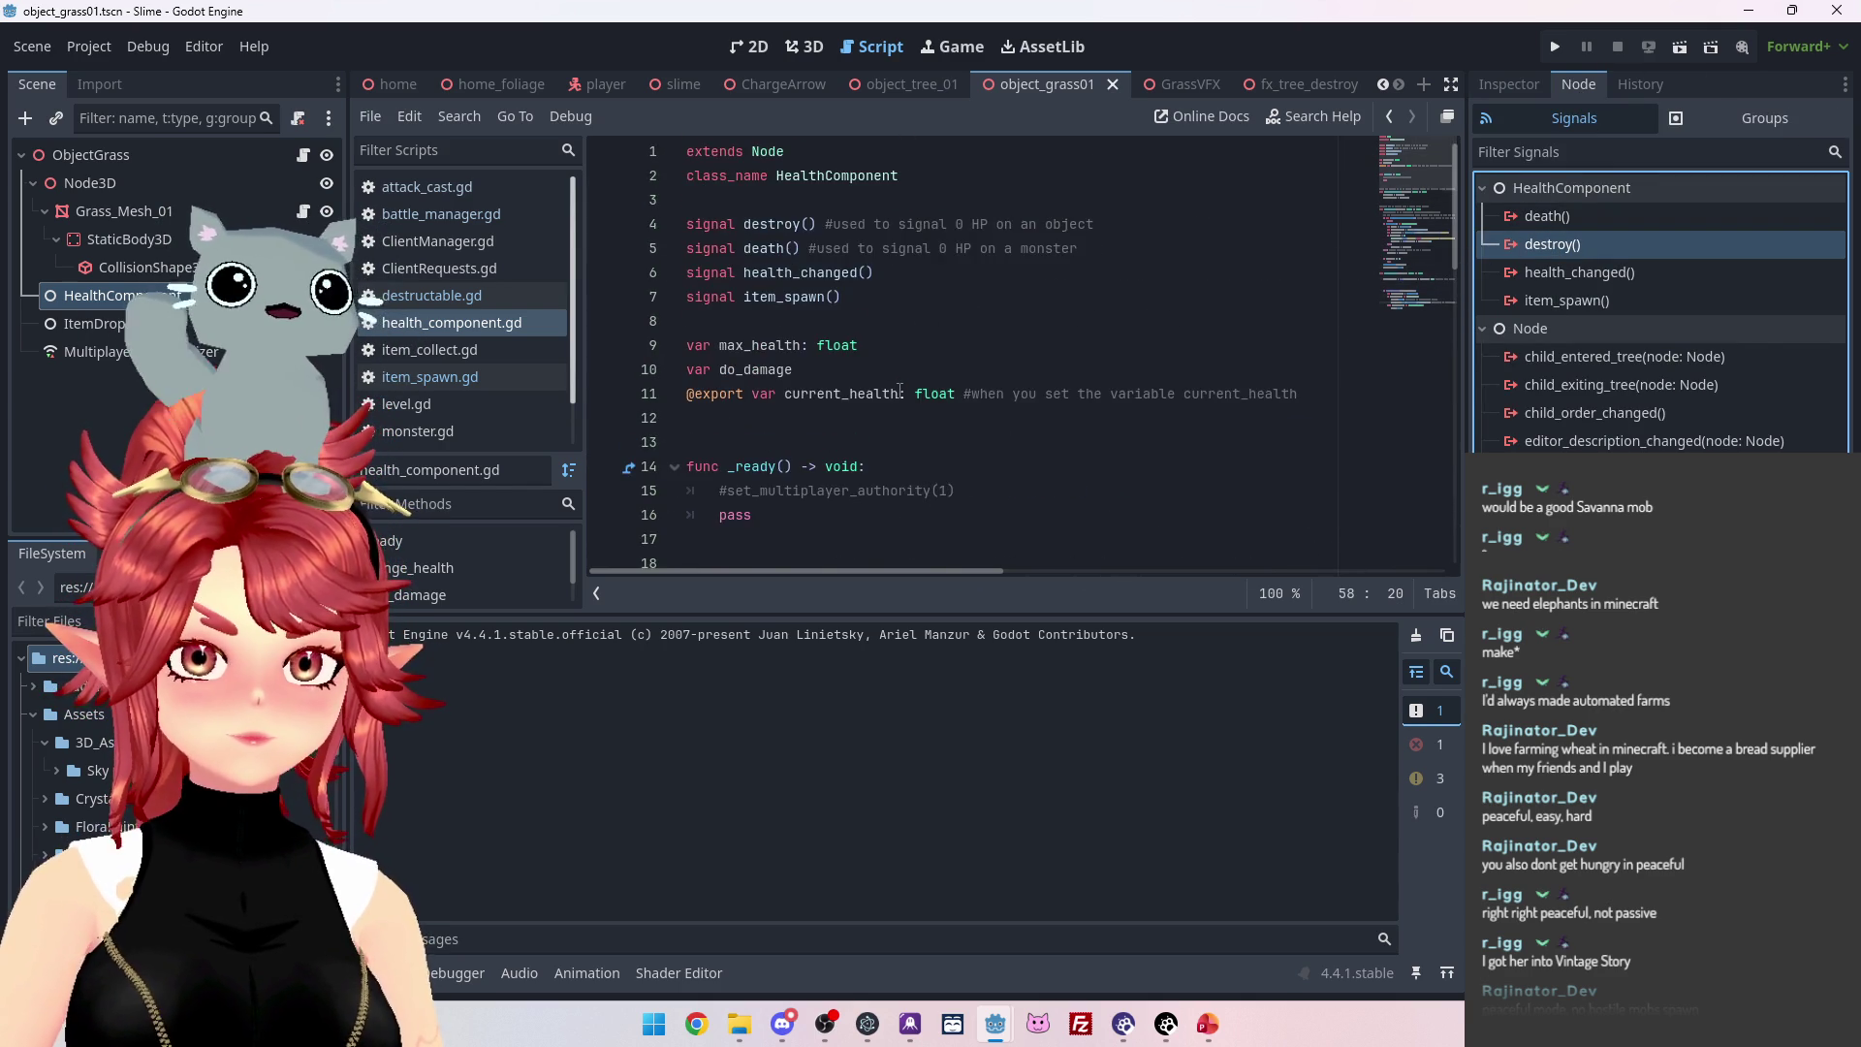
pyautogui.scroll(-15, 899, 391)
pyautogui.click(423, 377)
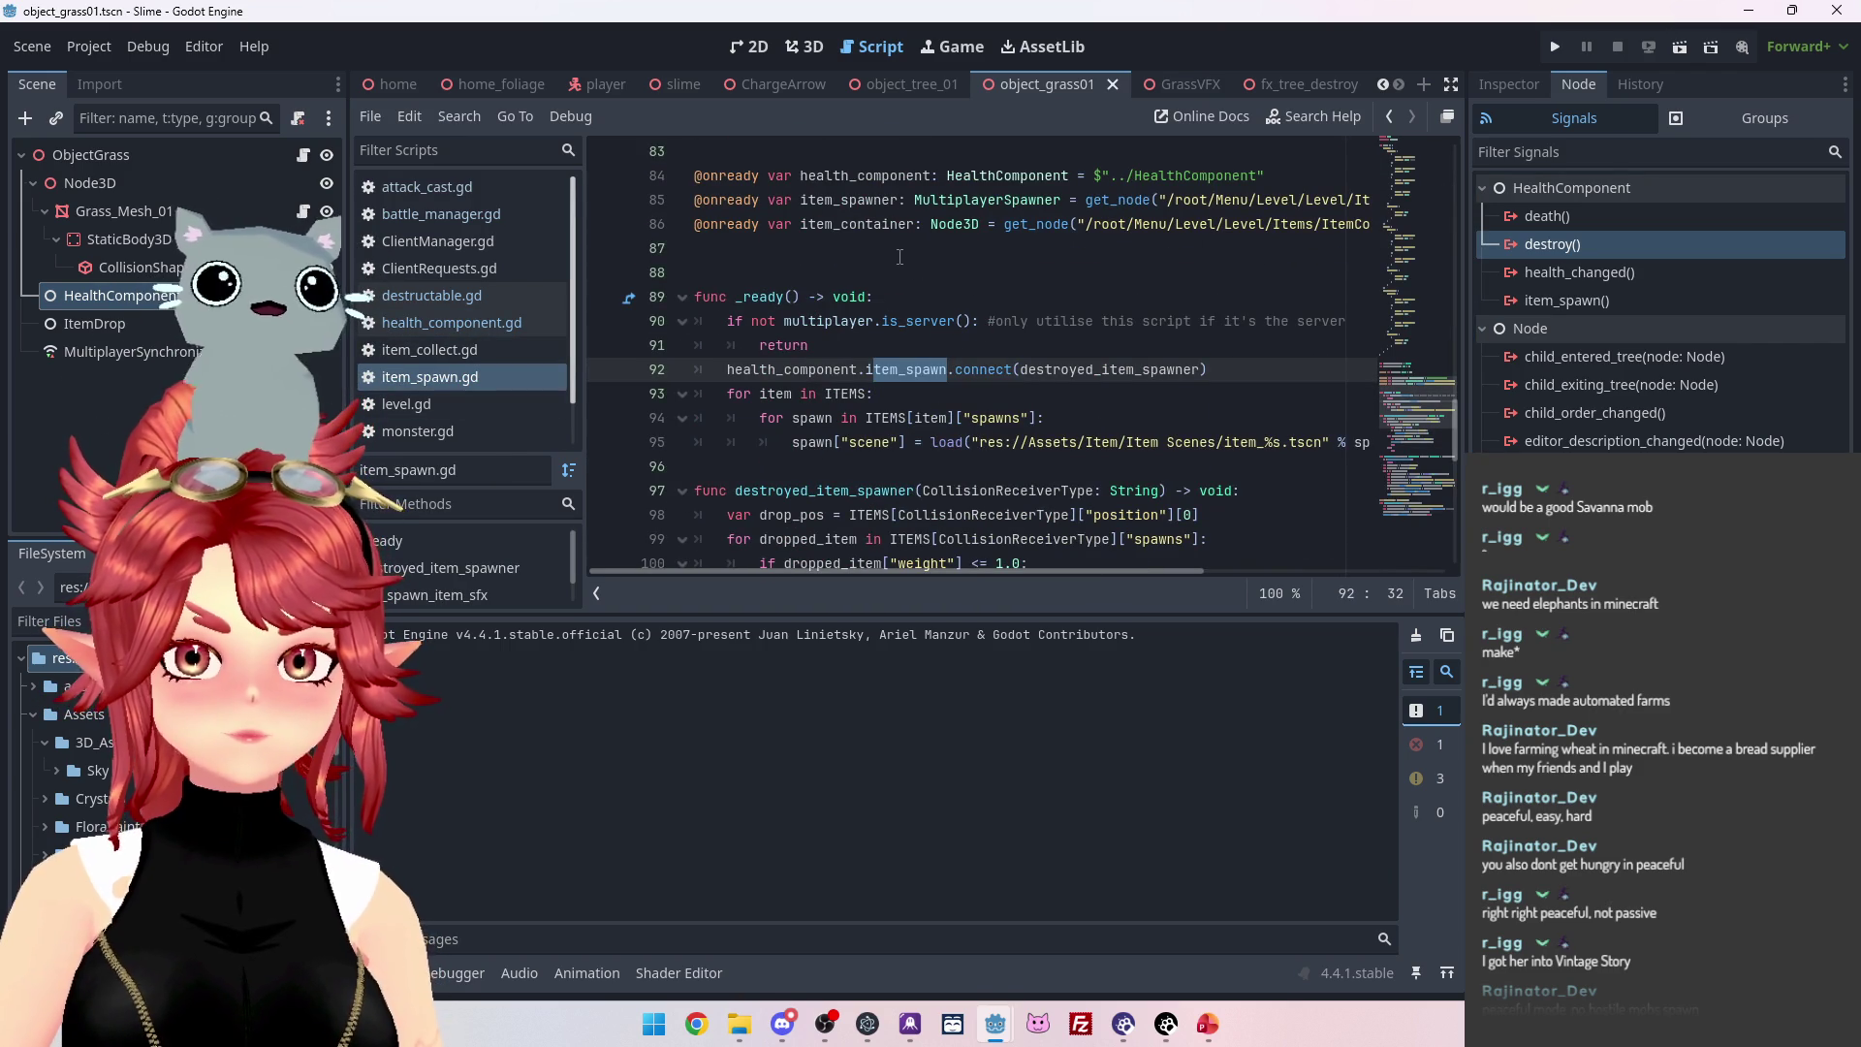
pyautogui.scroll(-1, 899, 257)
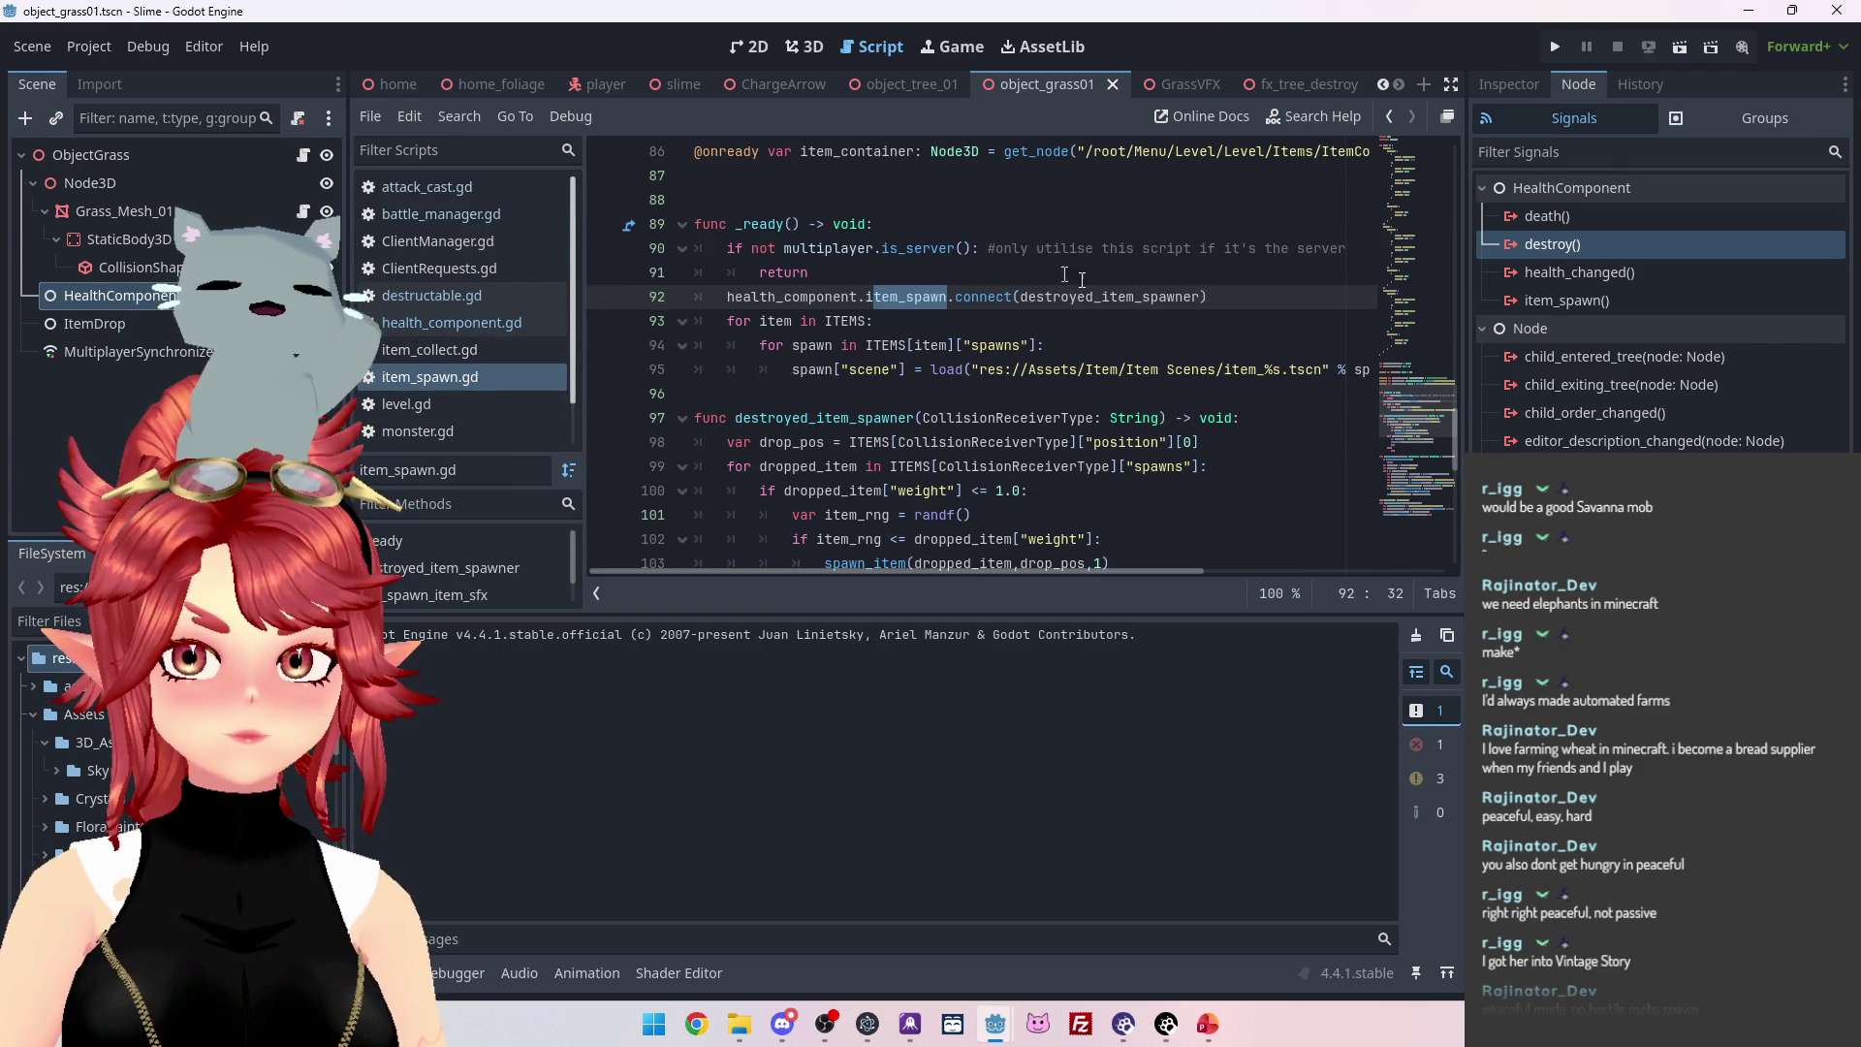
pyautogui.moveTo(809, 297); pyautogui.dragTo(866, 297)
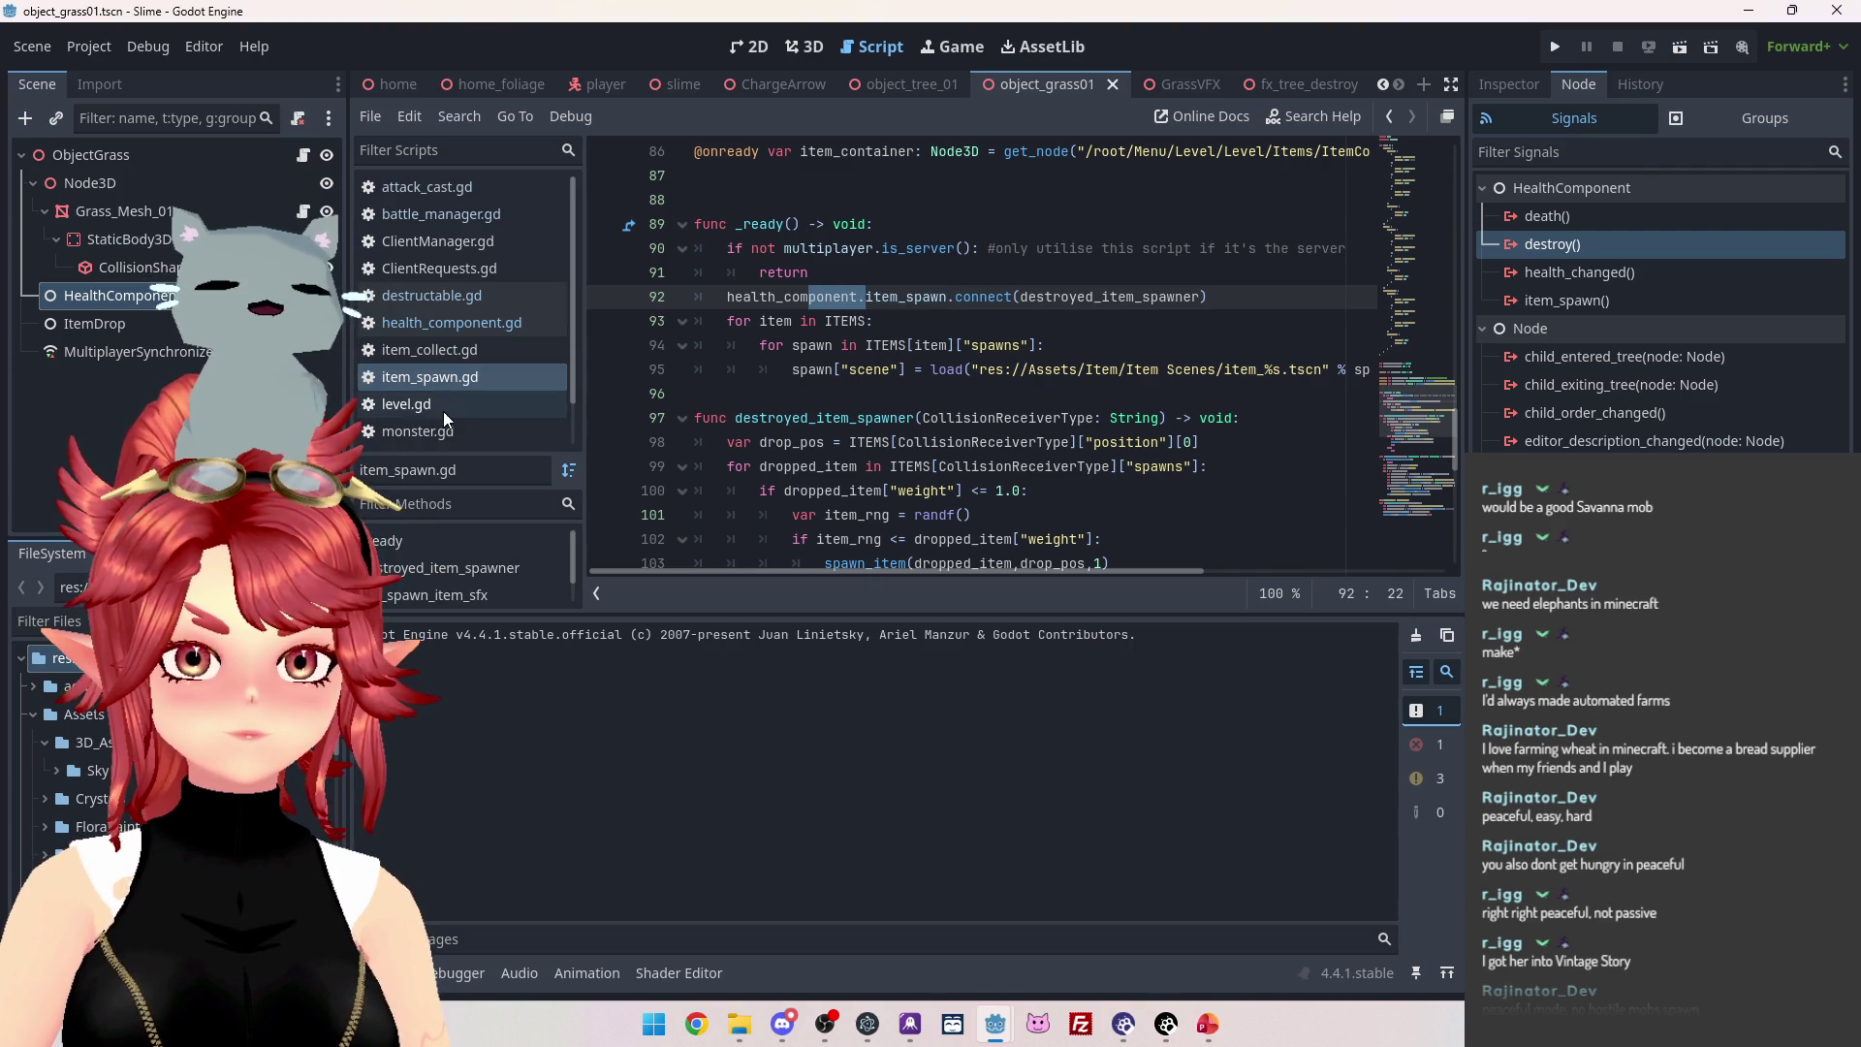
# Highlight destroy.emit on line 57 of health_component.gd, then open destructable.gd.
pyautogui.click(446, 300)
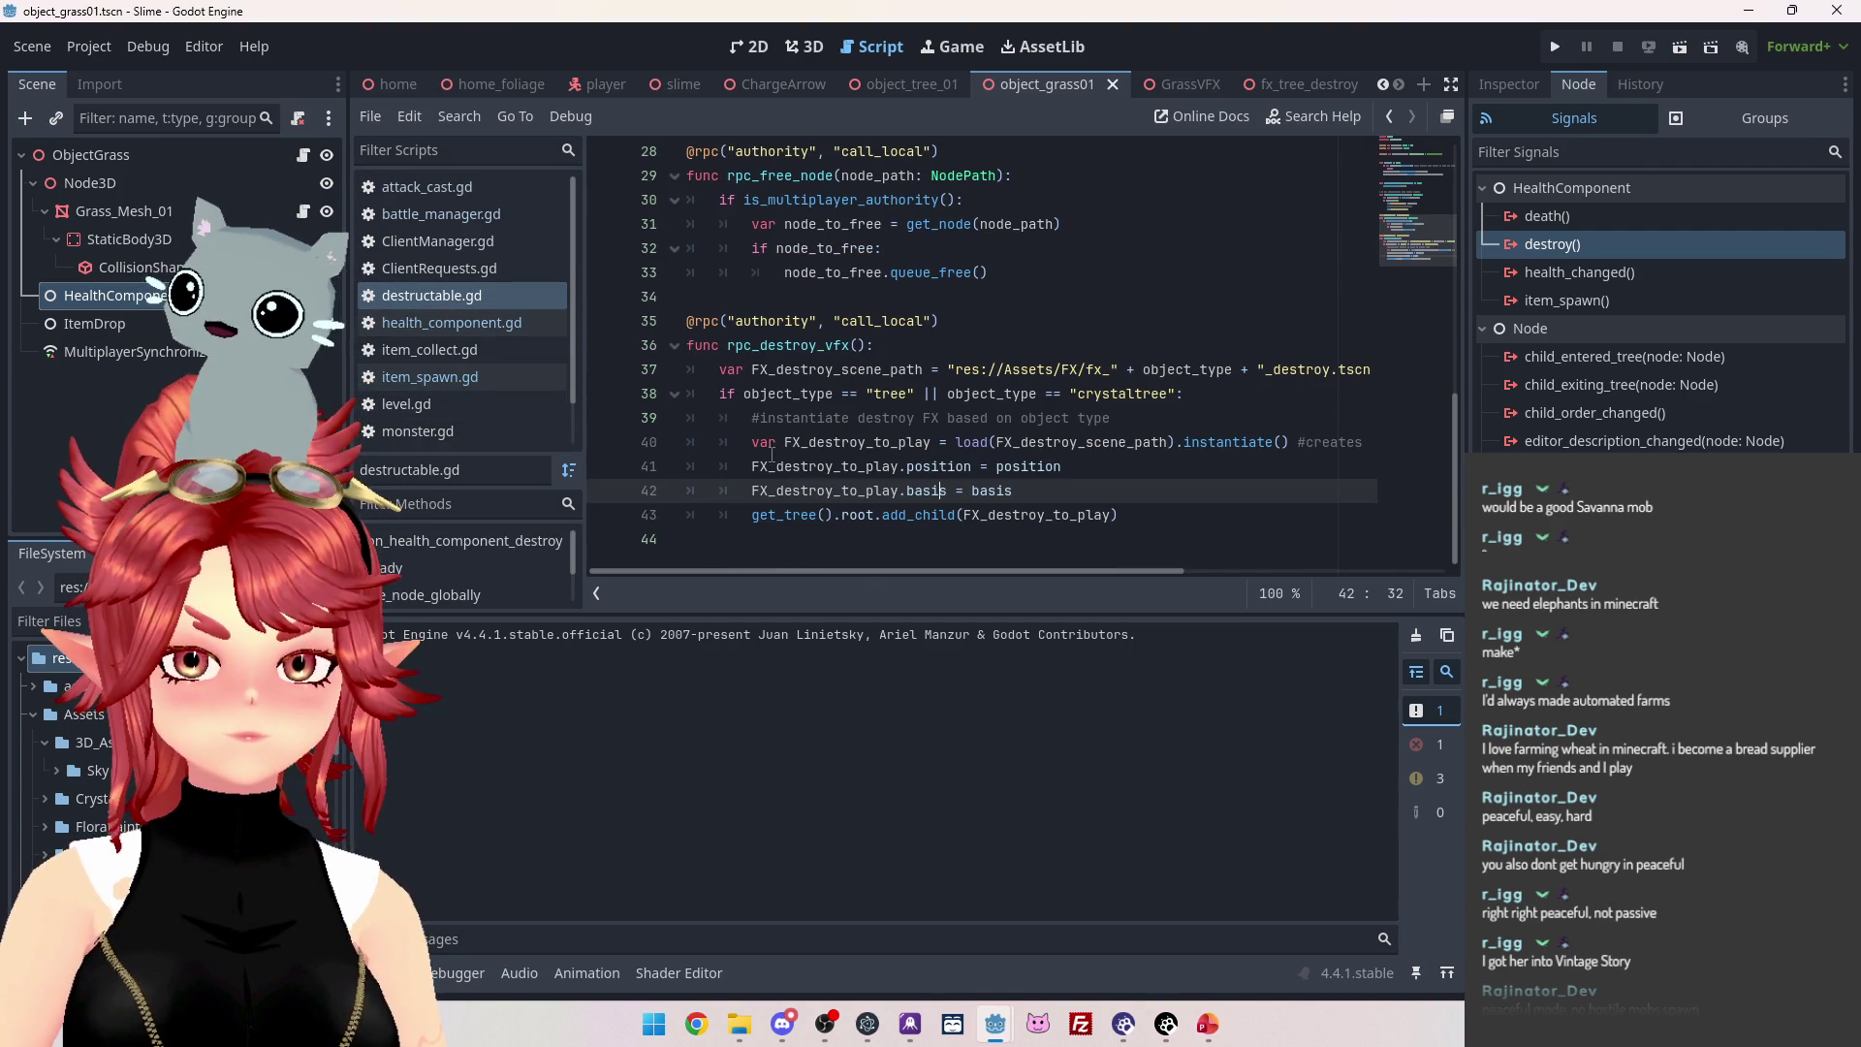
pyautogui.click(464, 322)
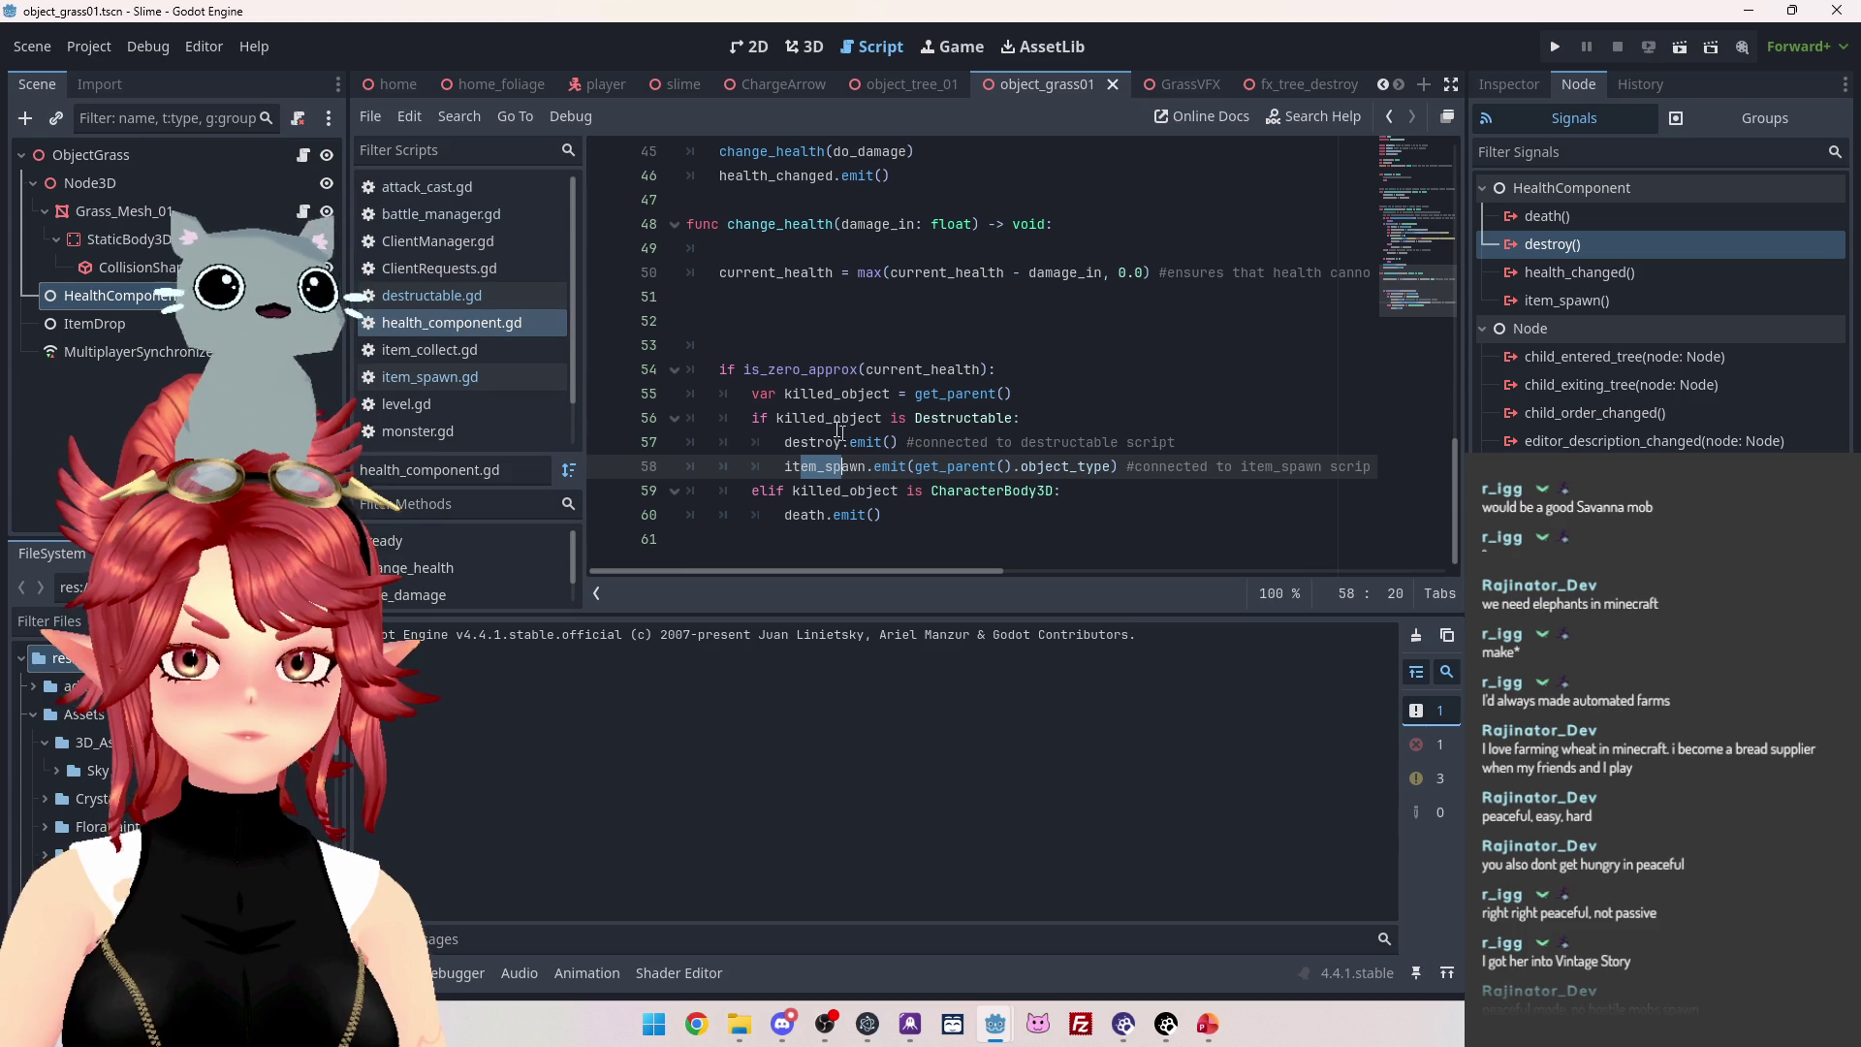
pyautogui.moveTo(785, 442); pyautogui.dragTo(876, 442)
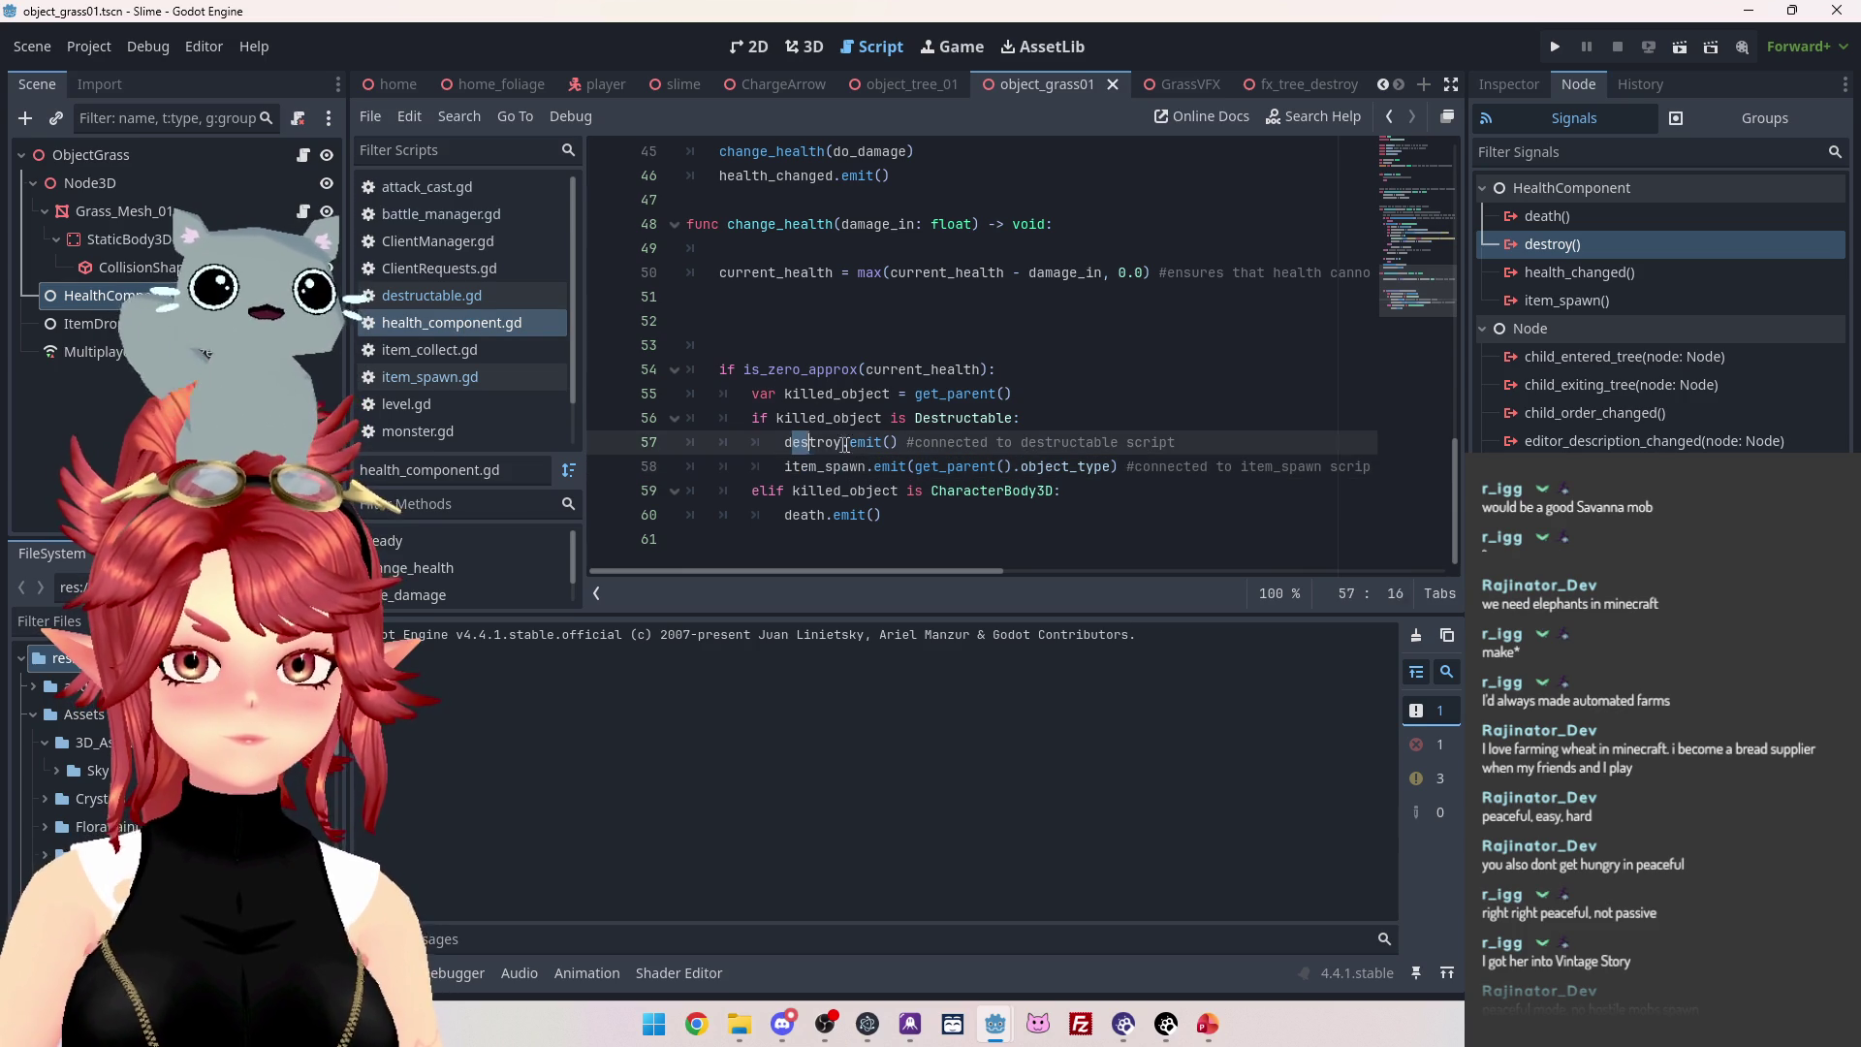
pyautogui.keyDown('shift'); pyautogui.click(858, 444); pyautogui.keyUp('shift')
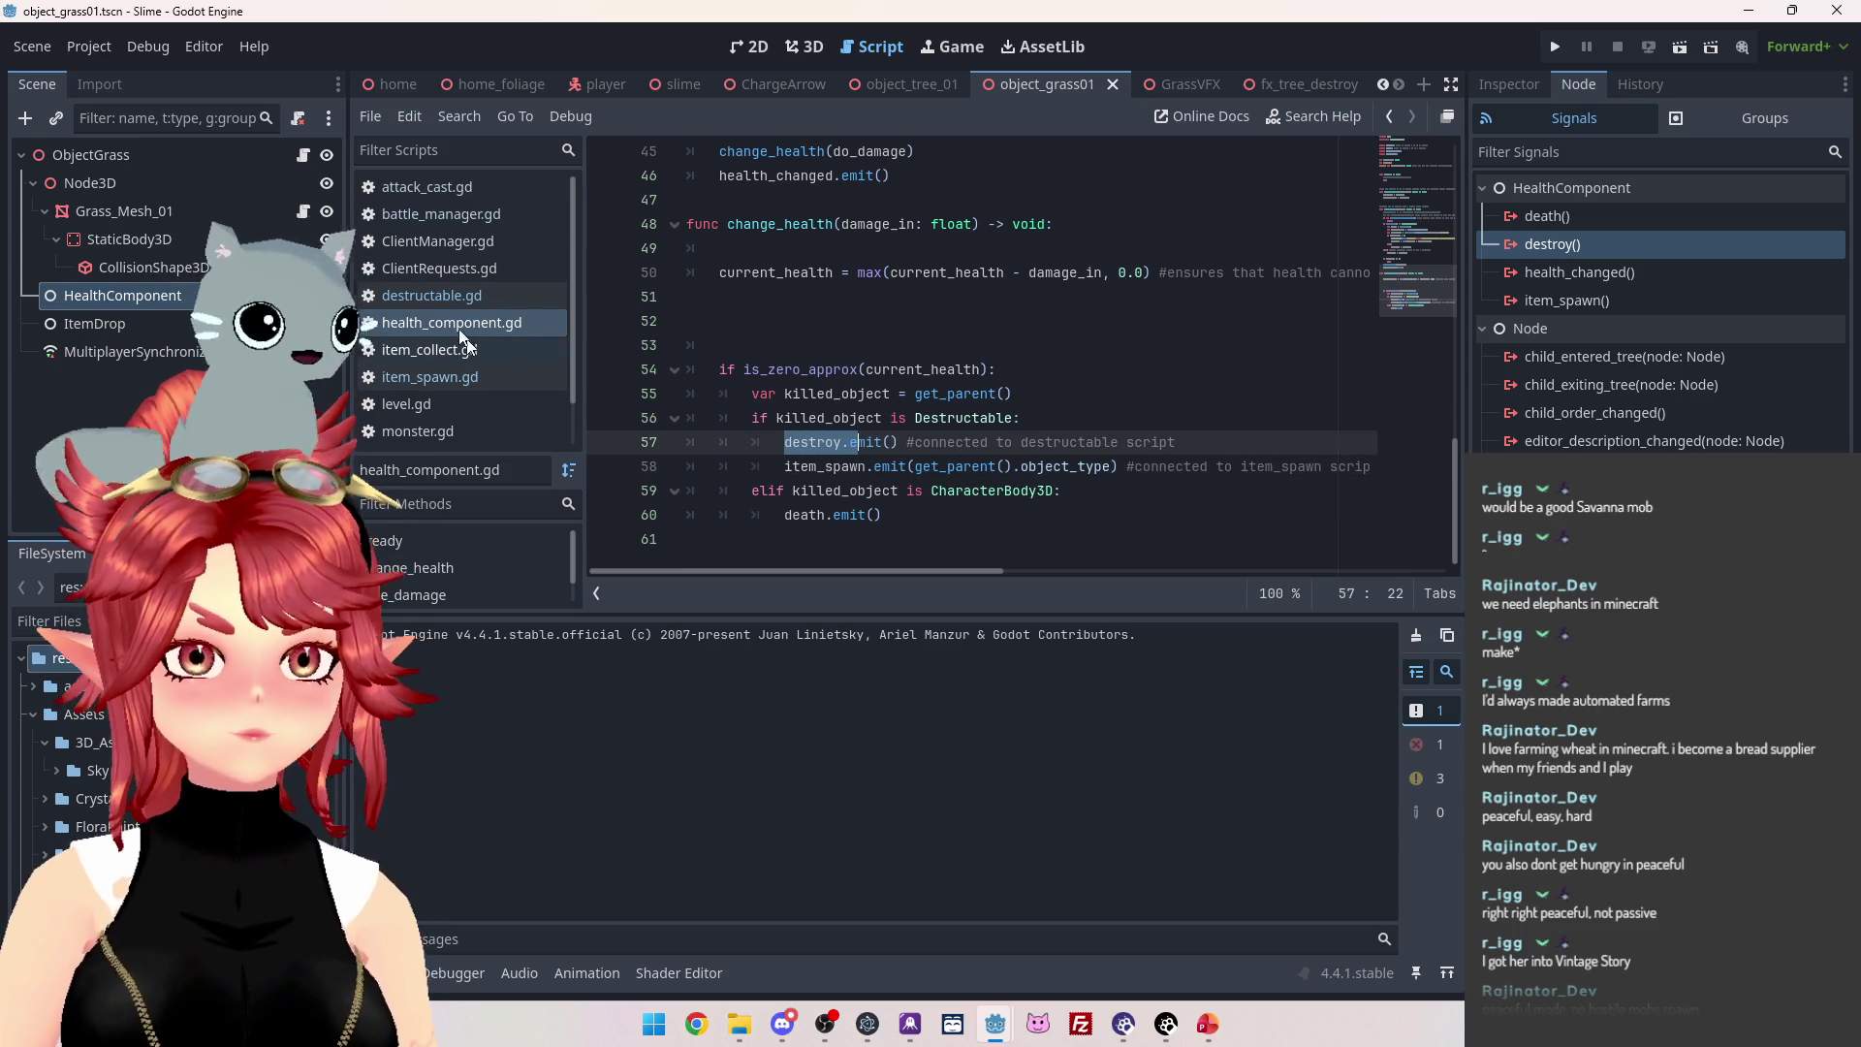
pyautogui.click(302, 155)
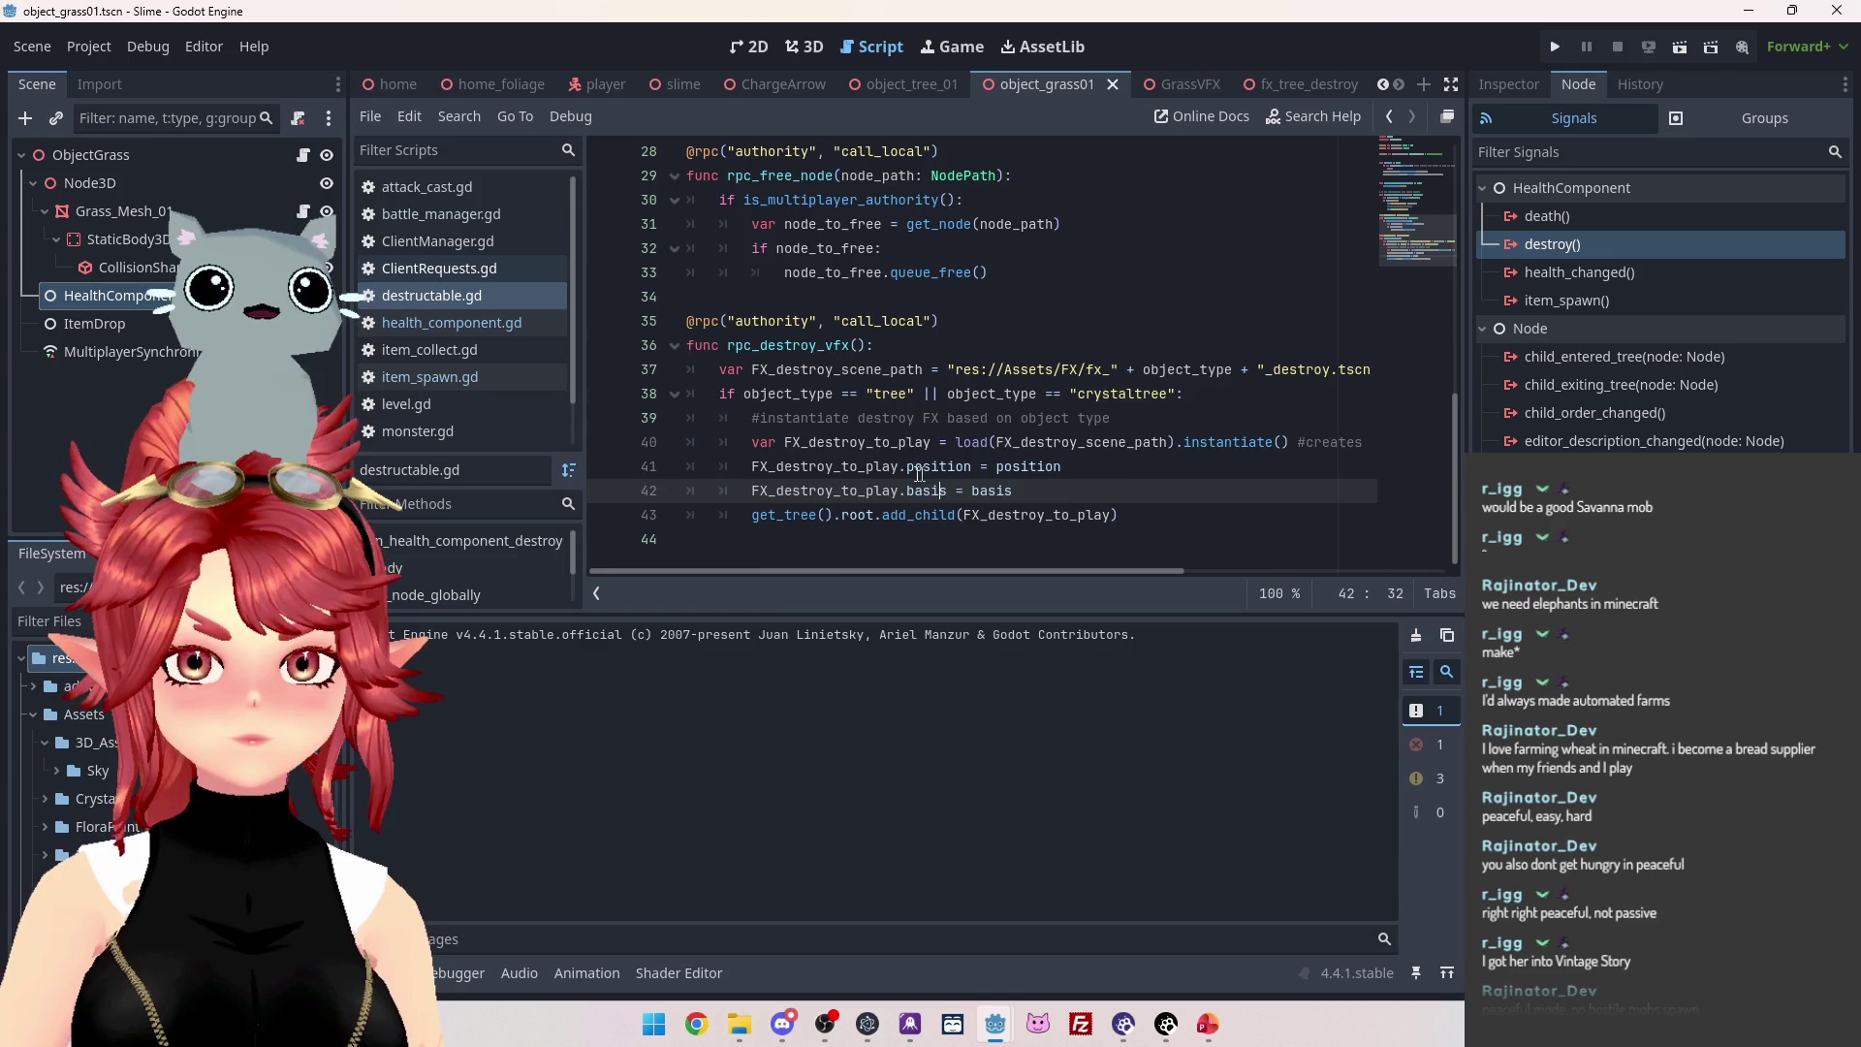
# Read through destructable.gd's free_node_globally and rpc_destroy_vfx, then return to health_component.gd.
pyautogui.scroll(10, 849, 403)
pyautogui.scroll(-2, 833, 383)
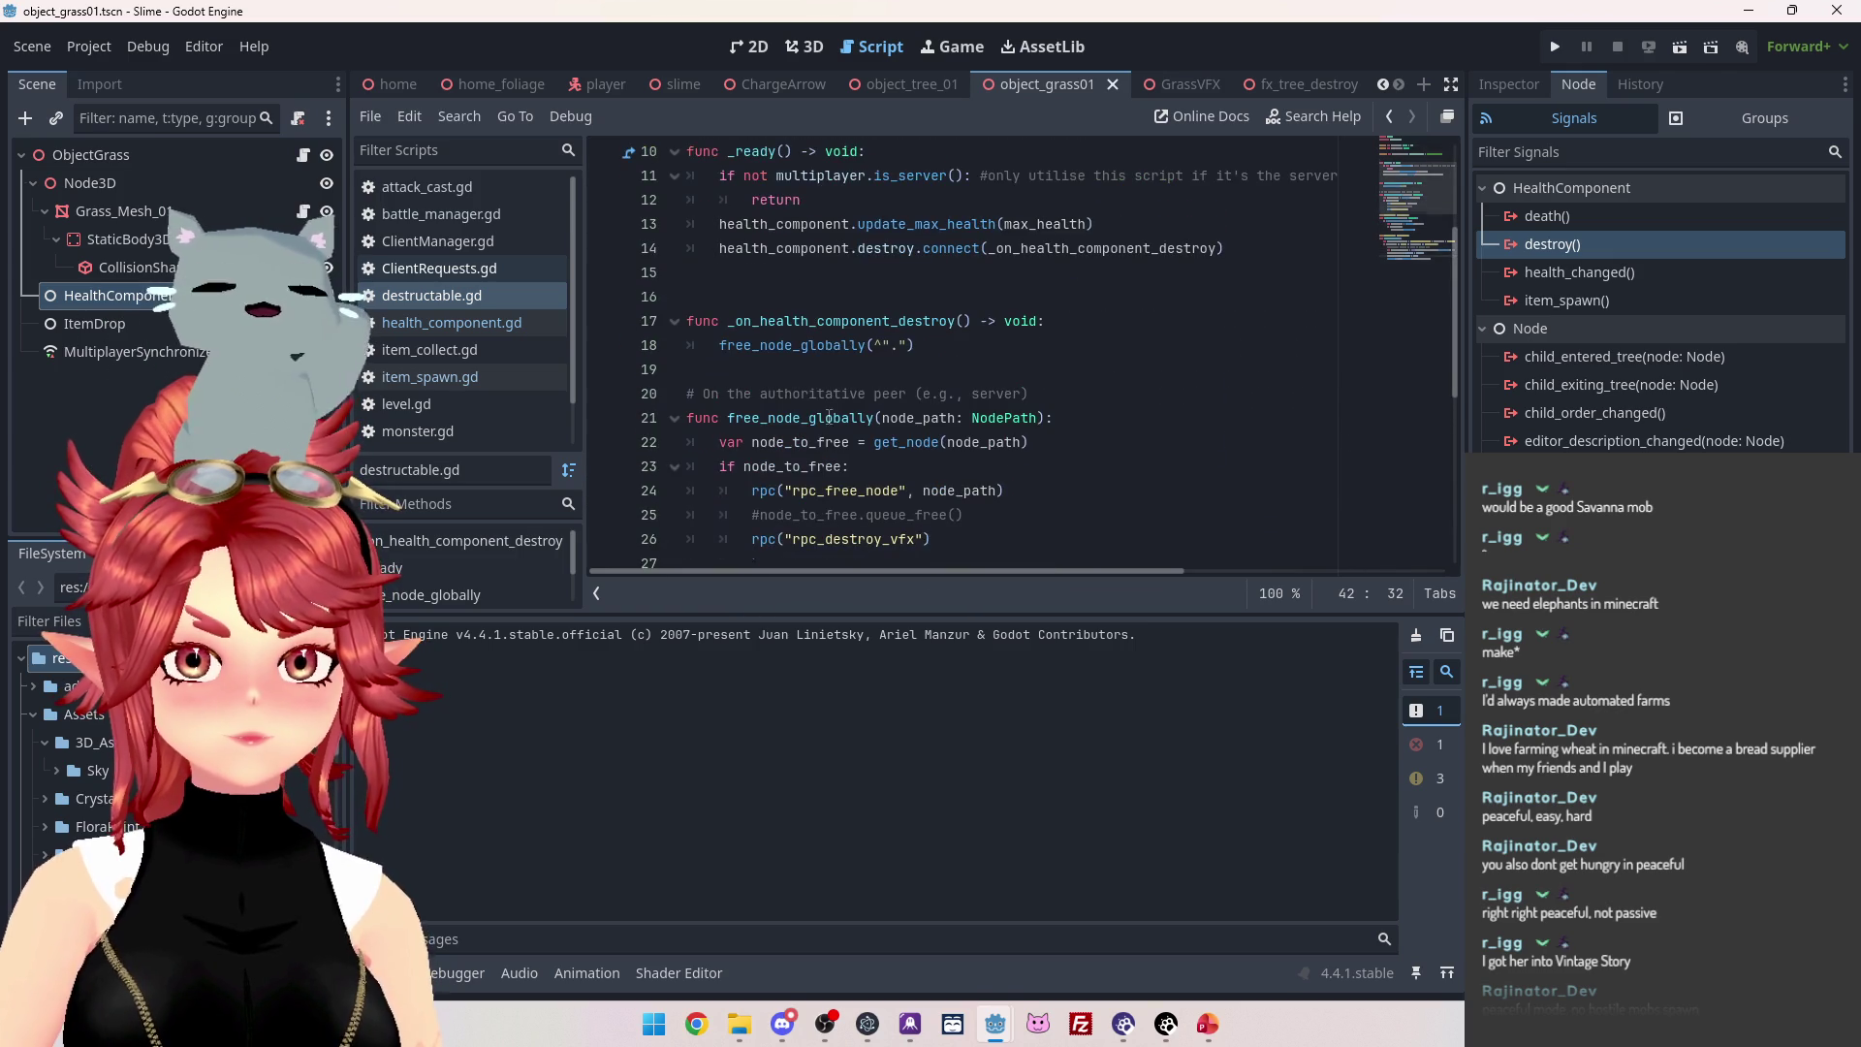
pyautogui.scroll(-4, 818, 361)
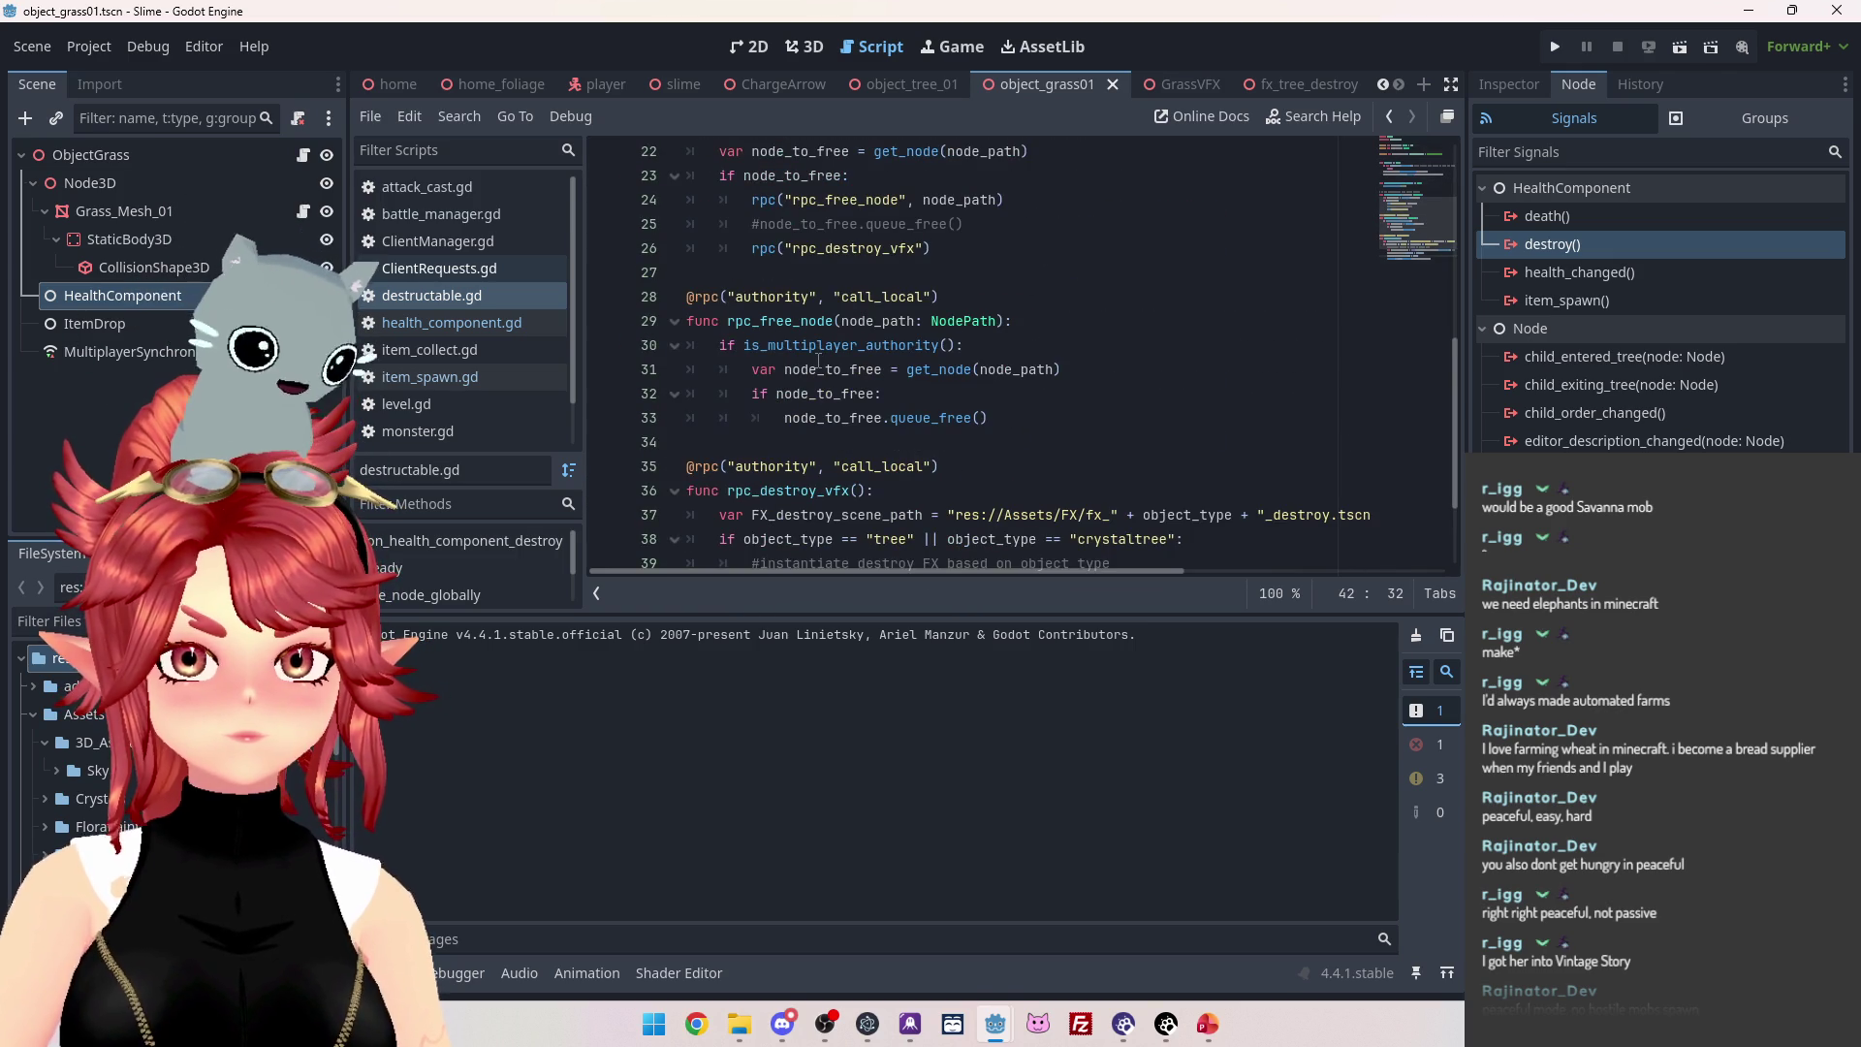
pyautogui.scroll(7, 818, 360)
pyautogui.scroll(1, 819, 360)
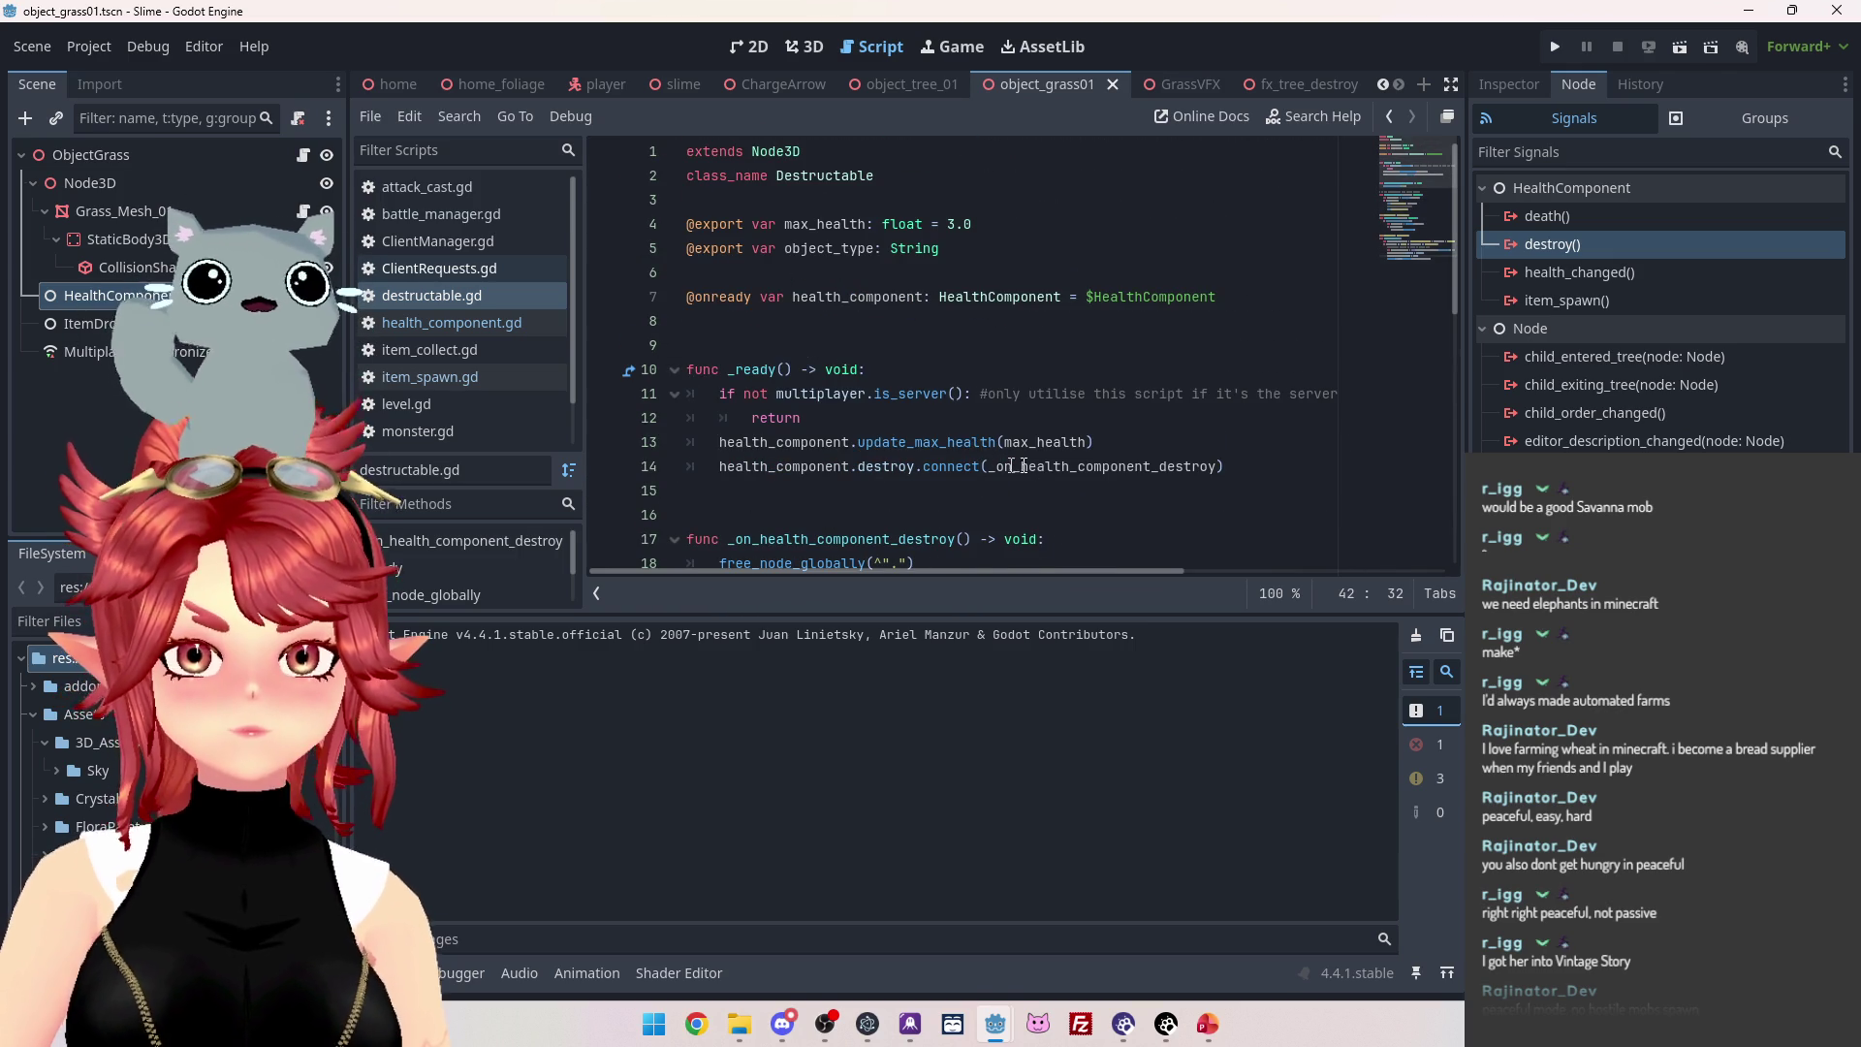
pyautogui.scroll(-3, 1112, 472)
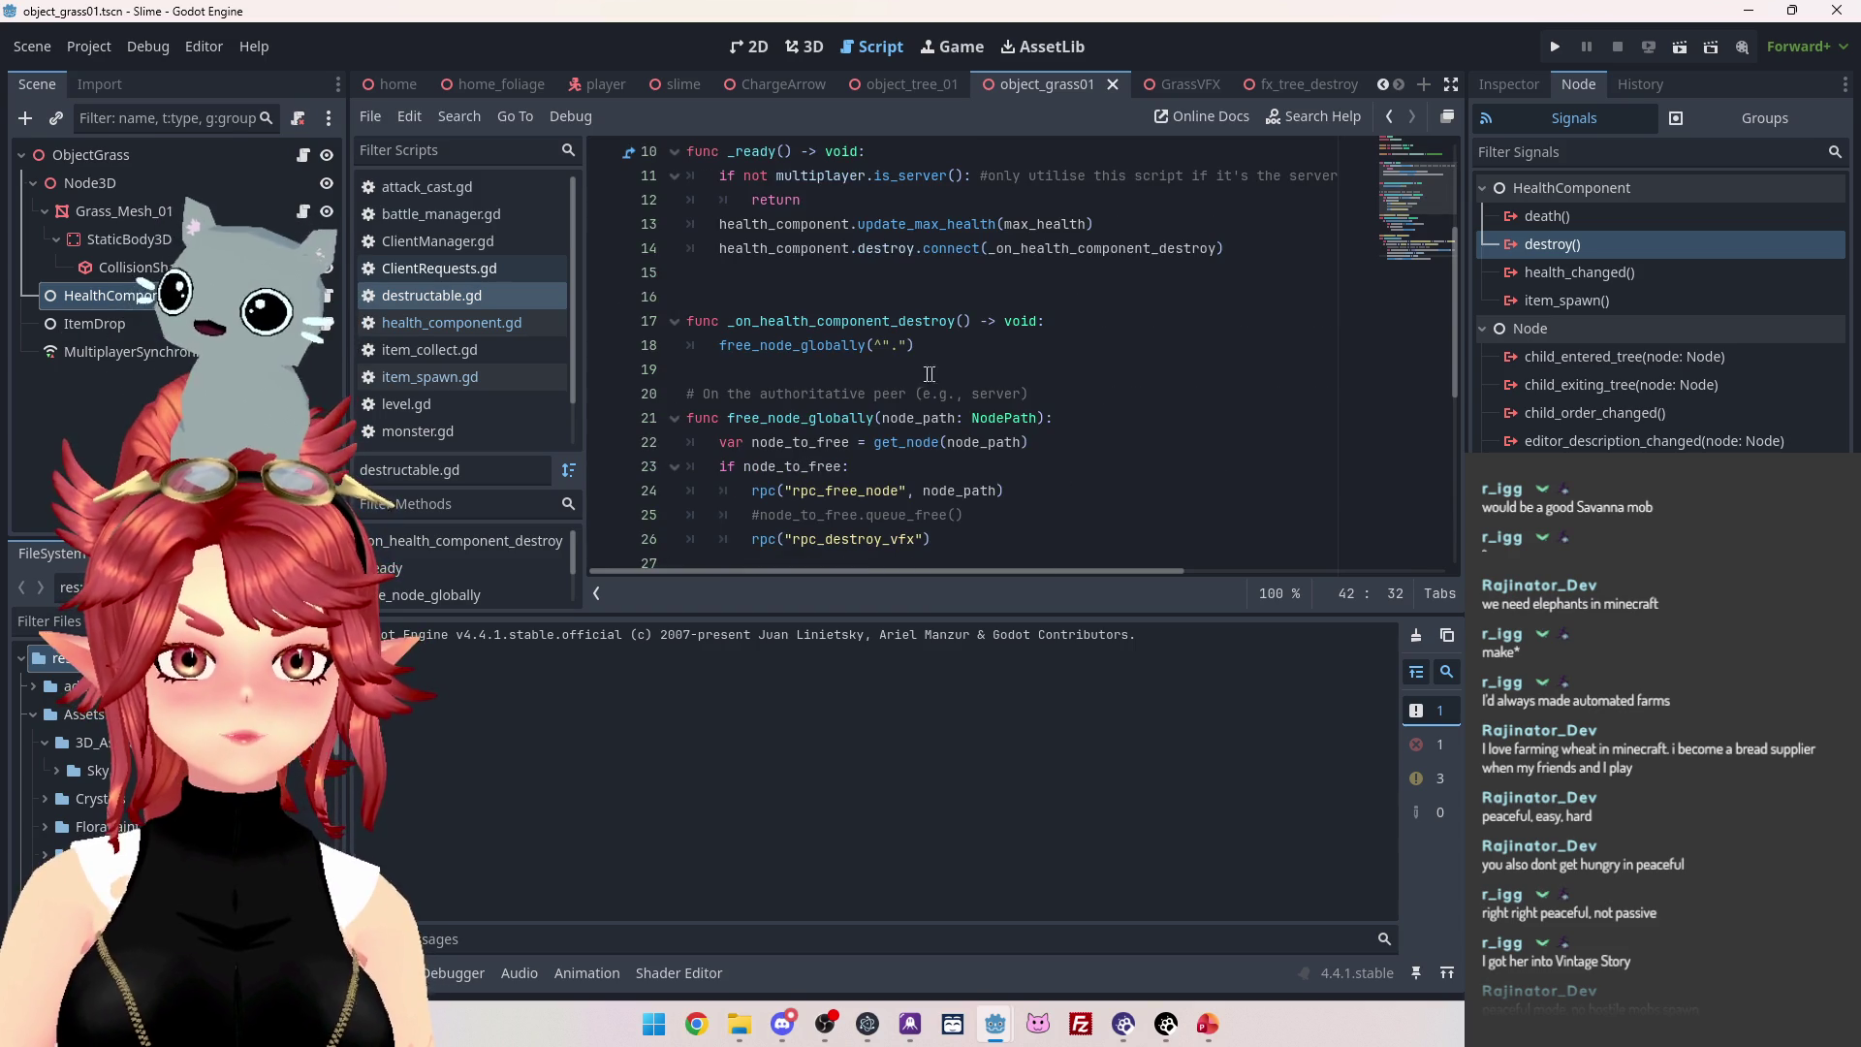
pyautogui.scroll(-2, 844, 358)
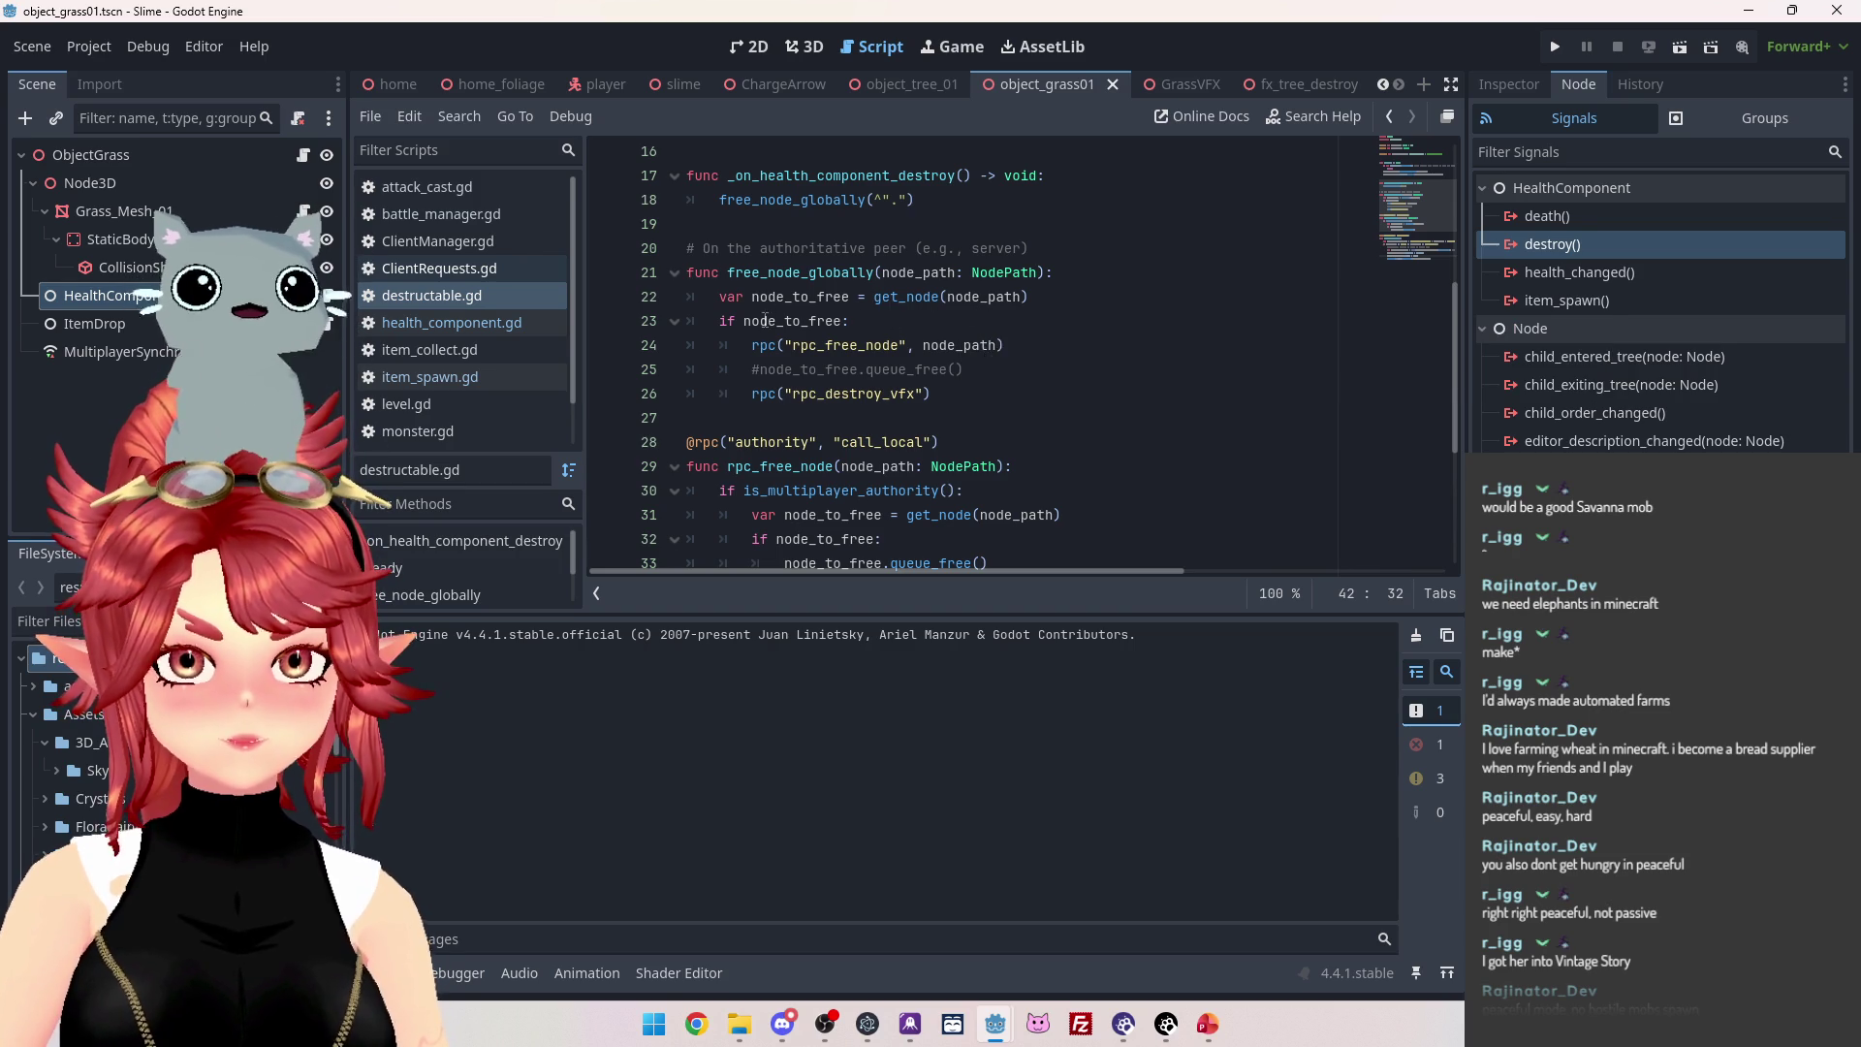
pyautogui.scroll(-1, 800, 311)
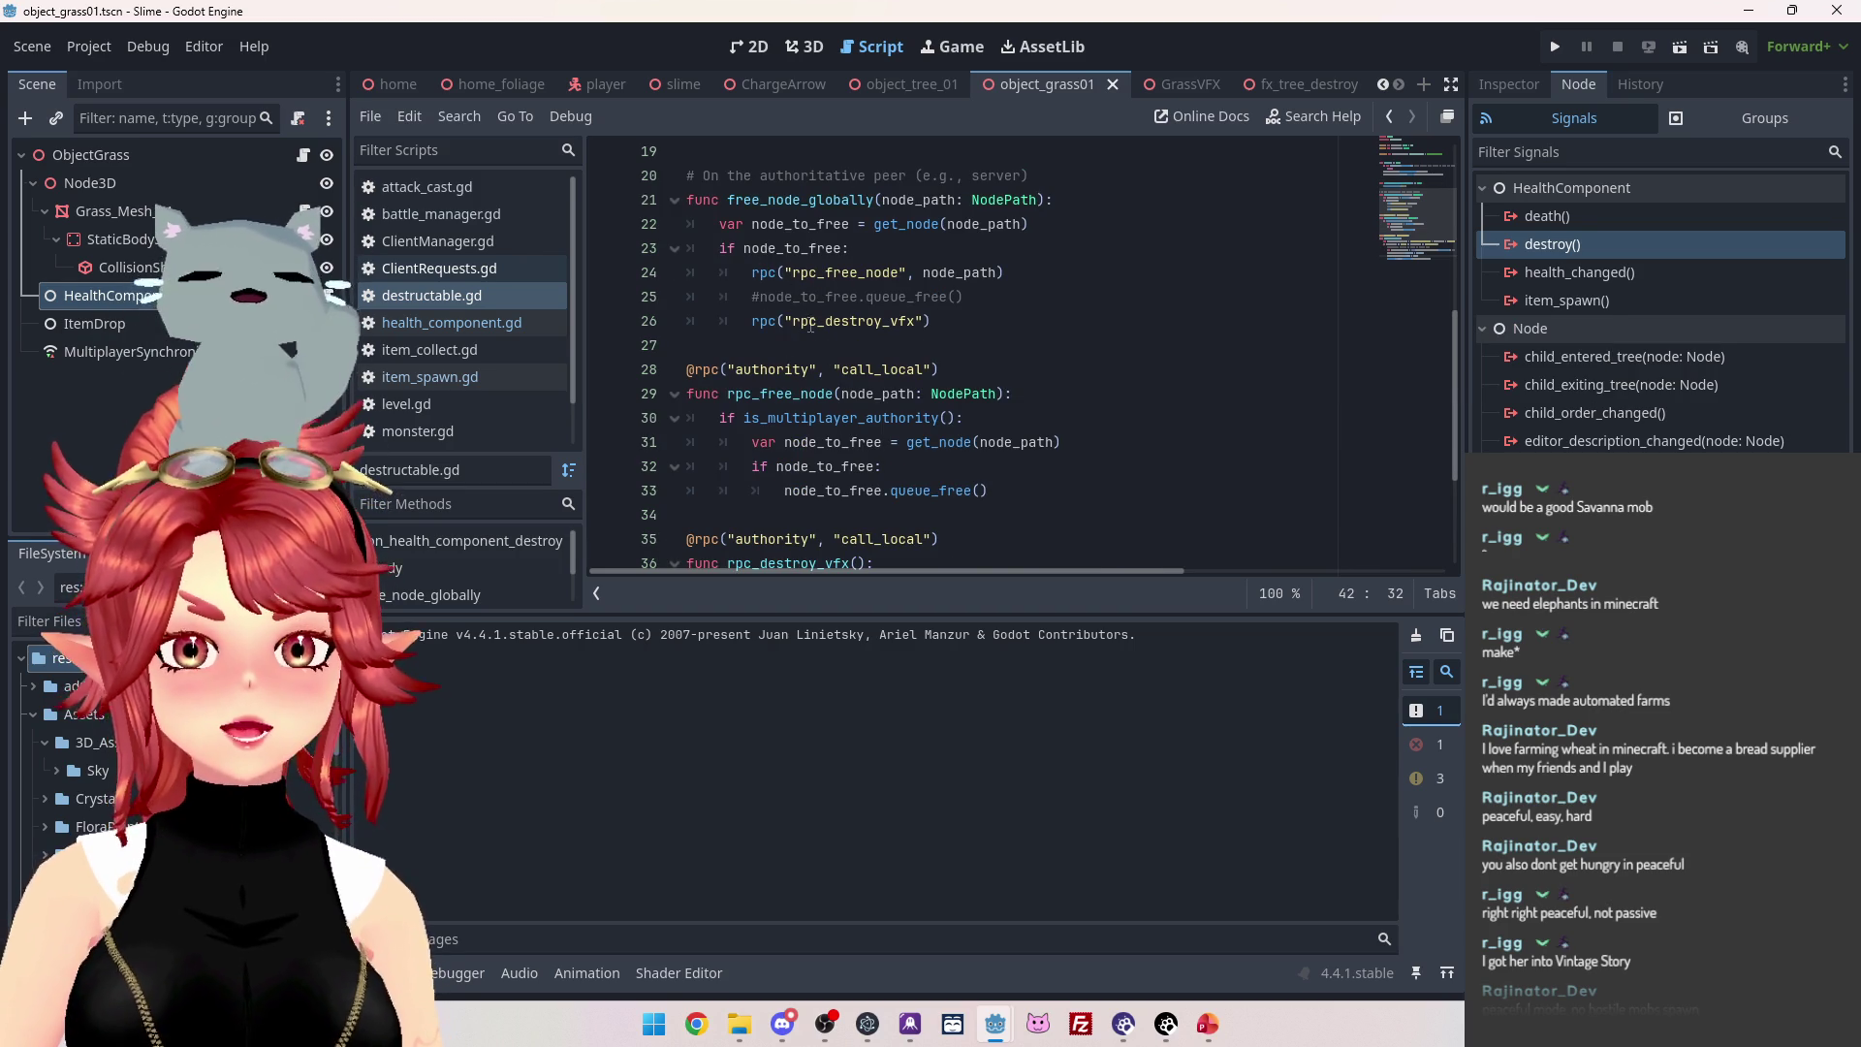
pyautogui.scroll(-3, 814, 310)
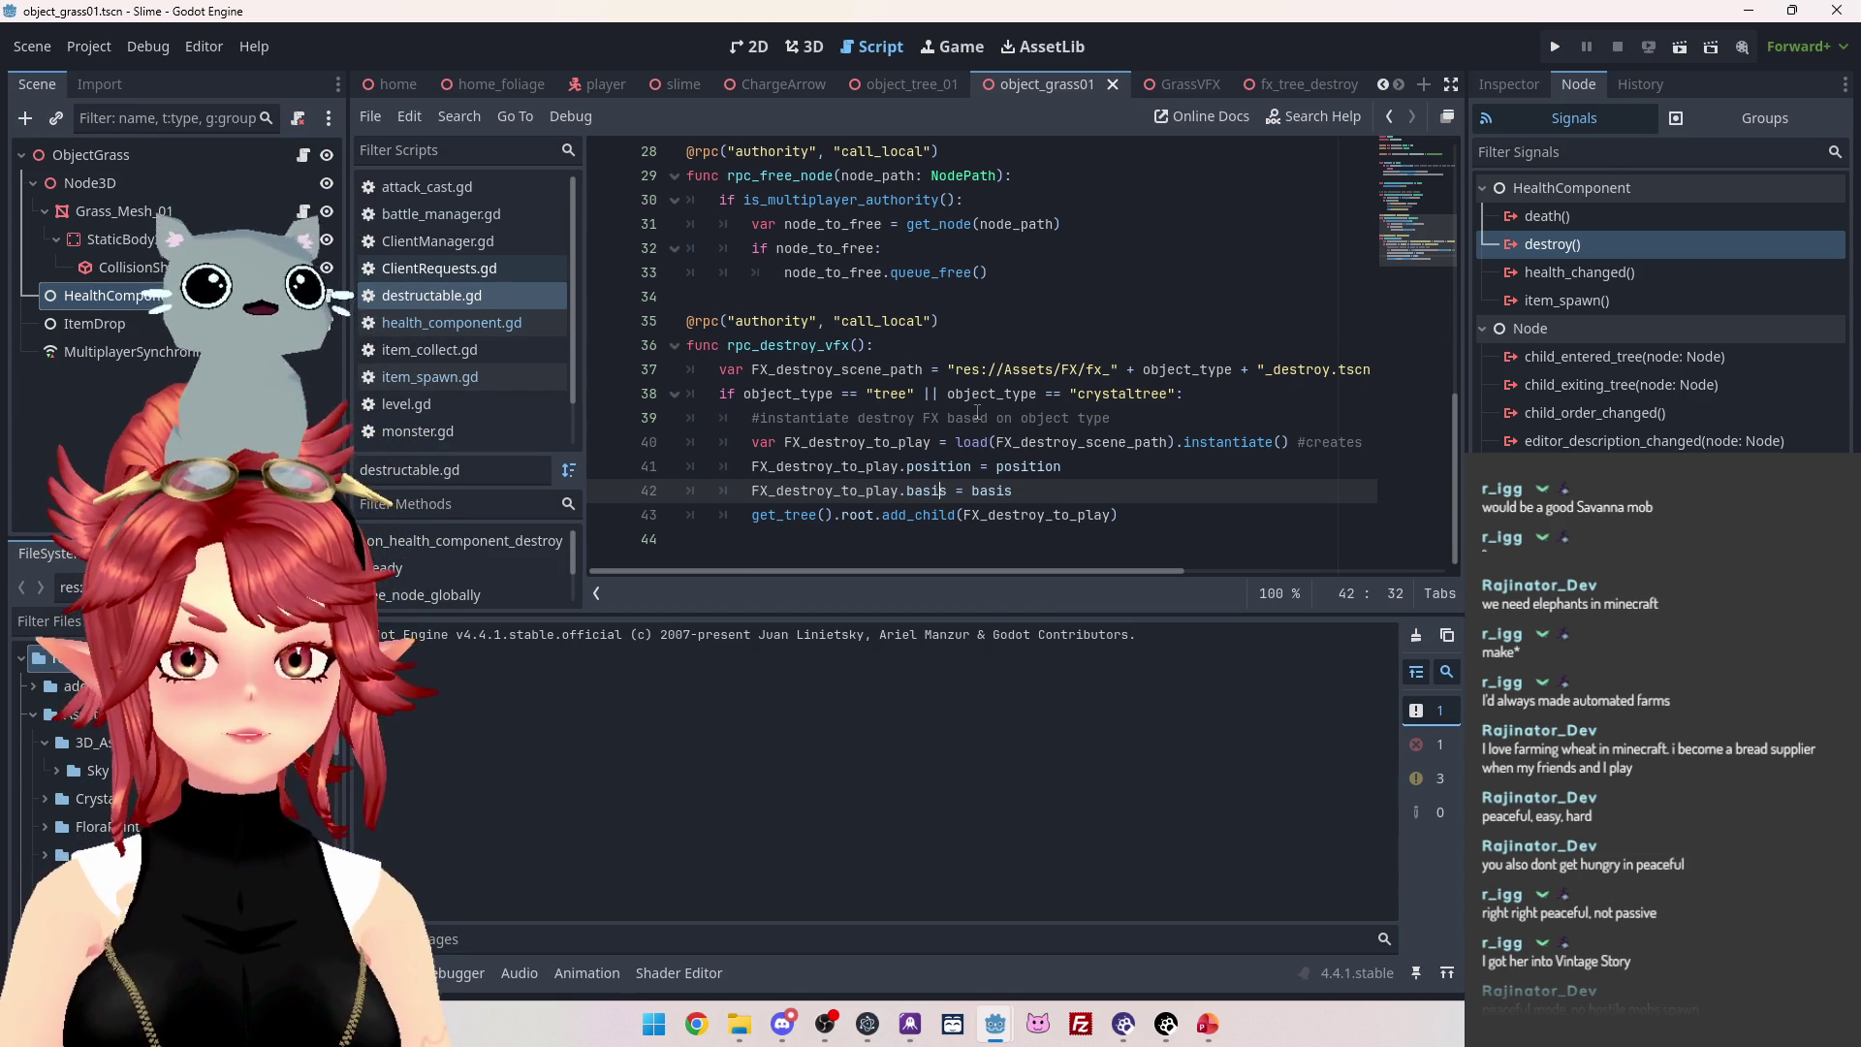
pyautogui.scroll(2, 977, 413)
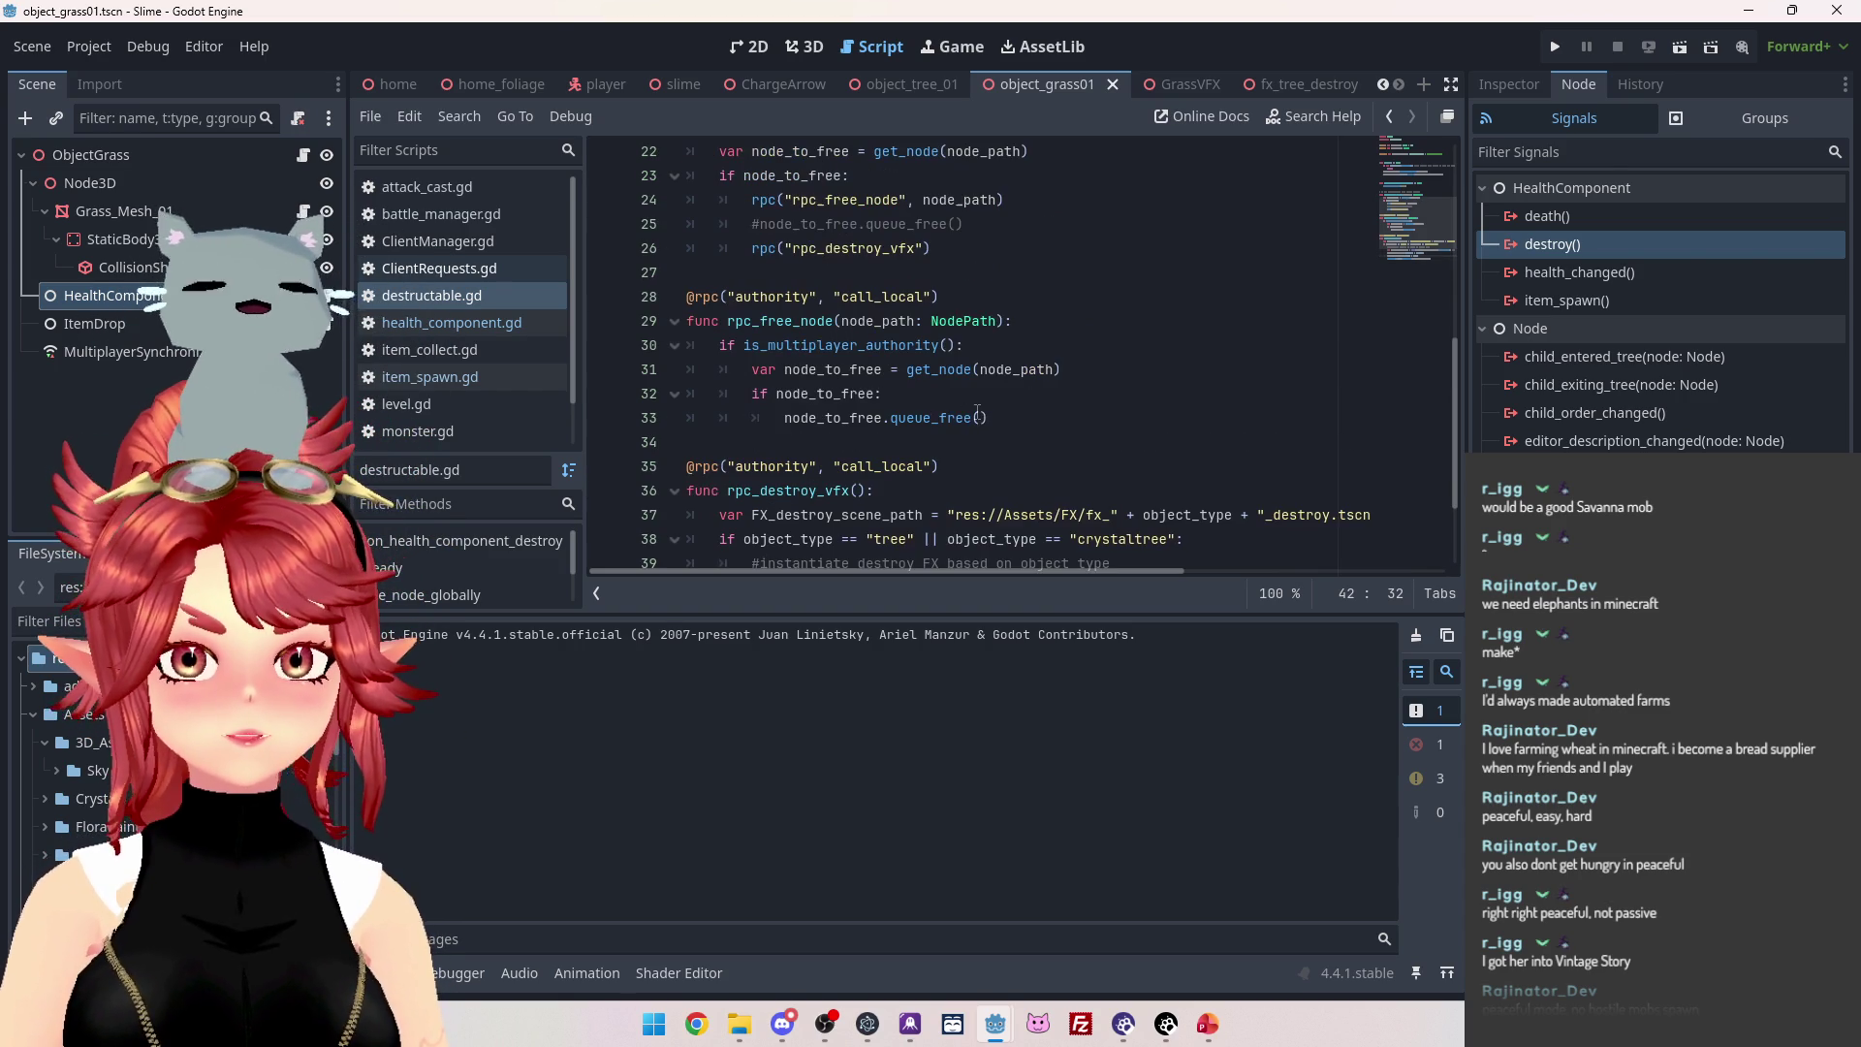
pyautogui.click(475, 326)
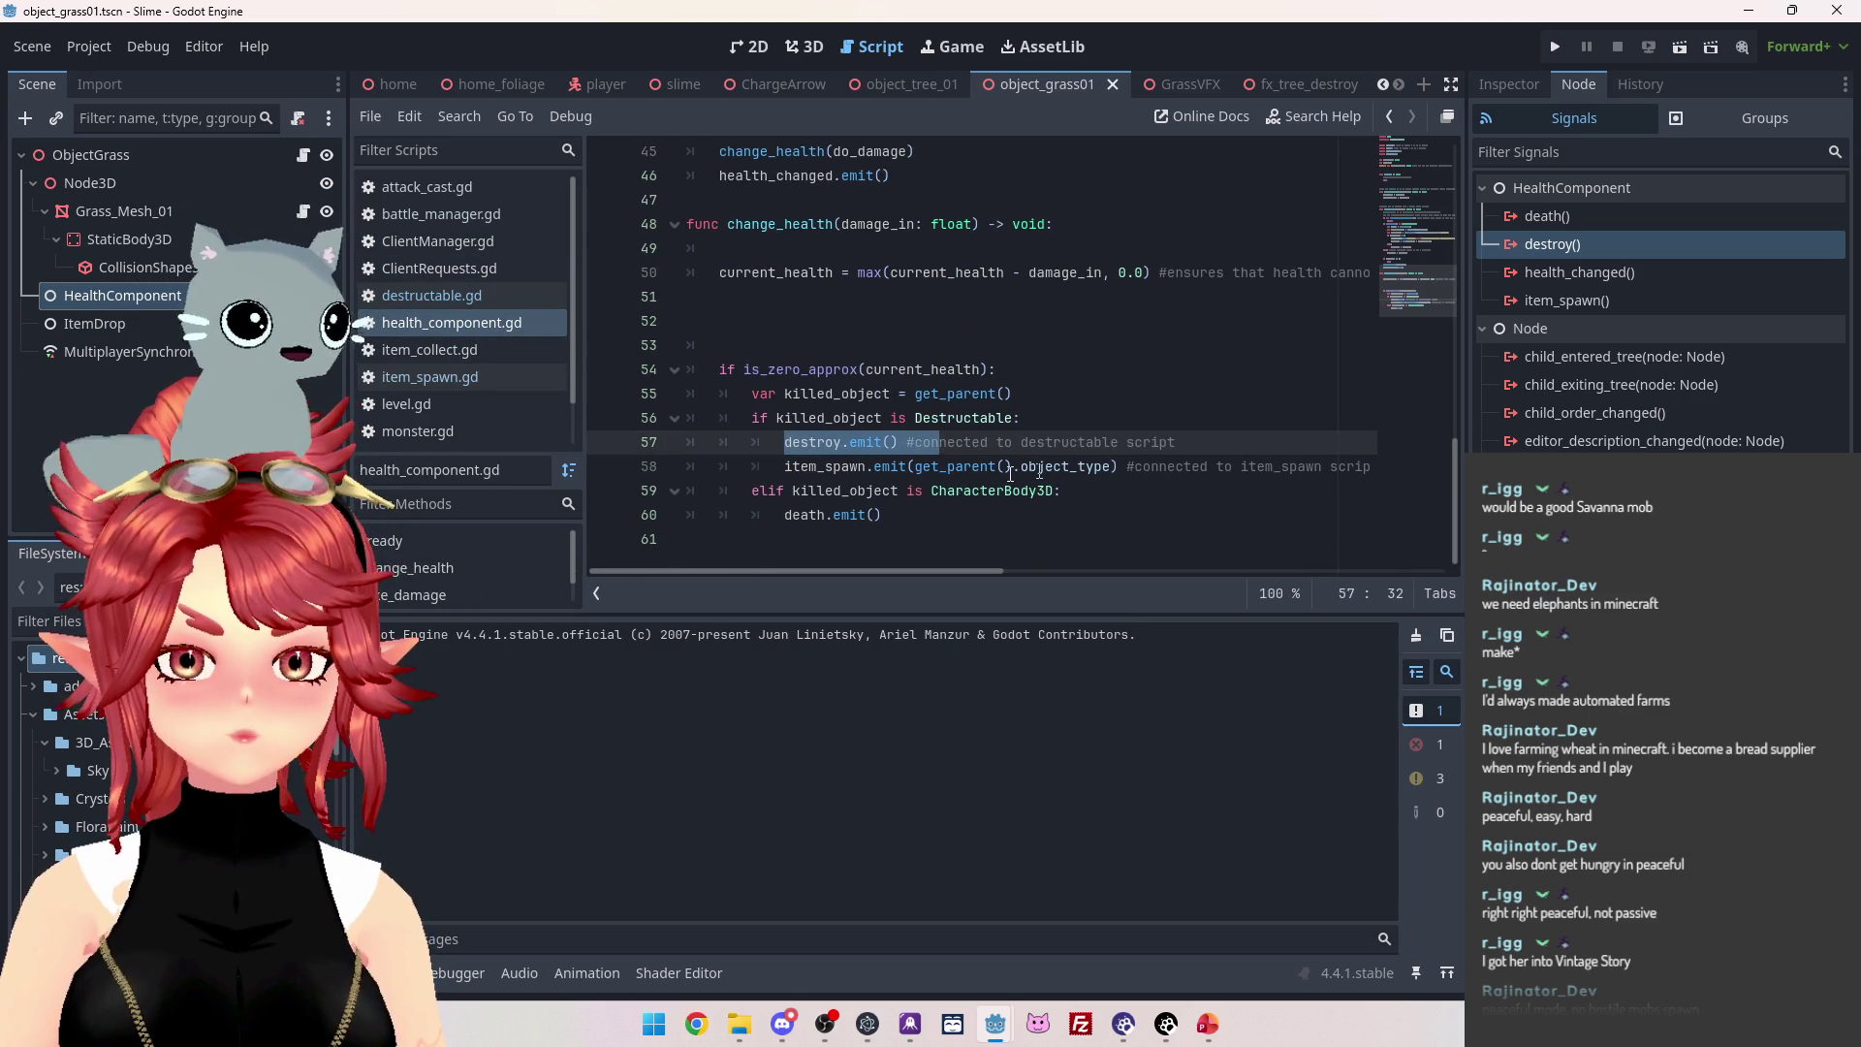
# Select the item_spawn.emit call on line 58 and point out destroy.emit on line 57.
pyautogui.click(967, 446)
pyautogui.moveTo(801, 469); pyautogui.dragTo(1062, 467)
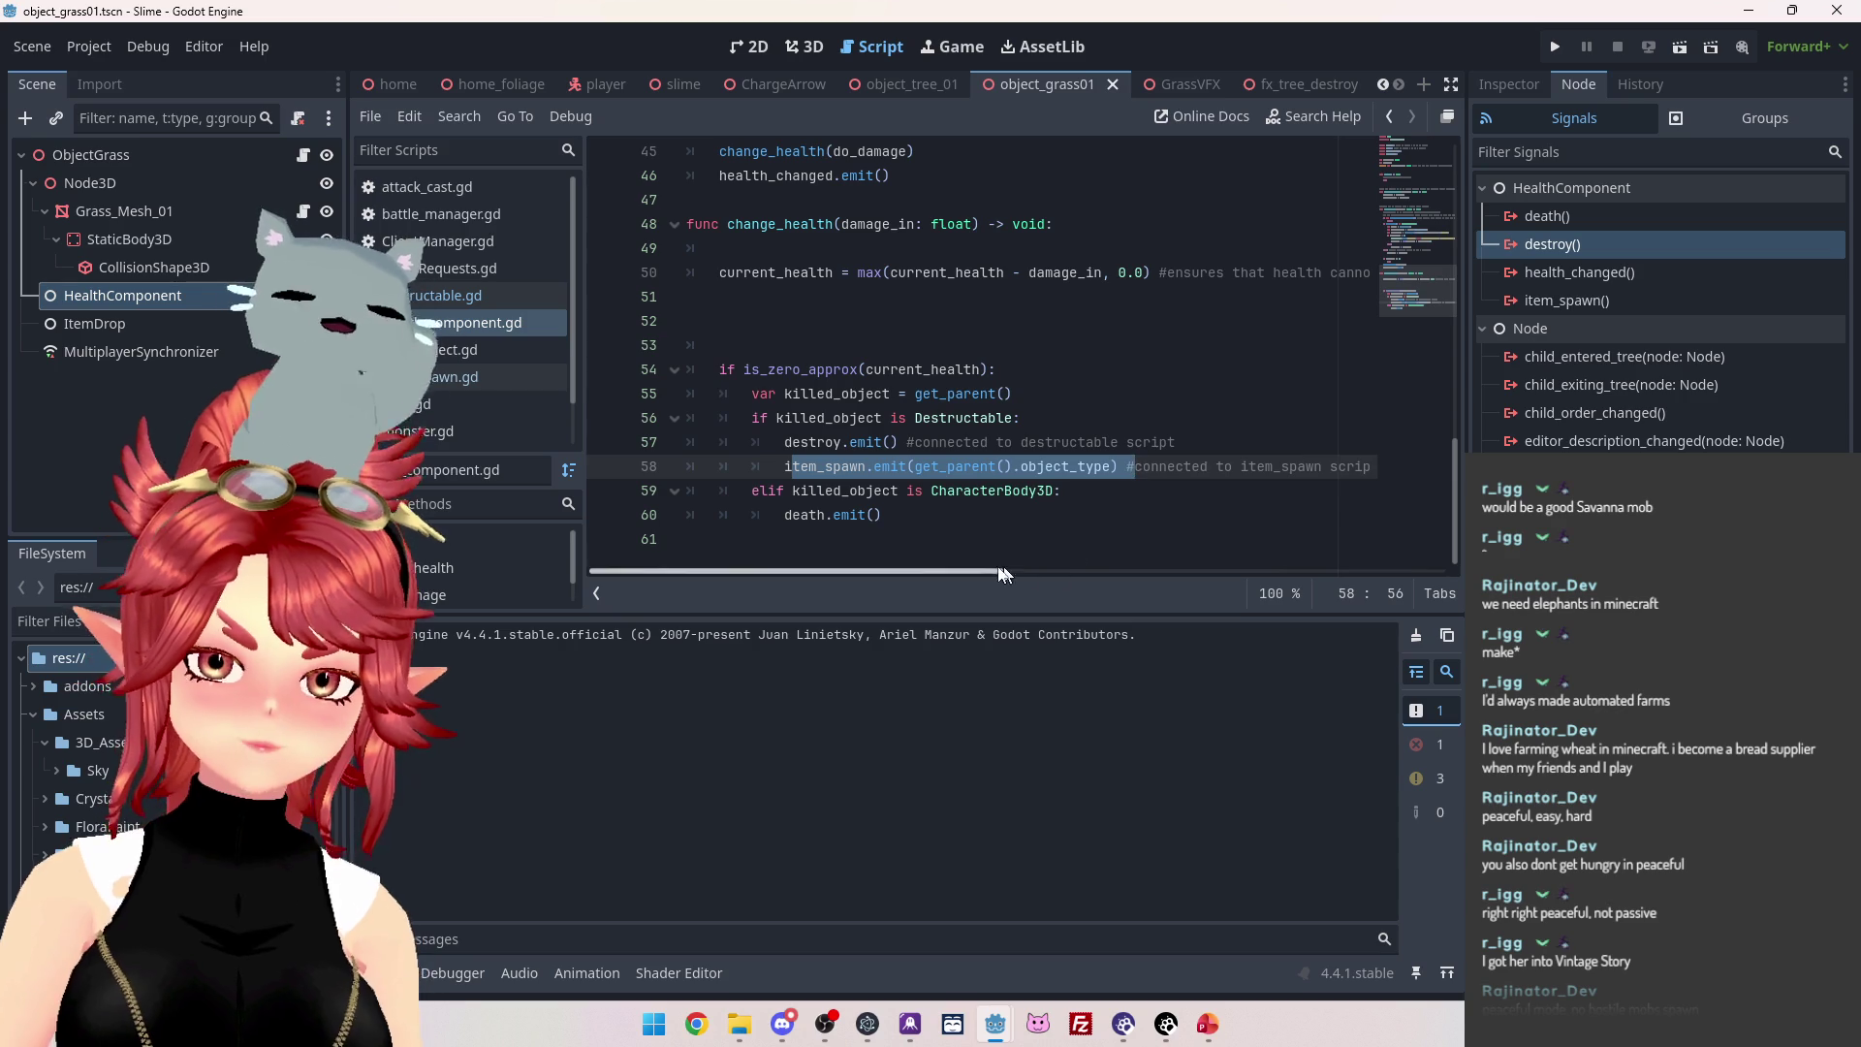
pyautogui.hscroll(5, 1073, 570)
pyautogui.hscroll(-5, 921, 551)
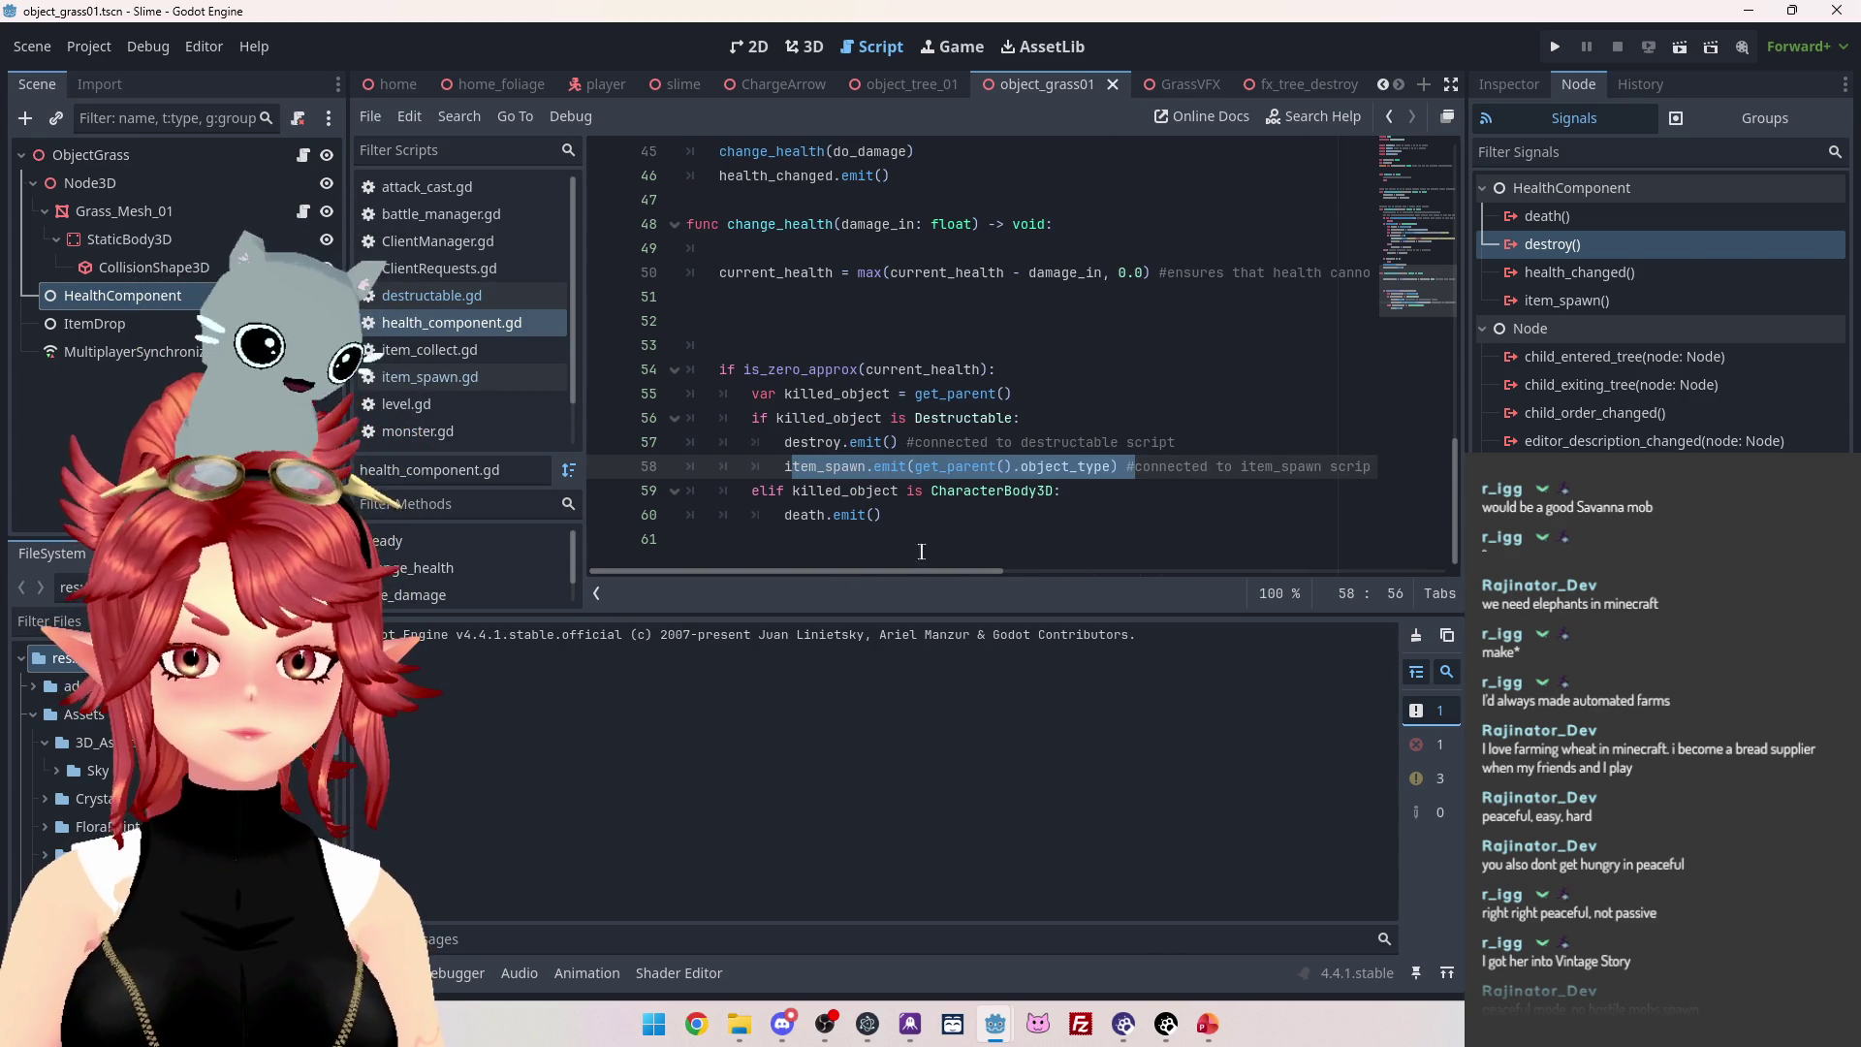
pyautogui.click(787, 442)
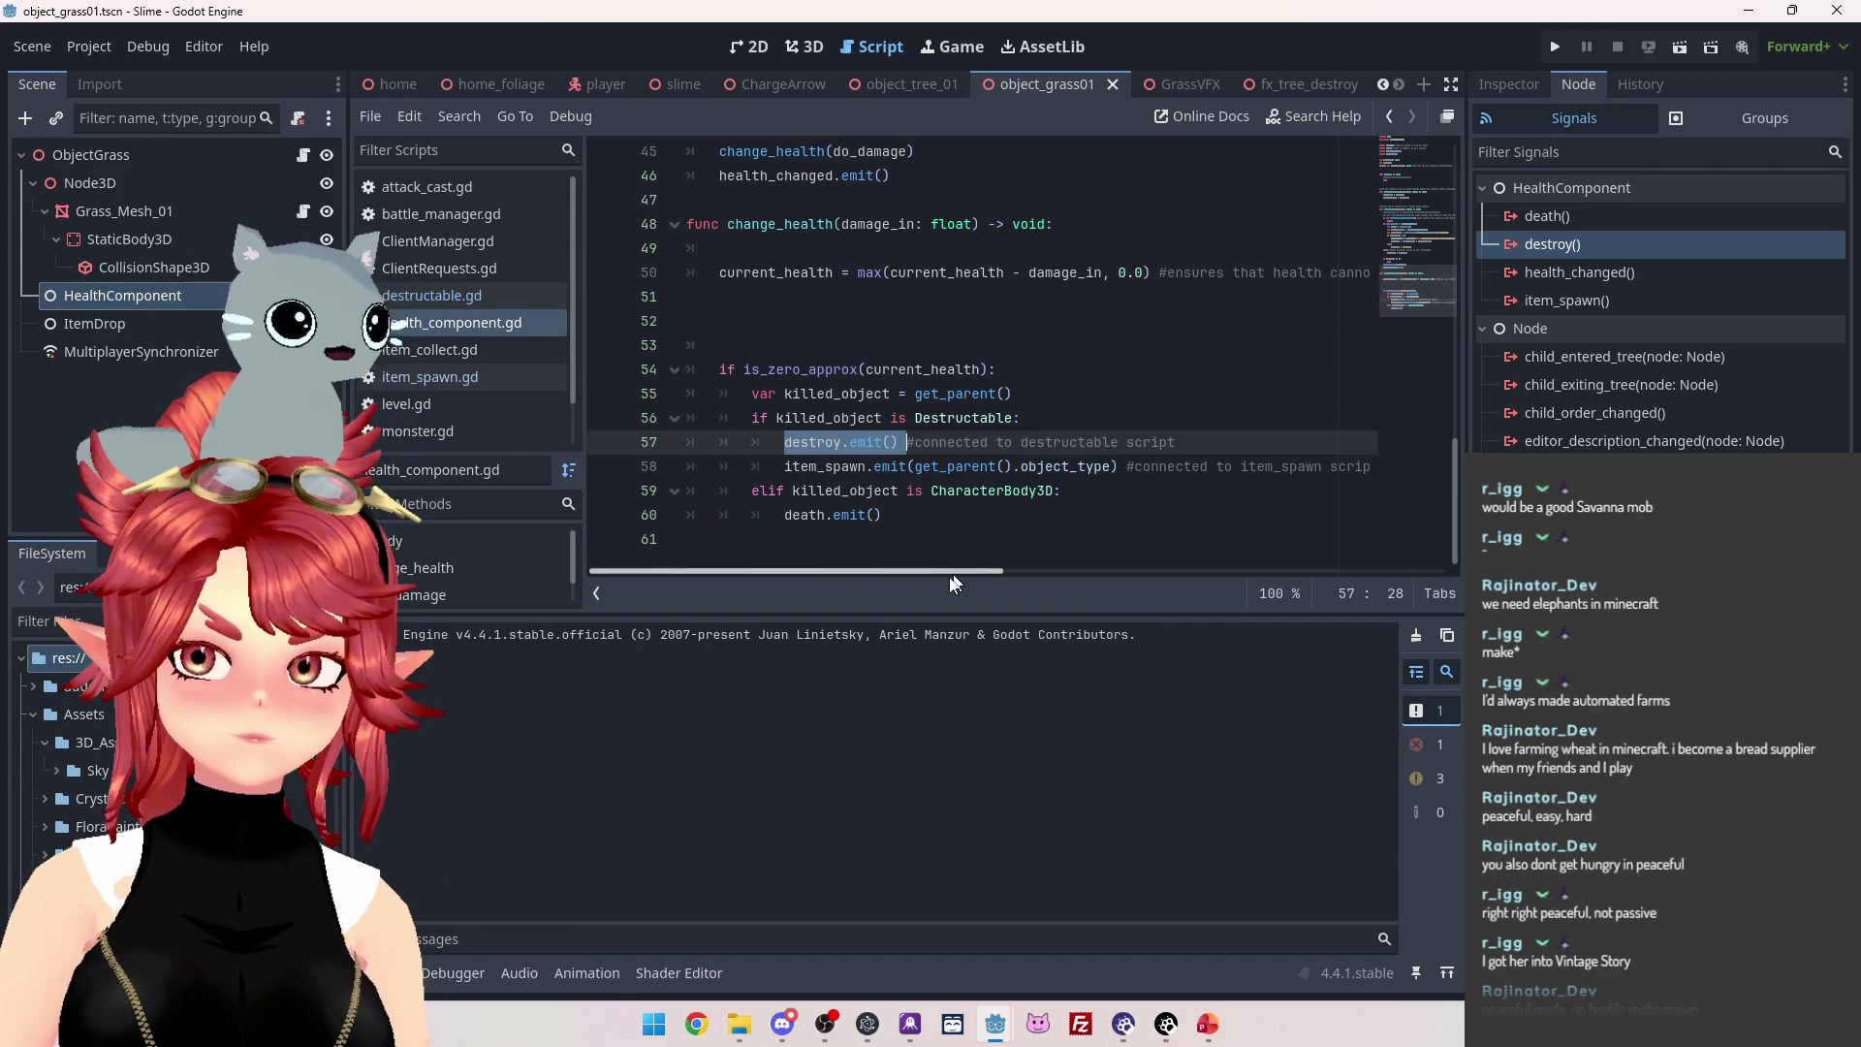
# Check item_spawn.gd, then return to destructable.gd's destroy handler.
pyautogui.moveTo(915, 570)
pyautogui.mouseDown()
pyautogui.moveTo(1032, 579)
pyautogui.moveTo(917, 572)
pyautogui.mouseUp()
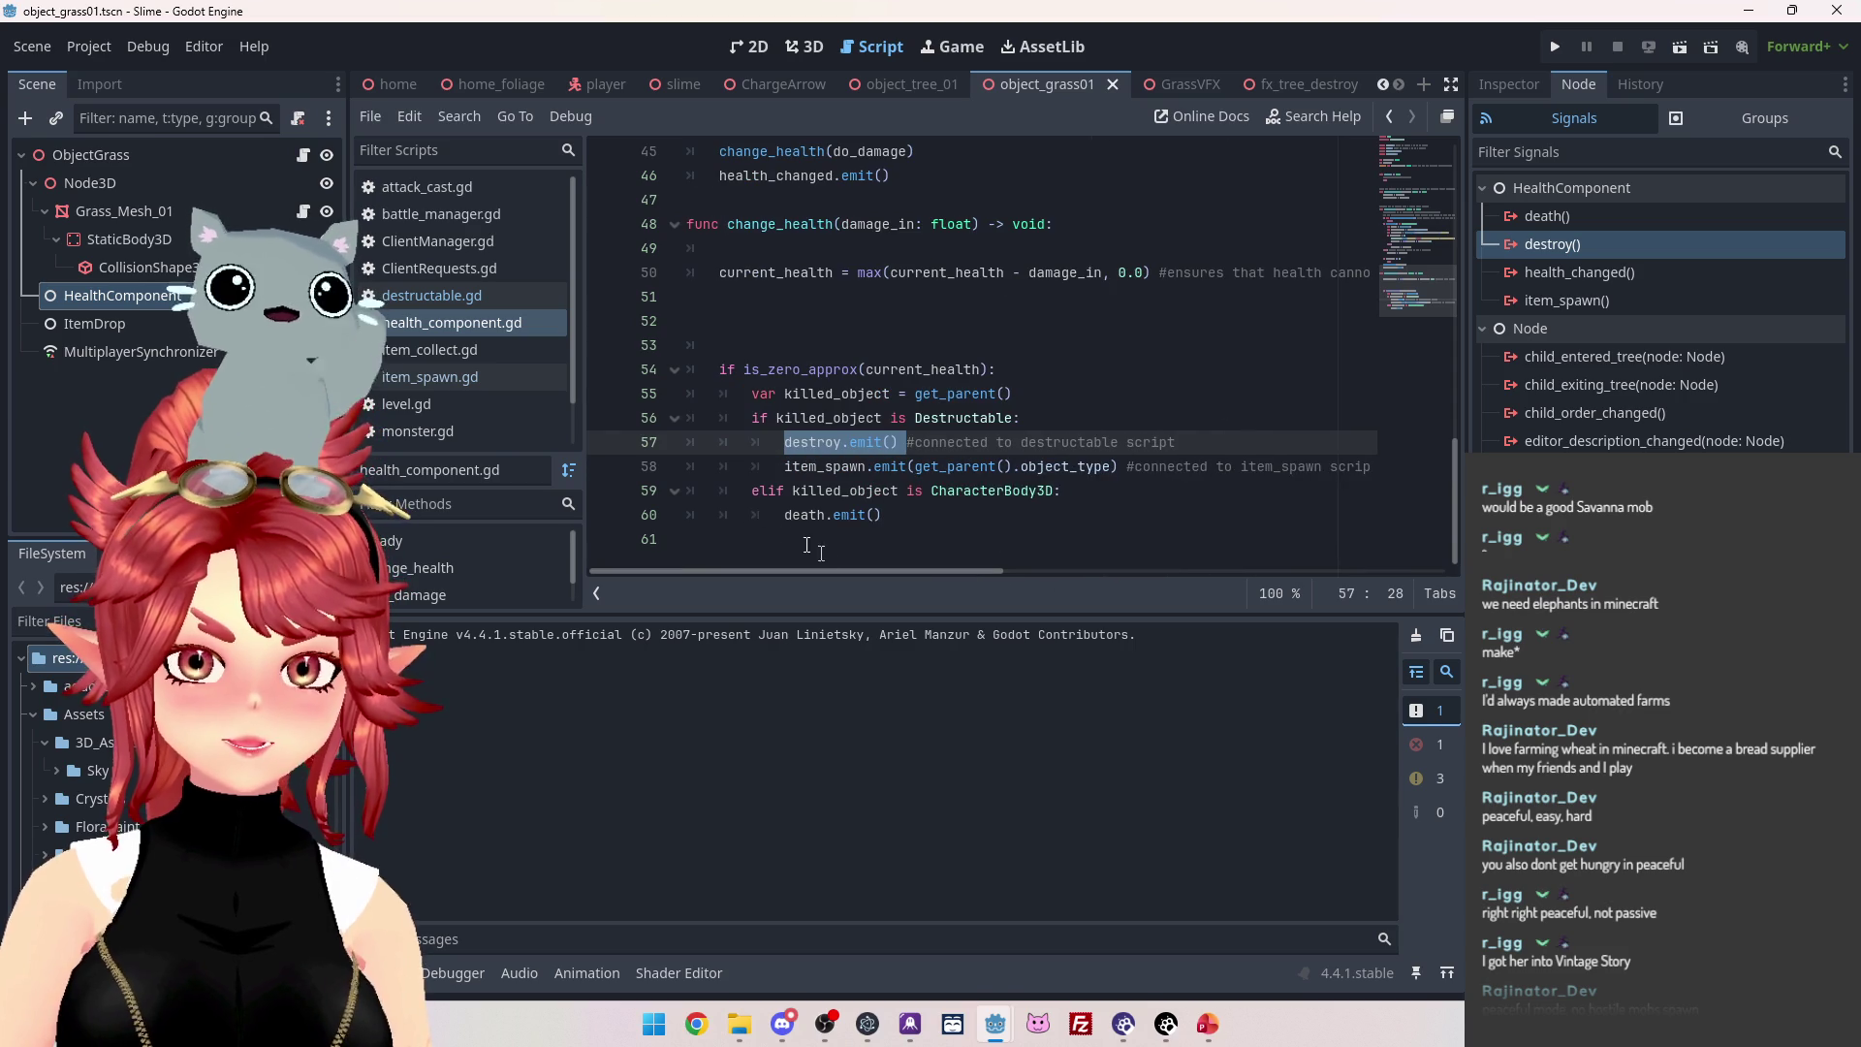
pyautogui.click(470, 377)
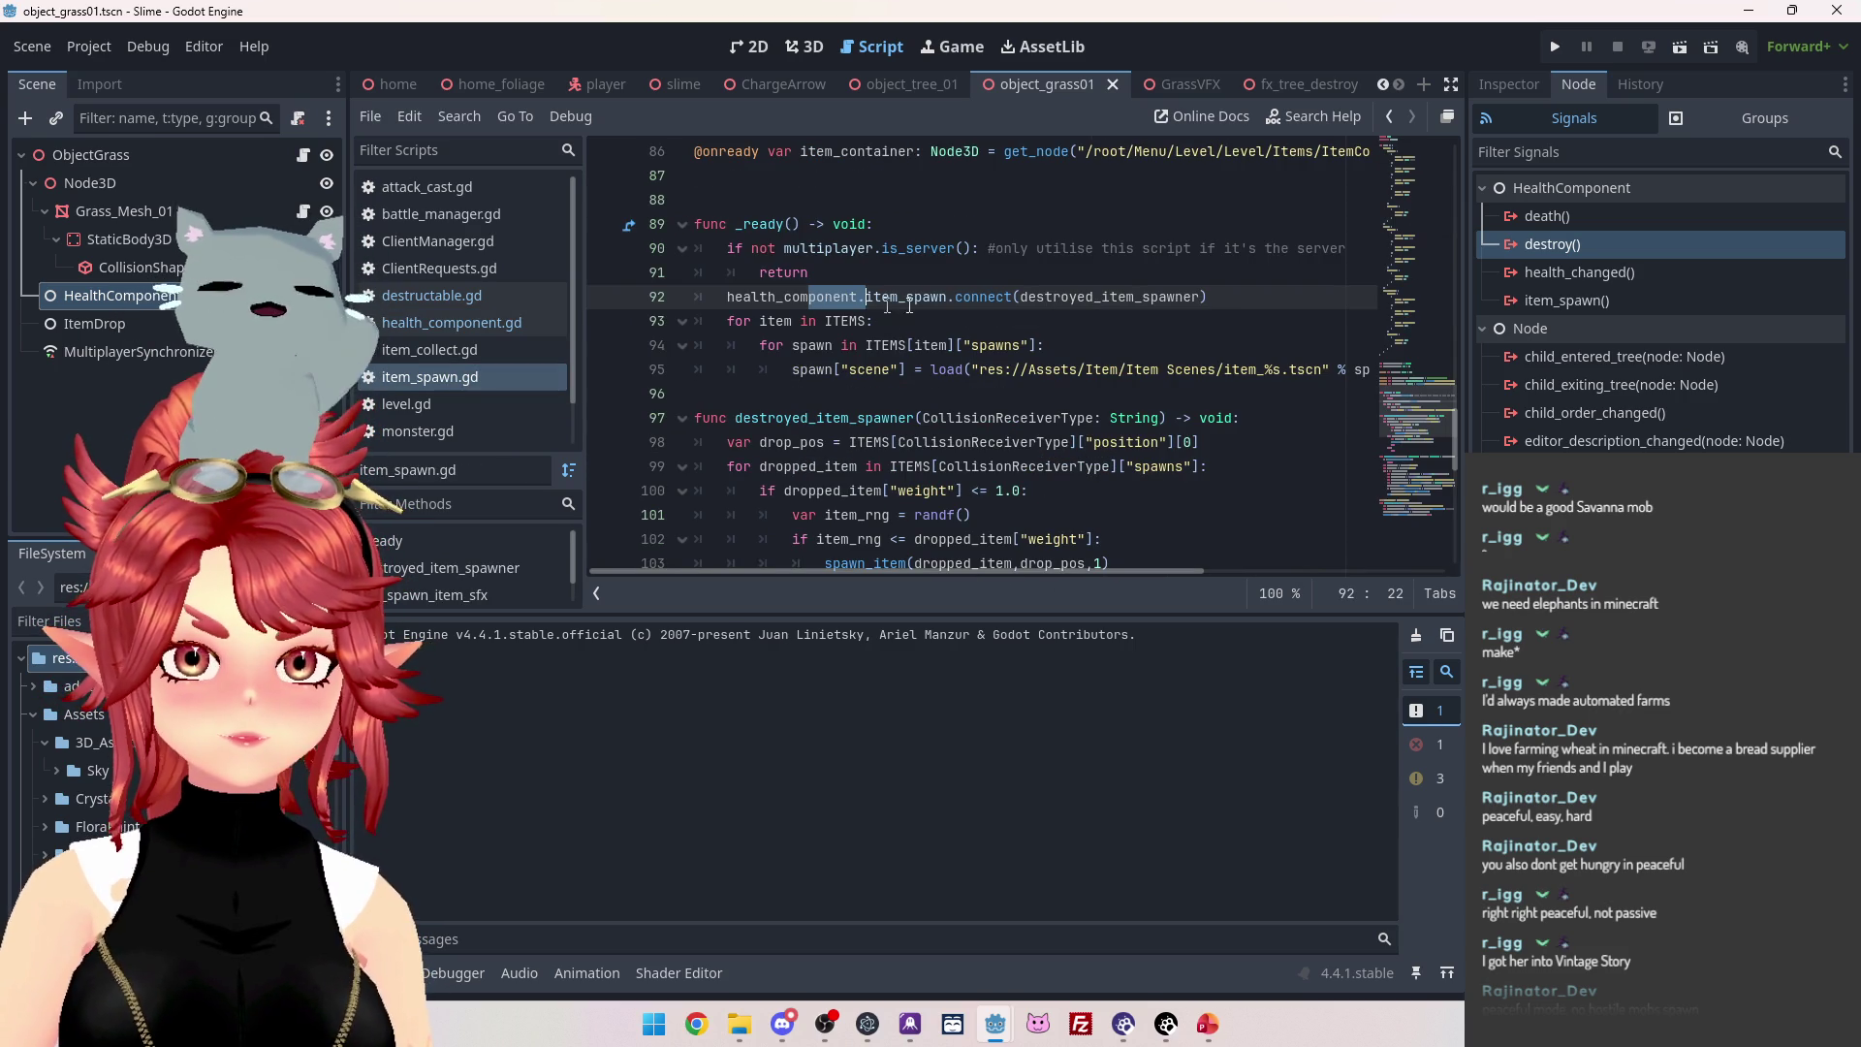
pyautogui.click(432, 295)
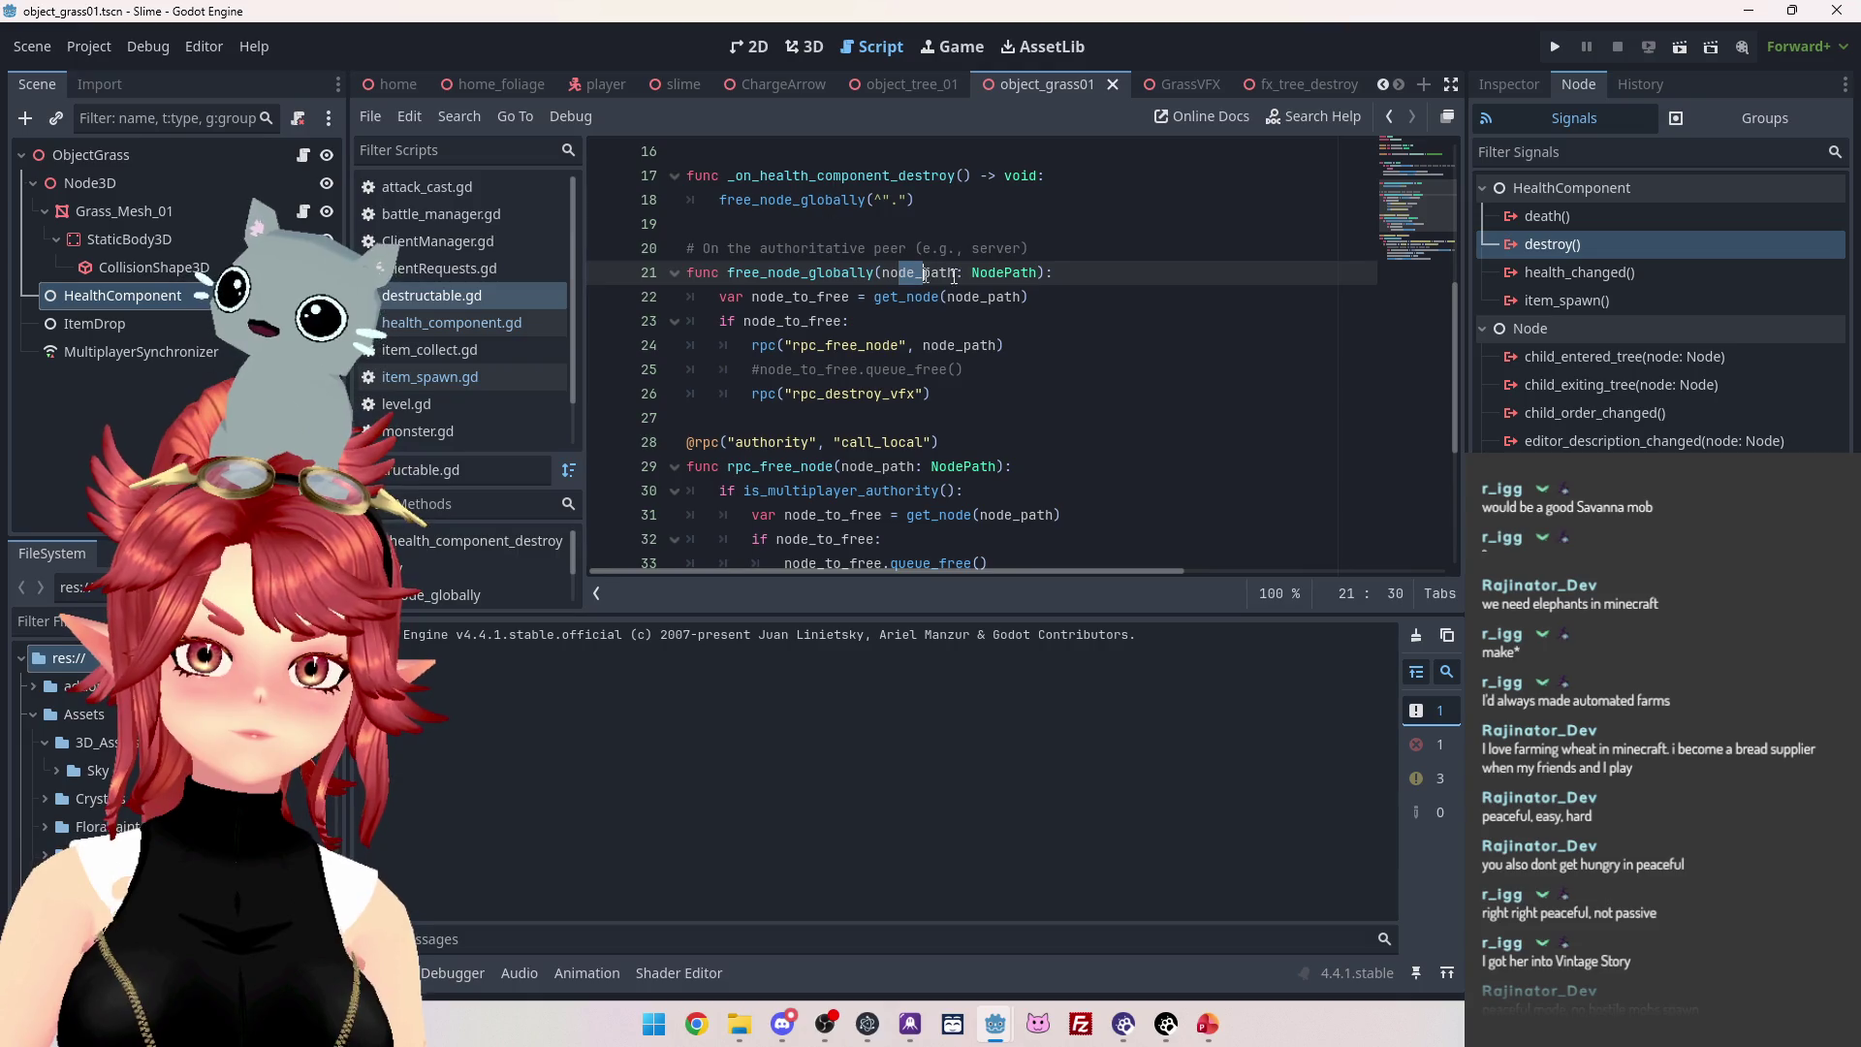
pyautogui.scroll(2, 762, 346)
pyautogui.moveTo(762, 346); pyautogui.dragTo(850, 346)
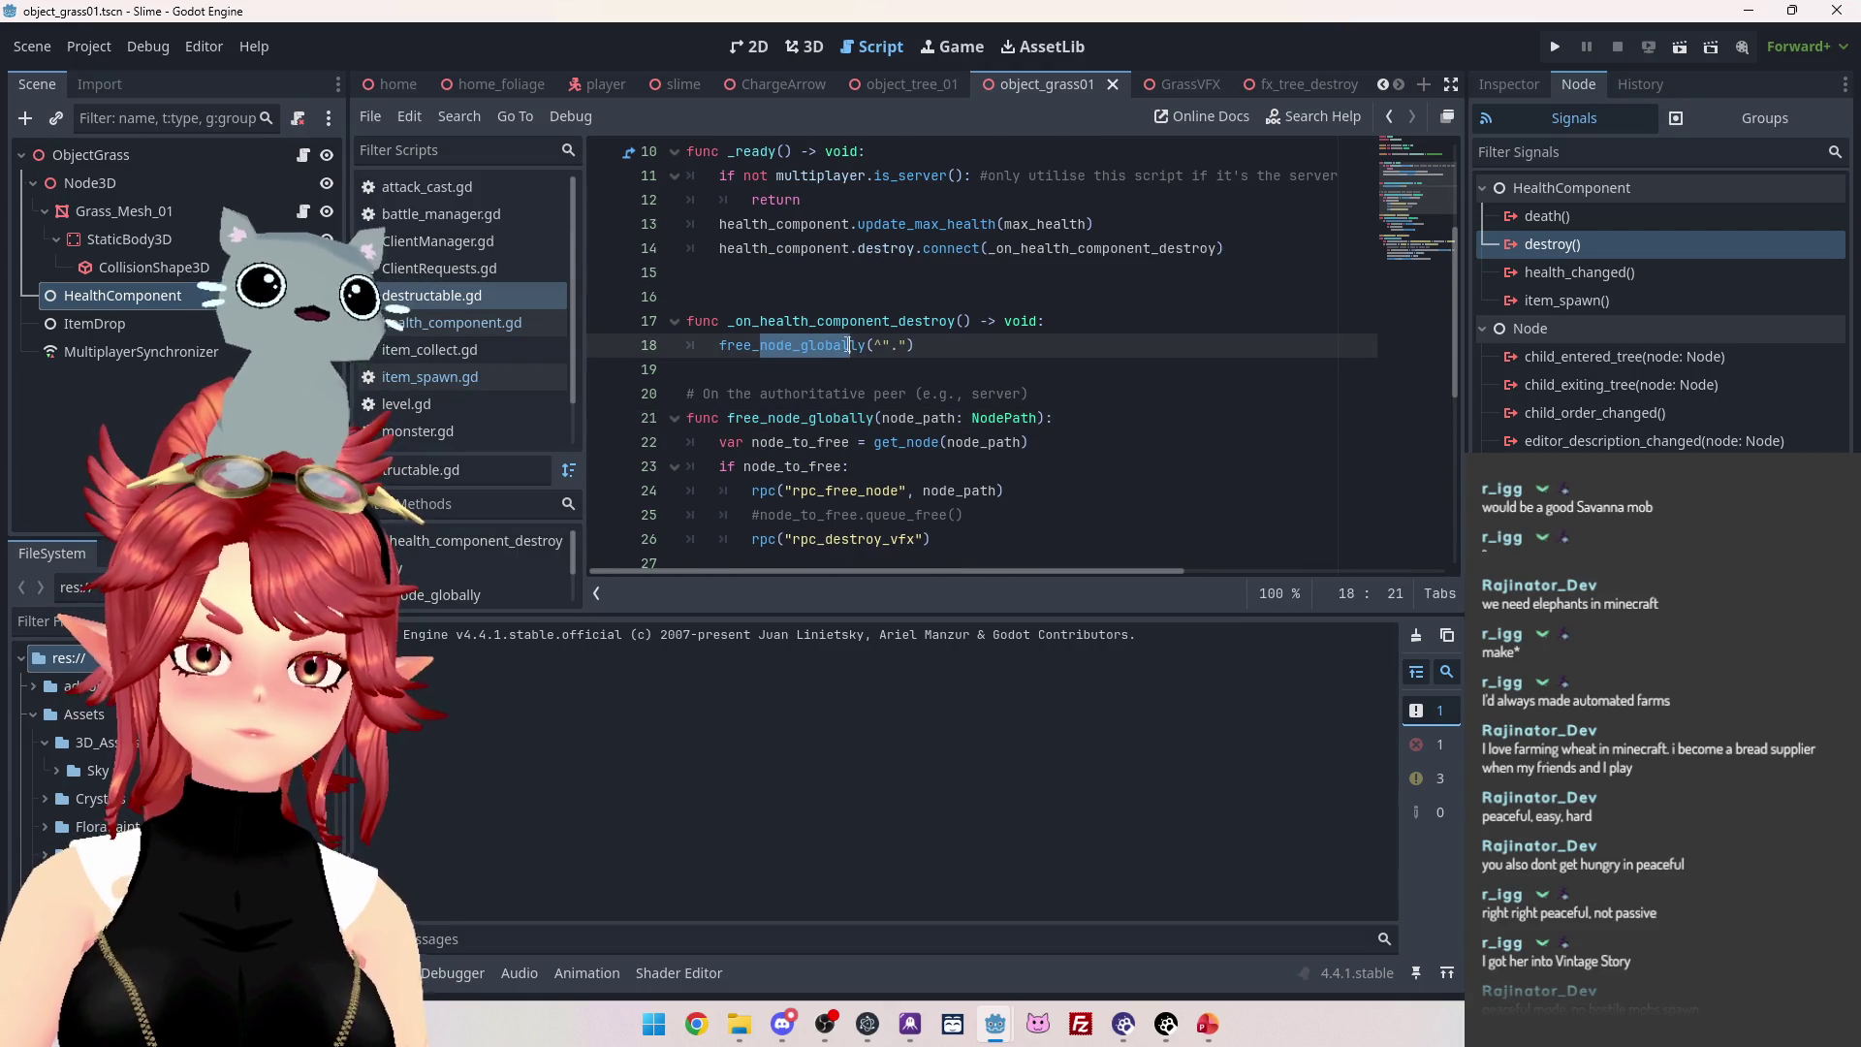
pyautogui.scroll(-1, 1002, 352)
pyautogui.click(727, 275)
pyautogui.moveTo(720, 274); pyautogui.dragTo(834, 274)
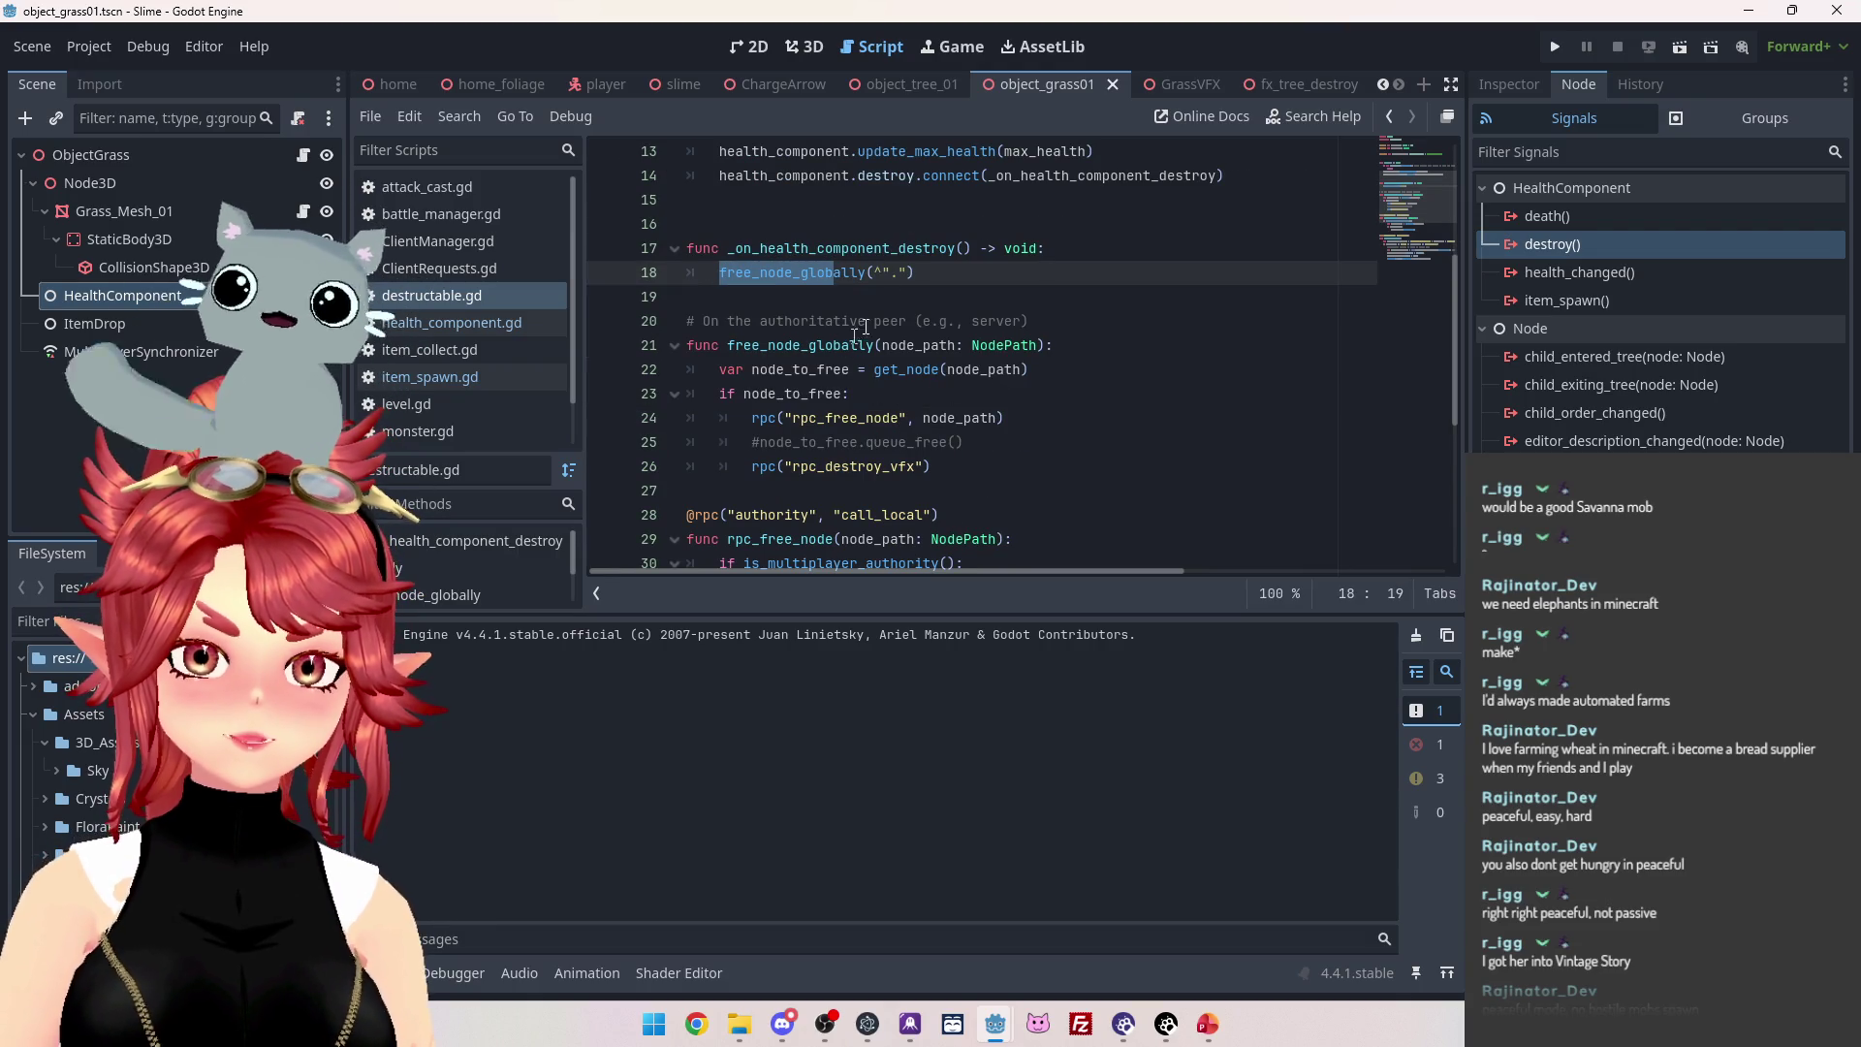
pyautogui.moveTo(727, 346); pyautogui.dragTo(841, 346)
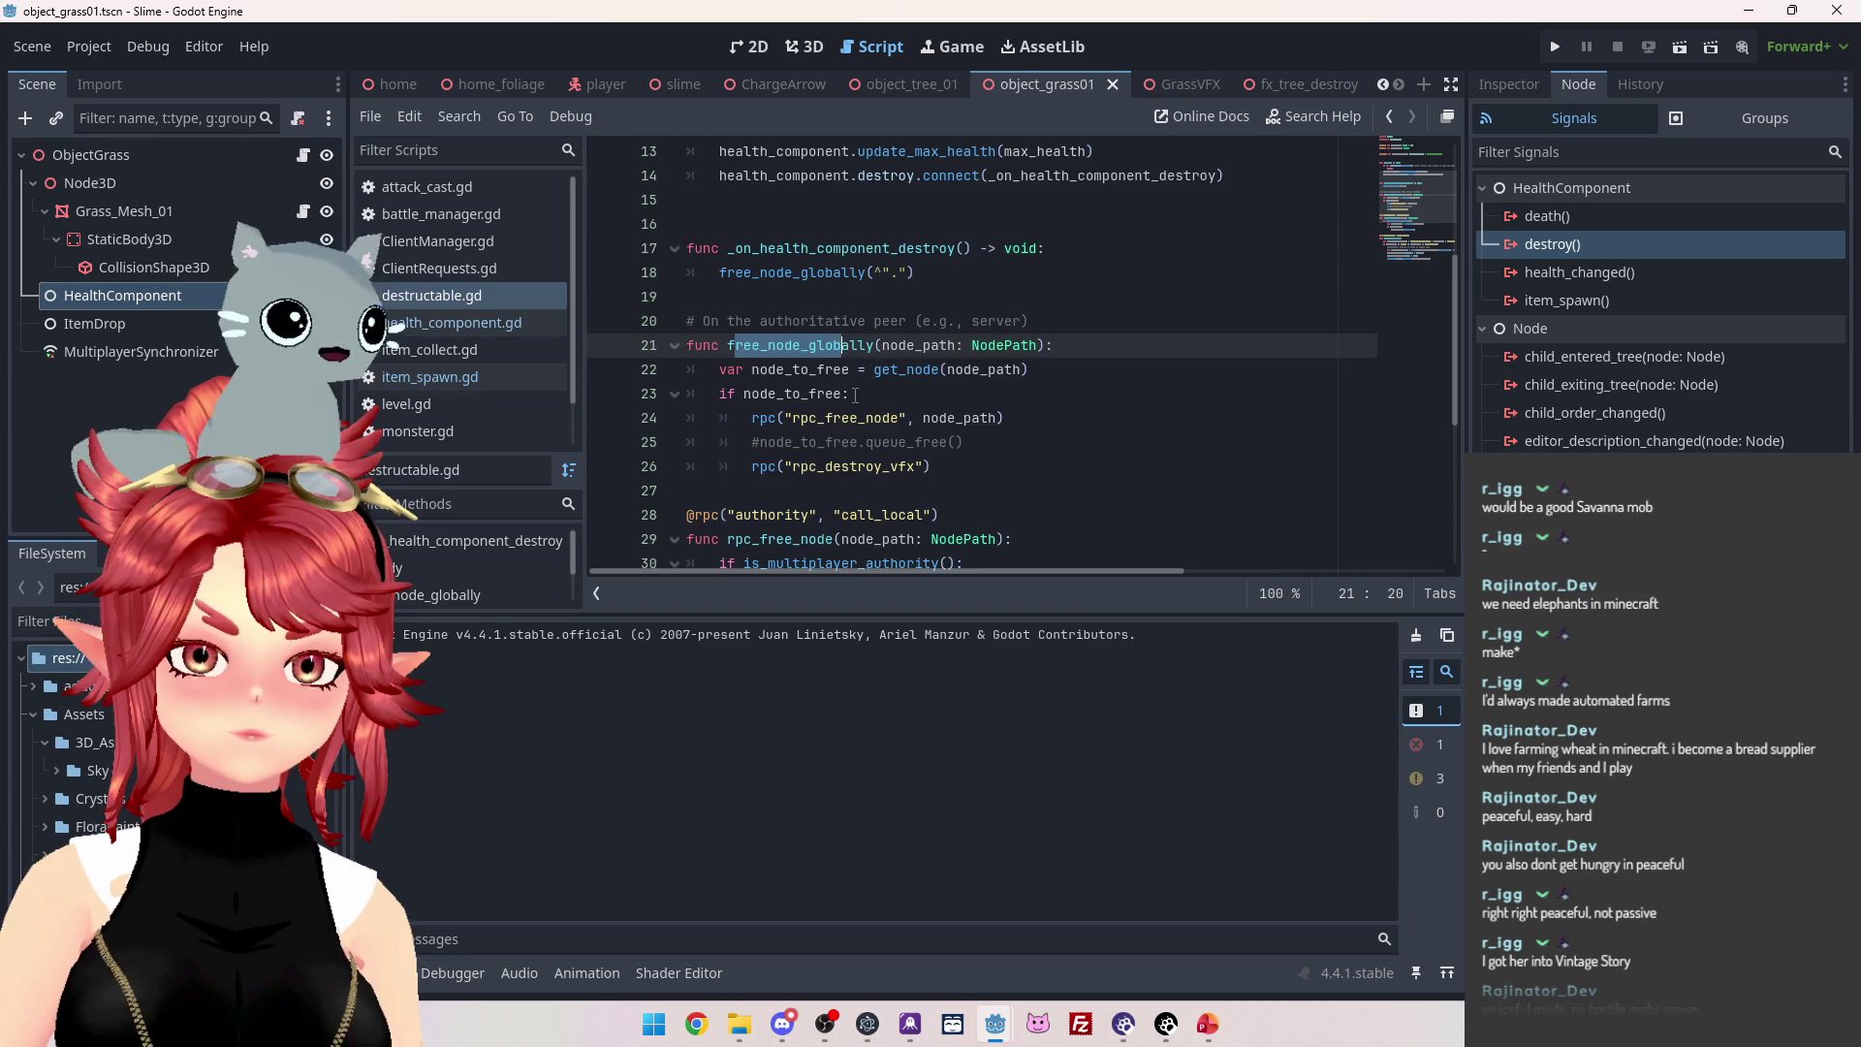
pyautogui.scroll(-1, 822, 365)
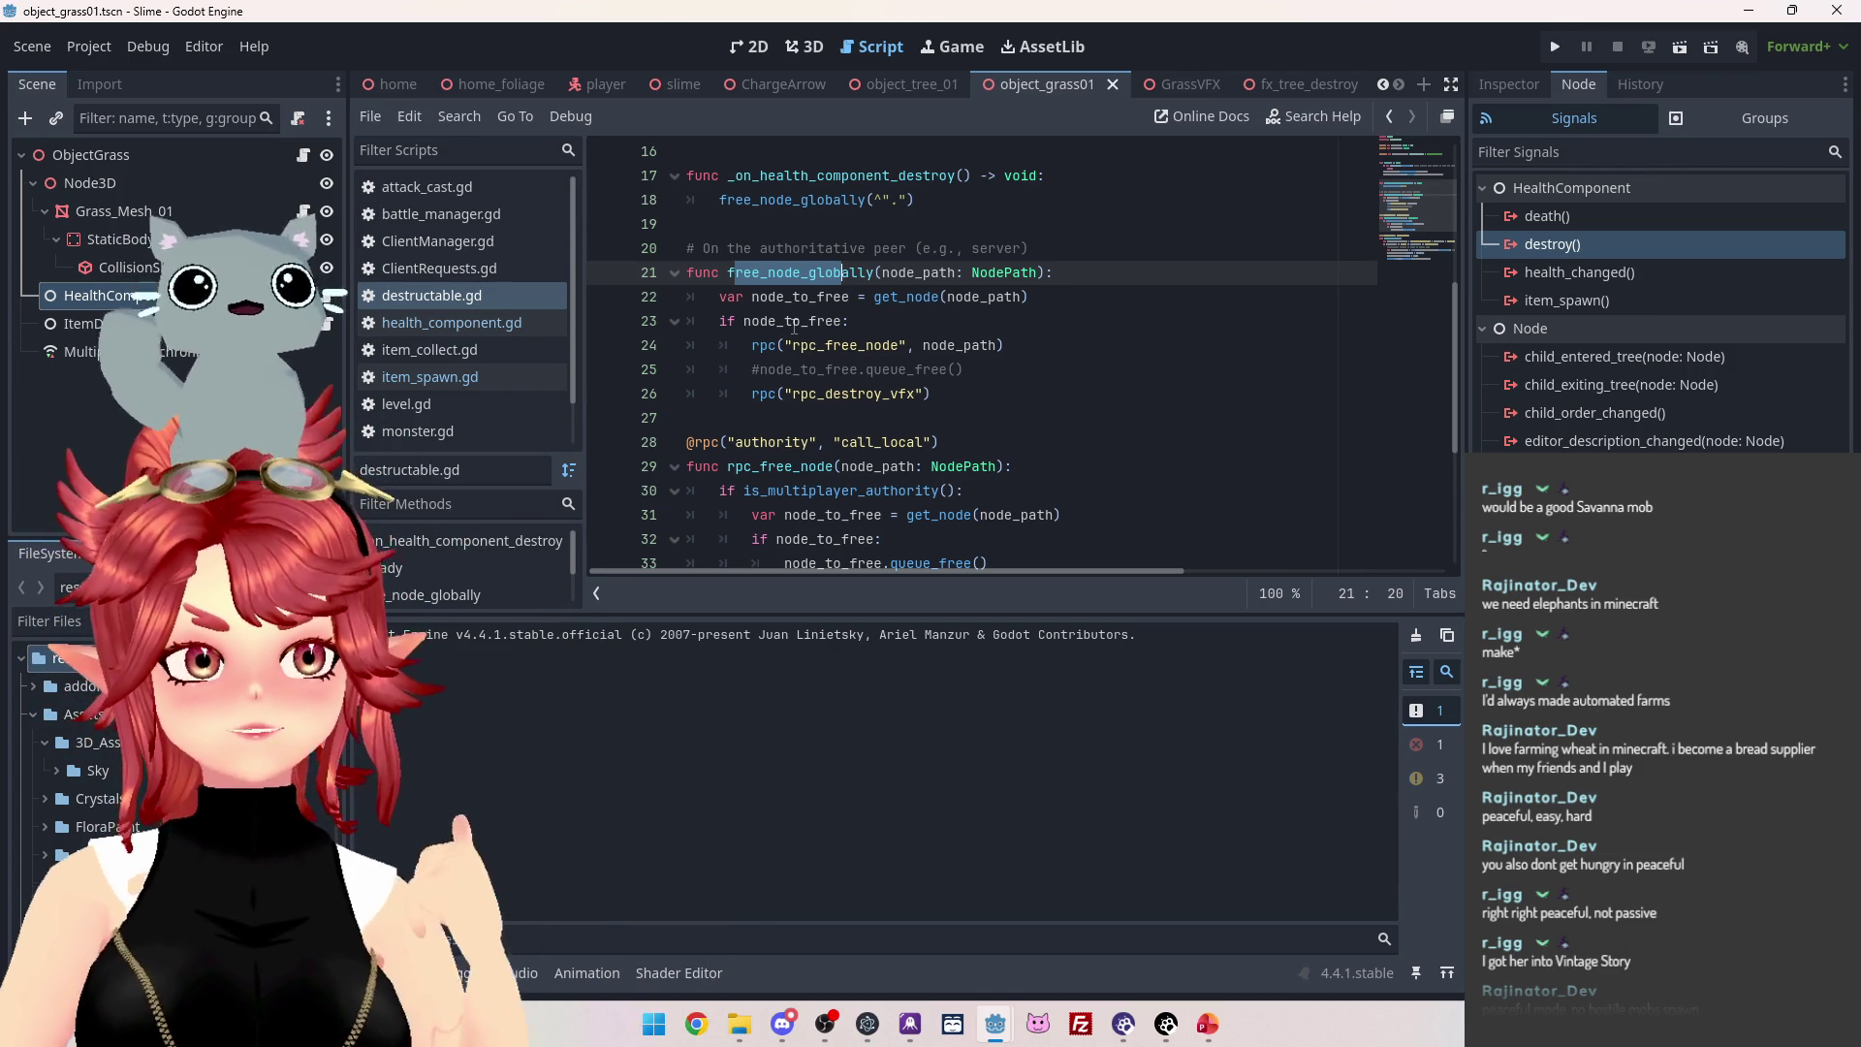
pyautogui.scroll(-1, 795, 326)
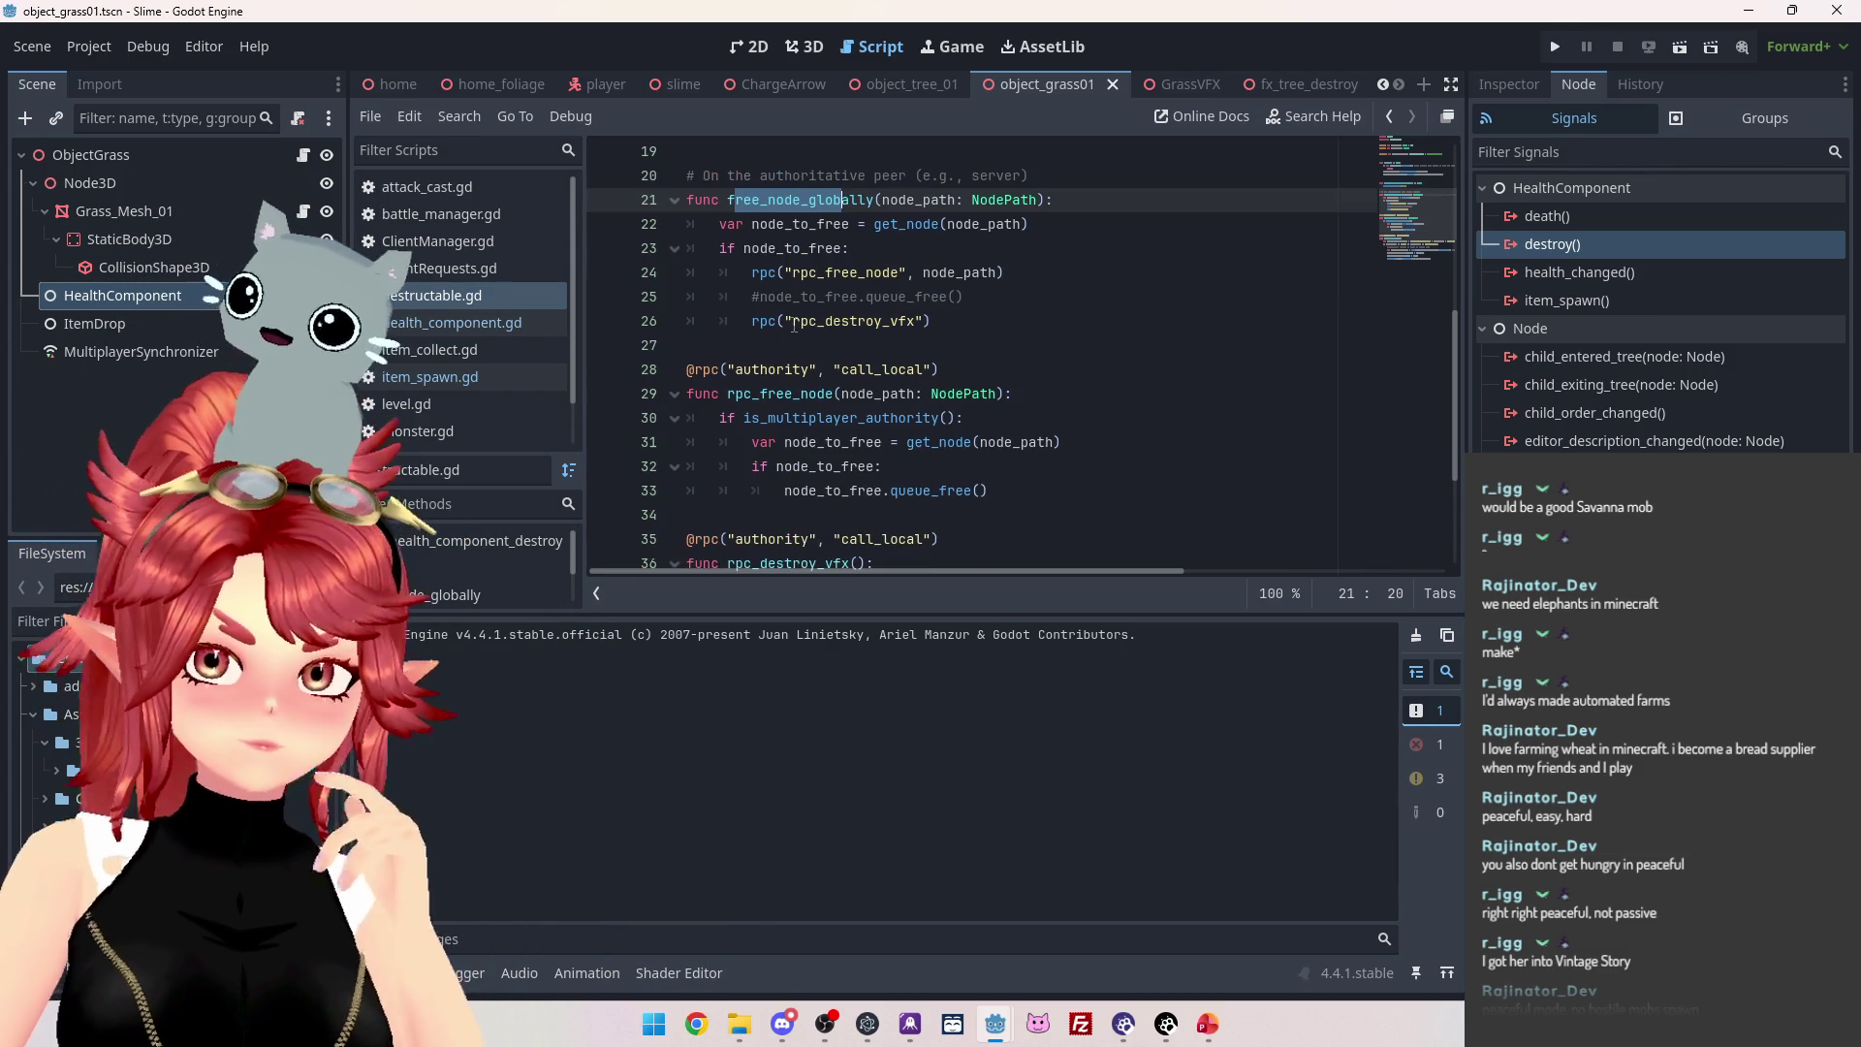
pyautogui.scroll(-1, 795, 326)
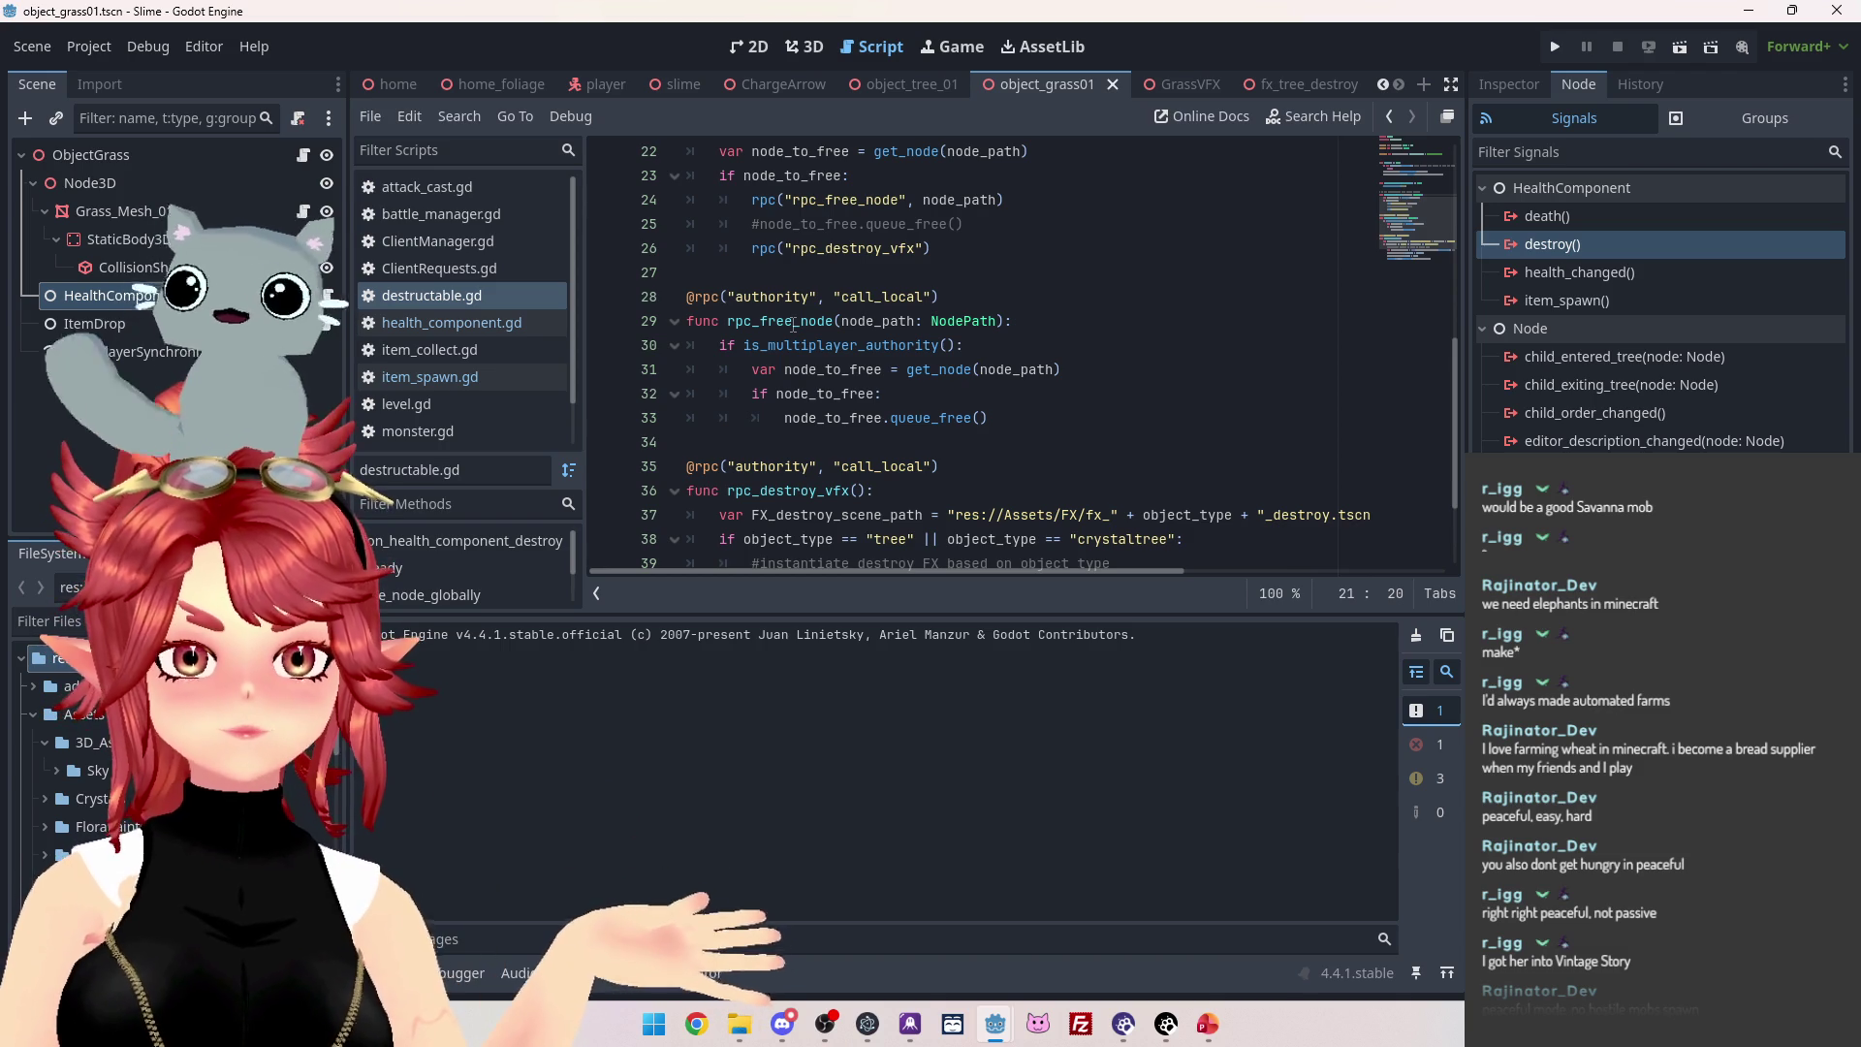
pyautogui.scroll(-2, 795, 326)
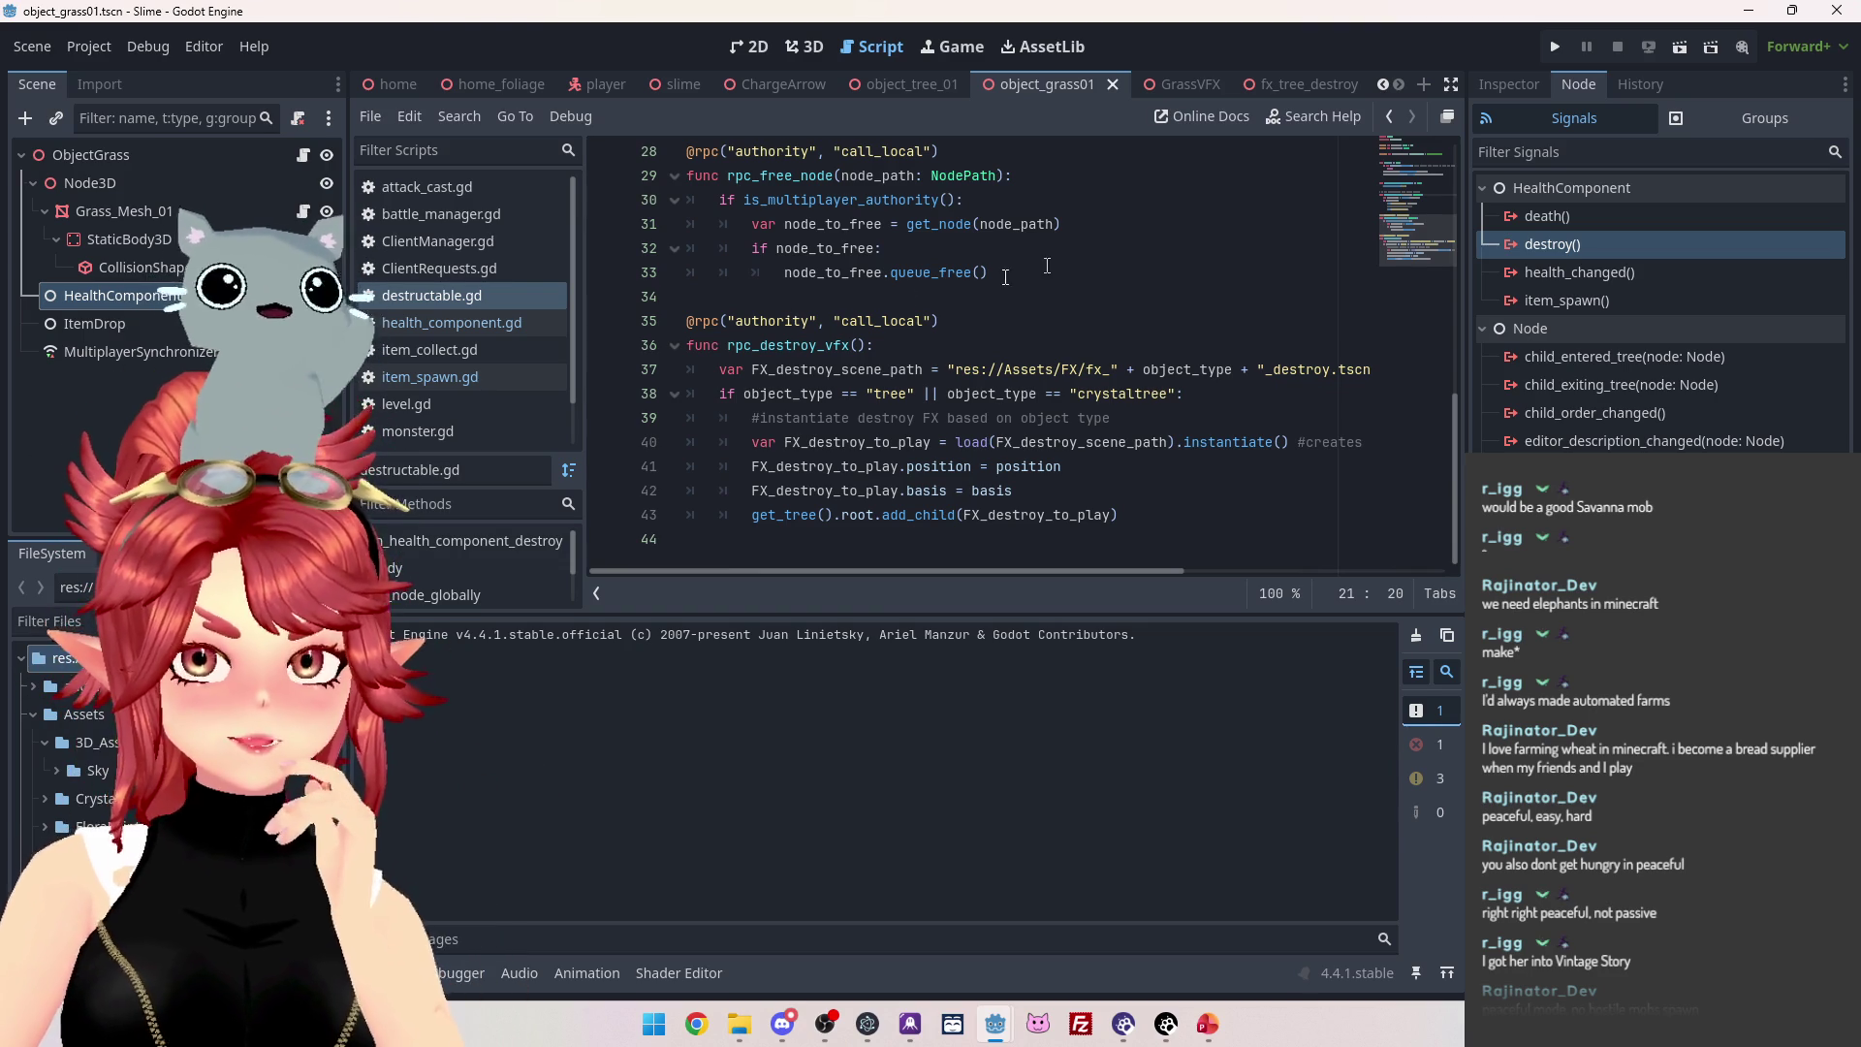
pyautogui.scroll(9, 1055, 263)
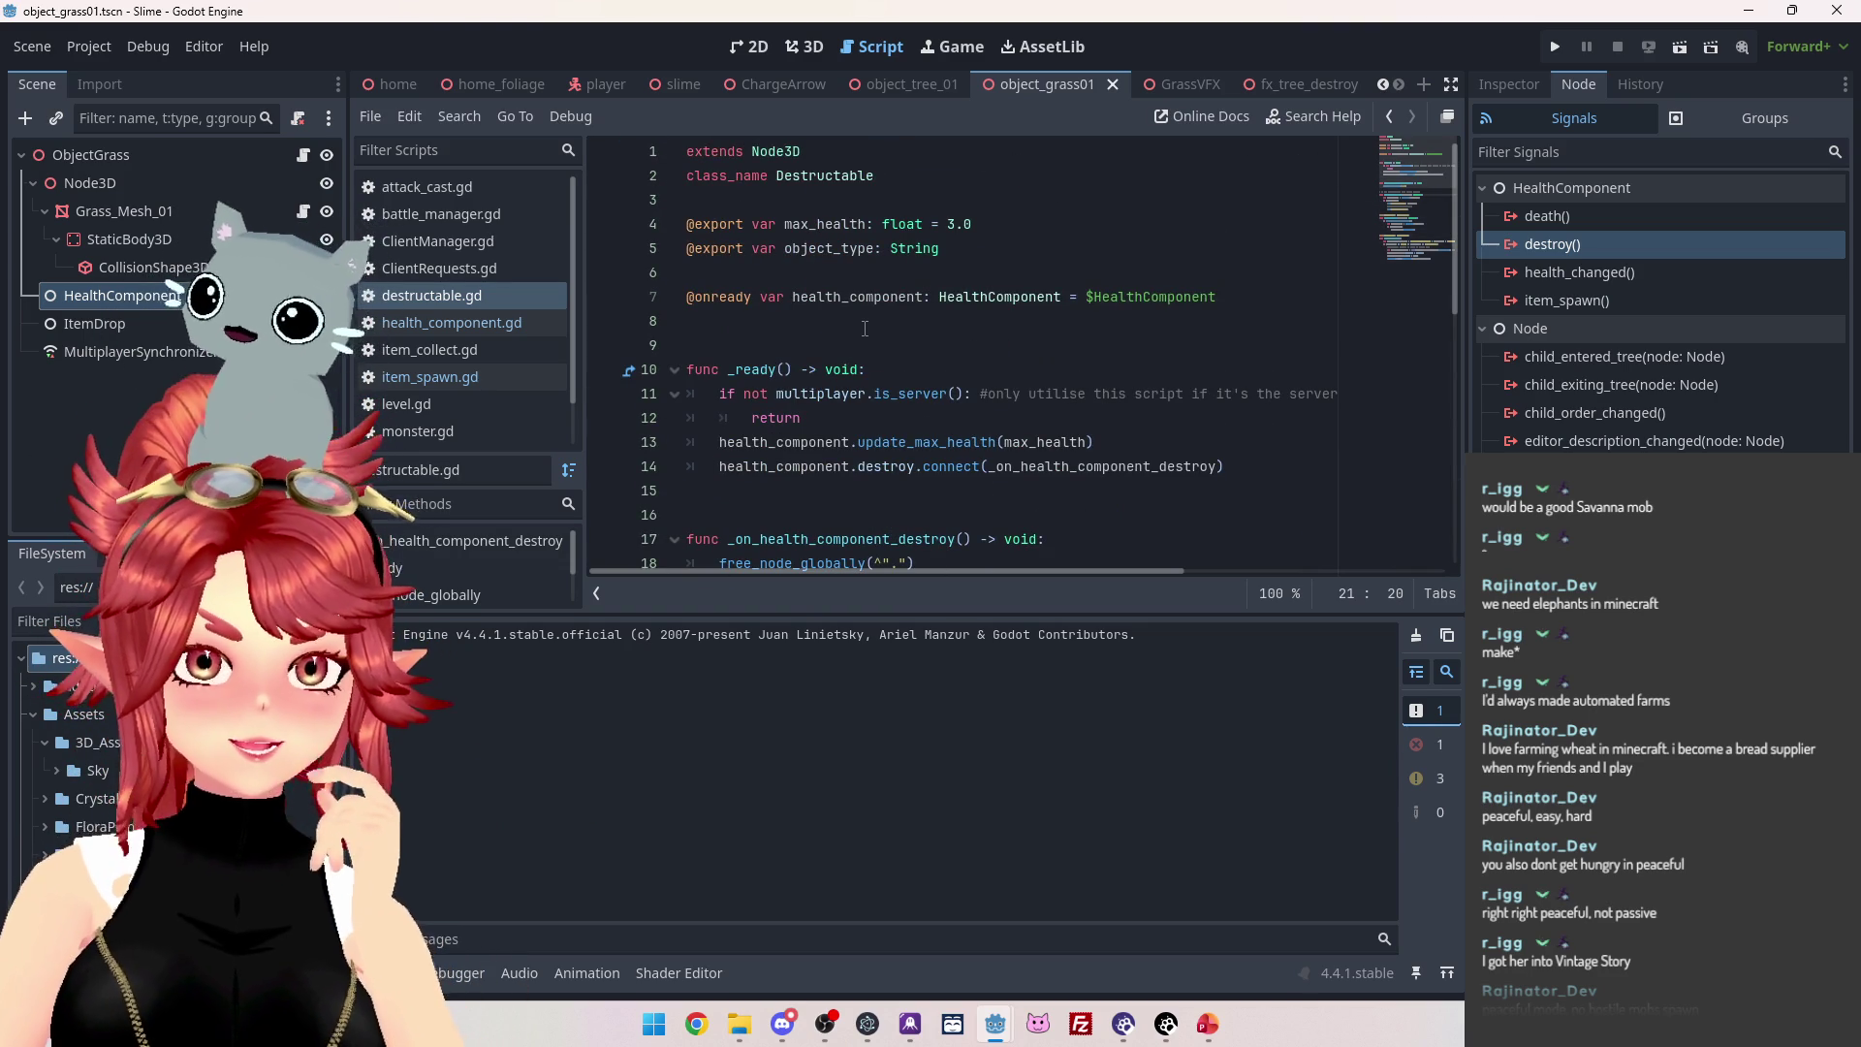
pyautogui.scroll(-4, 865, 328)
pyautogui.scroll(-2, 865, 328)
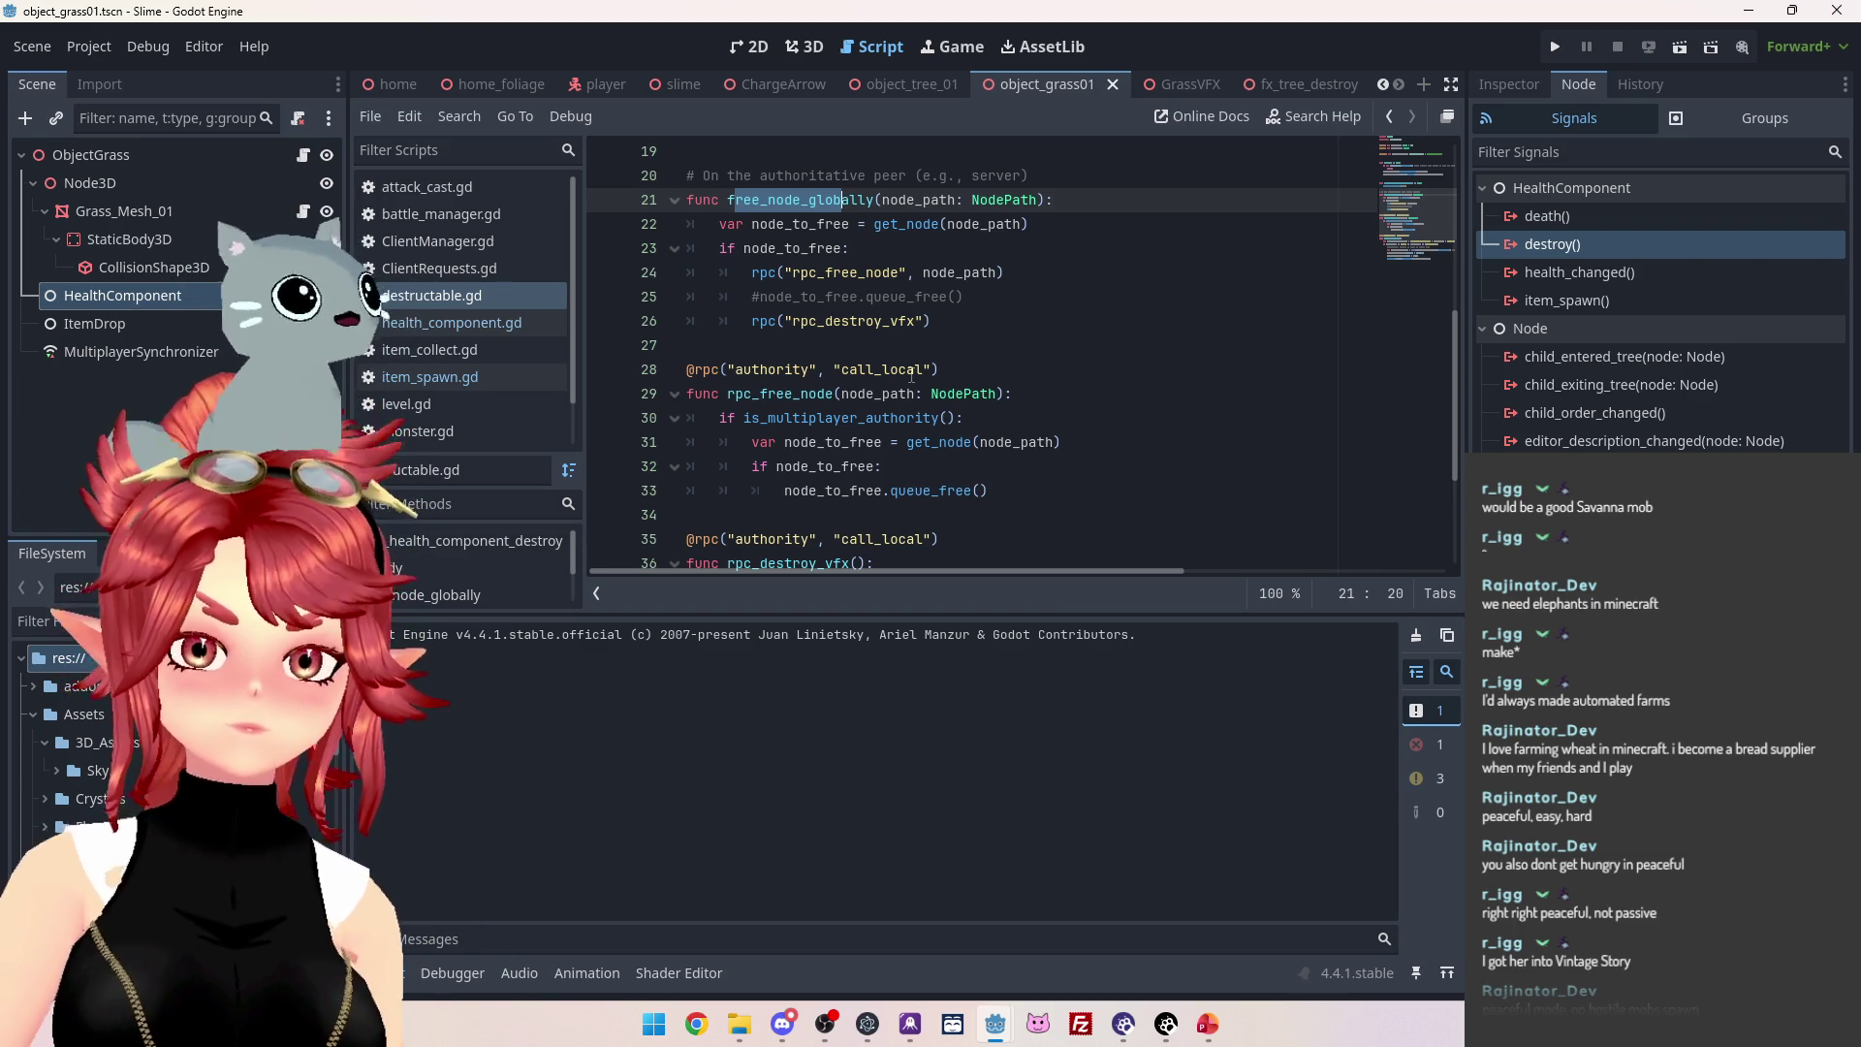
# In CrystalSkies_Client, close Nakama.gd, NakamaAPI.gd, NakamaSocket.gd and NakamaClient.gd.
pyautogui.moveTo(995, 1025)
pyautogui.click(1101, 911)
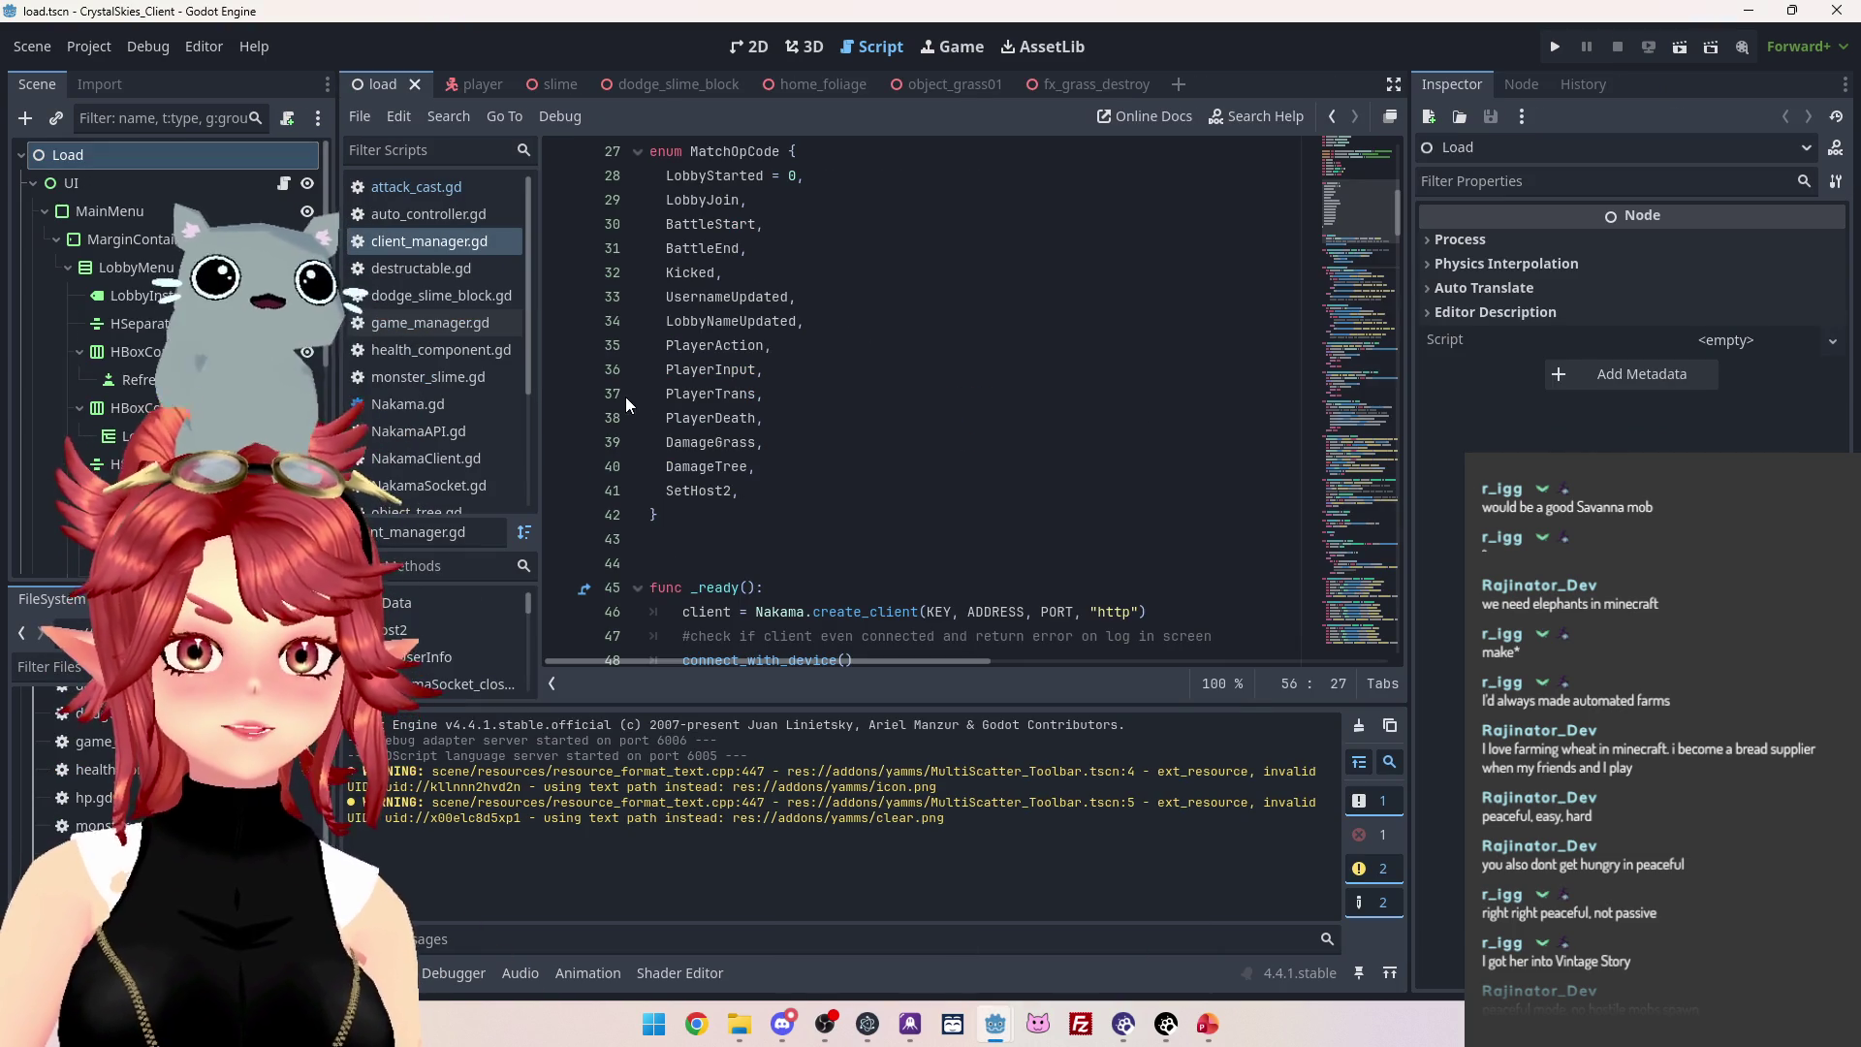
pyautogui.middleClick(409, 397)
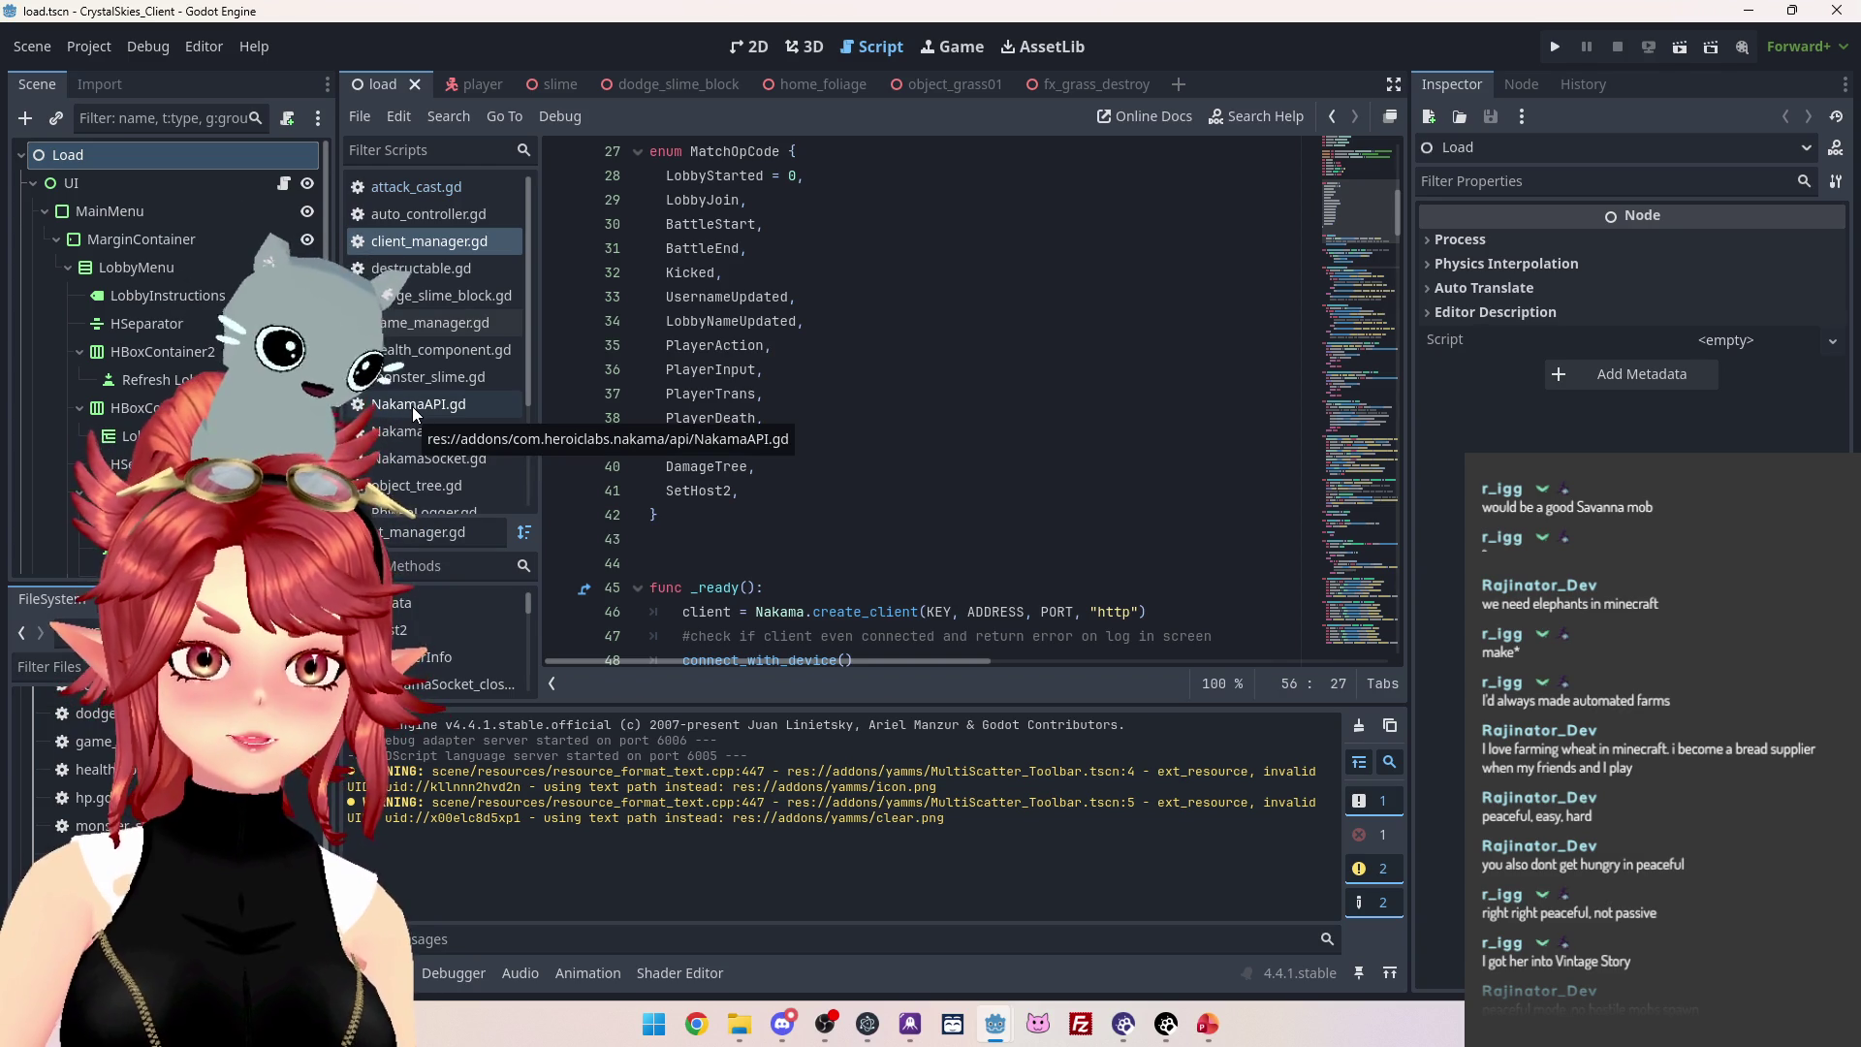
pyautogui.middleClick(411, 406)
pyautogui.middleClick(413, 427)
pyautogui.middleClick(410, 405)
# Collapse the LobbyMenu branch, view object_grass01, then return to the load scene.
pyautogui.scroll(-2, 385, 456)
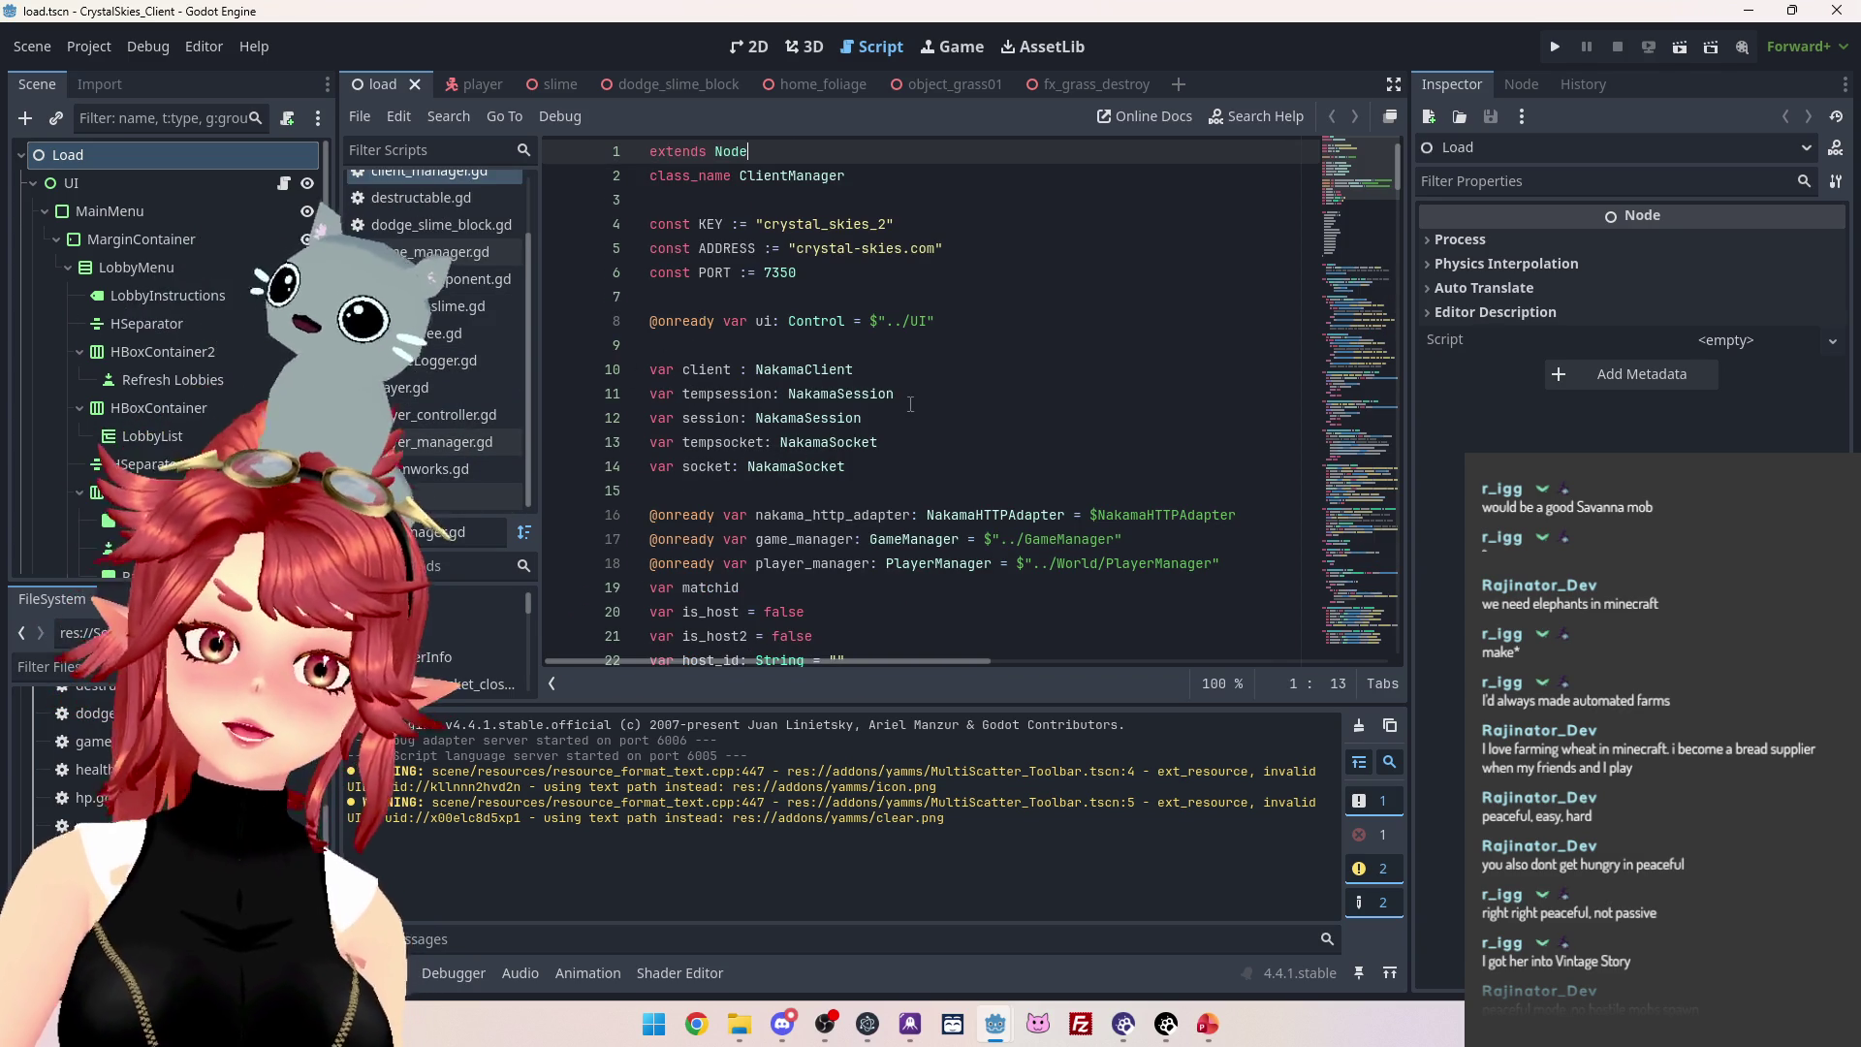
pyautogui.scroll(2, 436, 349)
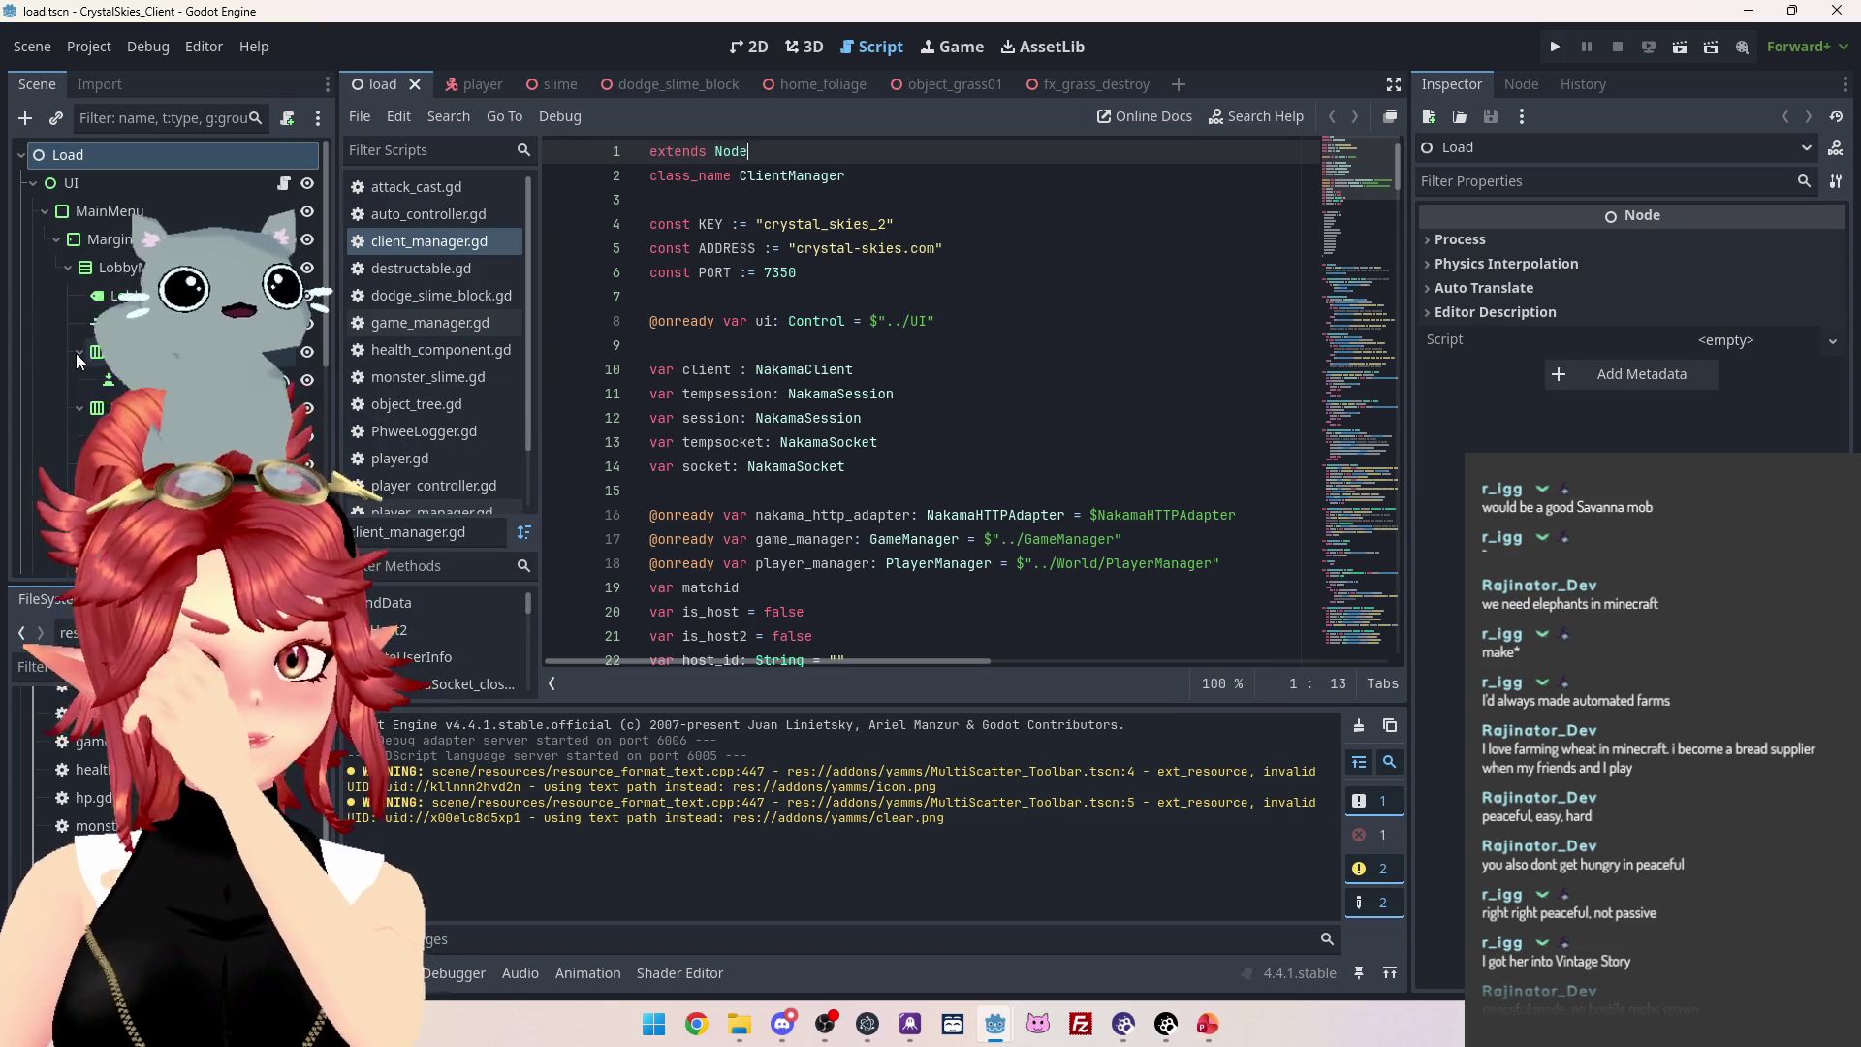
pyautogui.click(70, 267)
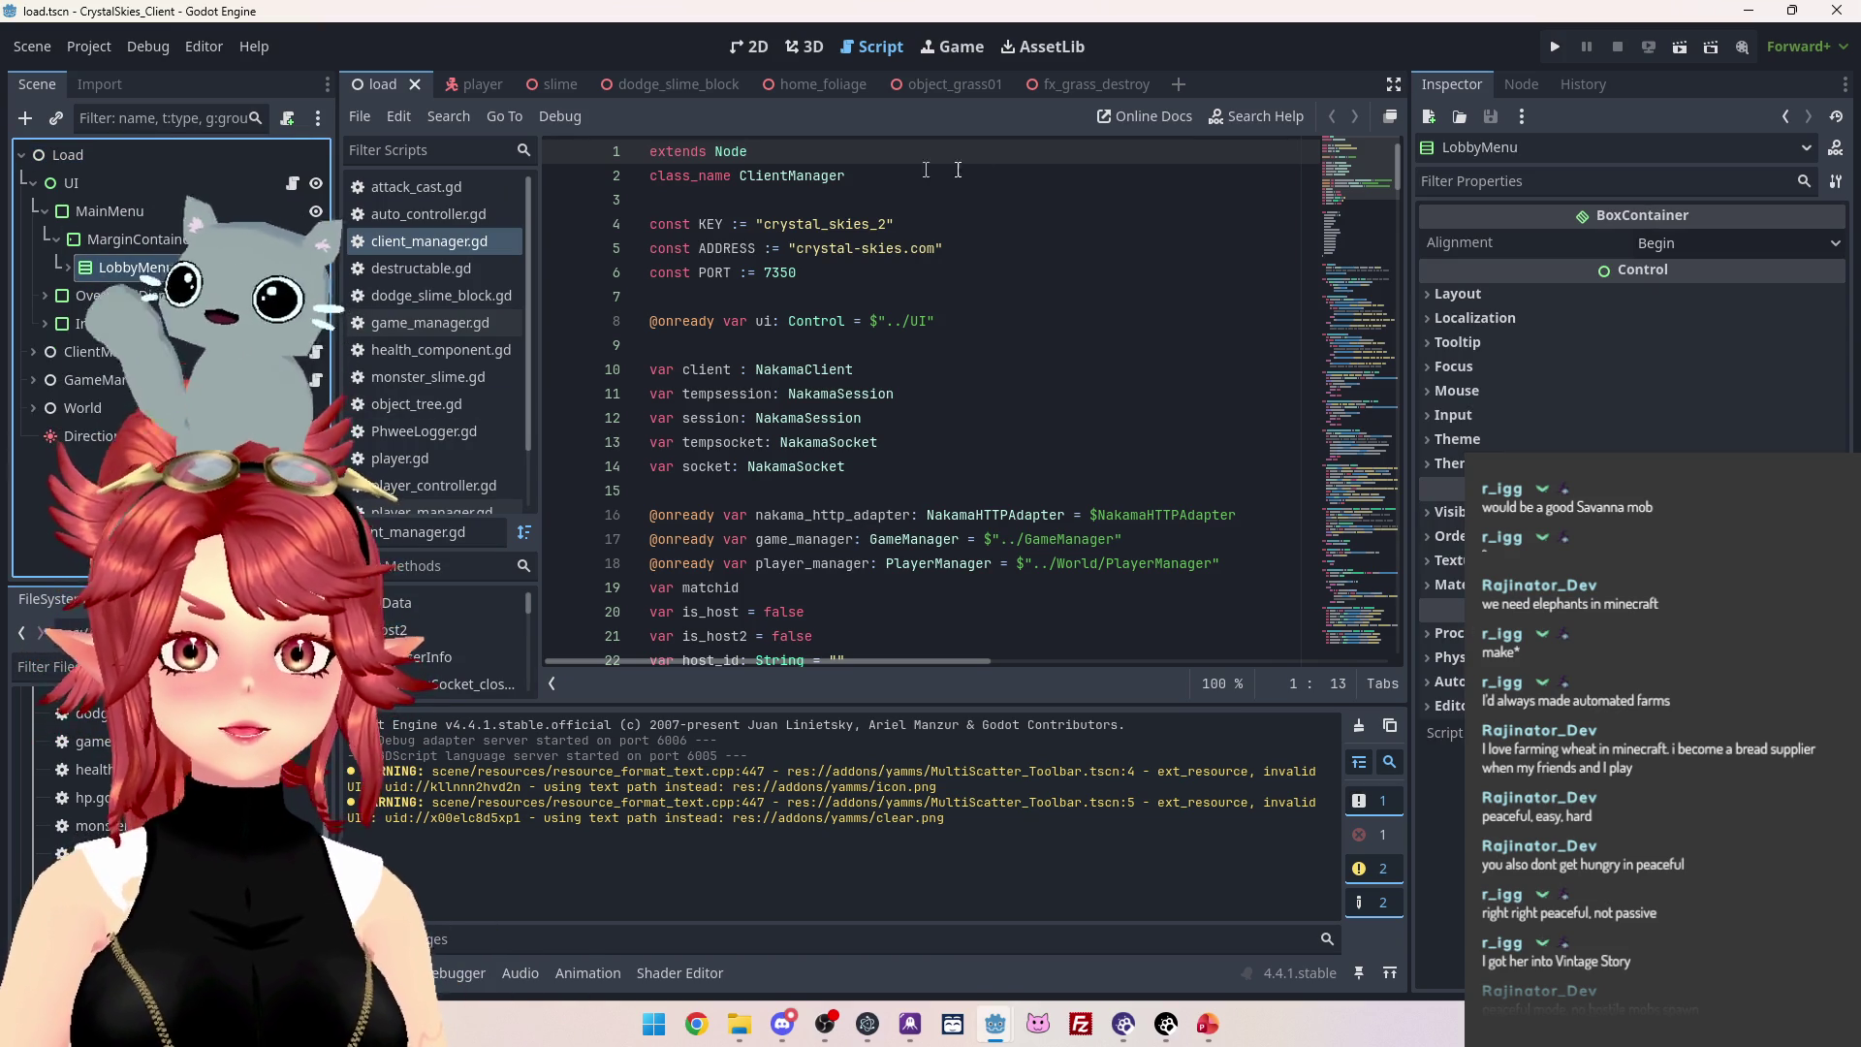
pyautogui.click(930, 85)
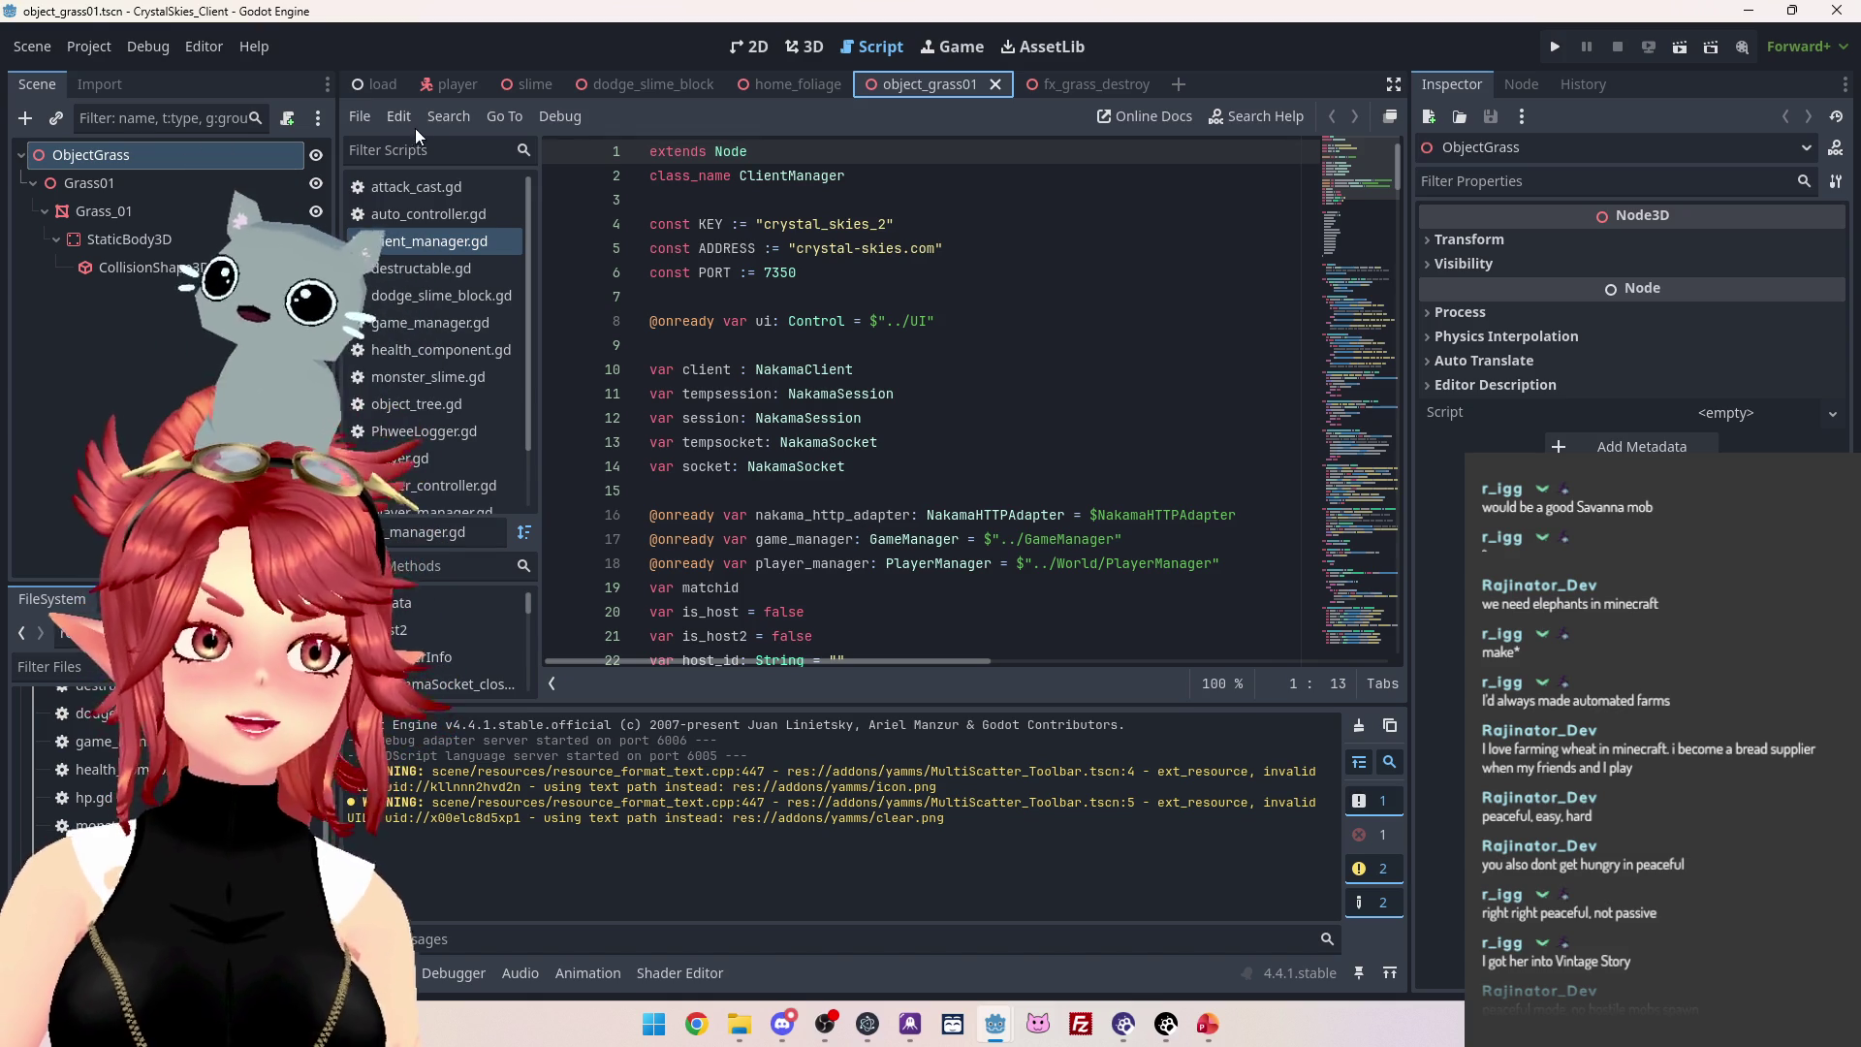
pyautogui.click(369, 83)
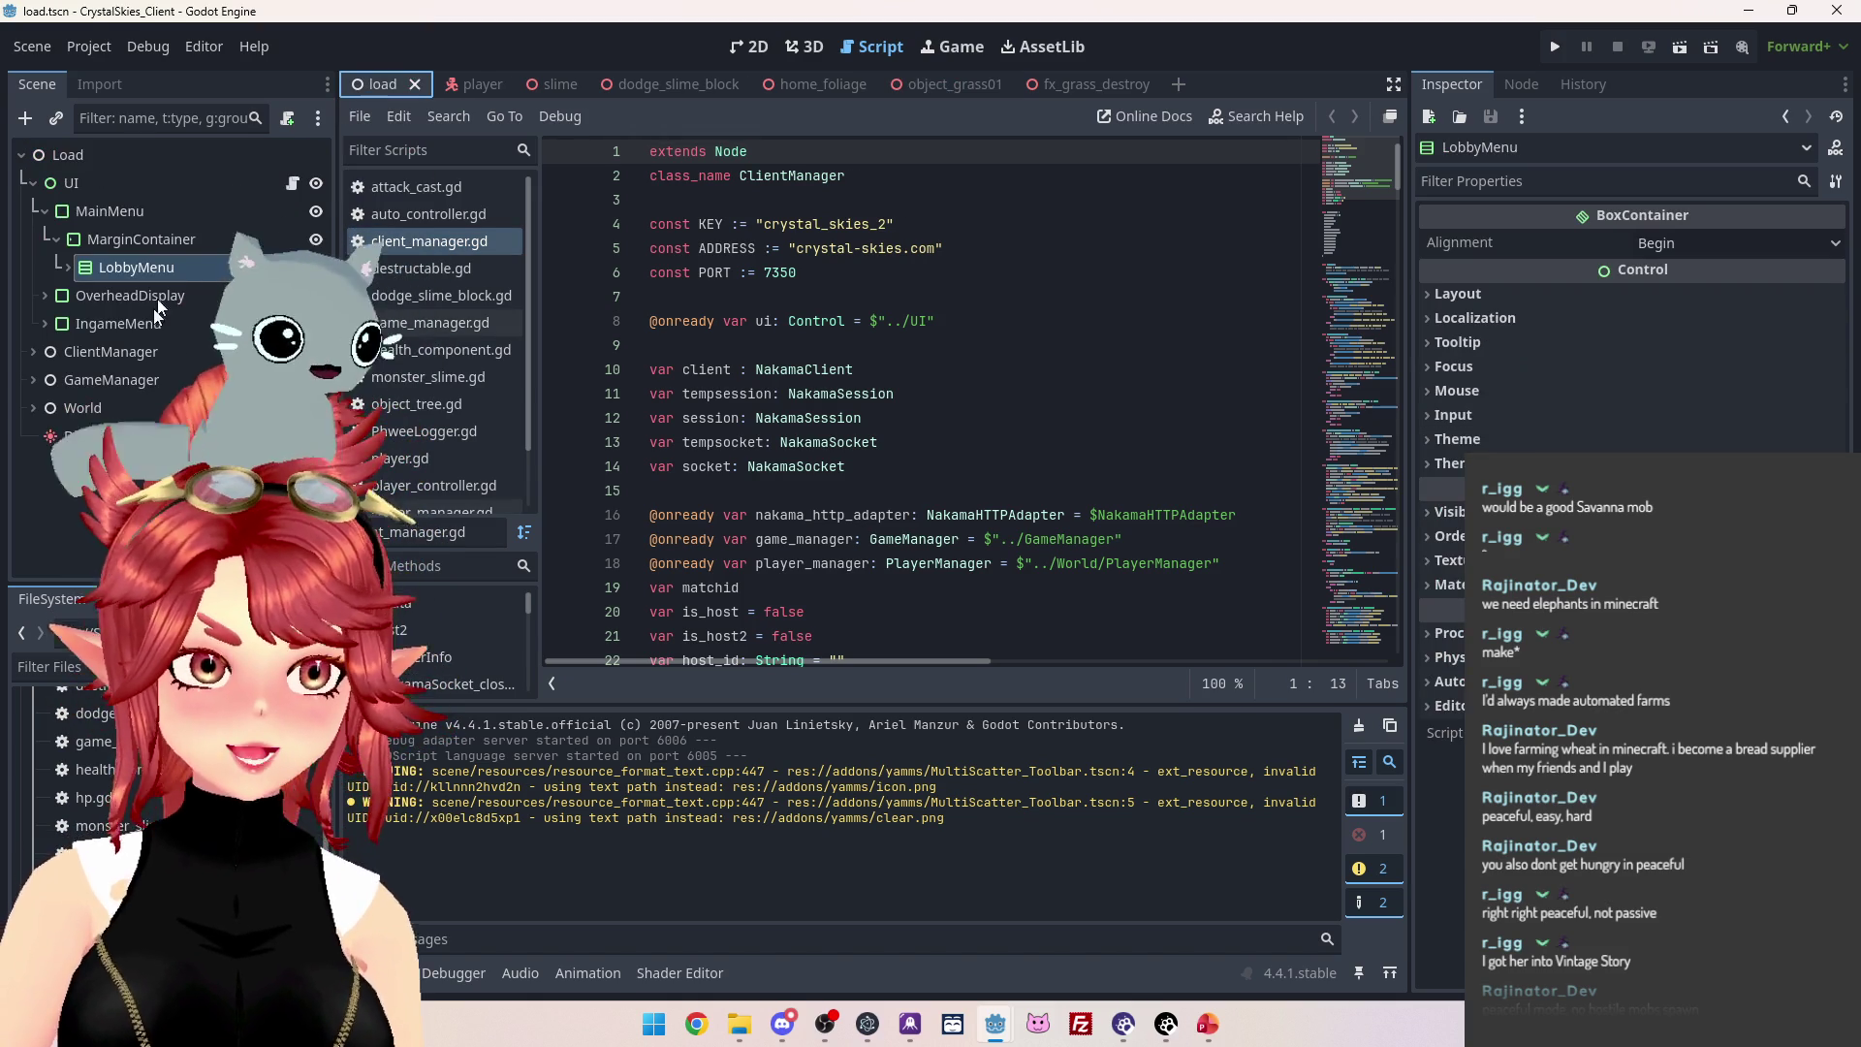
# Expand GameManager and World in the scene tree, then switch to the home_foliage scene.
pyautogui.click(33, 382)
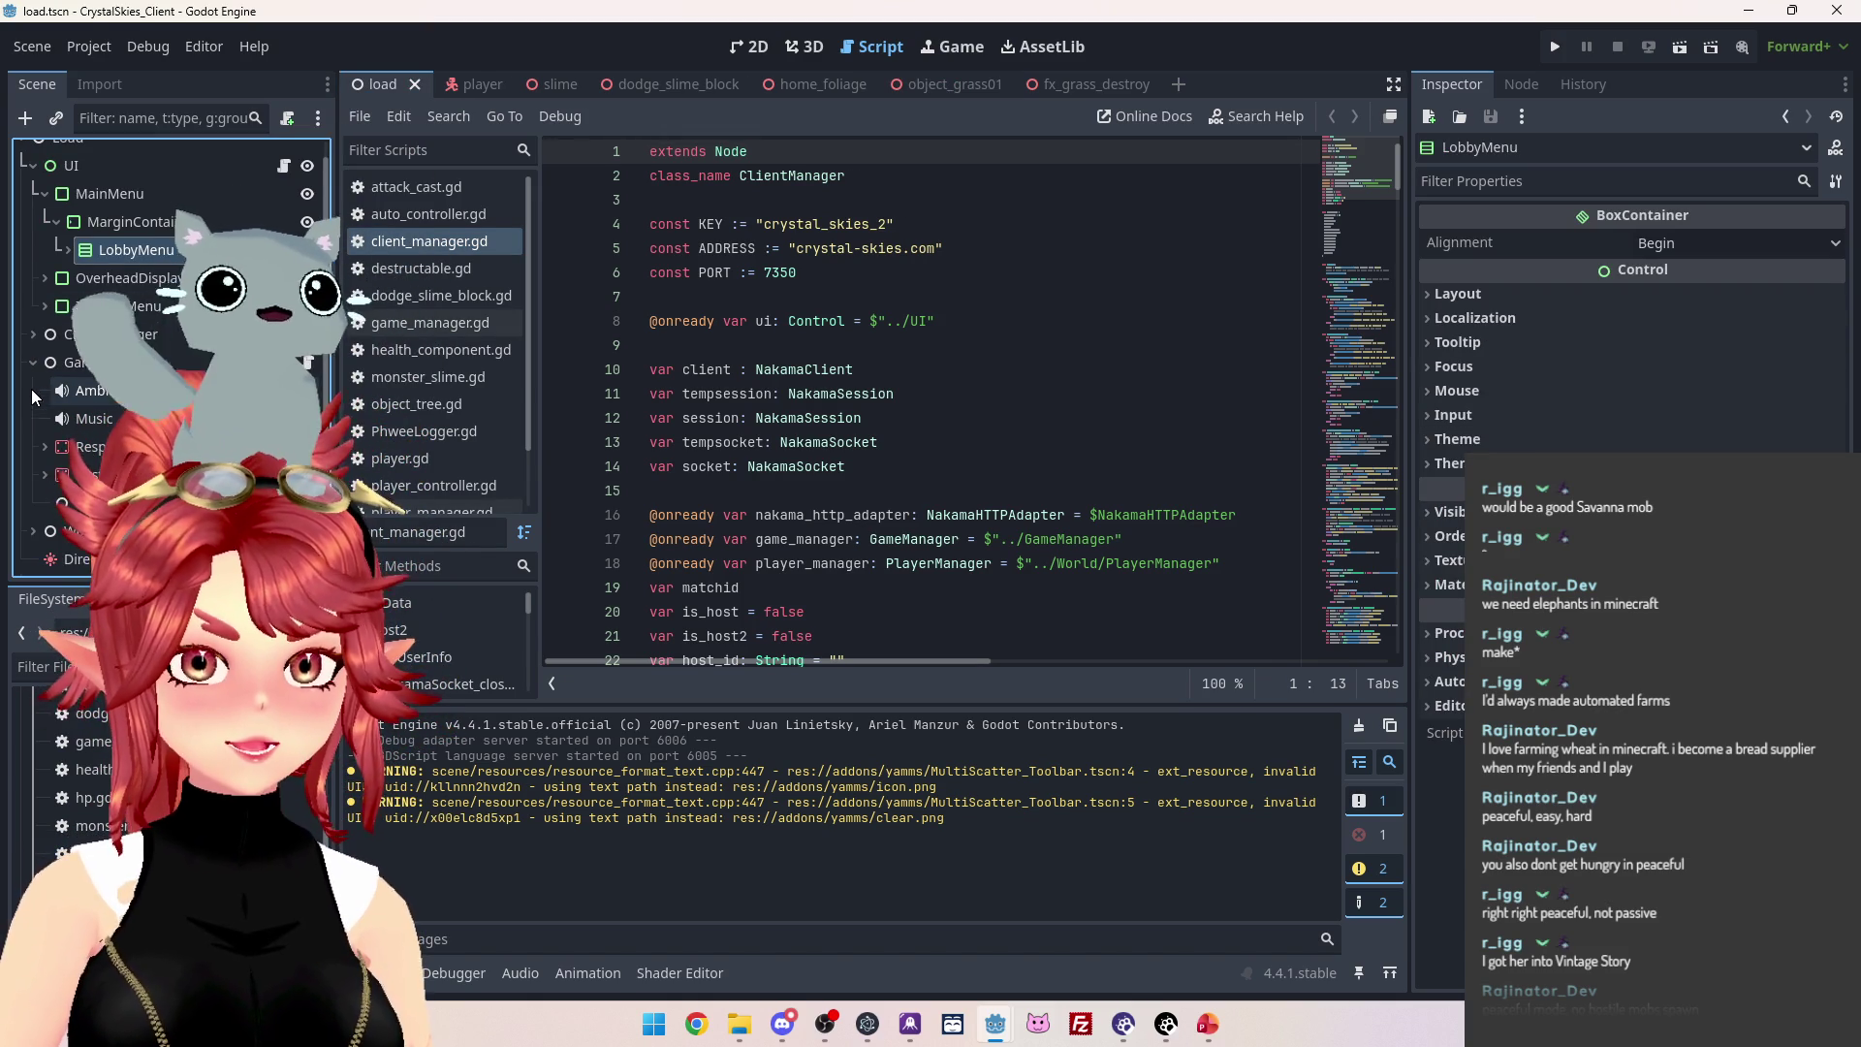
pyautogui.click(33, 531)
pyautogui.scroll(-3, 44, 504)
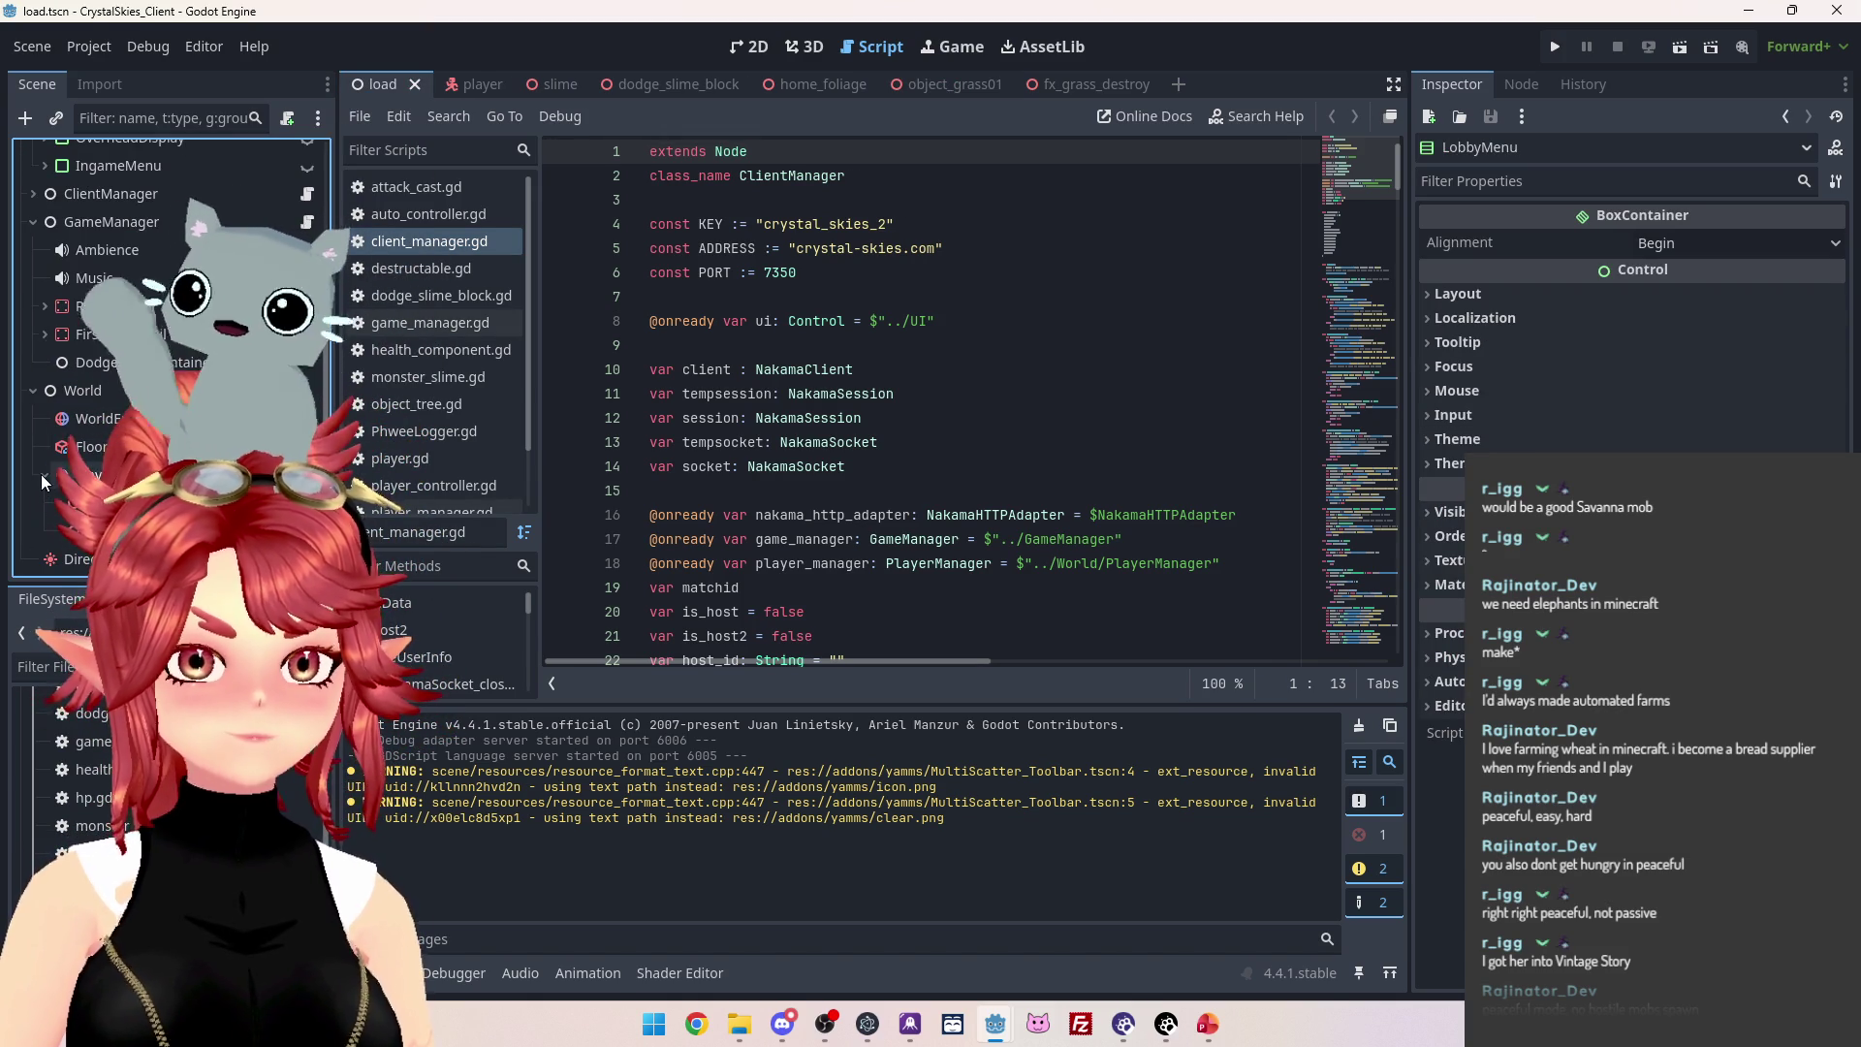
pyautogui.scroll(3, 146, 291)
pyautogui.hotkey('ctrl', 'Tab')
pyautogui.hotkey('ctrl', 'Tab')
pyautogui.hotkey('ctrl', 'Tab')
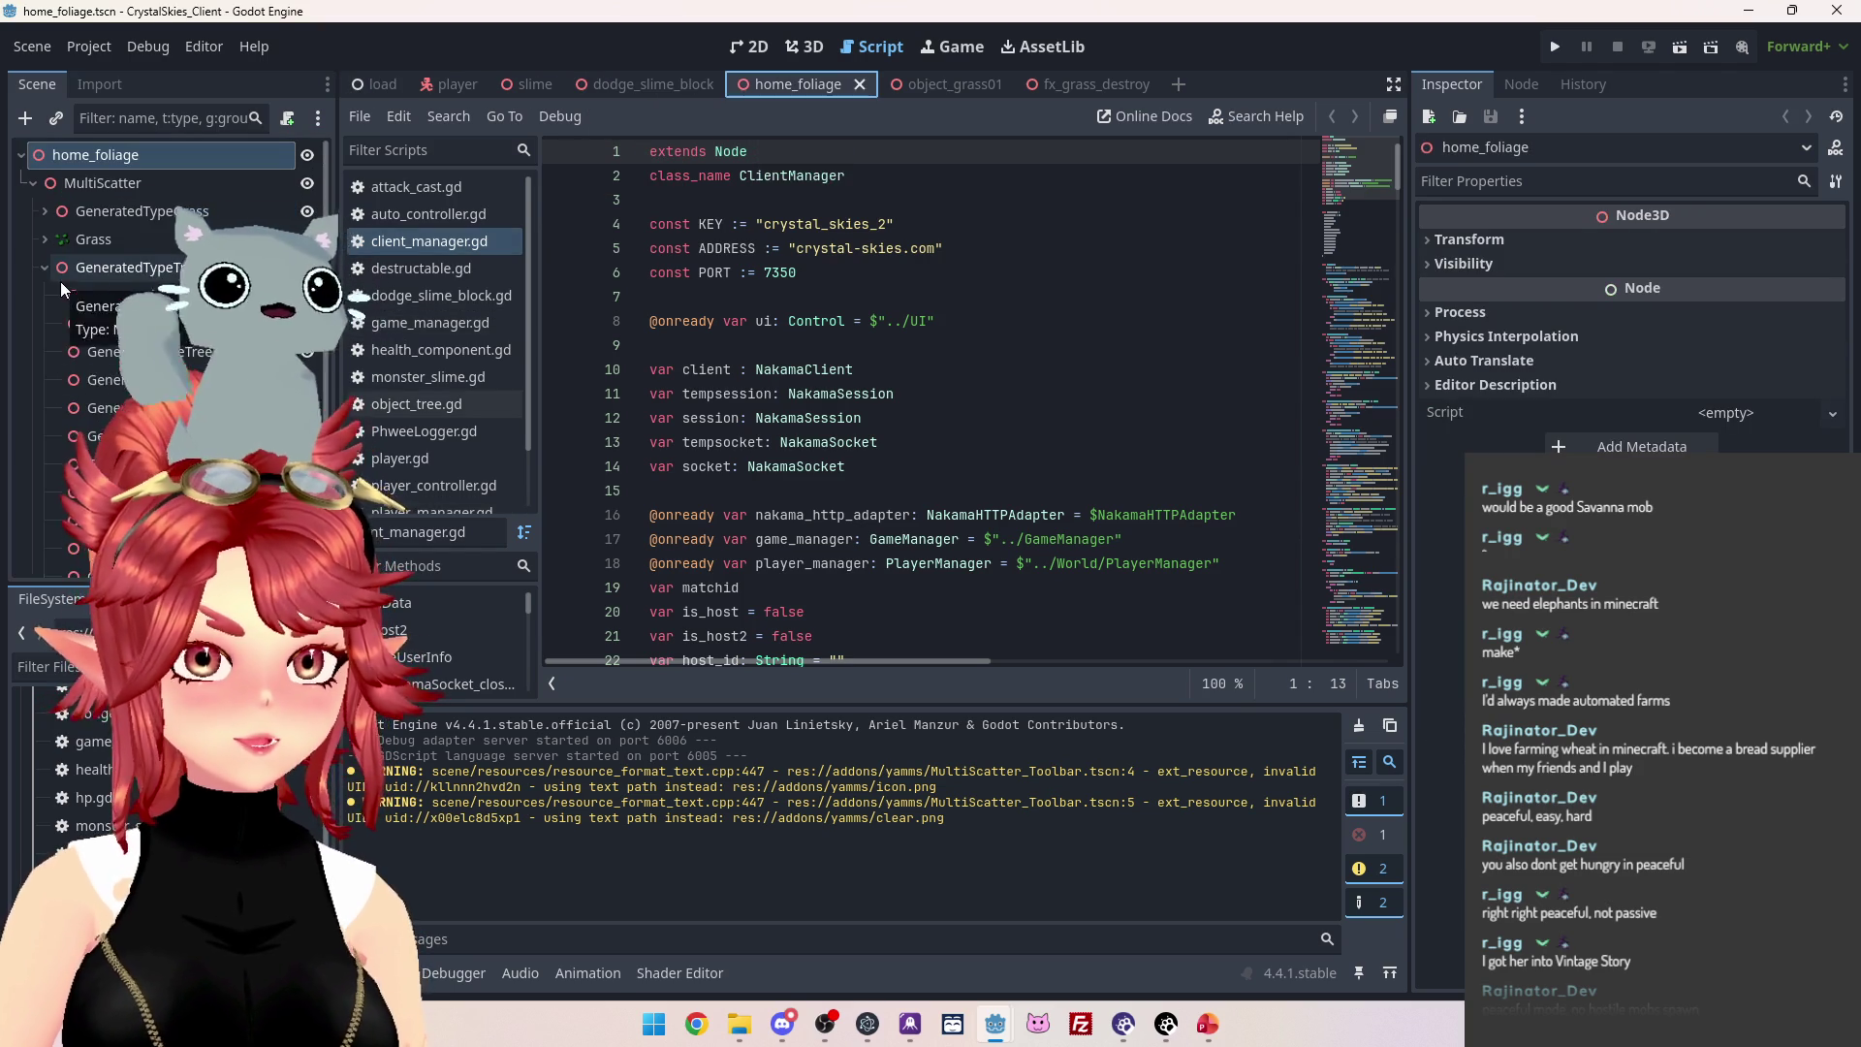
# Collapse GeneratedTypeTree, open the Grass node's MultiScatter.gd script, and close it again.
pyautogui.click(45, 267)
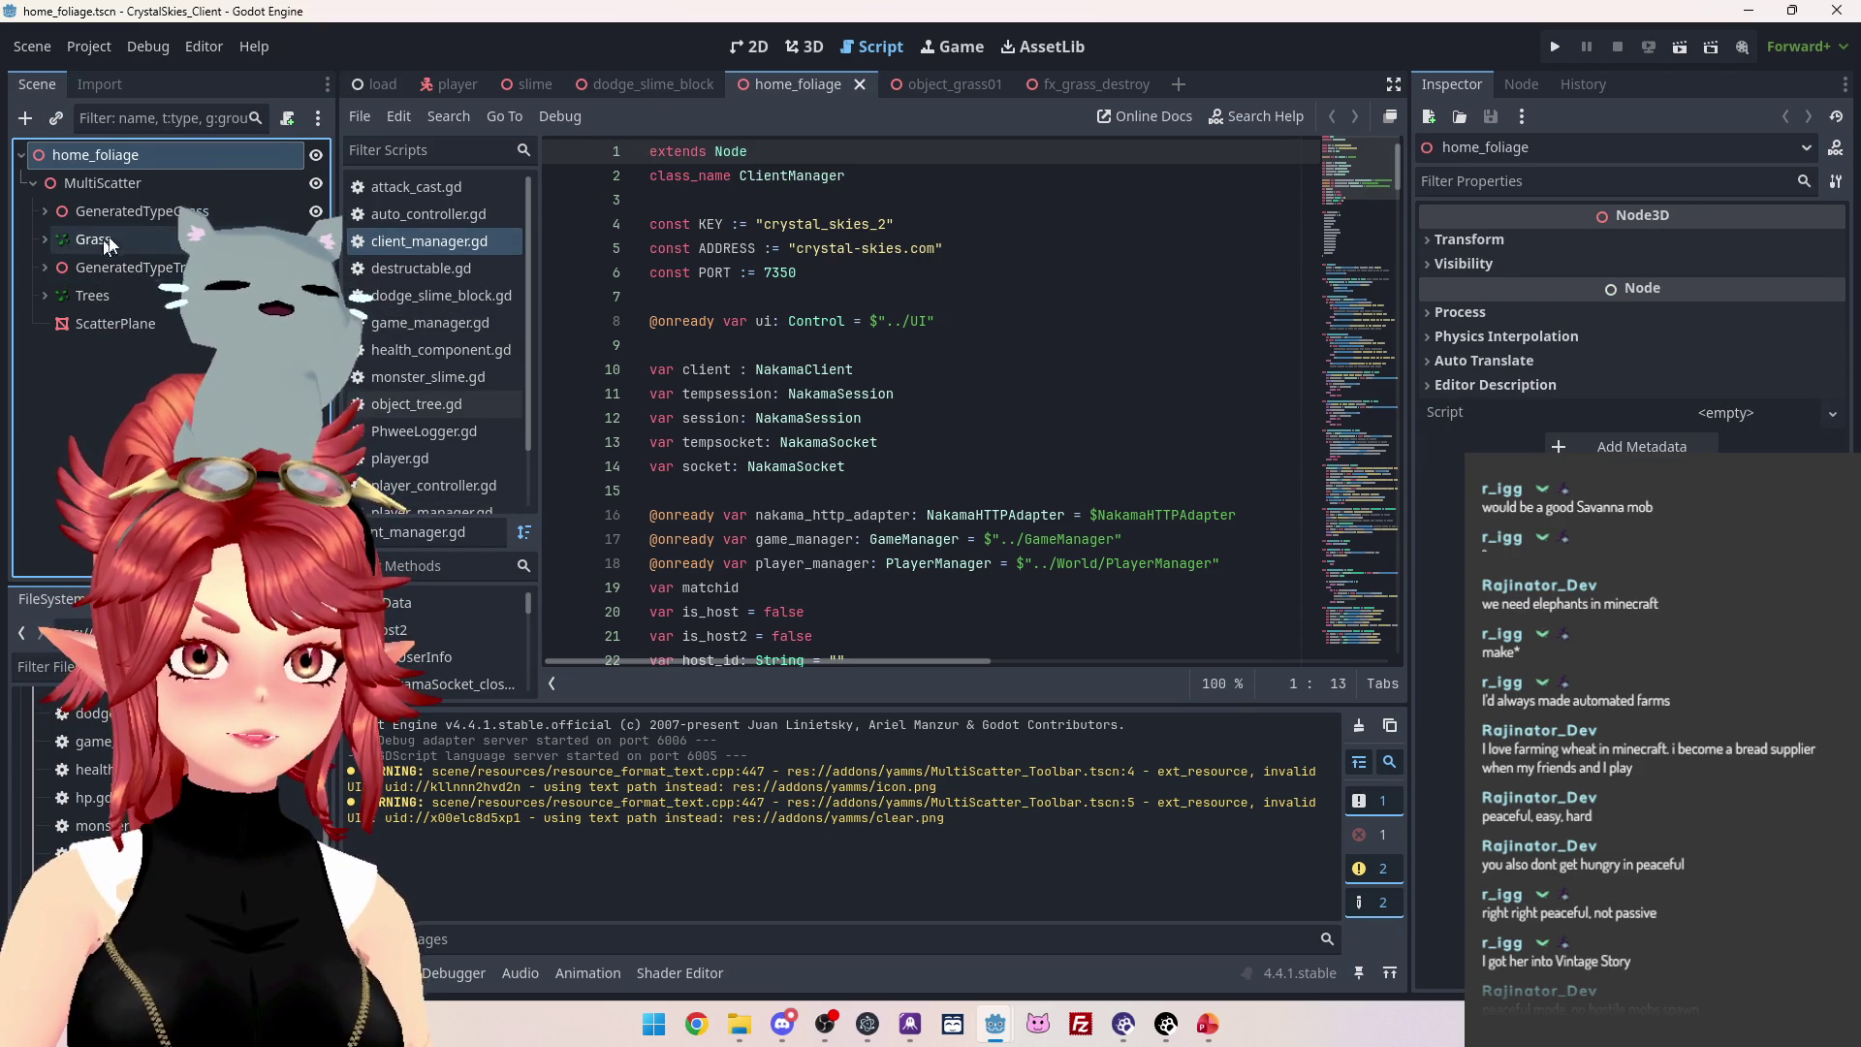
pyautogui.click(294, 241)
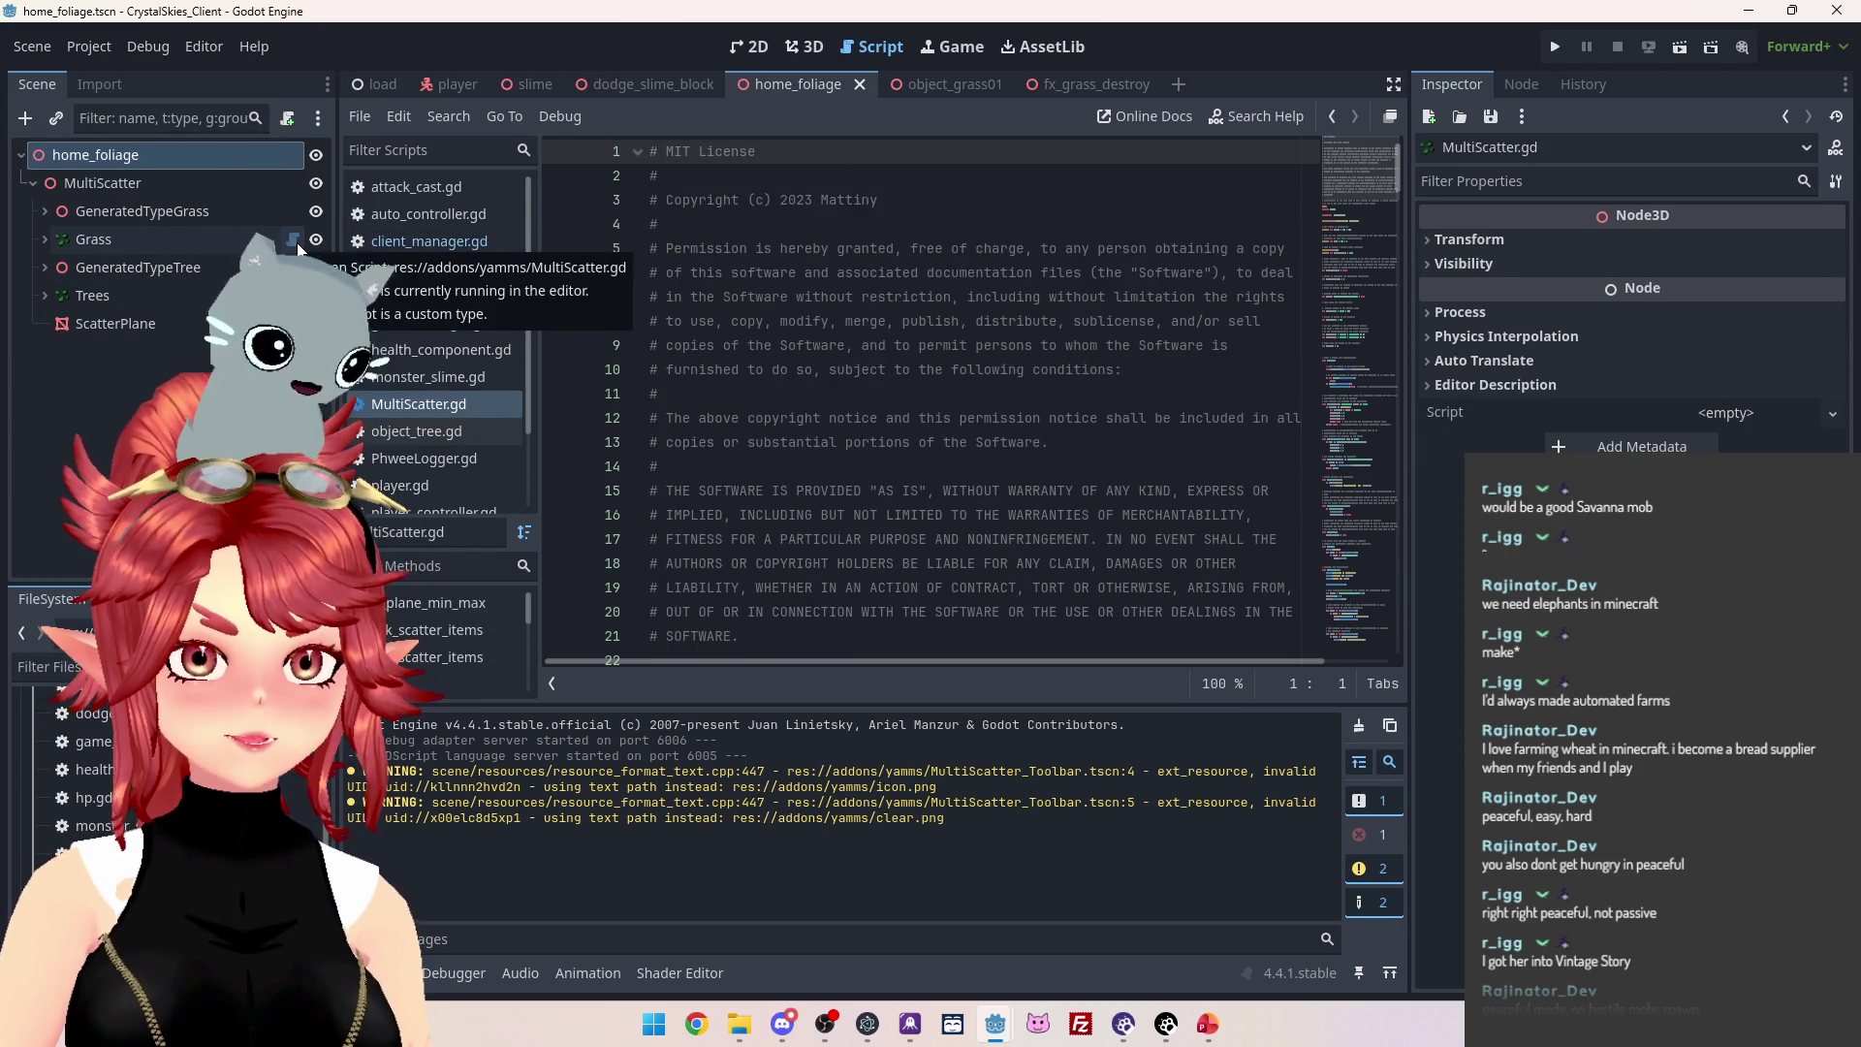
pyautogui.middleClick(437, 407)
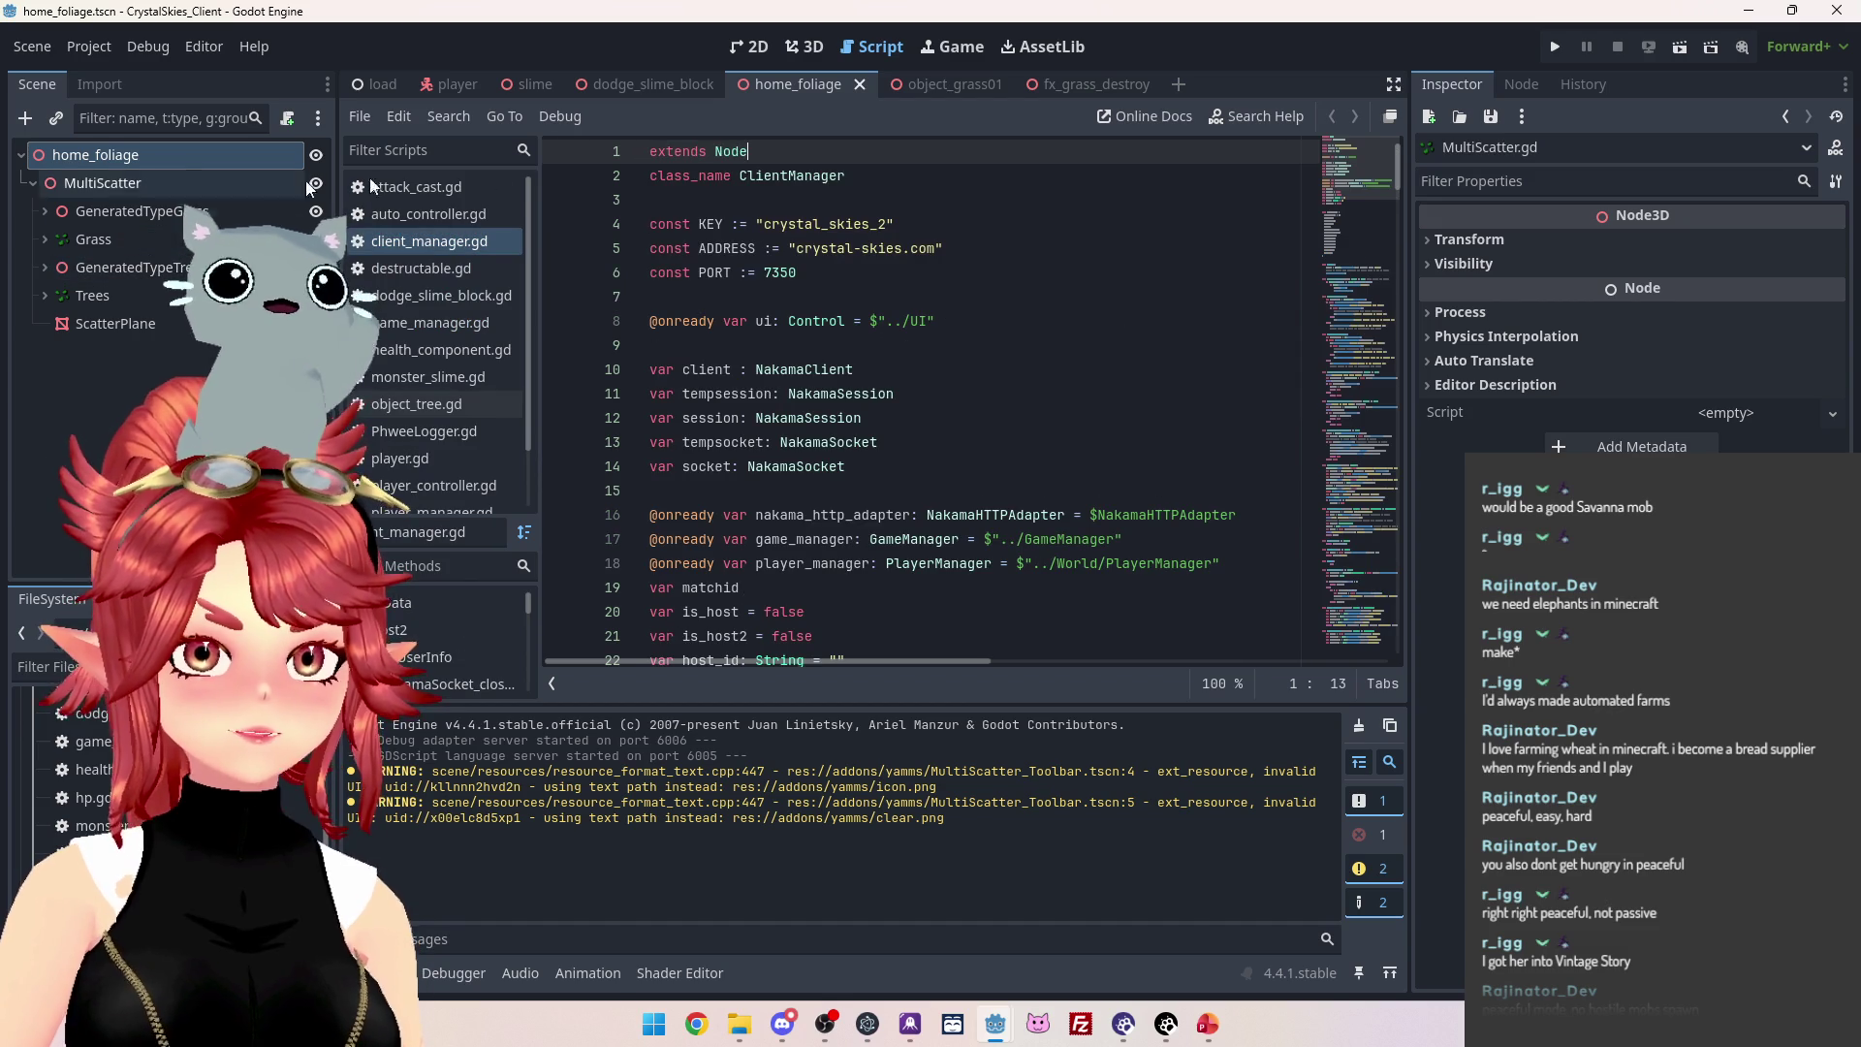
# Open game_manager.gd and scroll down to the destroy_grass function.
pyautogui.click(424, 324)
pyautogui.scroll(4, 878, 417)
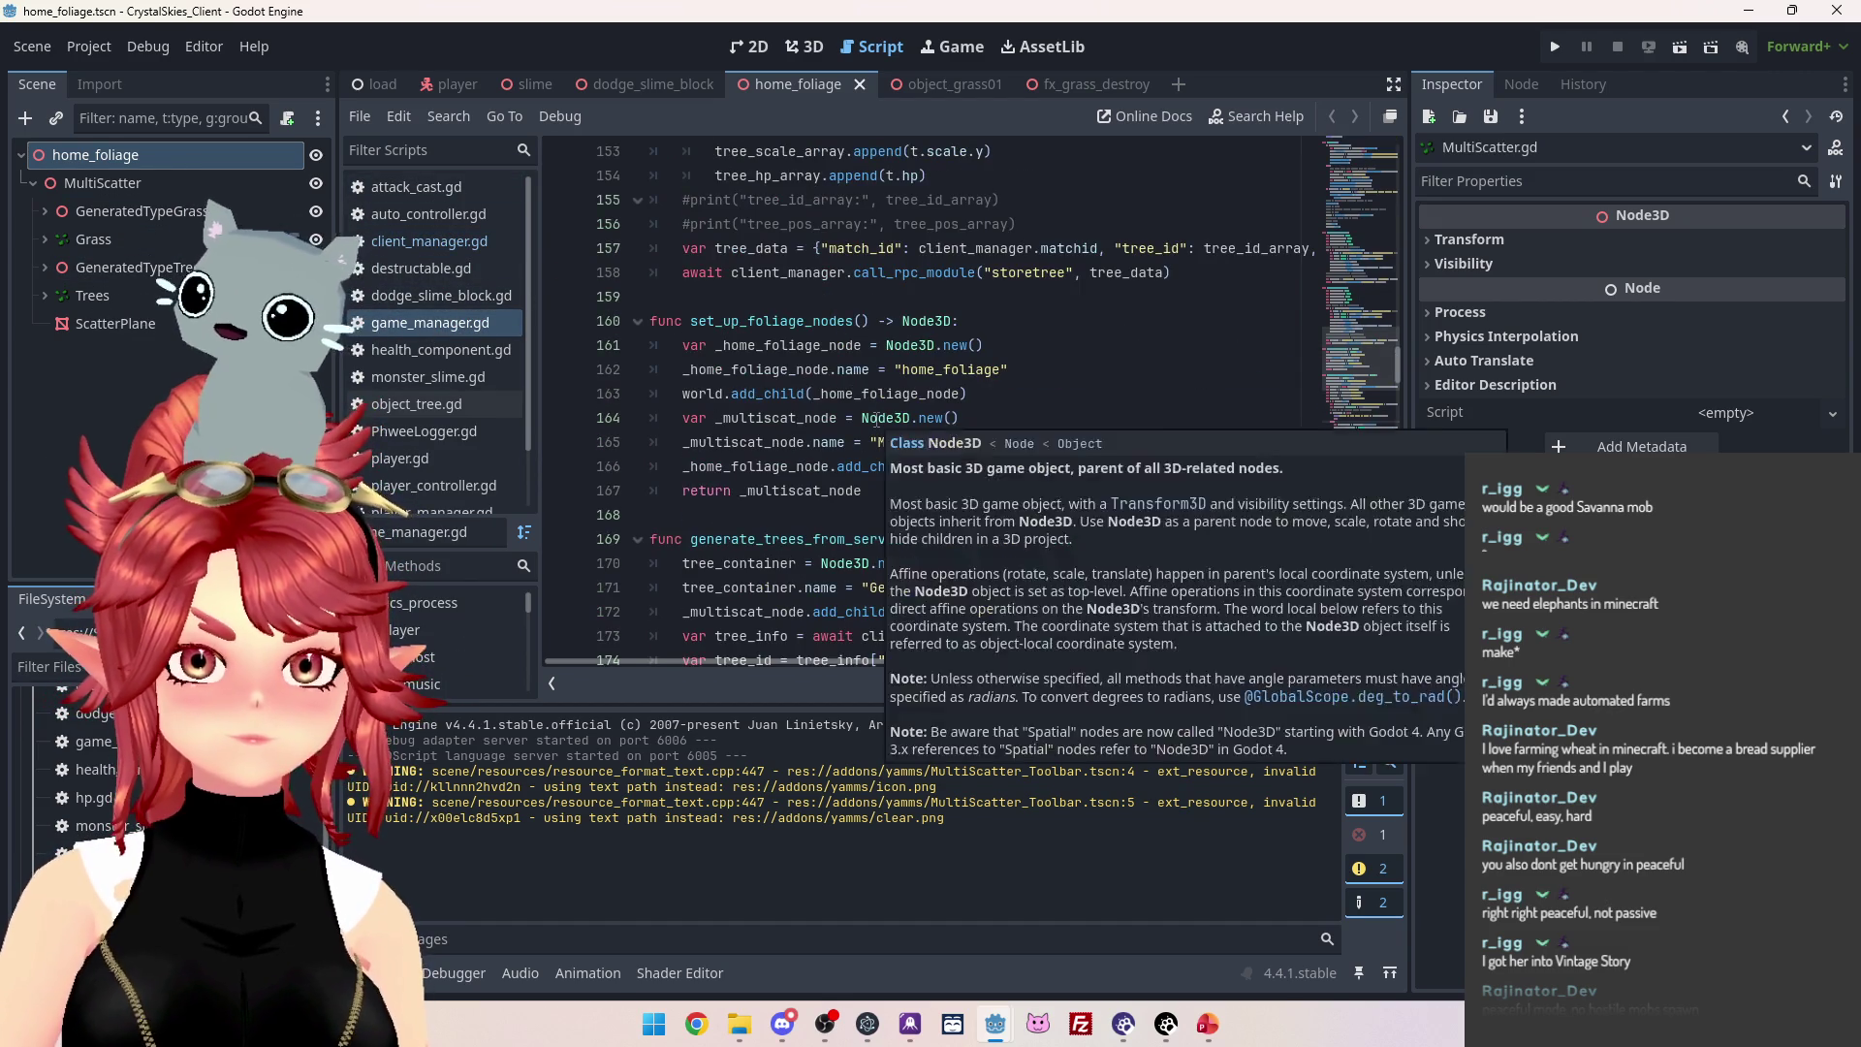
pyautogui.scroll(-4, 877, 417)
pyautogui.scroll(5, 878, 419)
pyautogui.scroll(-8, 878, 418)
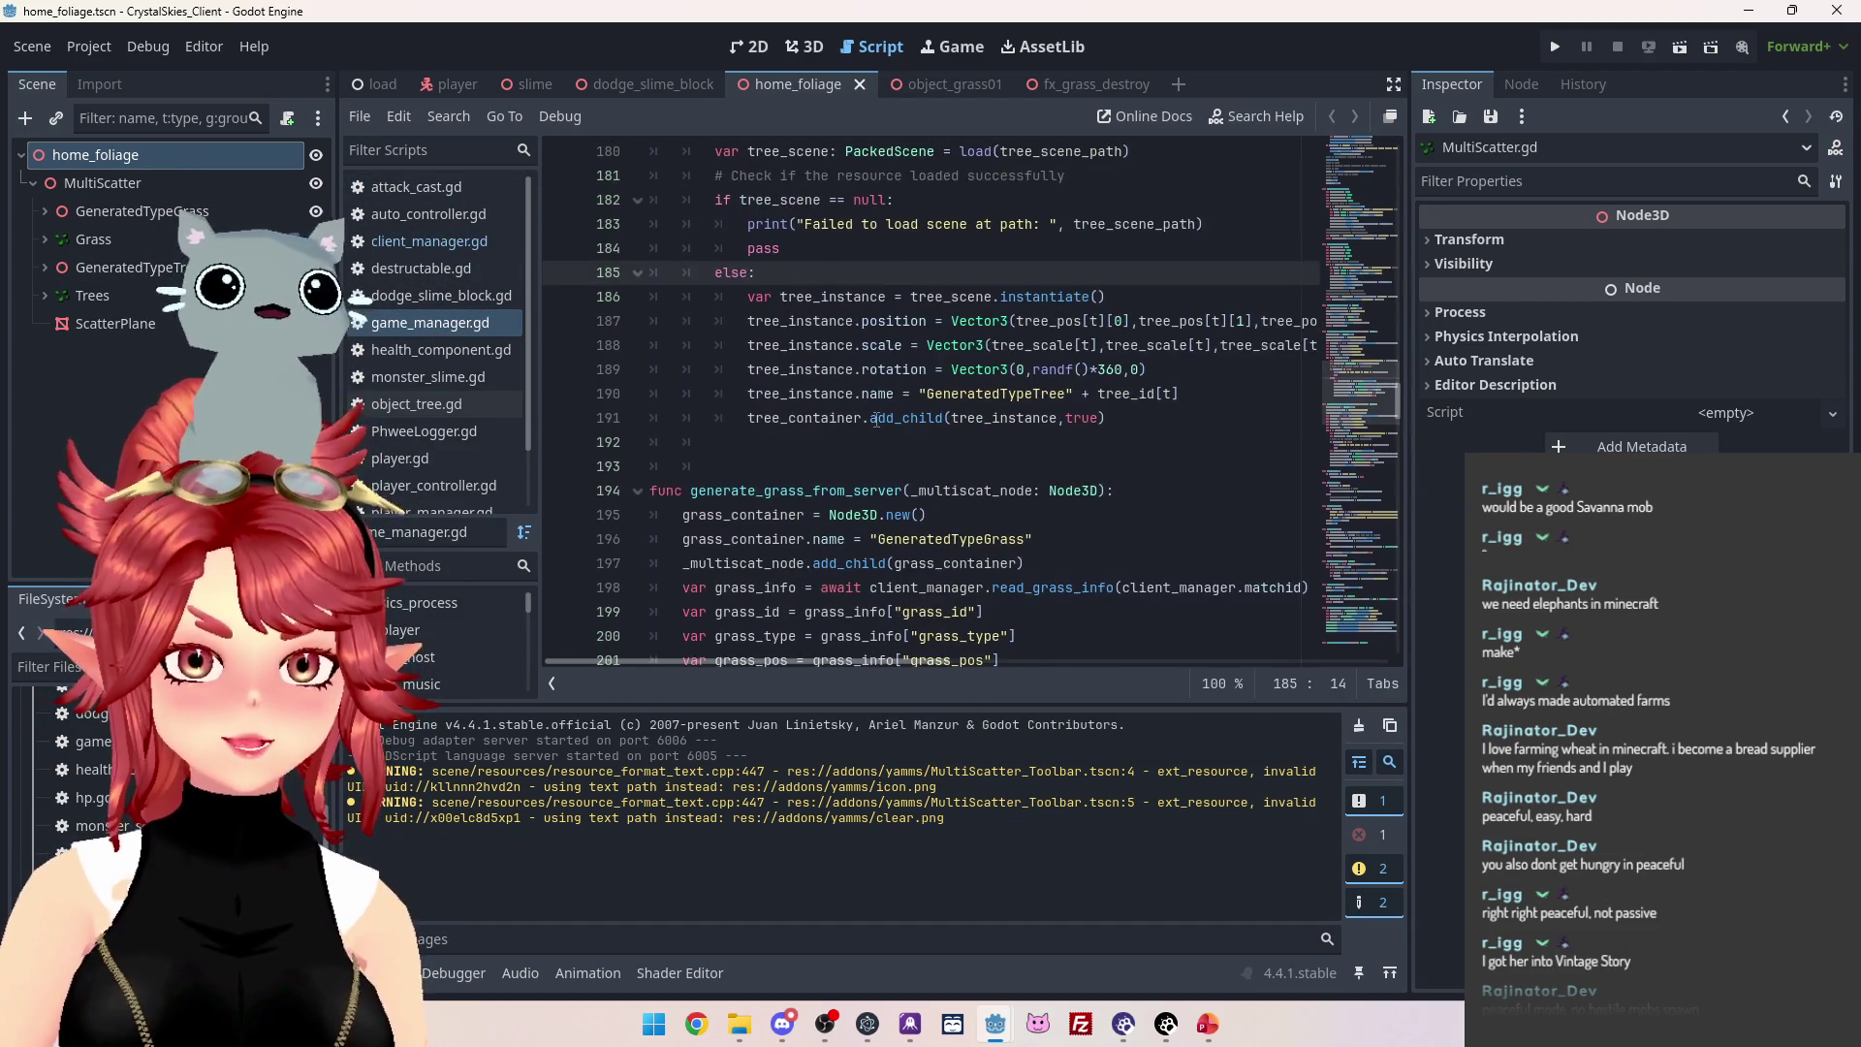
pyautogui.scroll(-9, 877, 419)
pyautogui.scroll(-8, 877, 419)
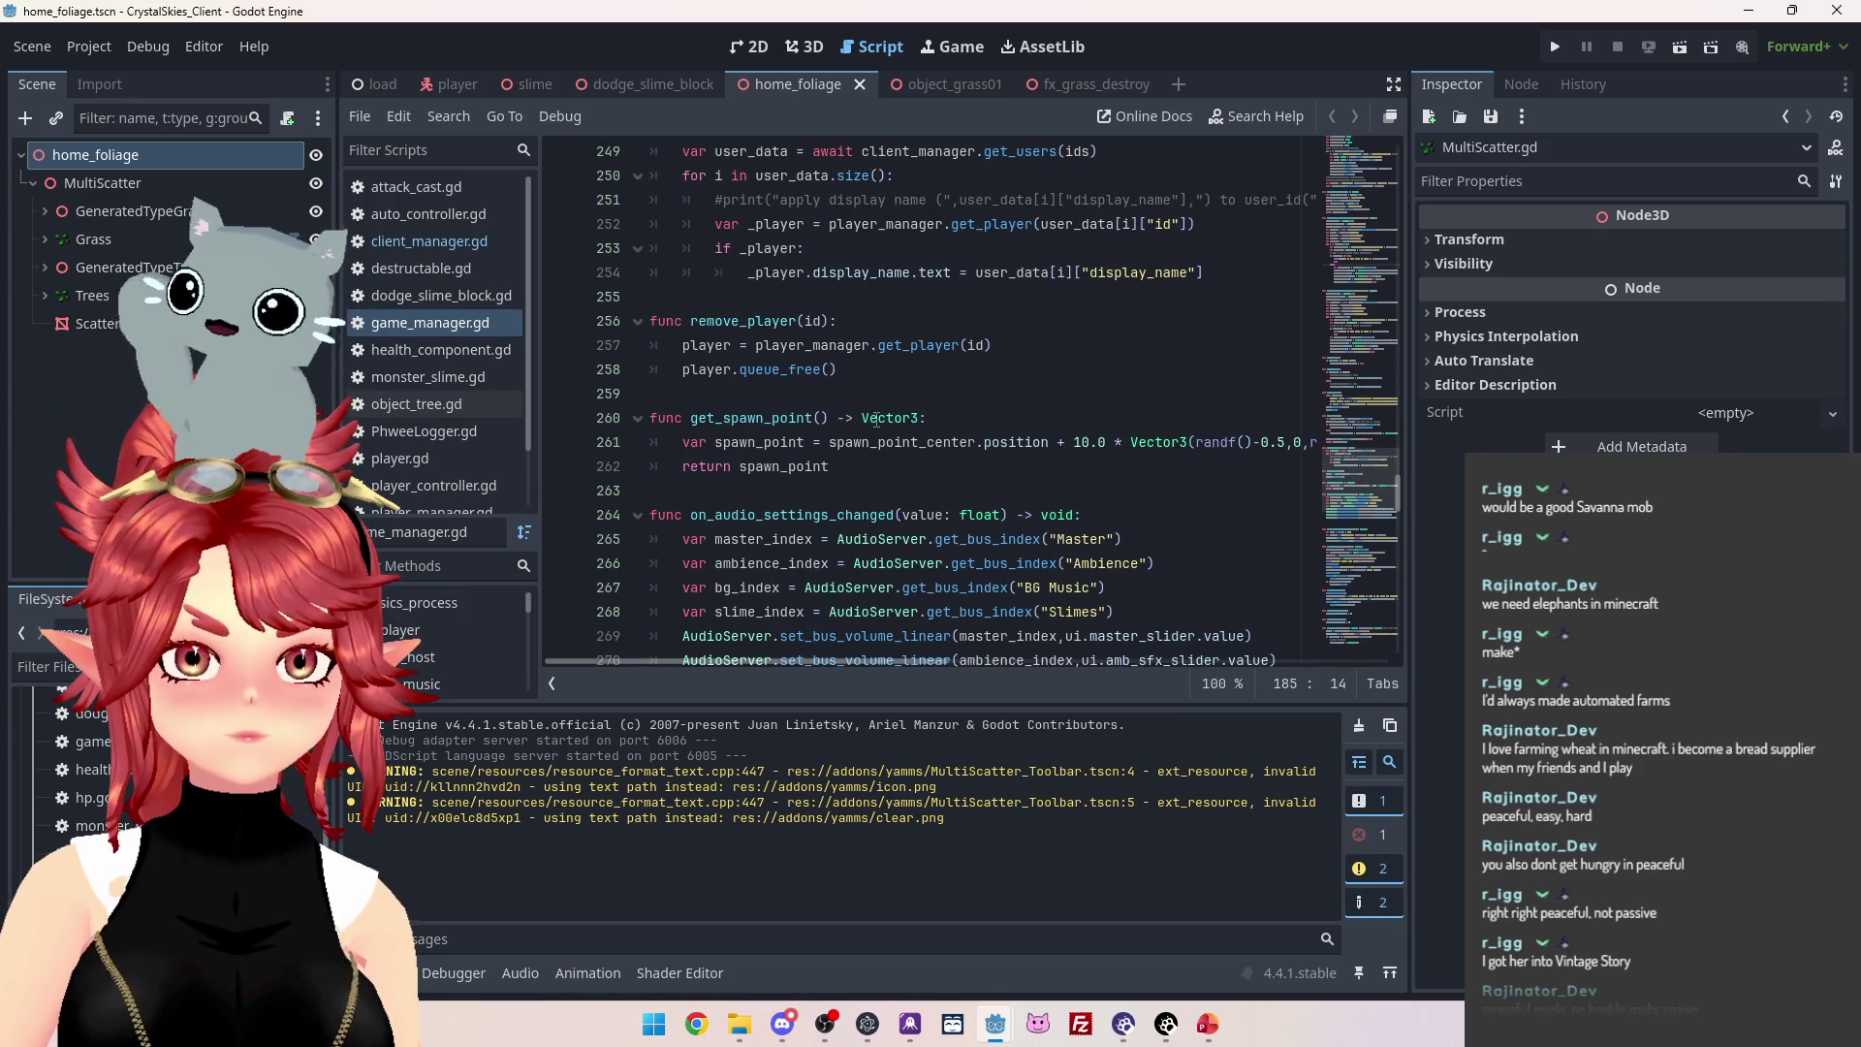
pyautogui.scroll(-4, 877, 419)
pyautogui.scroll(-11, 876, 419)
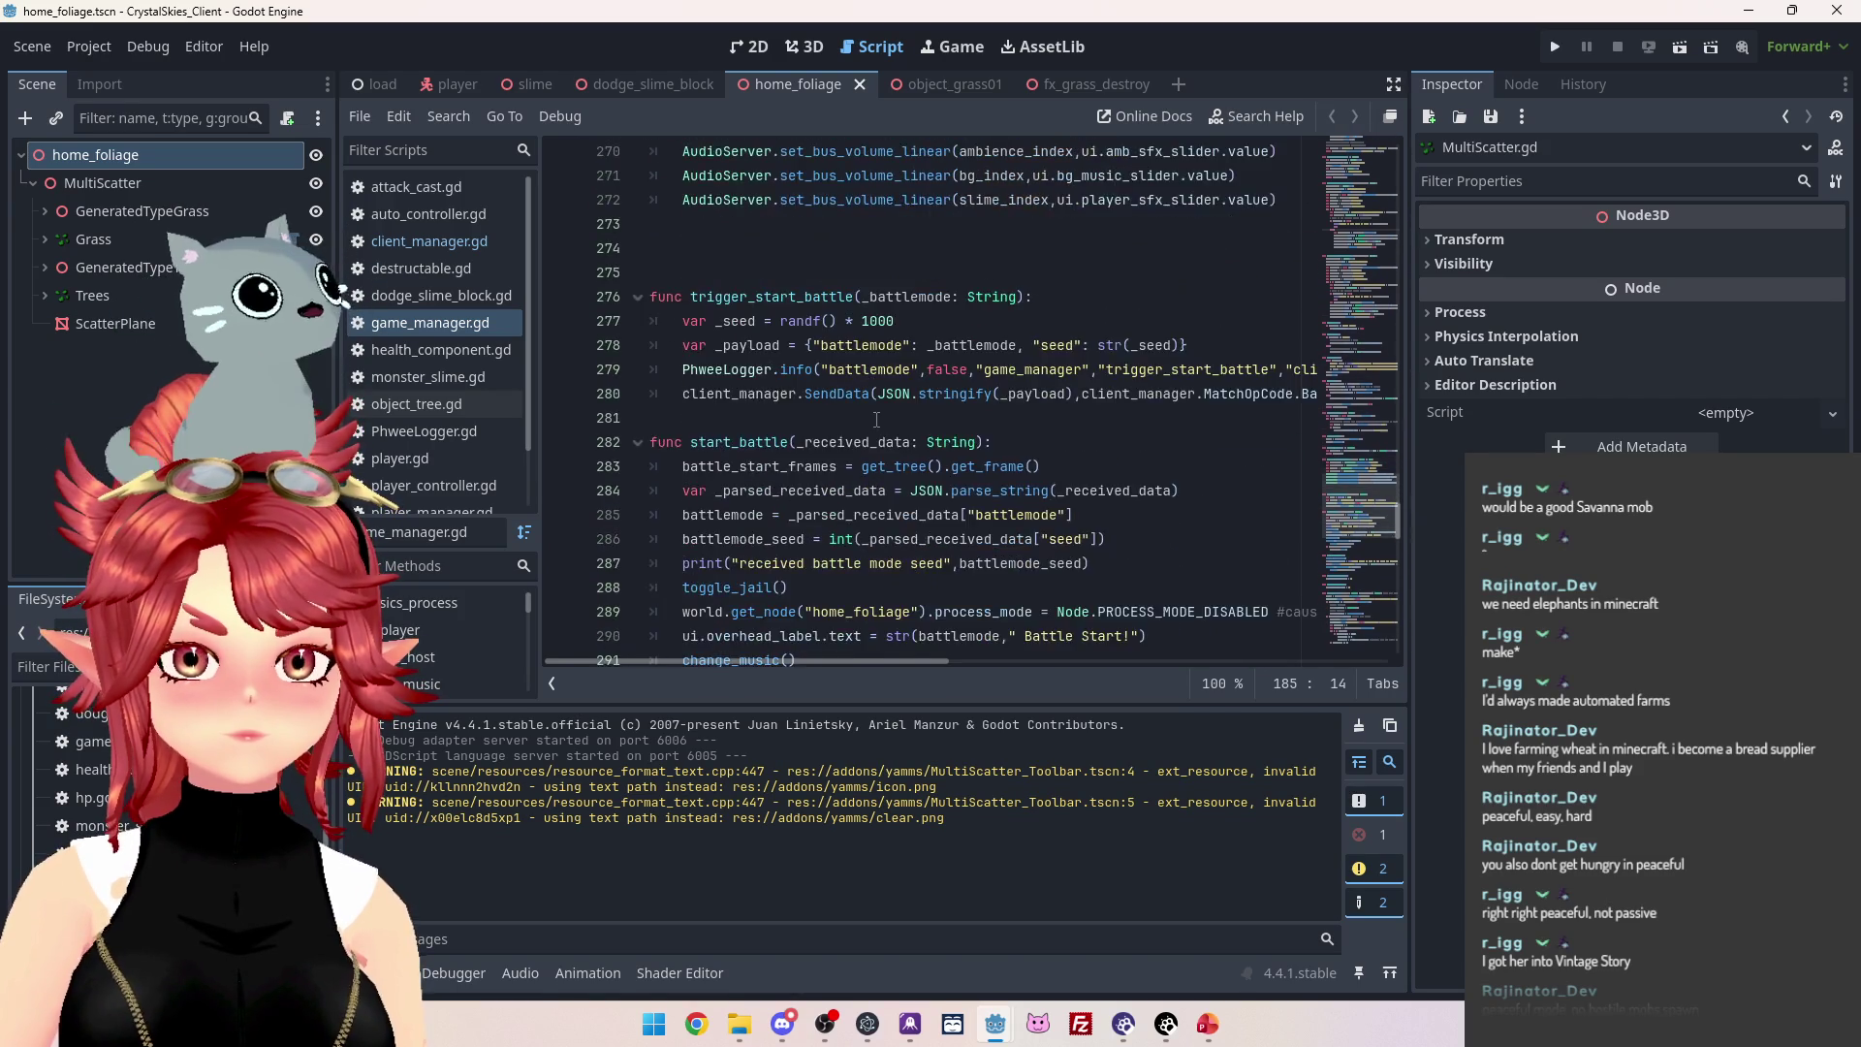
pyautogui.scroll(-9, 876, 419)
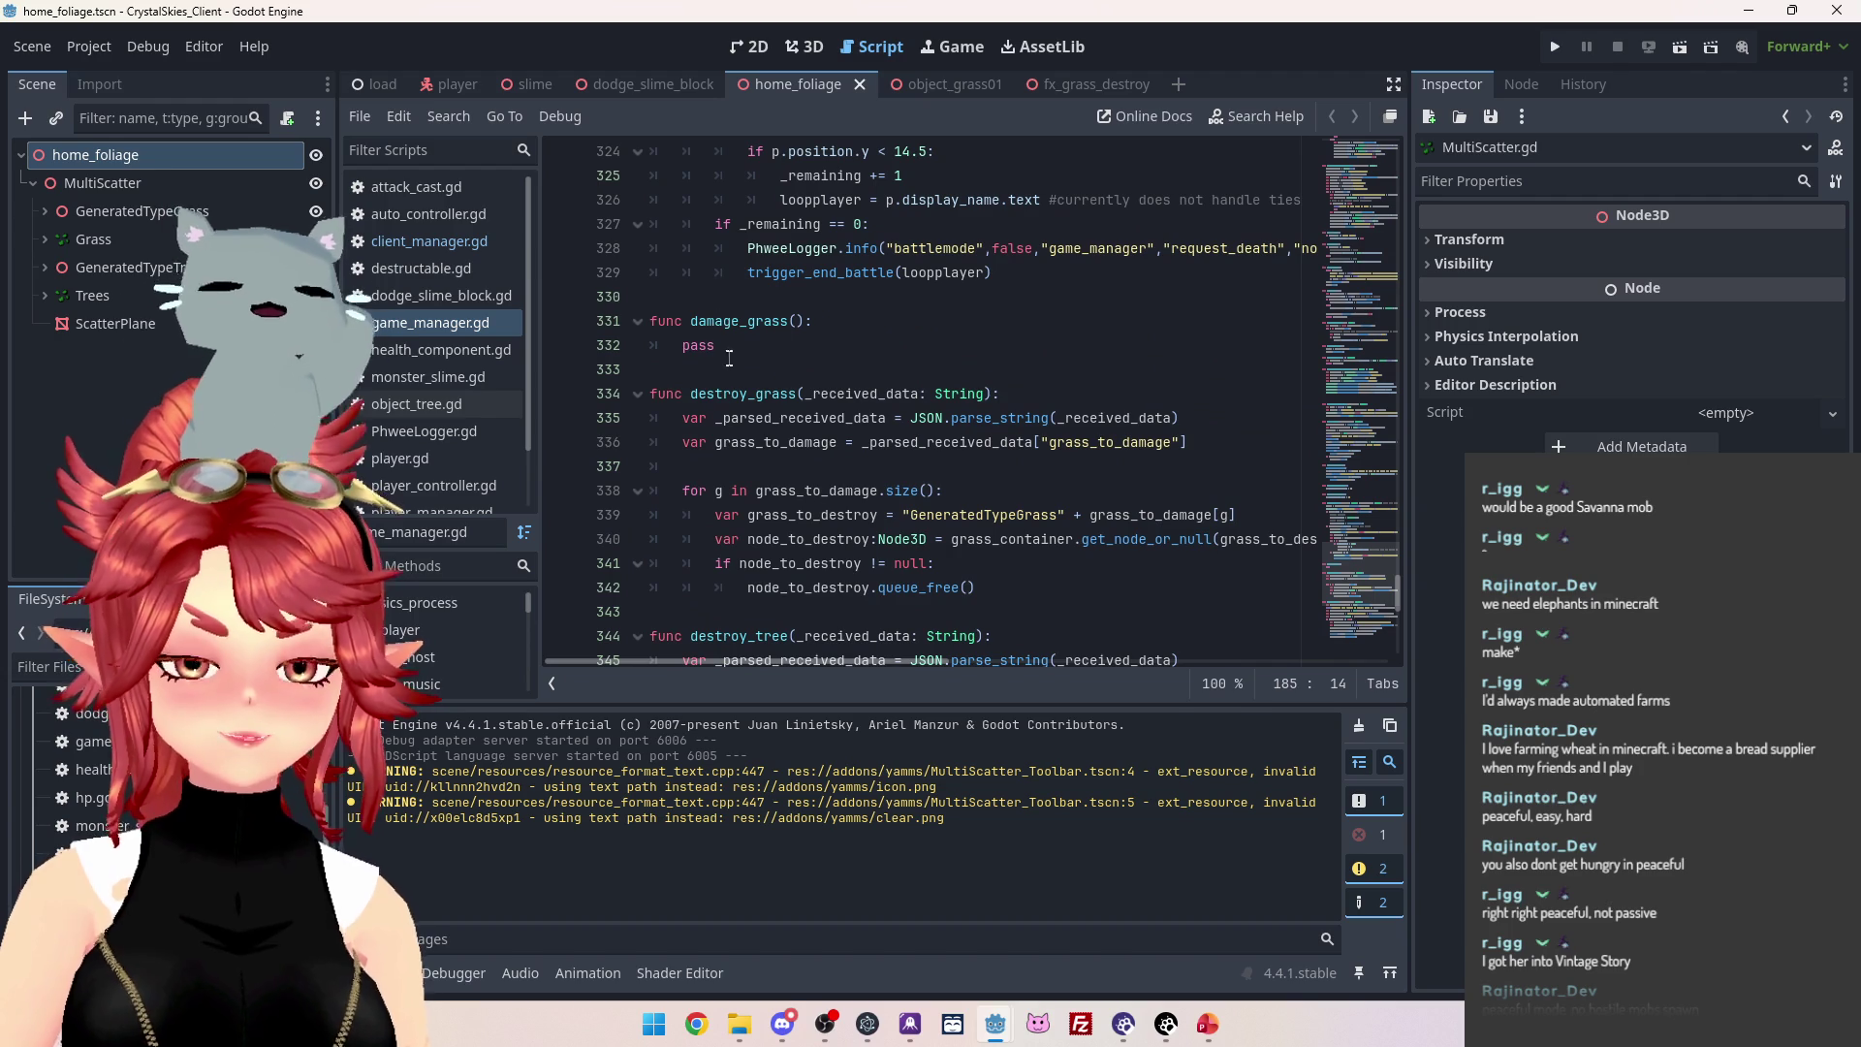
# Select the destroy_grass function name and look over its body.
pyautogui.click(727, 395)
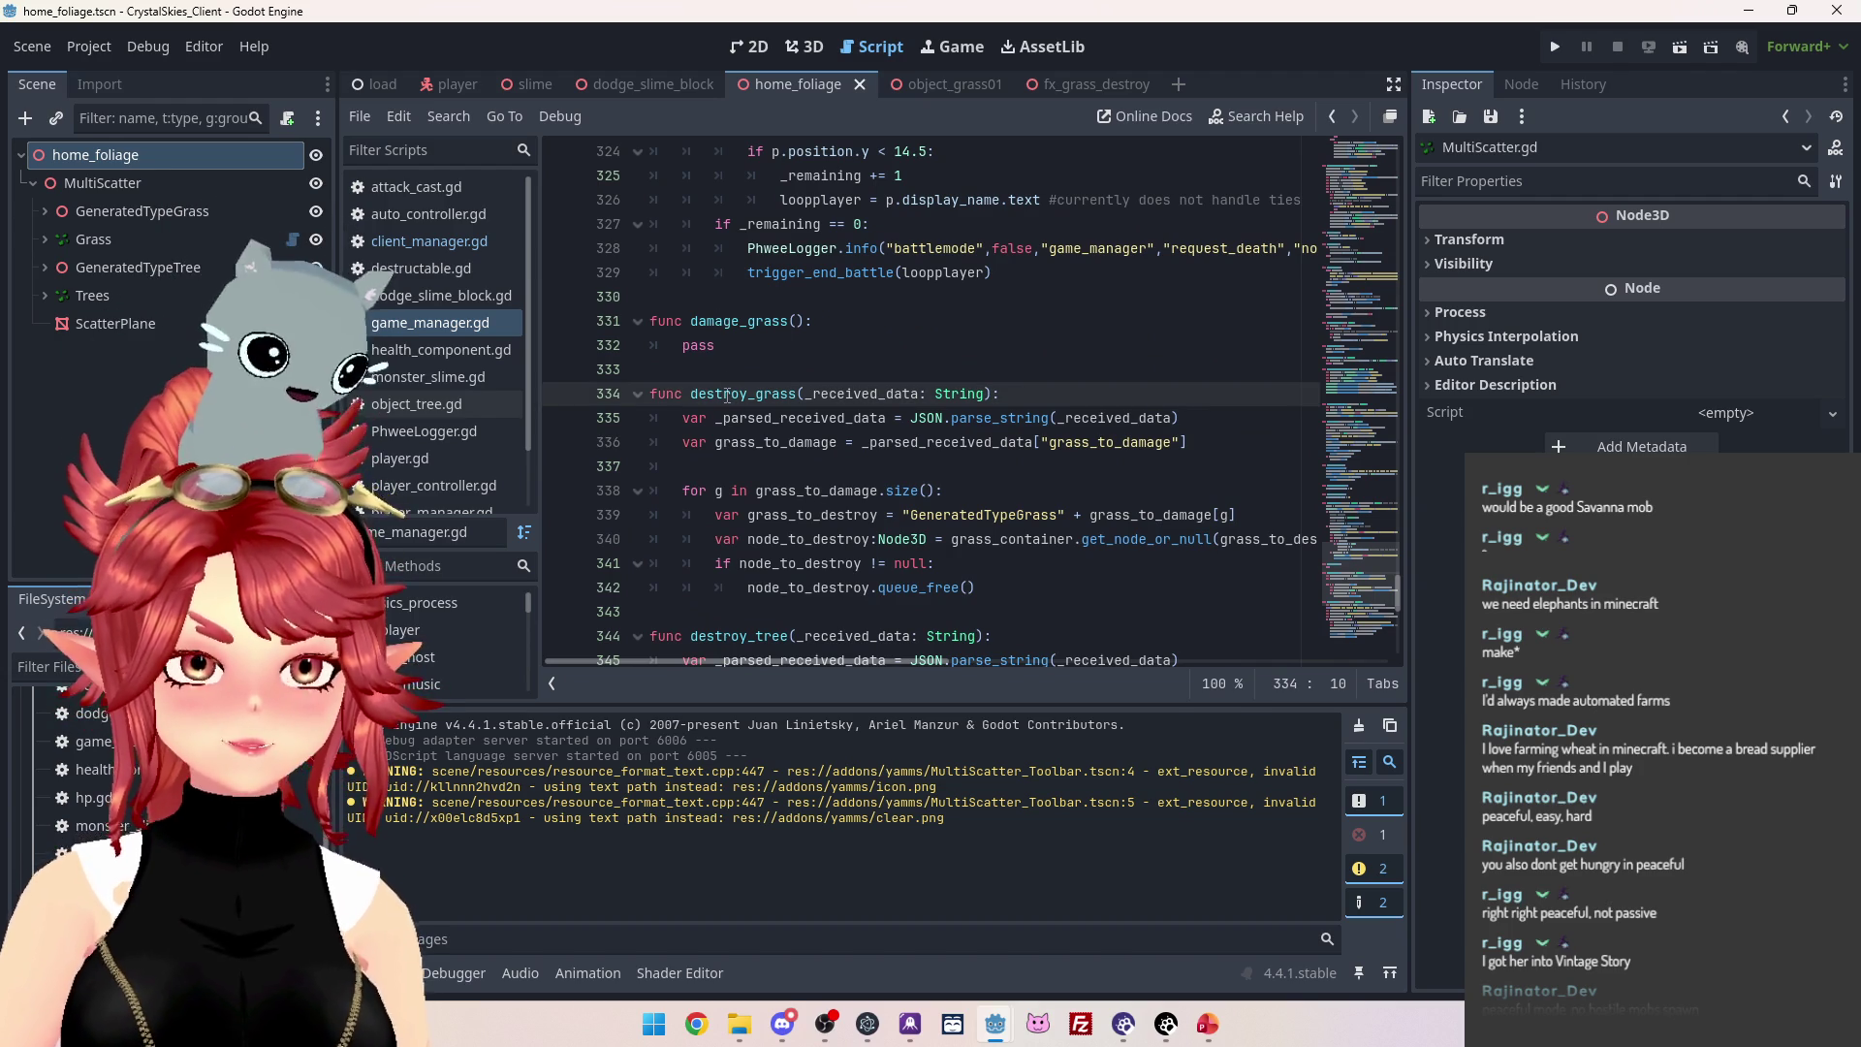
pyautogui.scroll(-1, 946, 395)
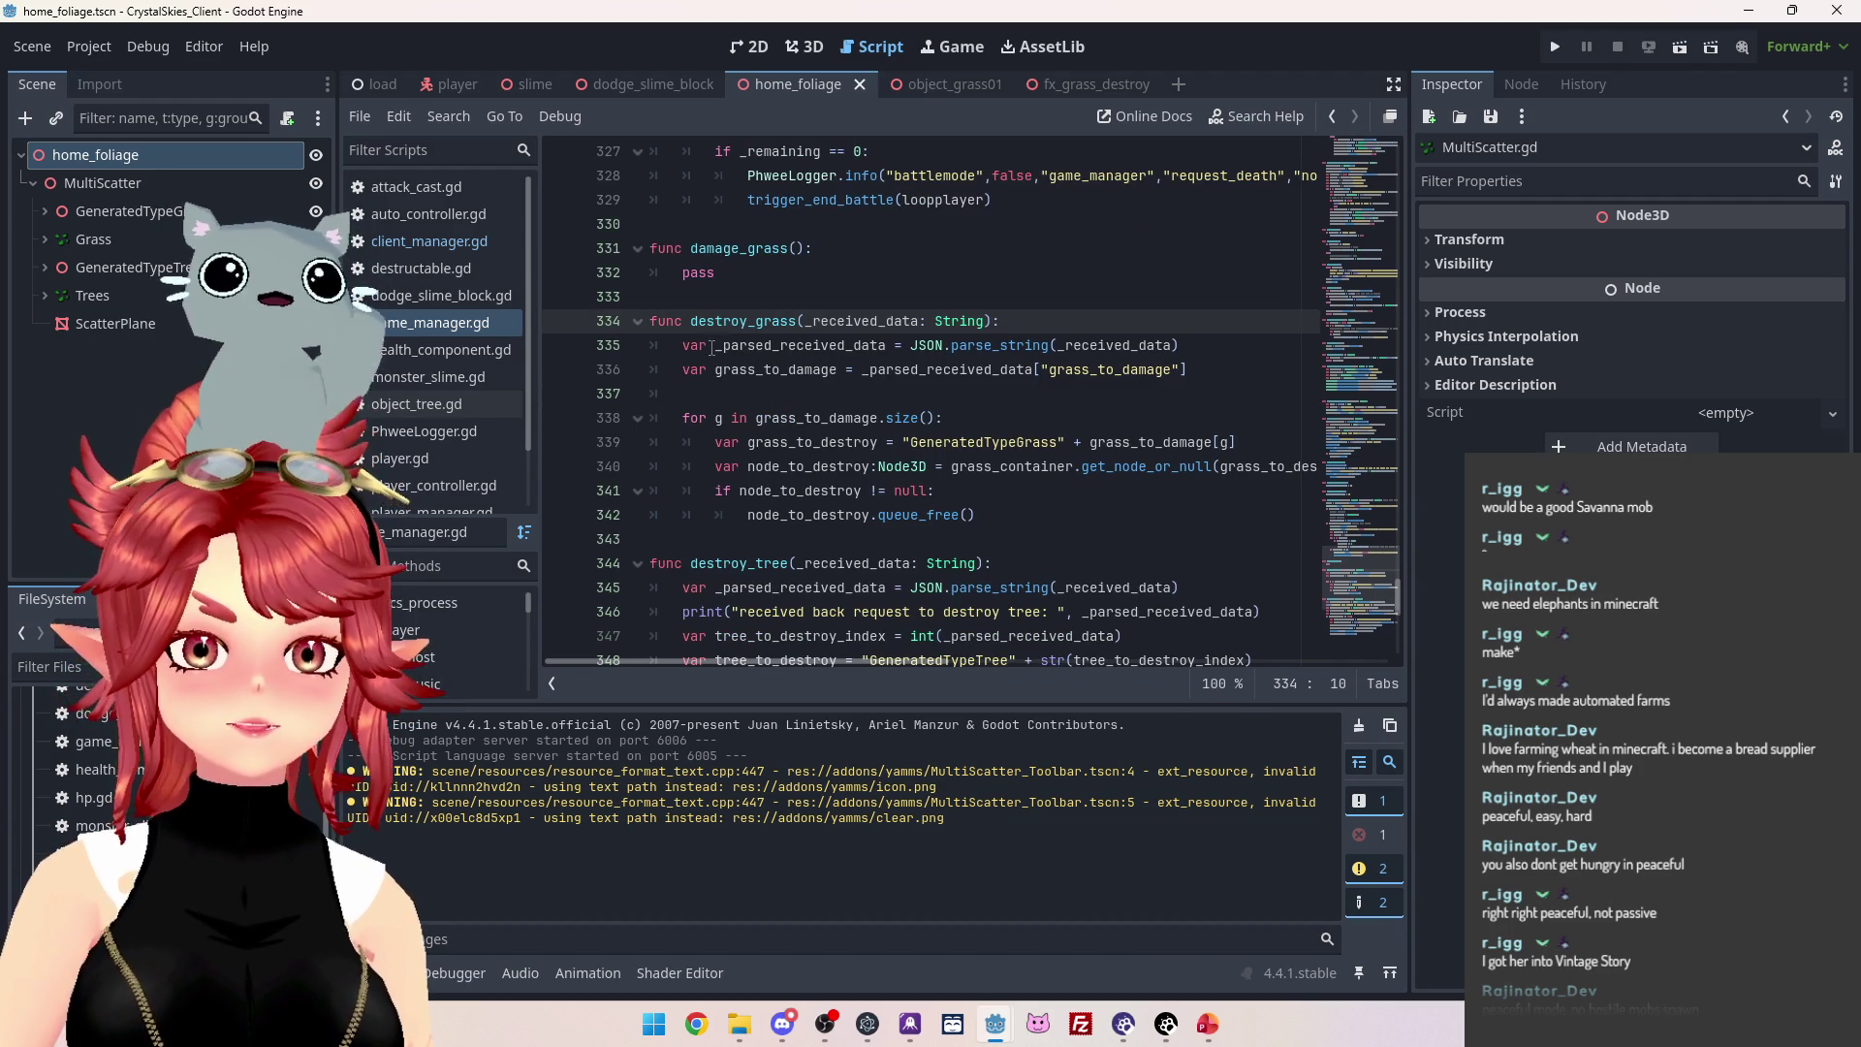
pyautogui.moveTo(692, 325); pyautogui.dragTo(798, 323)
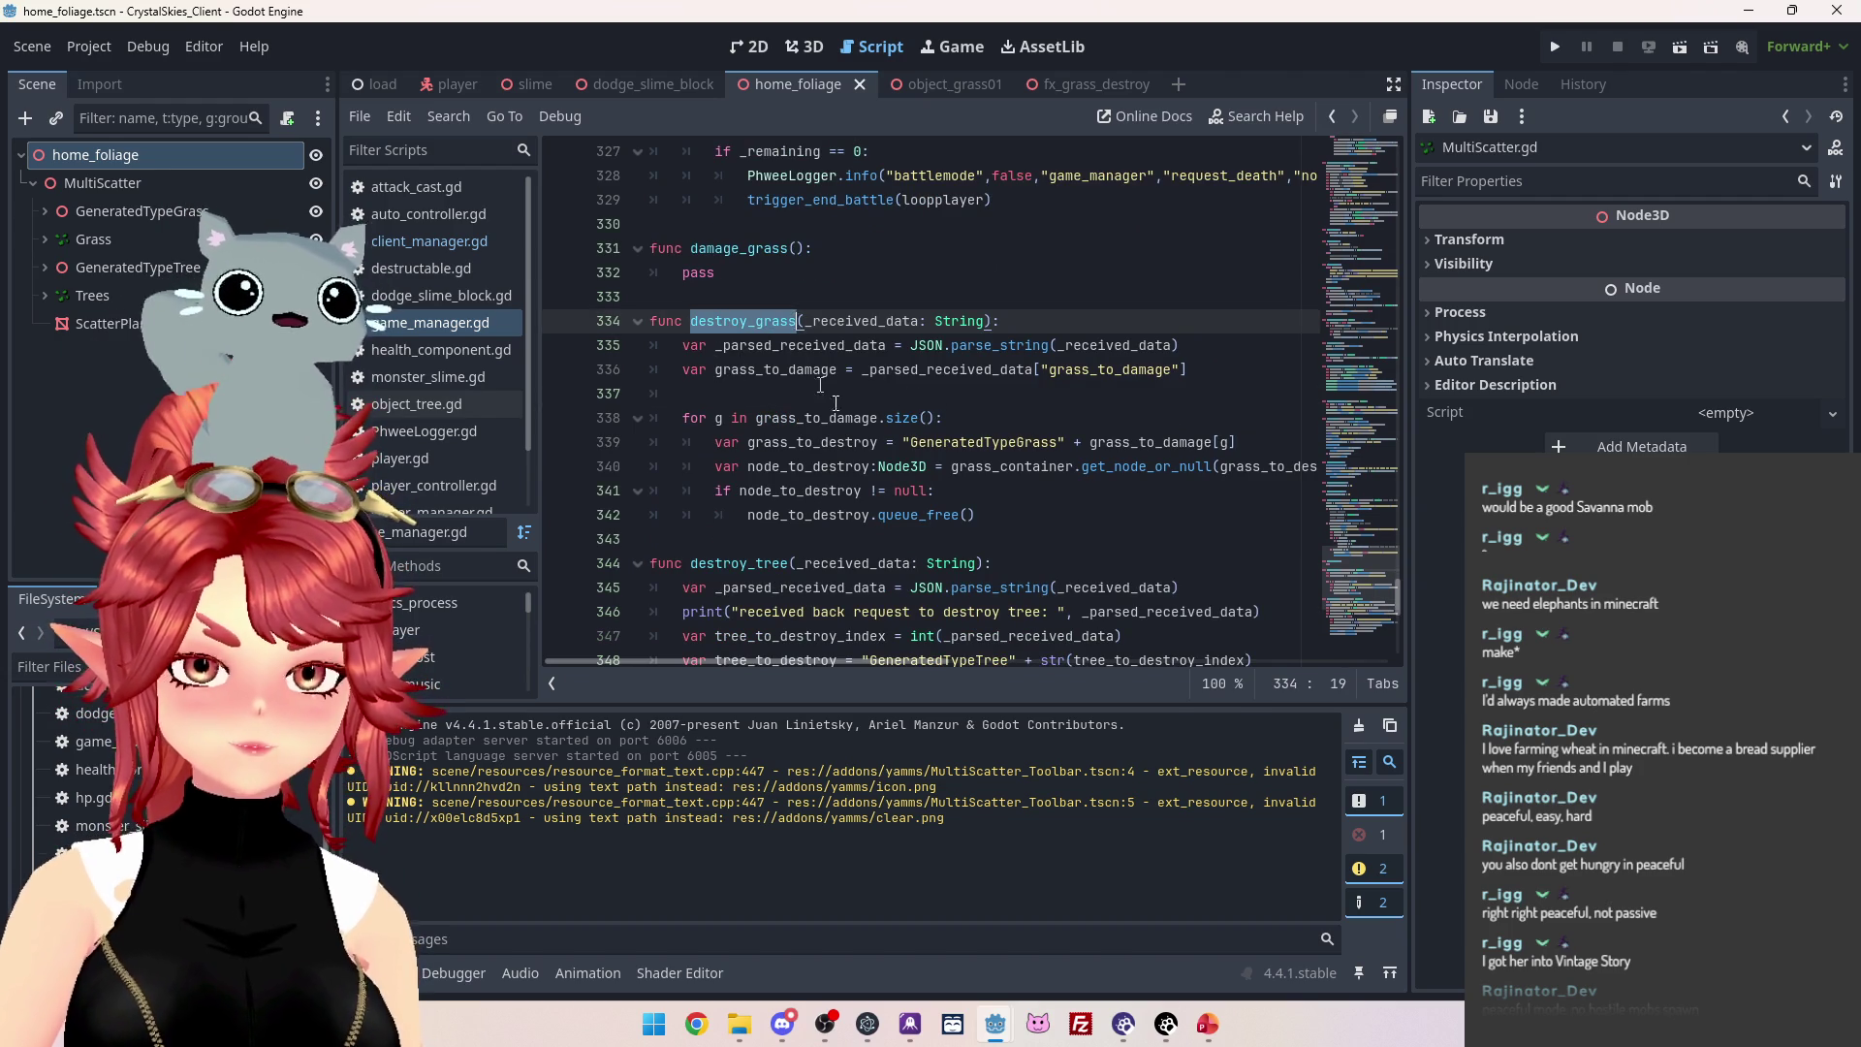
pyautogui.scroll(-7, 915, 472)
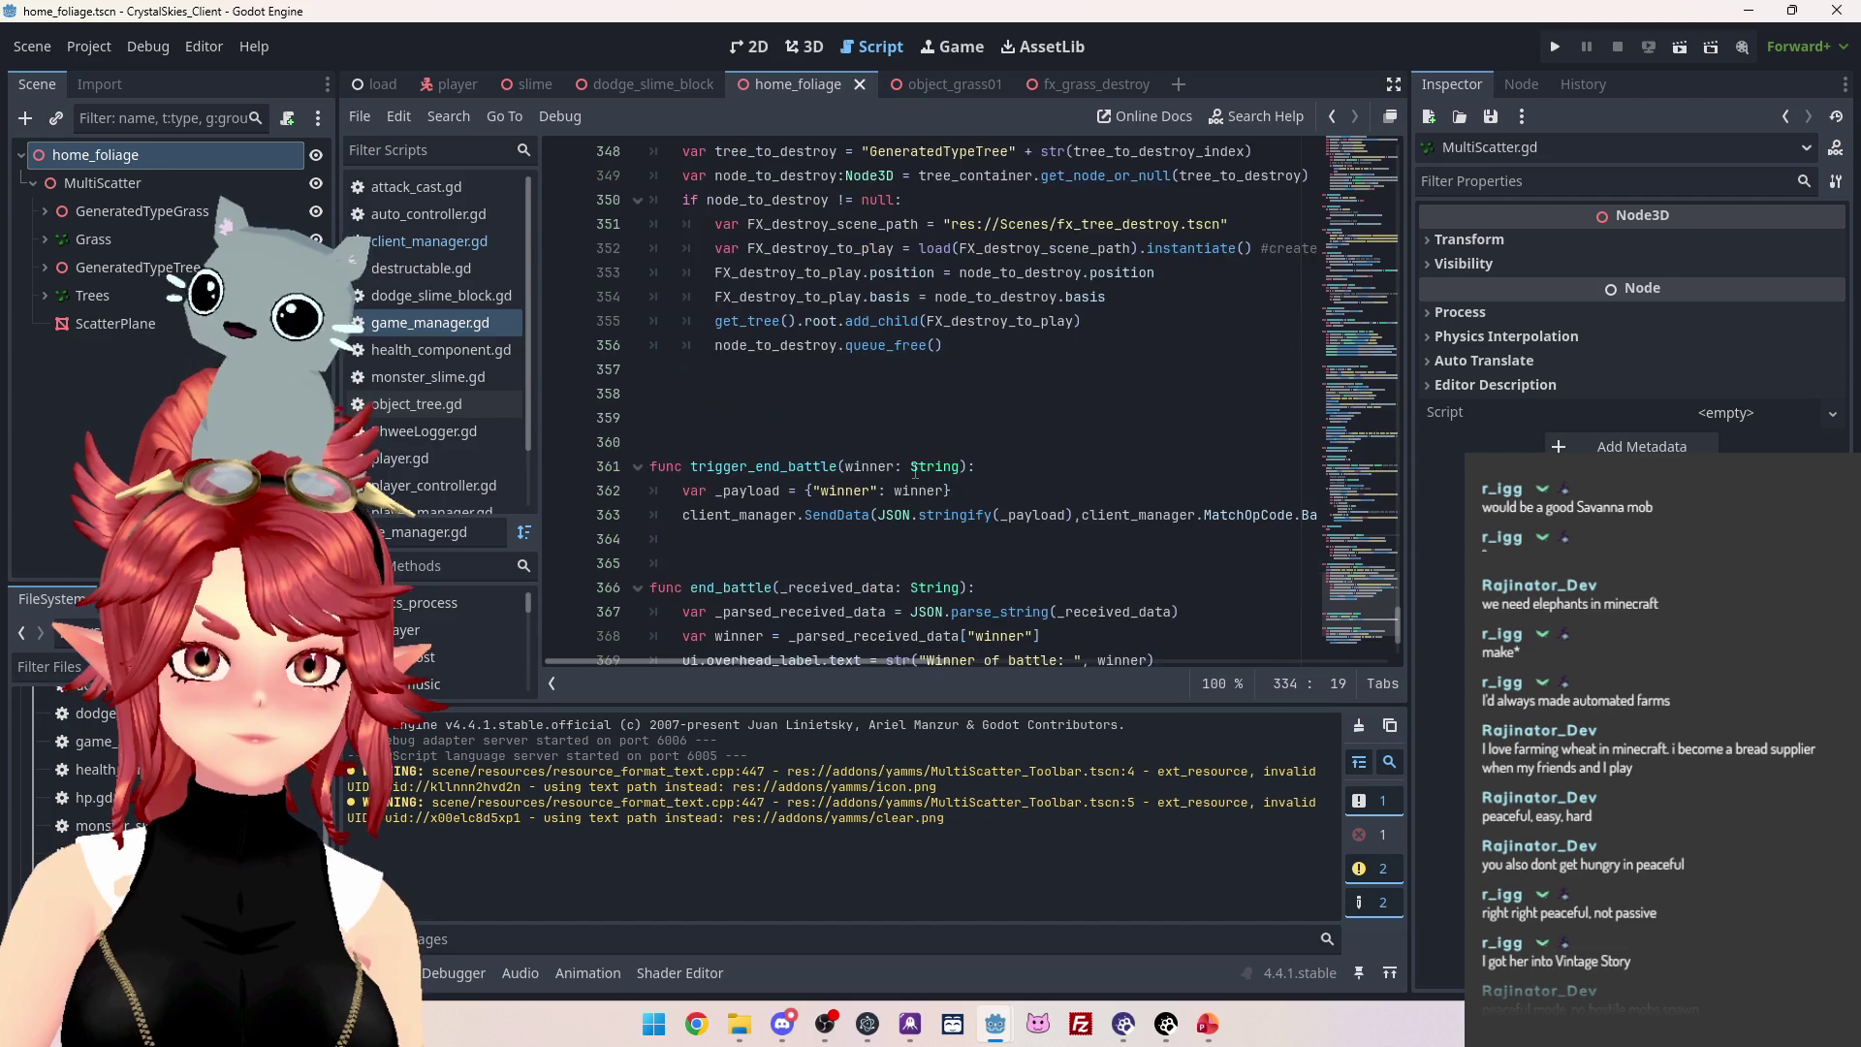
pyautogui.scroll(5, 915, 472)
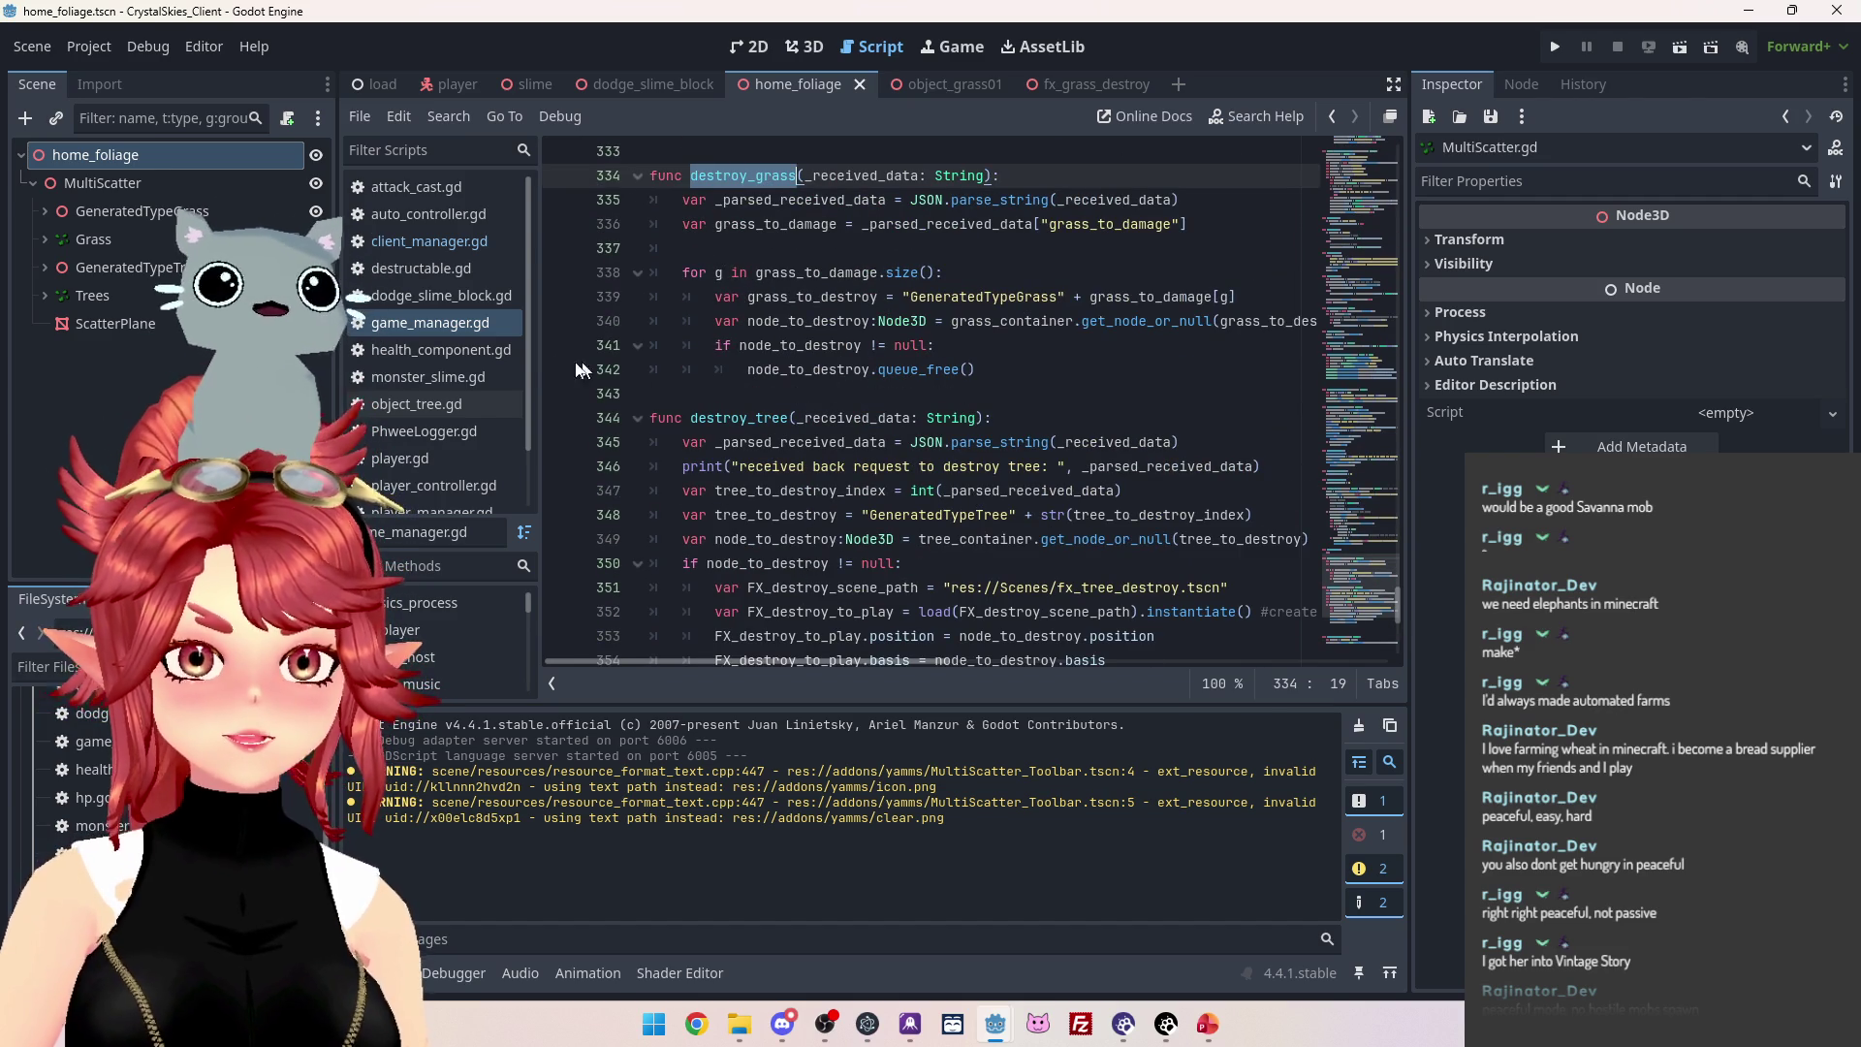
pyautogui.scroll(-2, 436, 407)
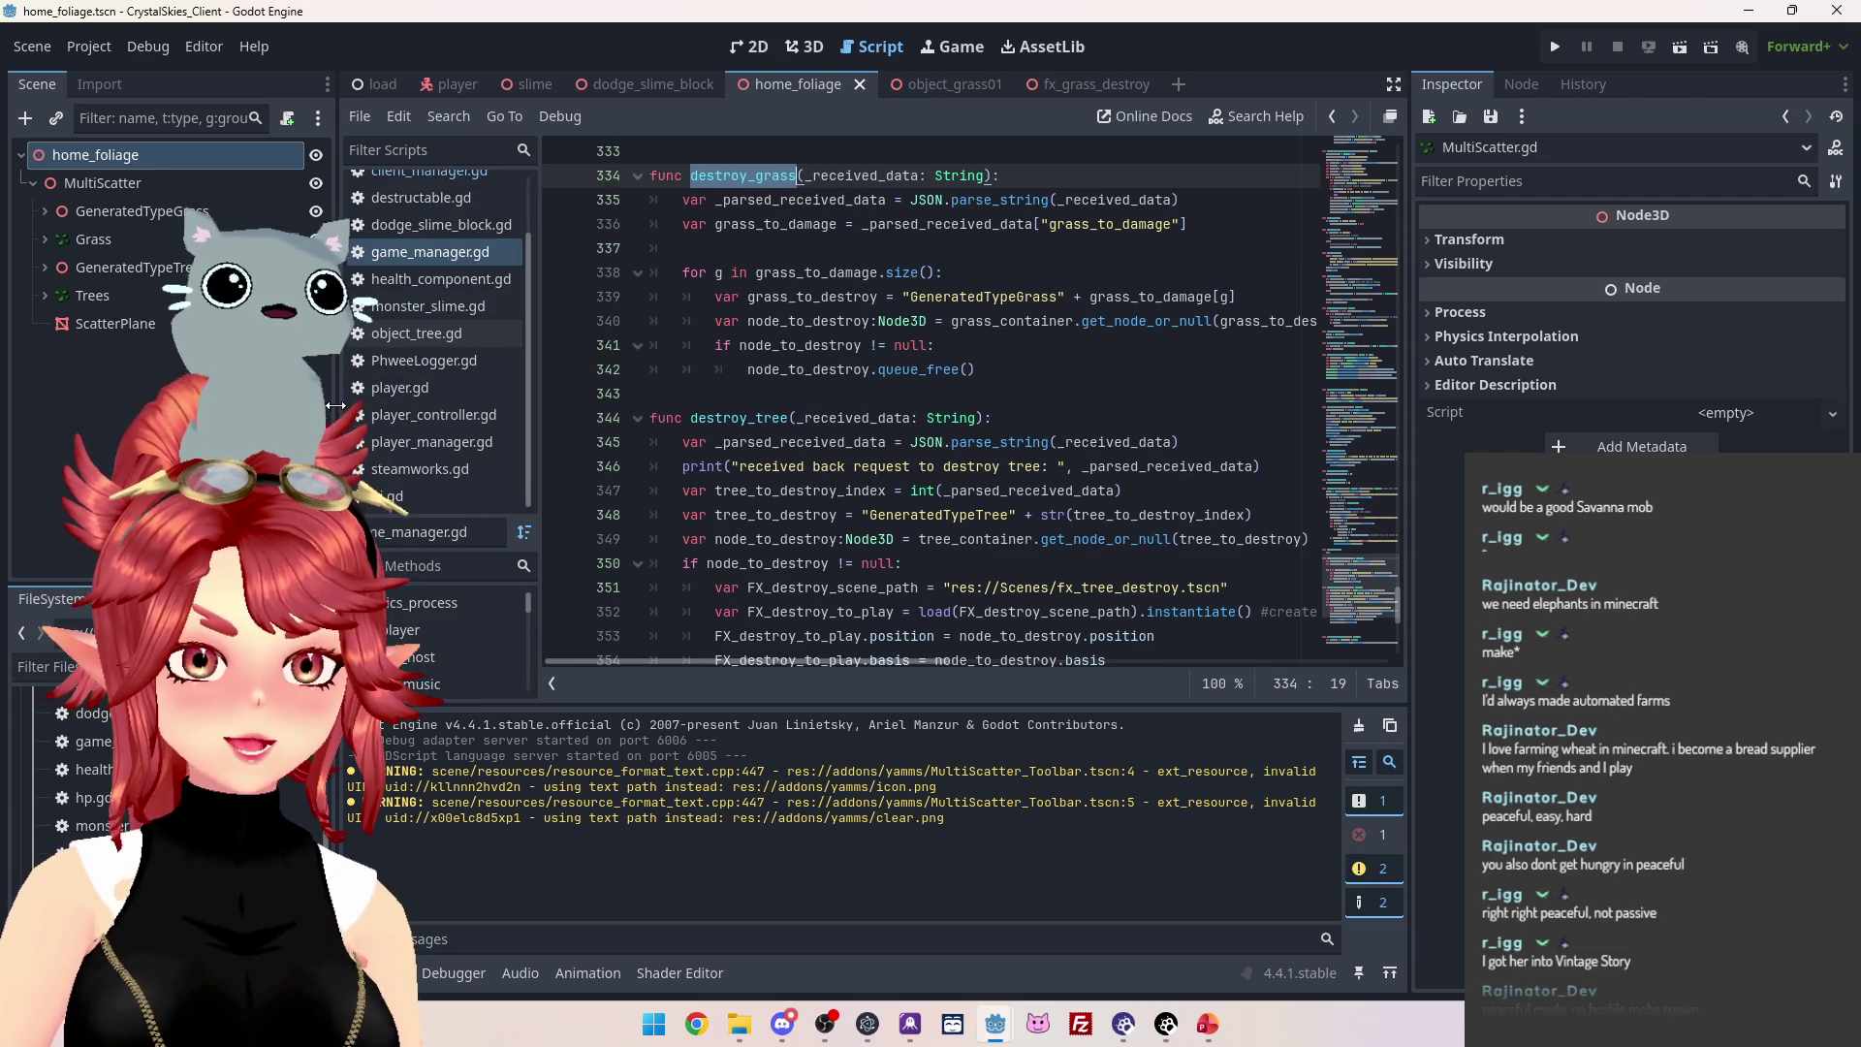
# Narrow the scene tree panel, widen the script list, and open attack_cast.gd.
pyautogui.moveTo(336, 405); pyautogui.dragTo(203, 406)
pyautogui.moveTo(428, 354); pyautogui.dragTo(503, 354)
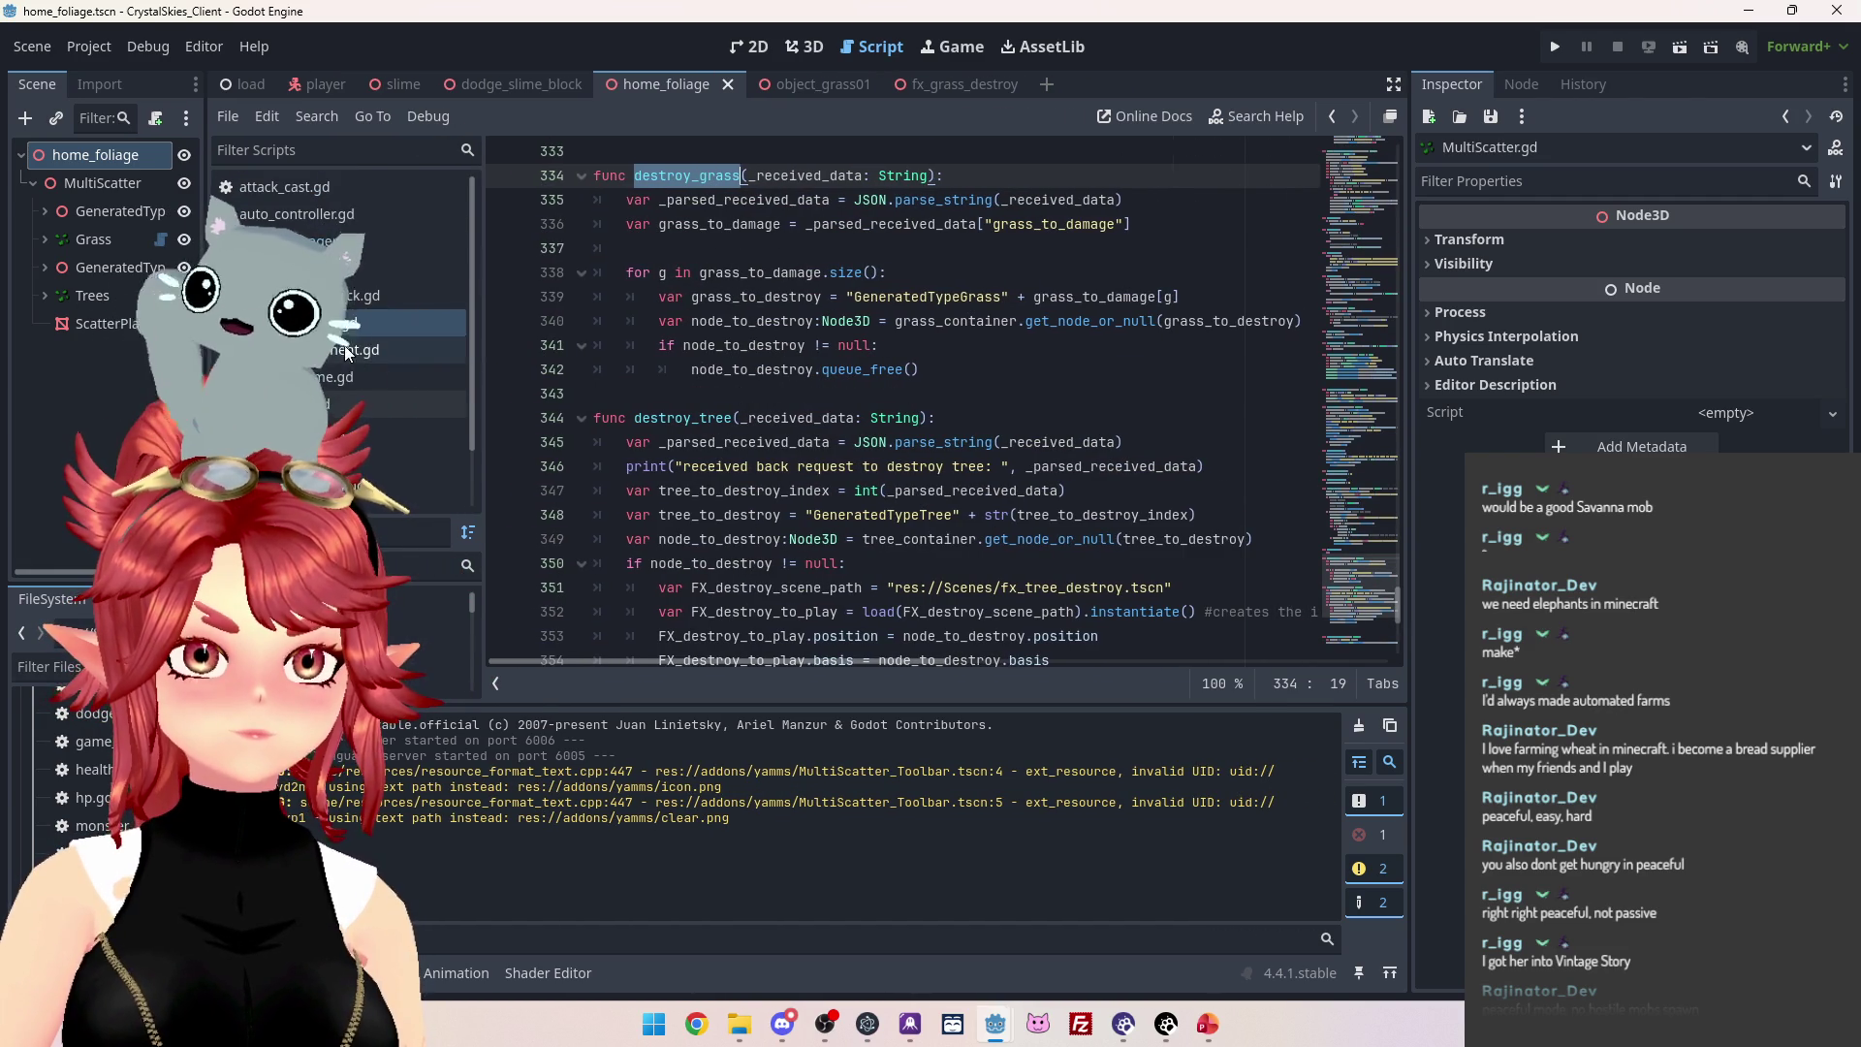
pyautogui.click(426, 187)
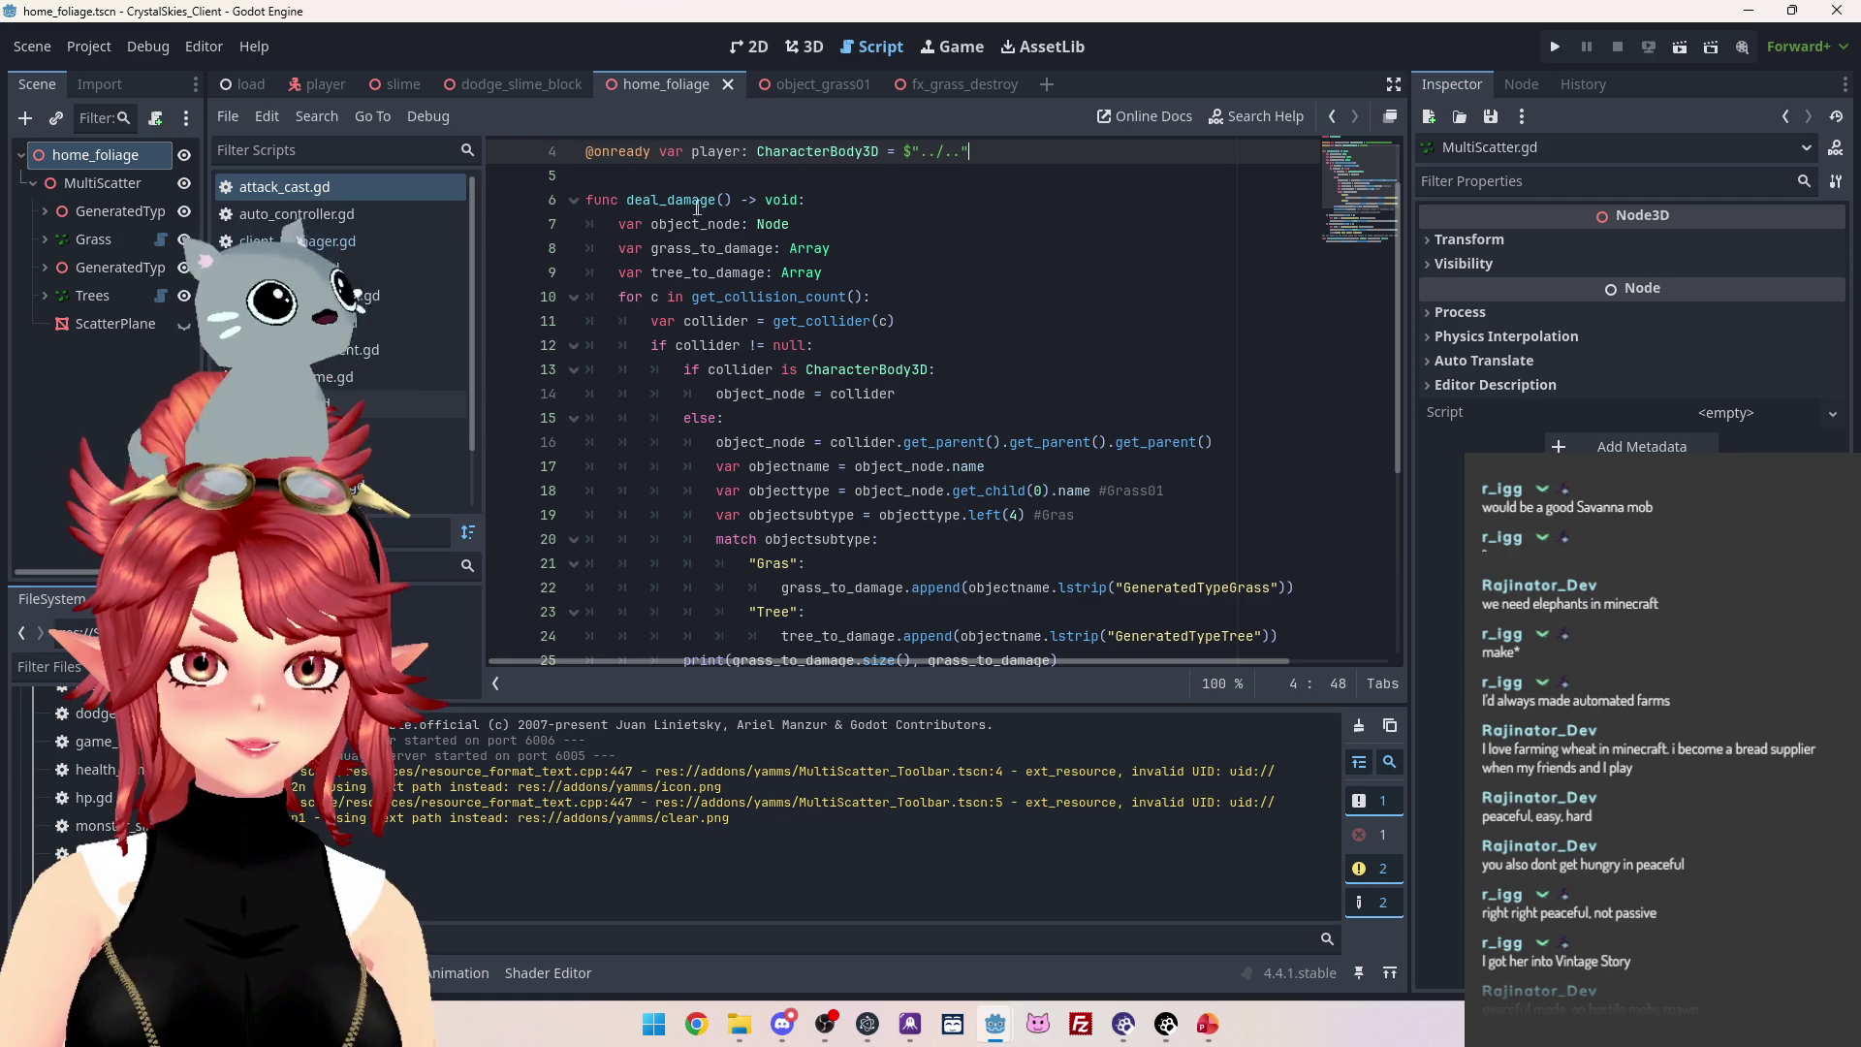
pyautogui.scroll(-1, 794, 289)
pyautogui.scroll(-3, 776, 214)
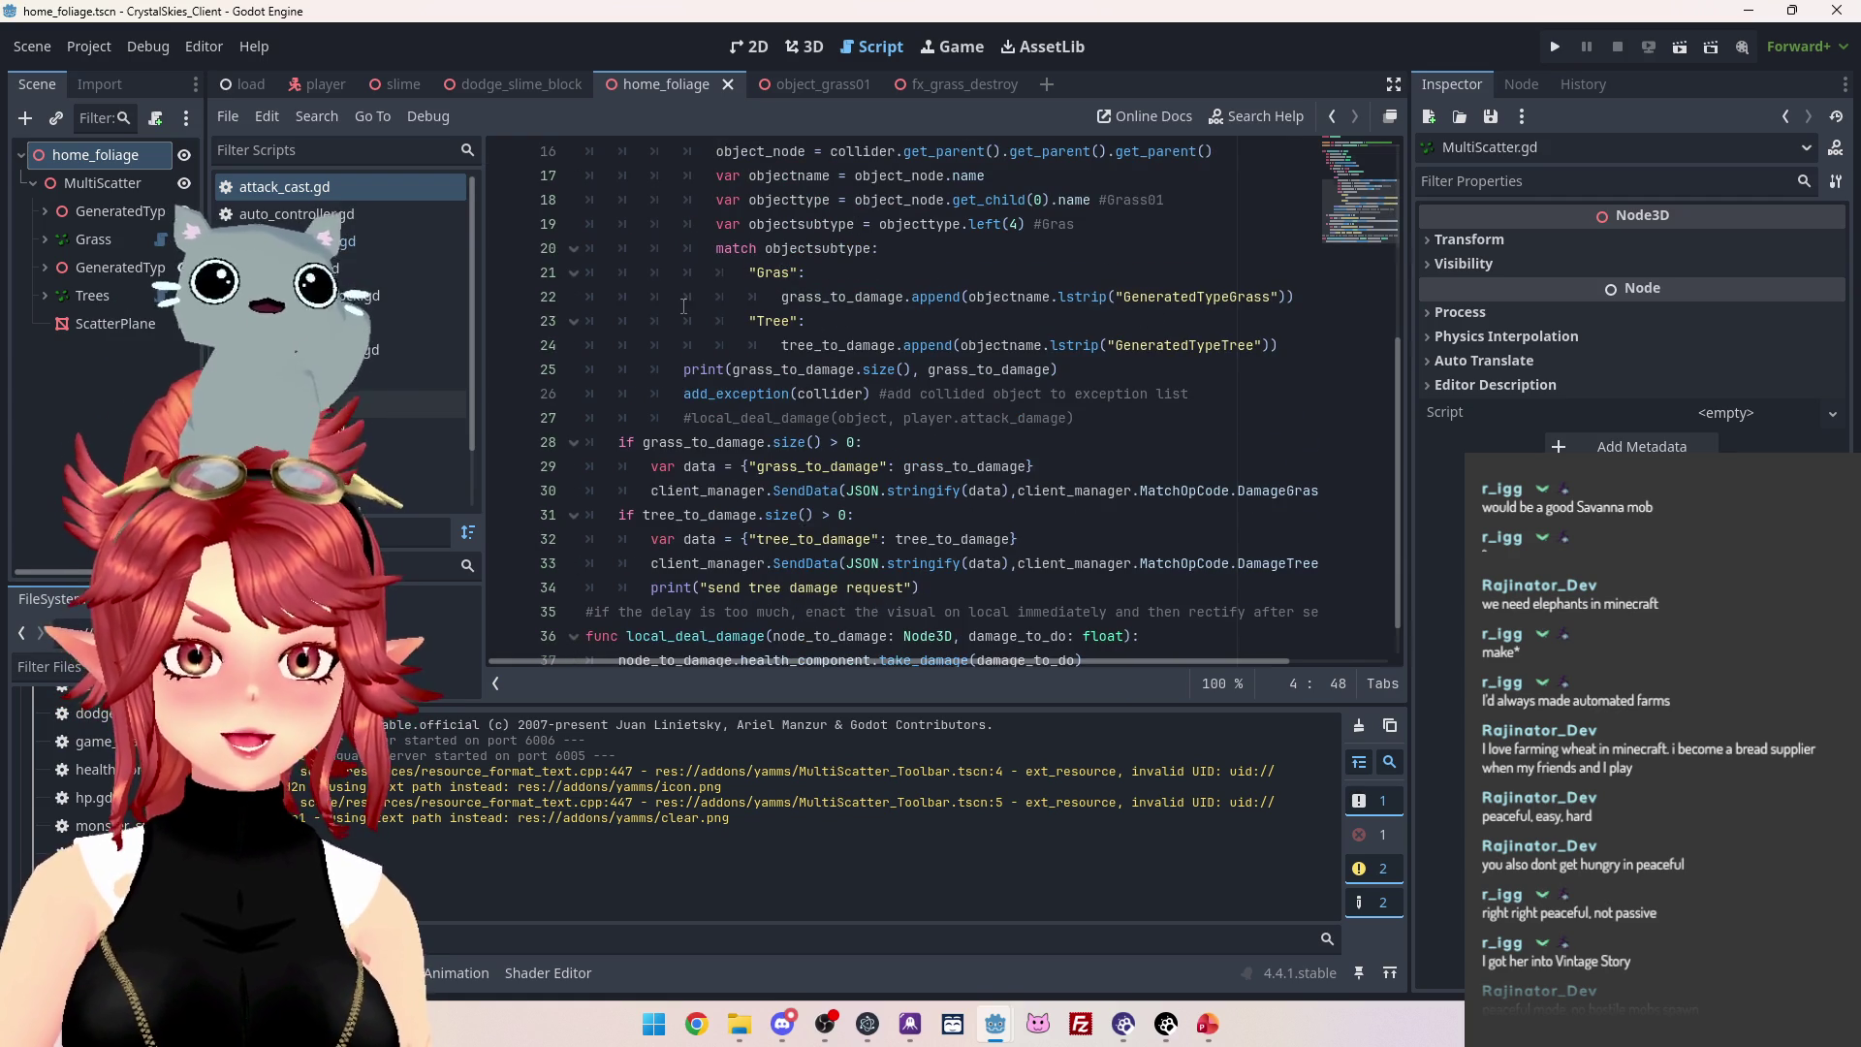
pyautogui.scroll(-1, 684, 306)
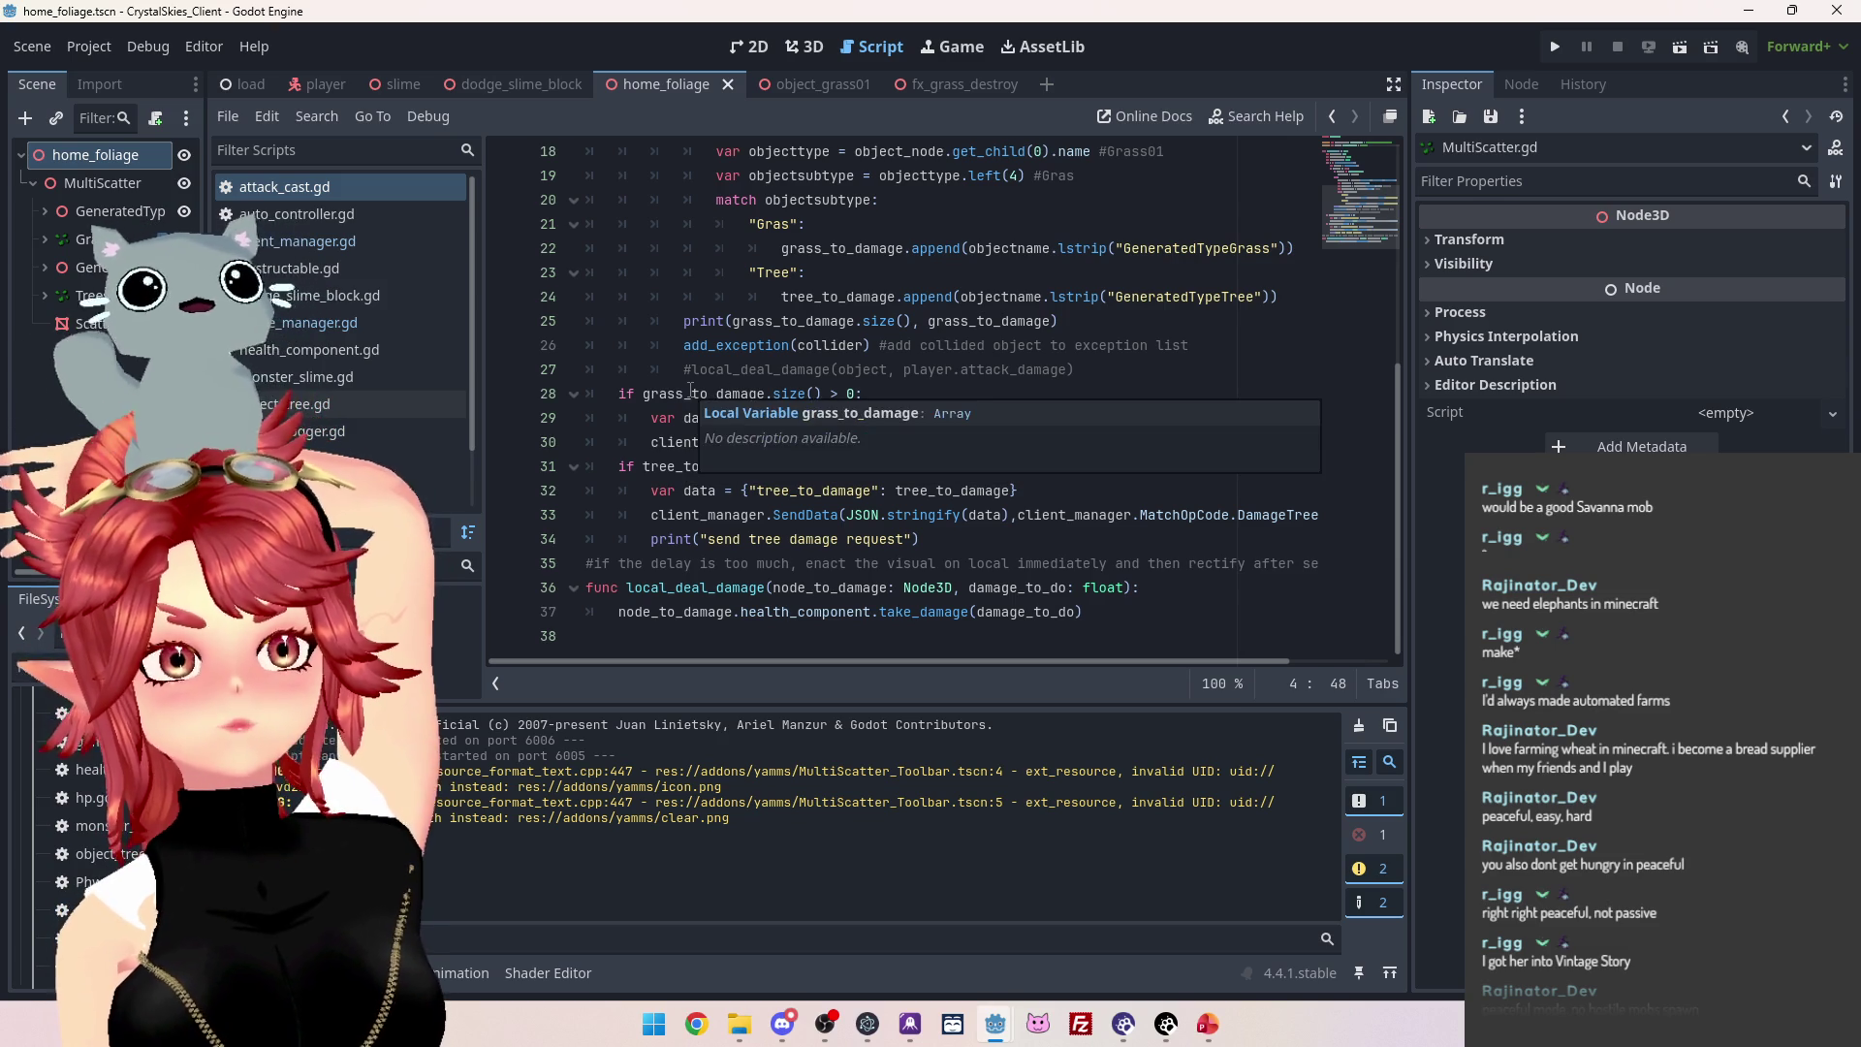
pyautogui.scroll(2, 681, 326)
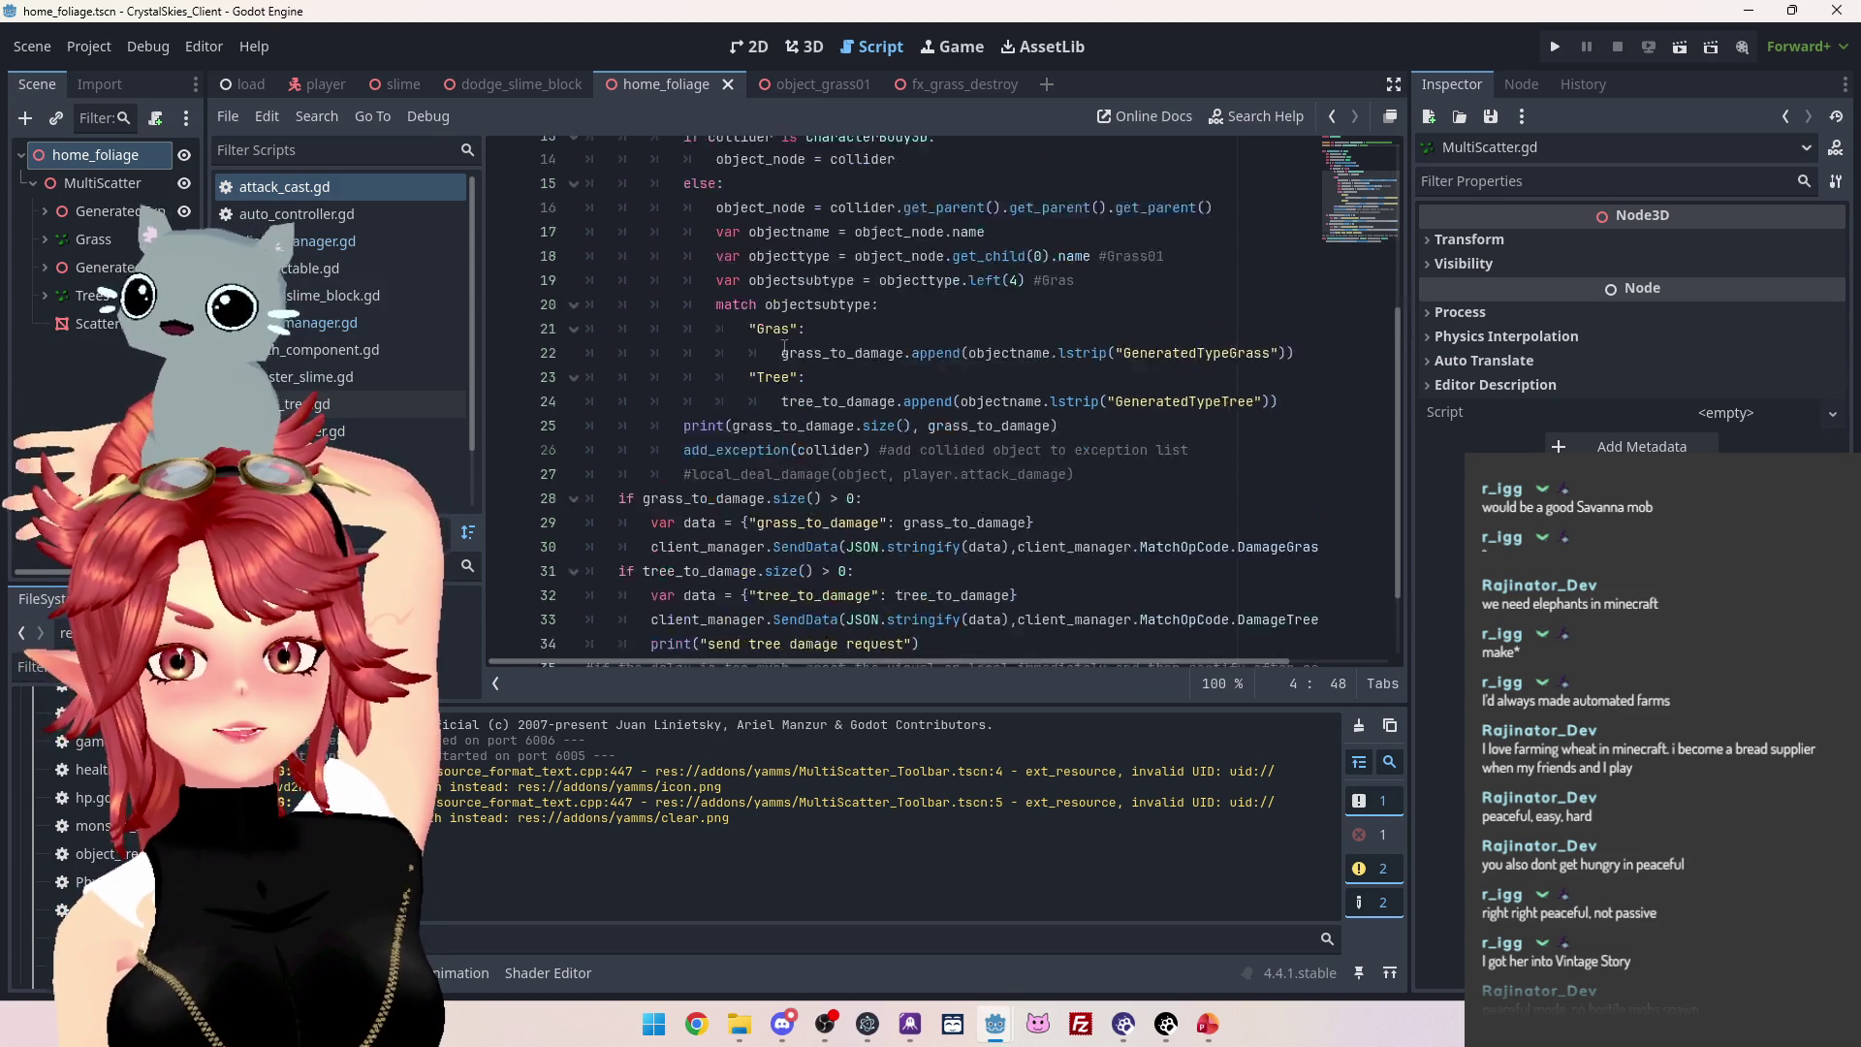
pyautogui.scroll(2, 623, 346)
pyautogui.scroll(-4, 737, 378)
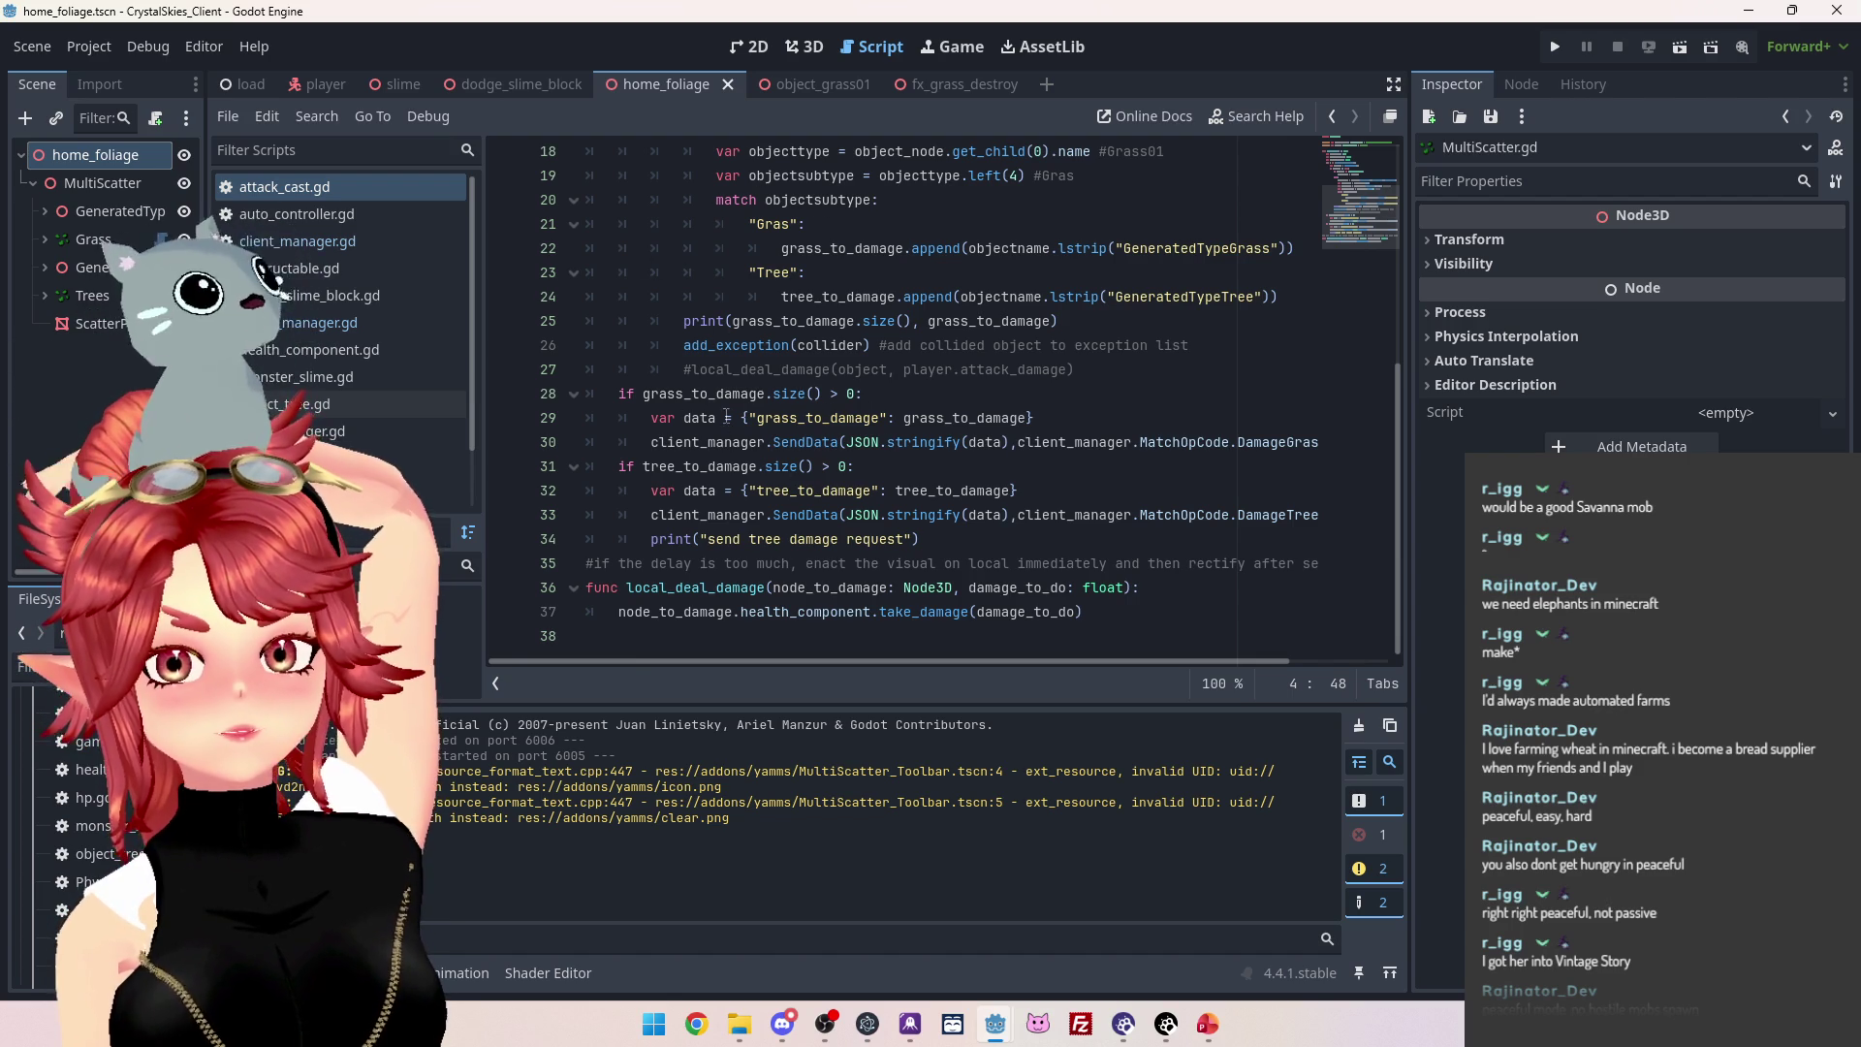
pyautogui.moveTo(907, 661)
pyautogui.mouseDown()
pyautogui.moveTo(1027, 667)
pyautogui.moveTo(830, 655)
pyautogui.mouseUp()
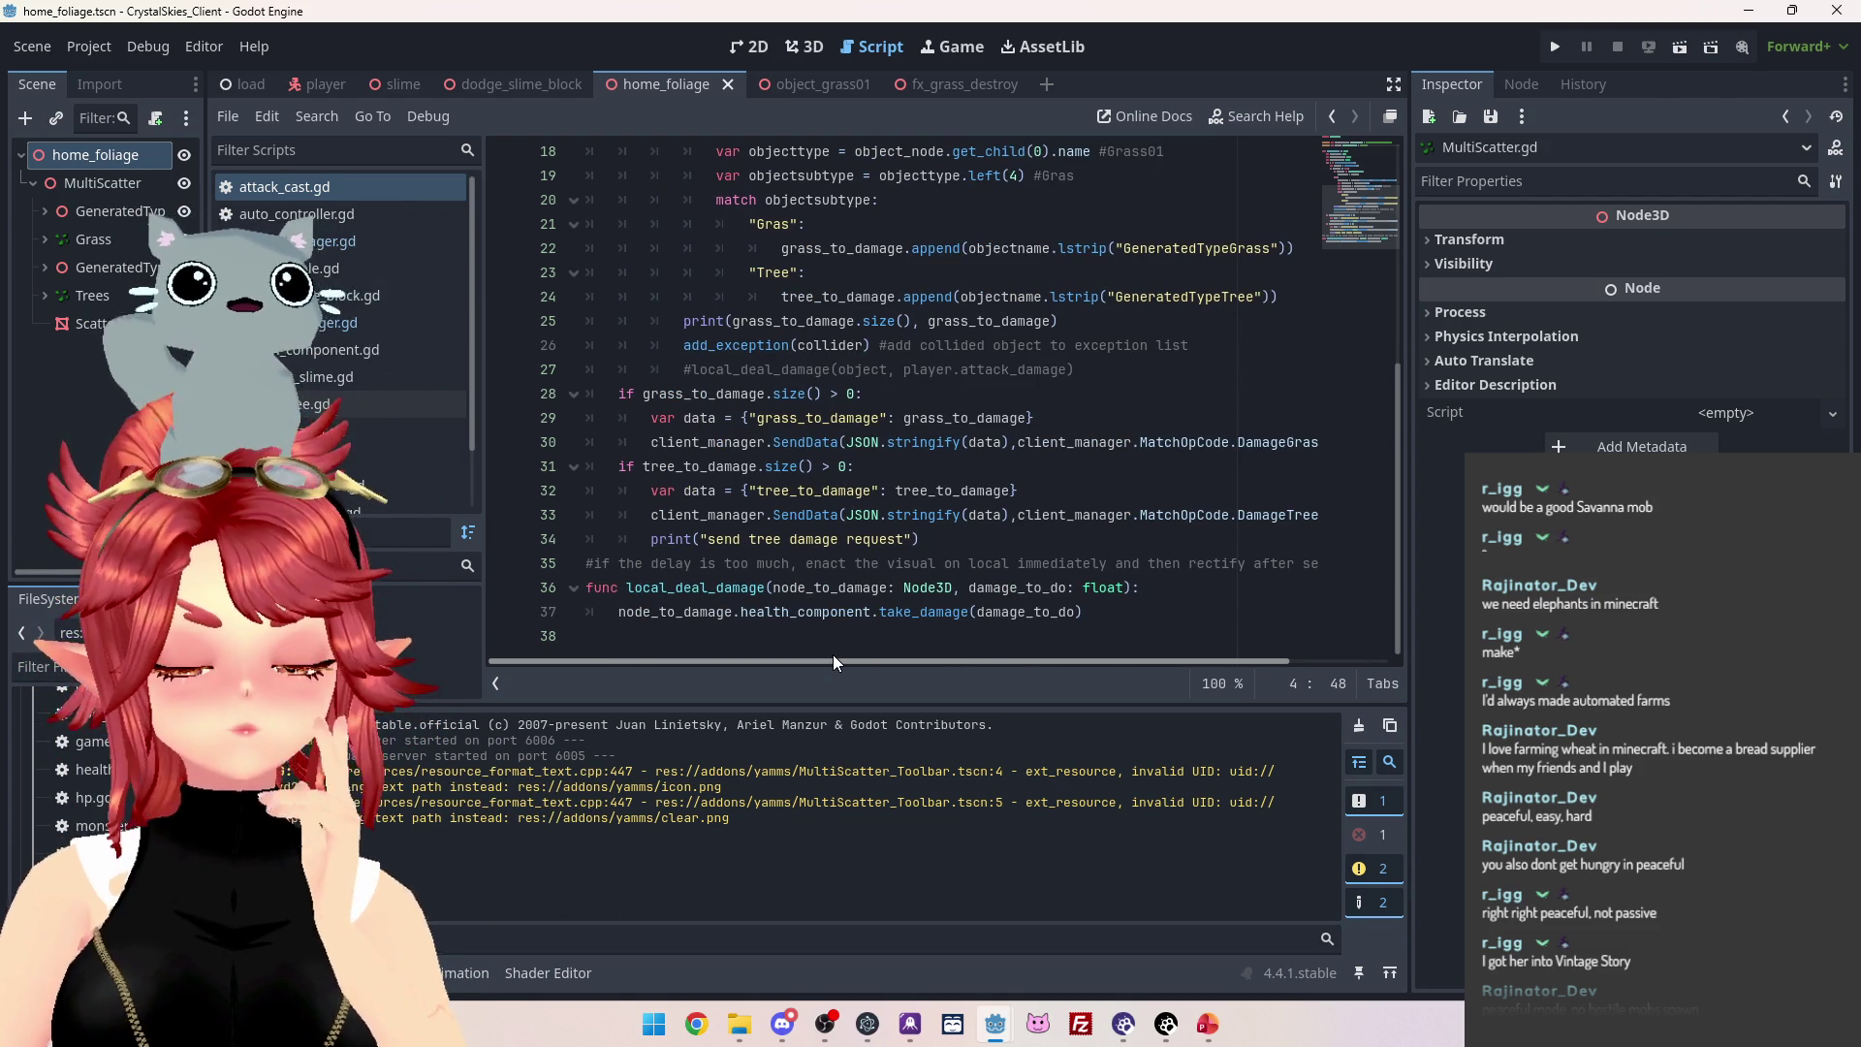
pyautogui.click(805, 441)
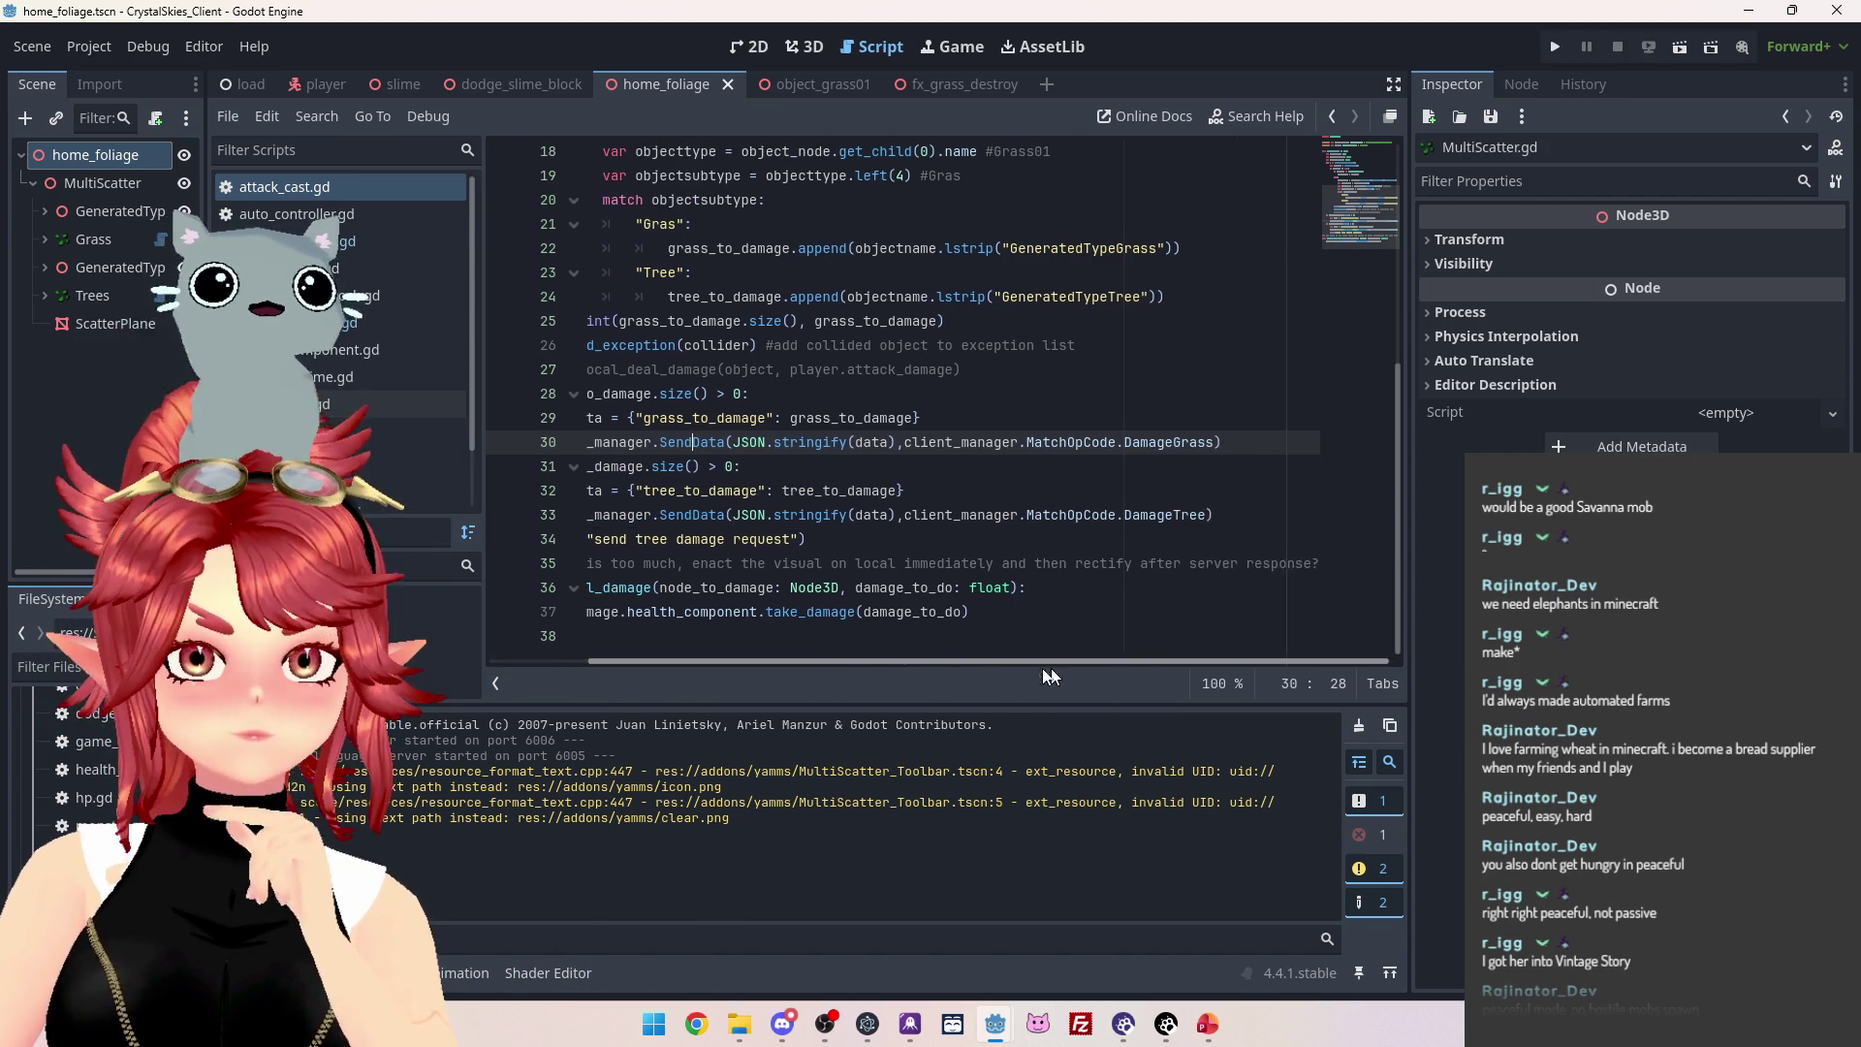
# Open the grass-and-tree destroying script and place the caret in destroy_grass's blank line.
pyautogui.click(343, 328)
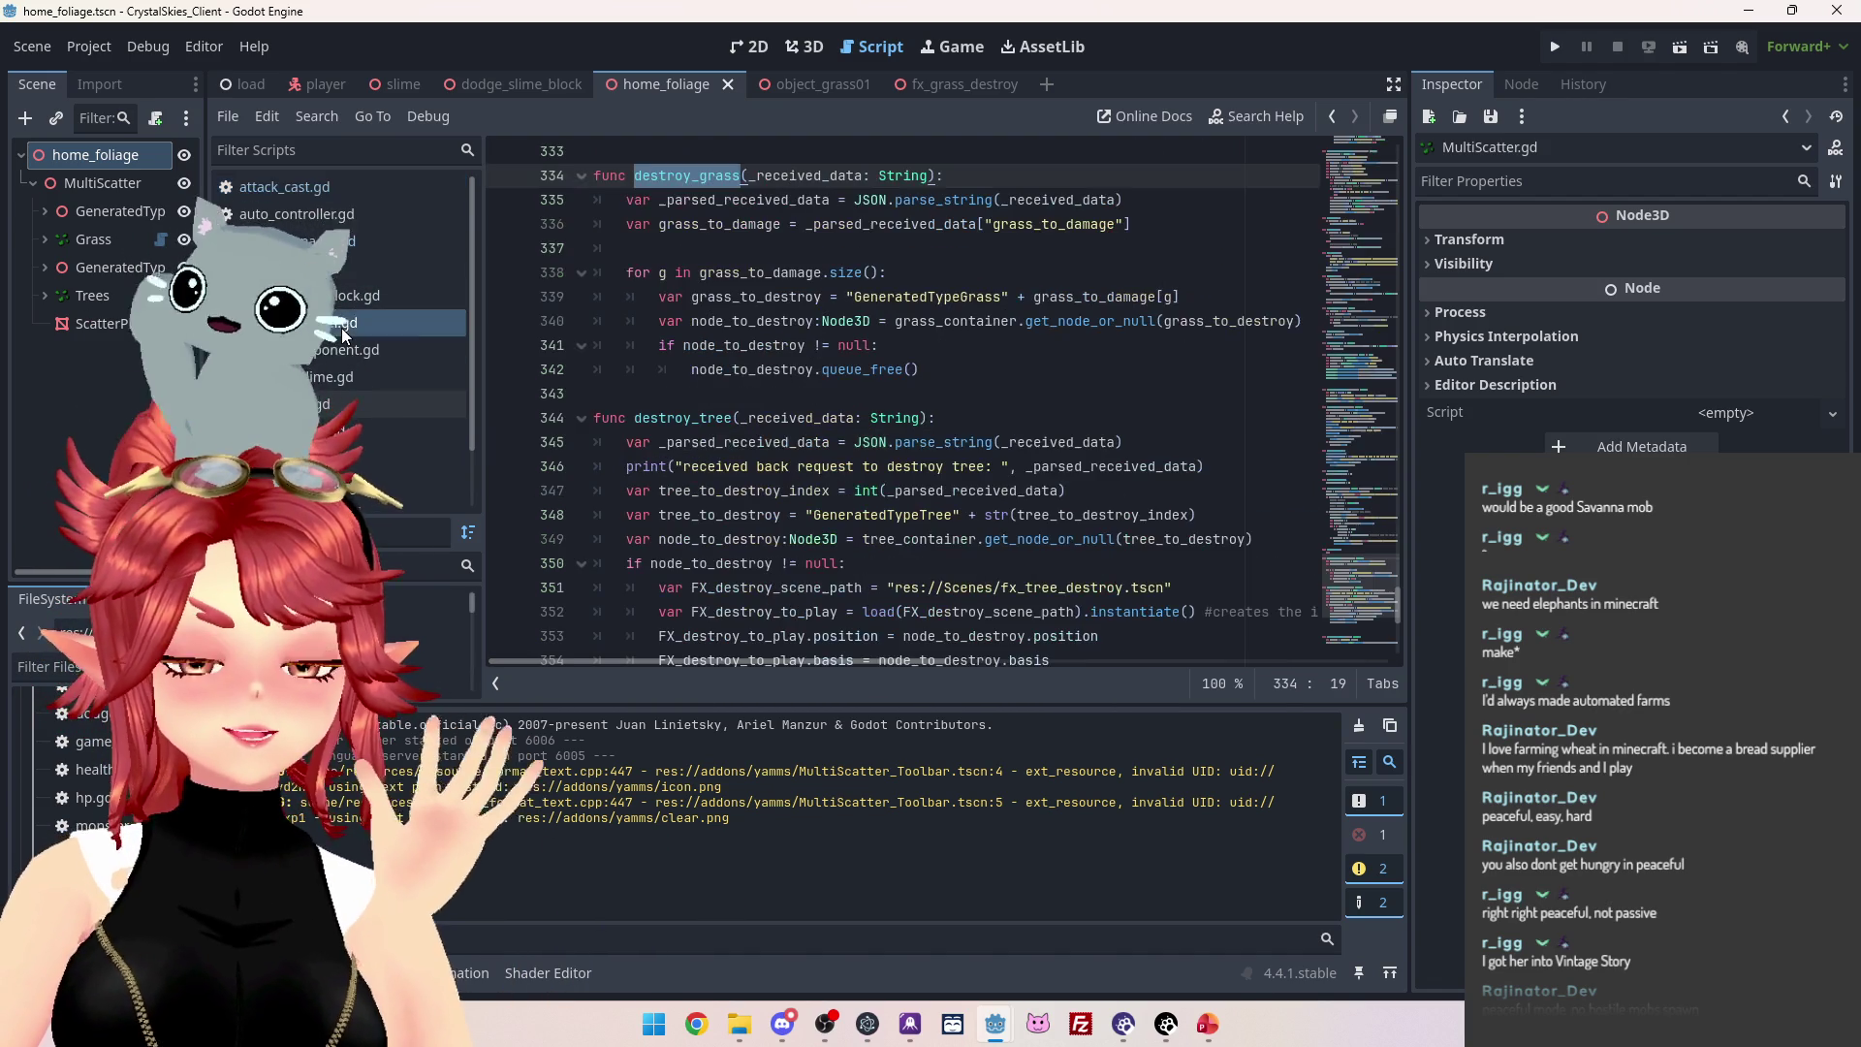
pyautogui.scroll(-1, 897, 417)
pyautogui.scroll(3, 897, 417)
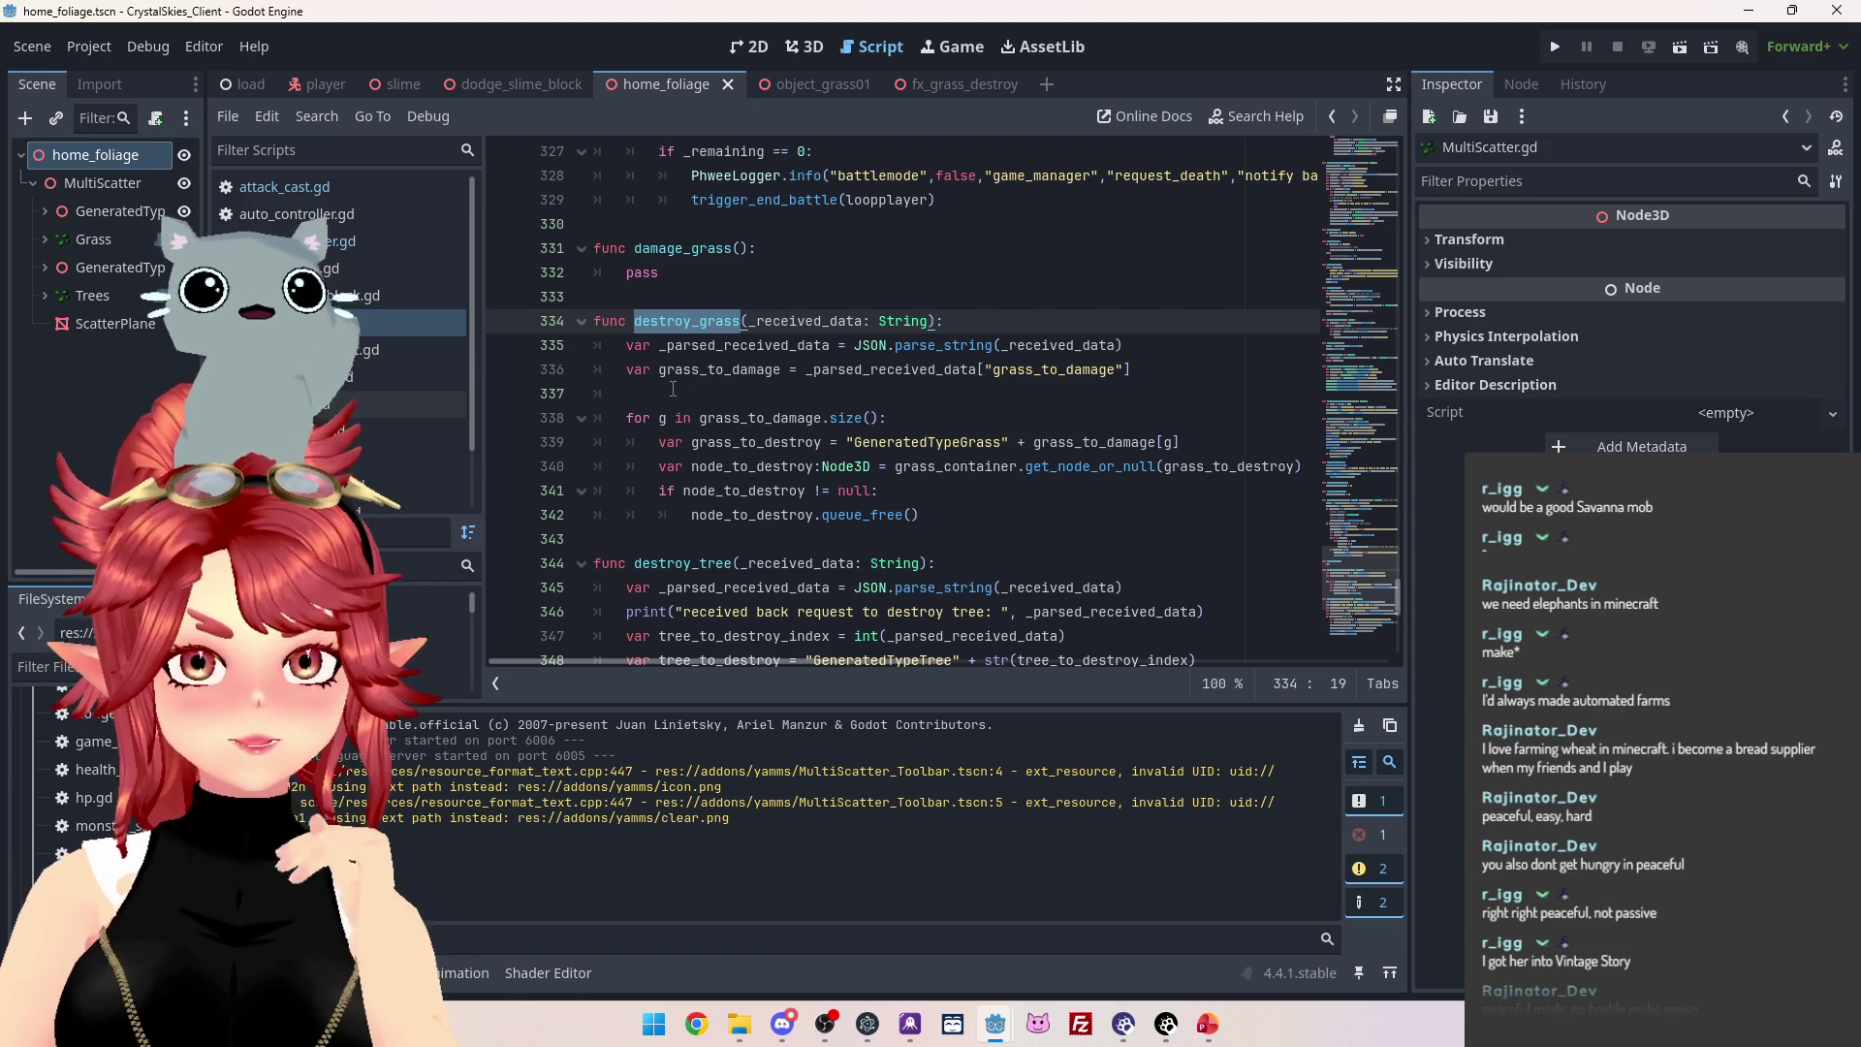
pyautogui.click(737, 393)
# Place the caret at the null check on line 341, then bring up the project folder window.
pyautogui.scroll(-1, 766, 388)
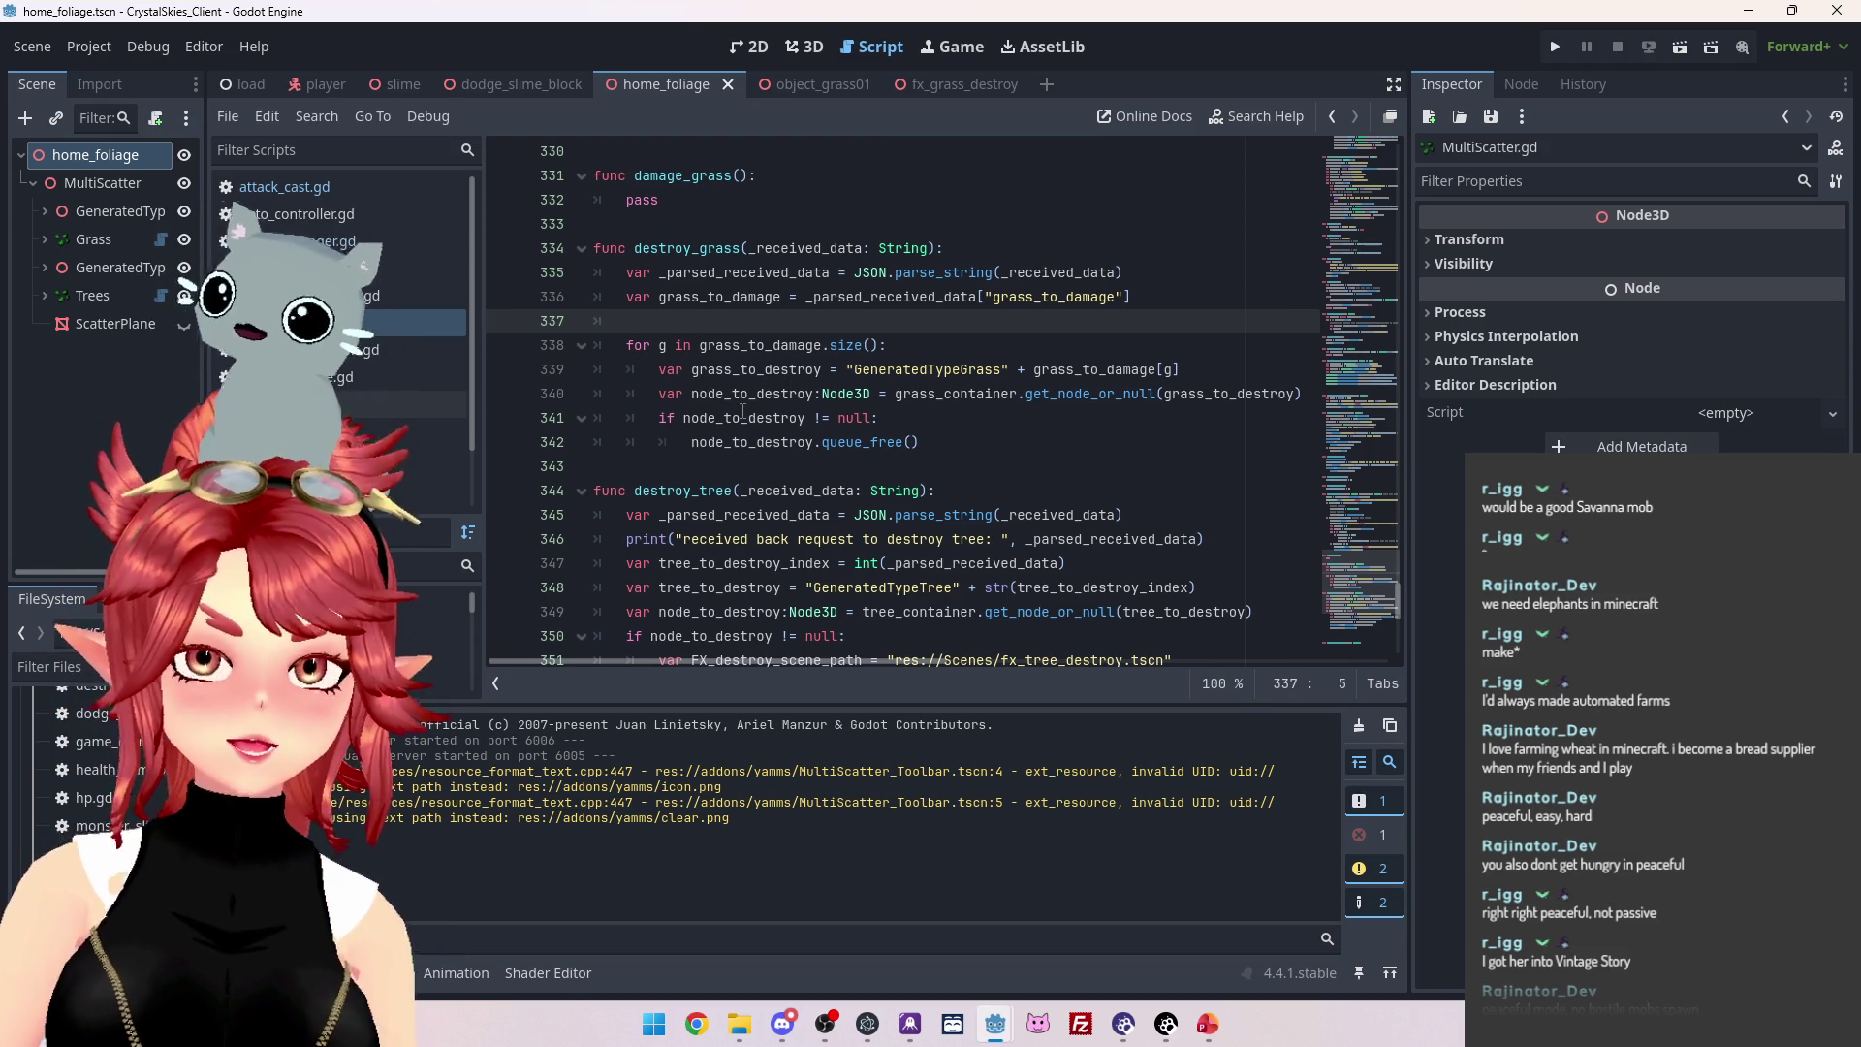
pyautogui.moveTo(743, 412)
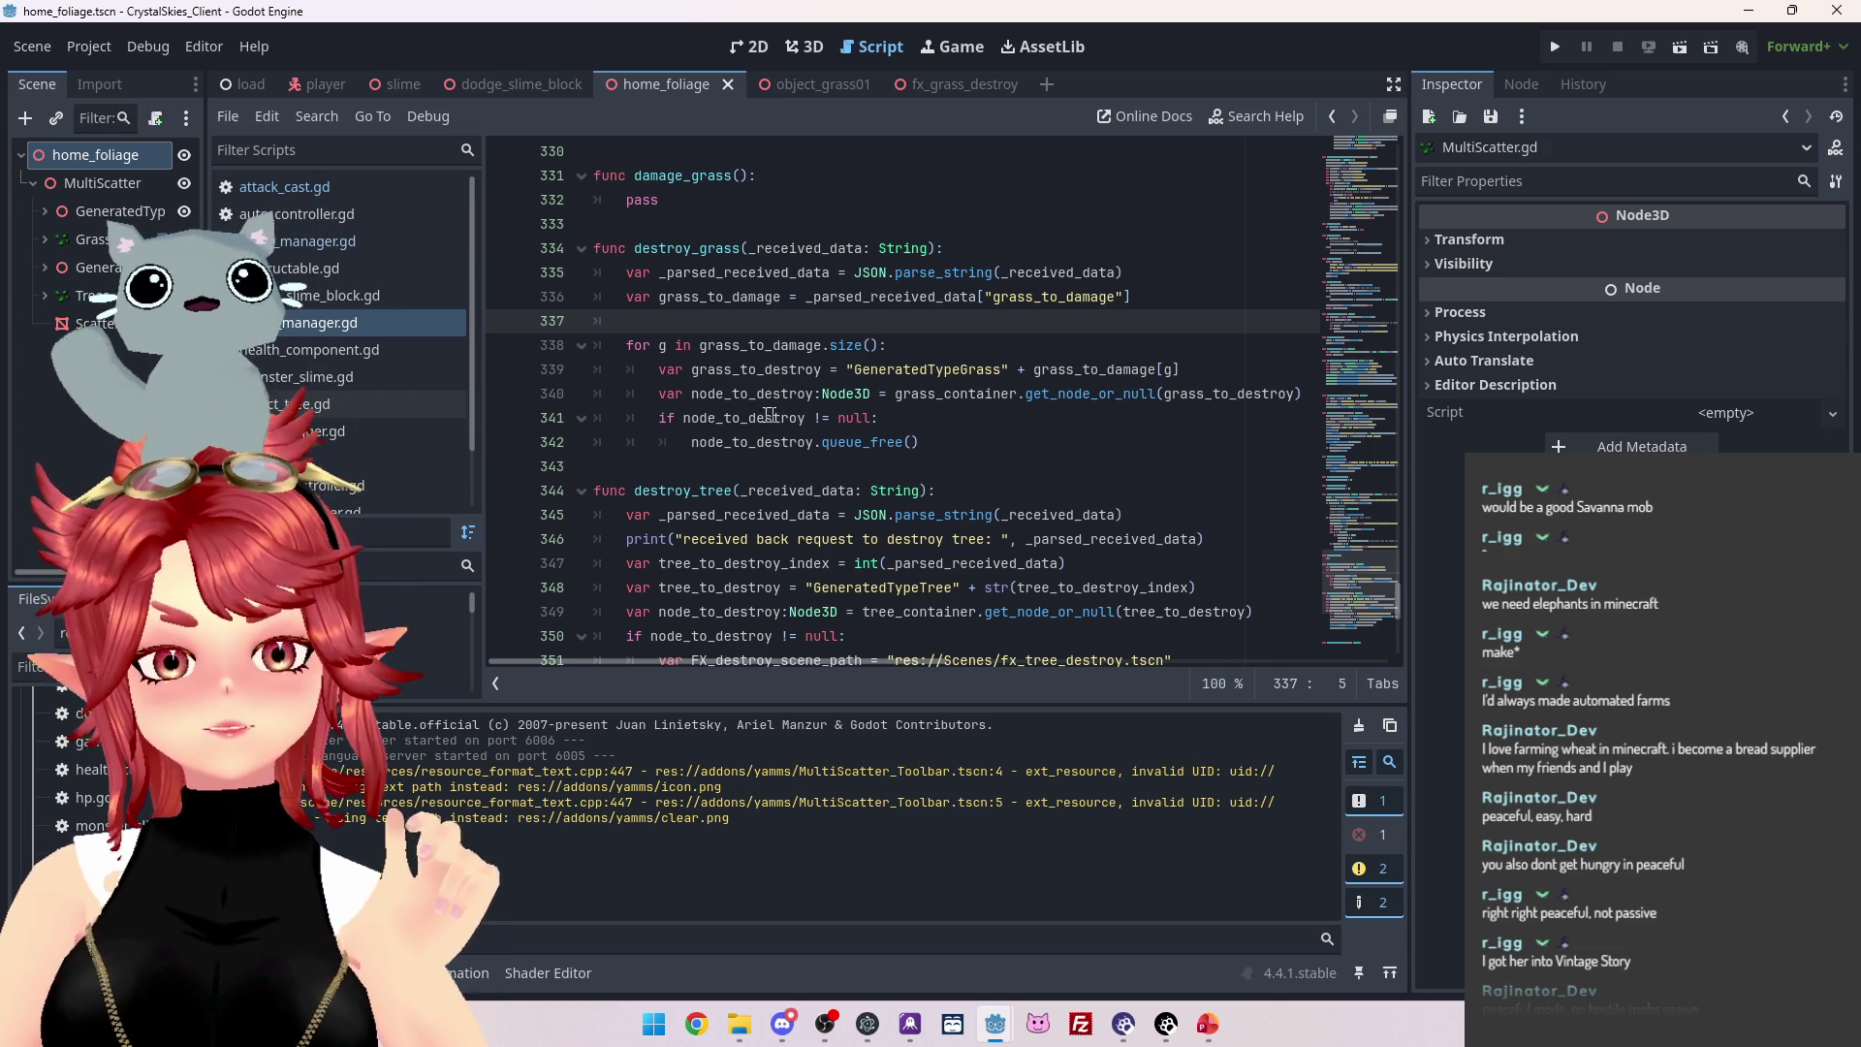
pyautogui.click(660, 418)
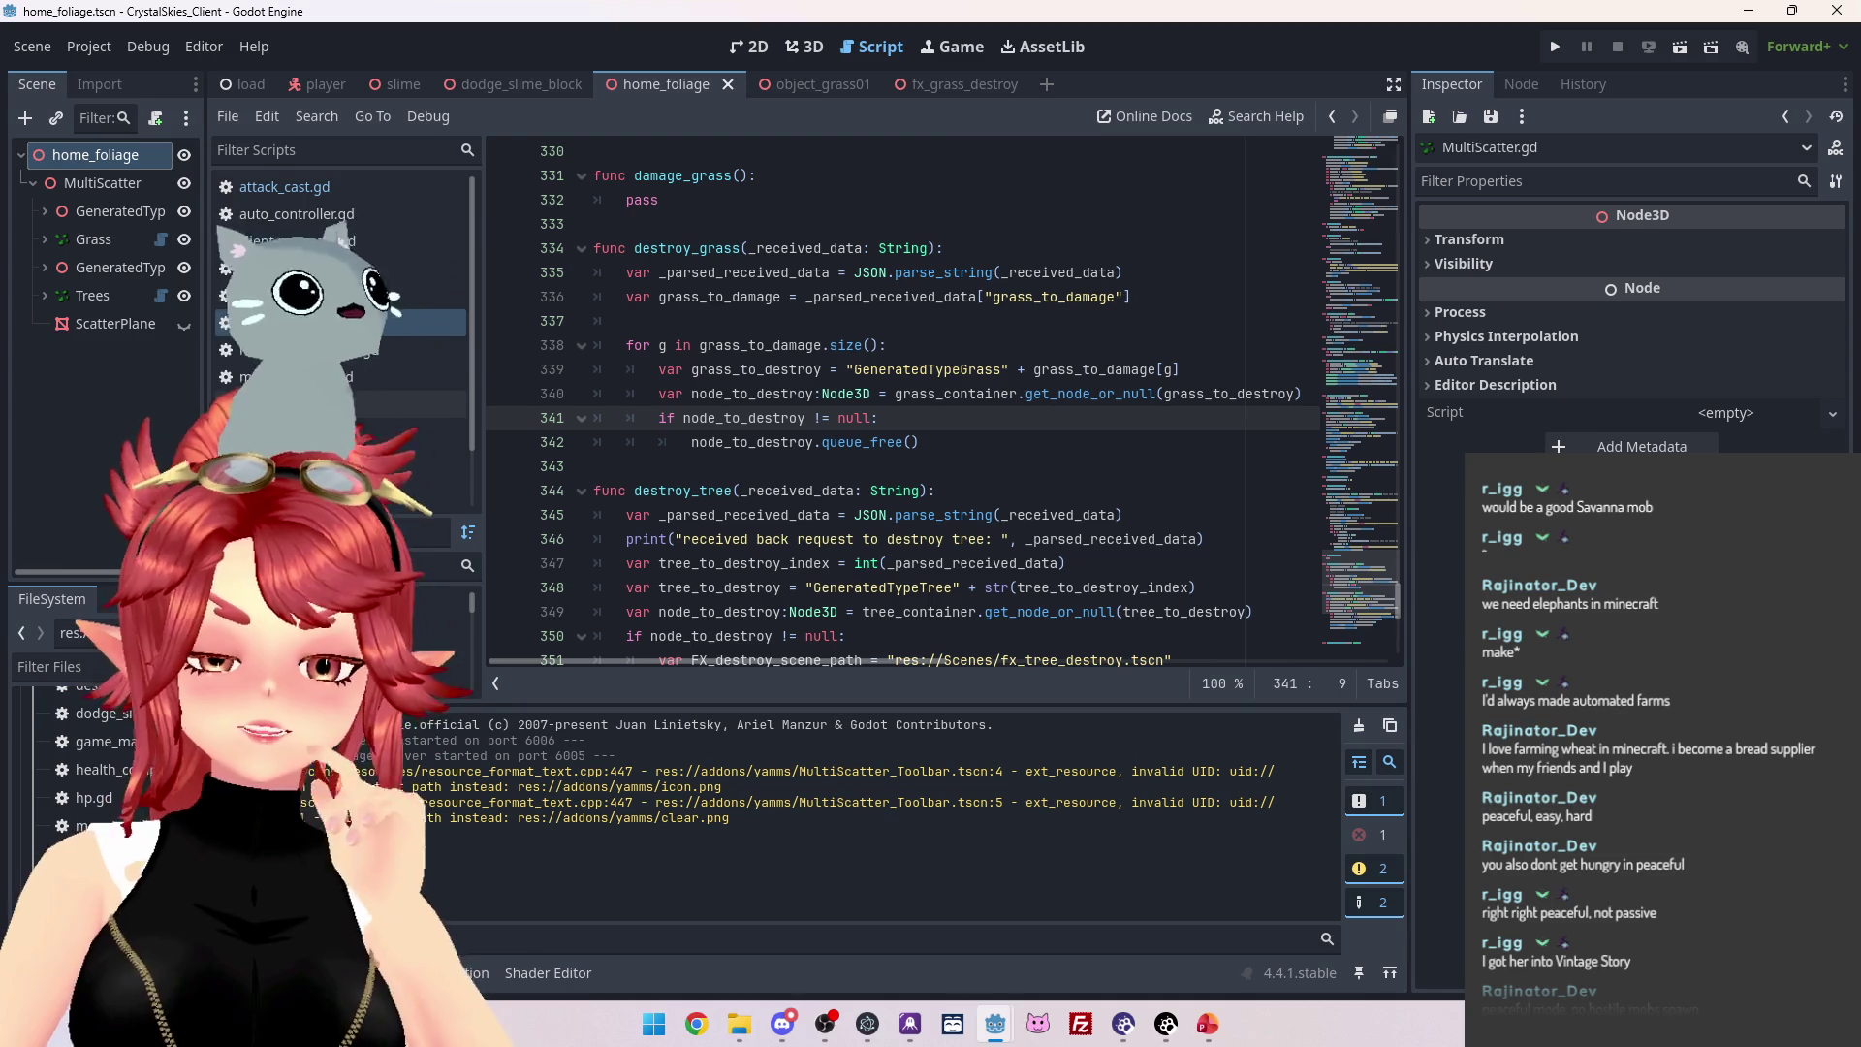
pyautogui.click(739, 1024)
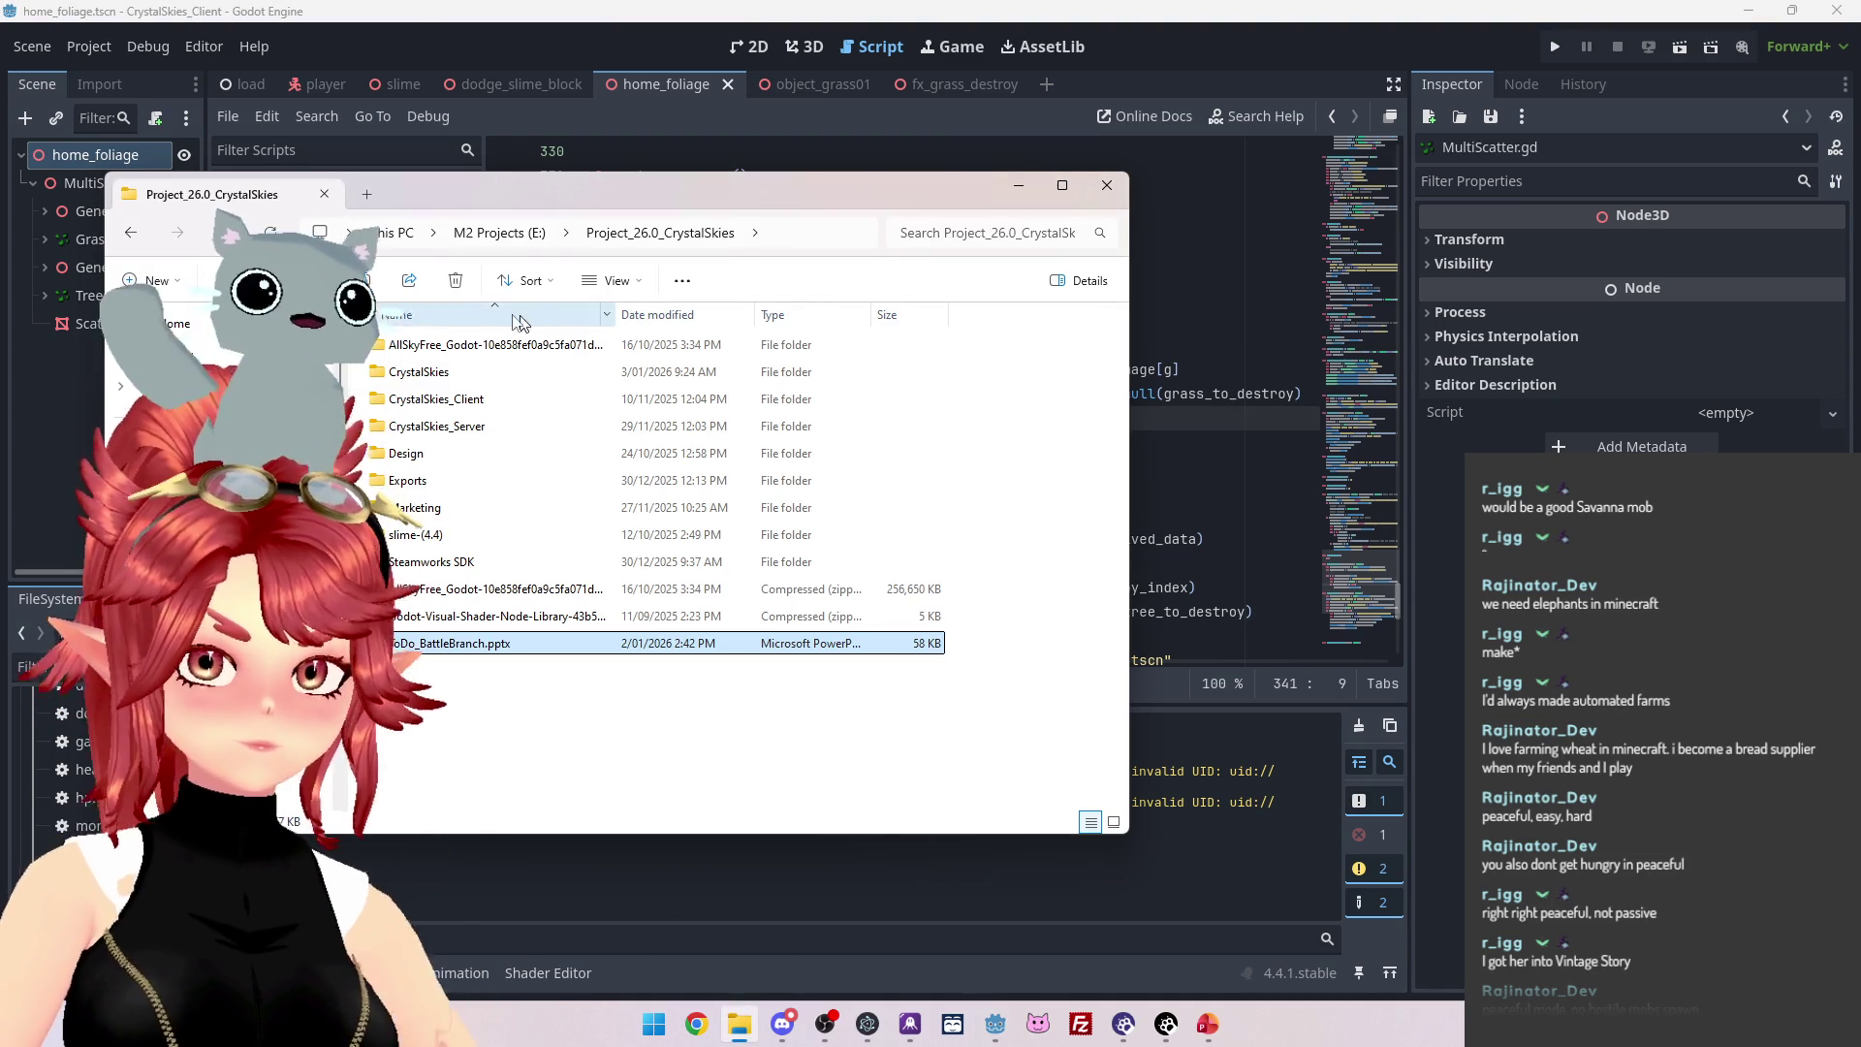
# Open nk_lobbyhandler.ts in Notepad from CrystalSkies_Server > nakama_server > src.
pyautogui.doubleClick(472, 426)
pyautogui.doubleClick(464, 372)
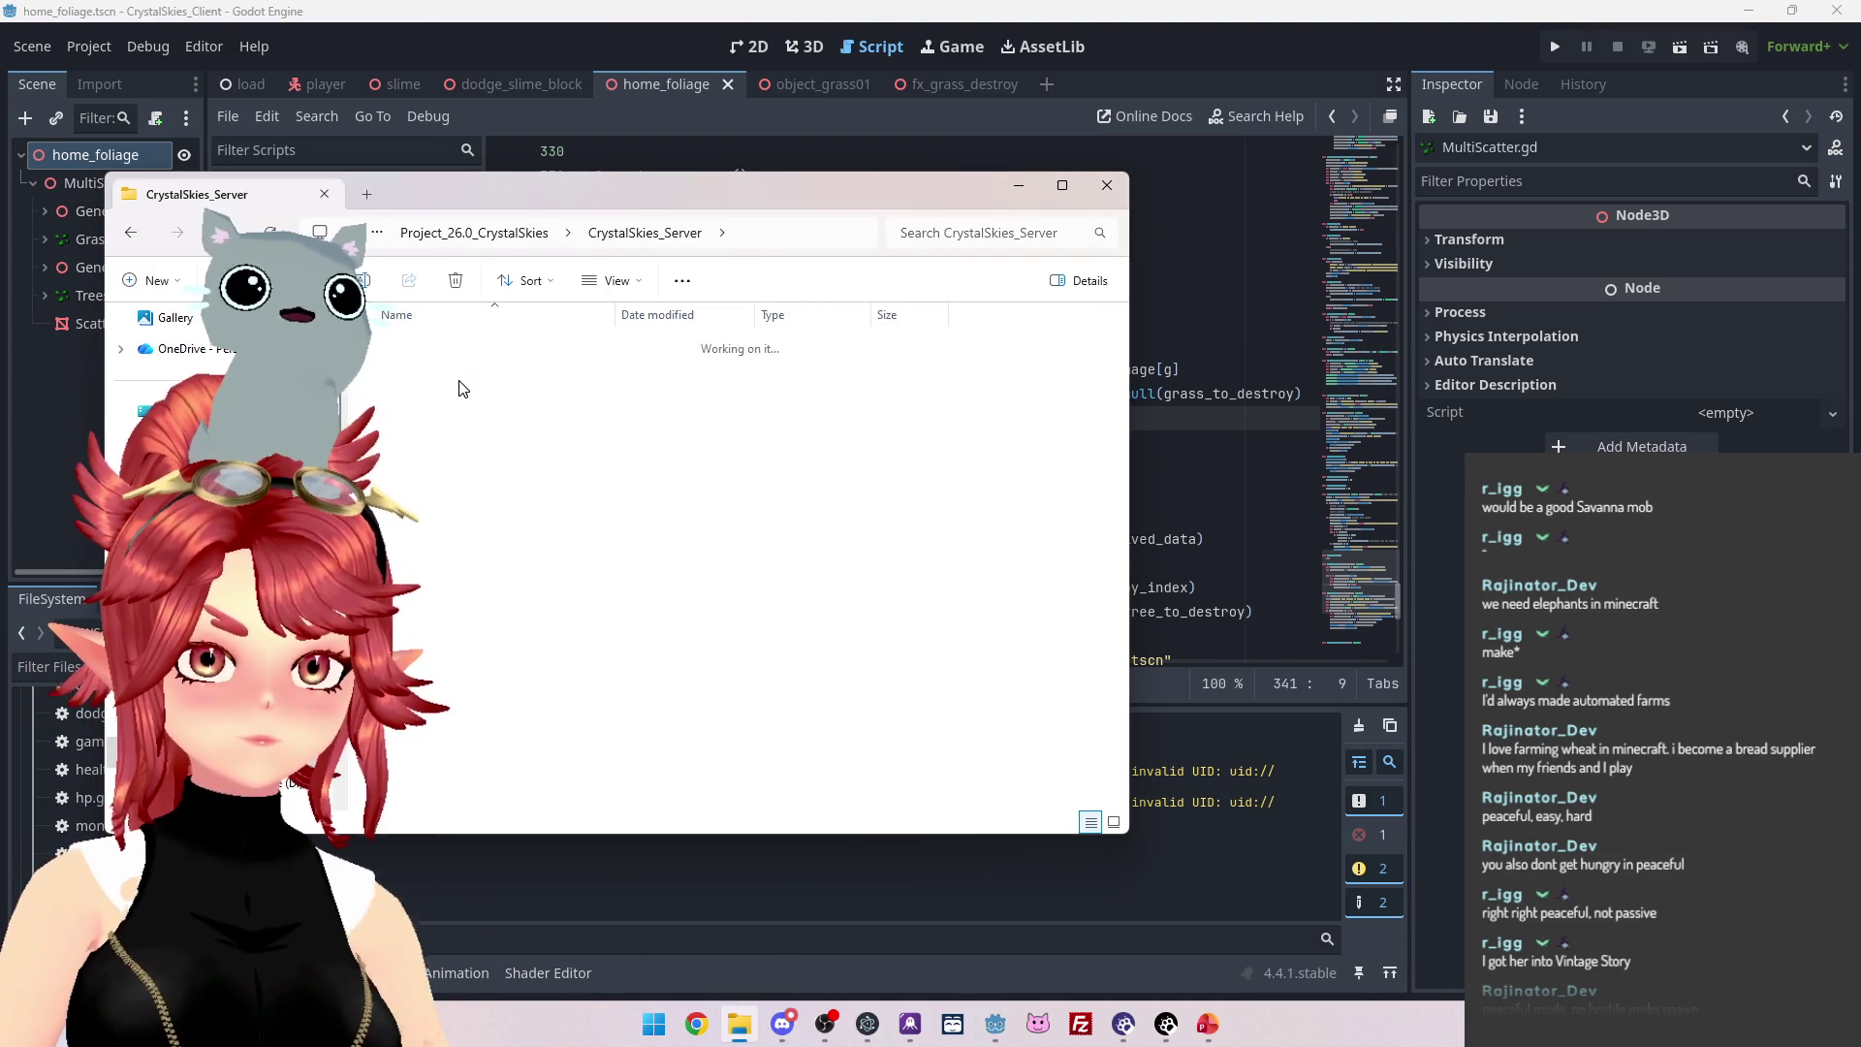
pyautogui.doubleClick(432, 399)
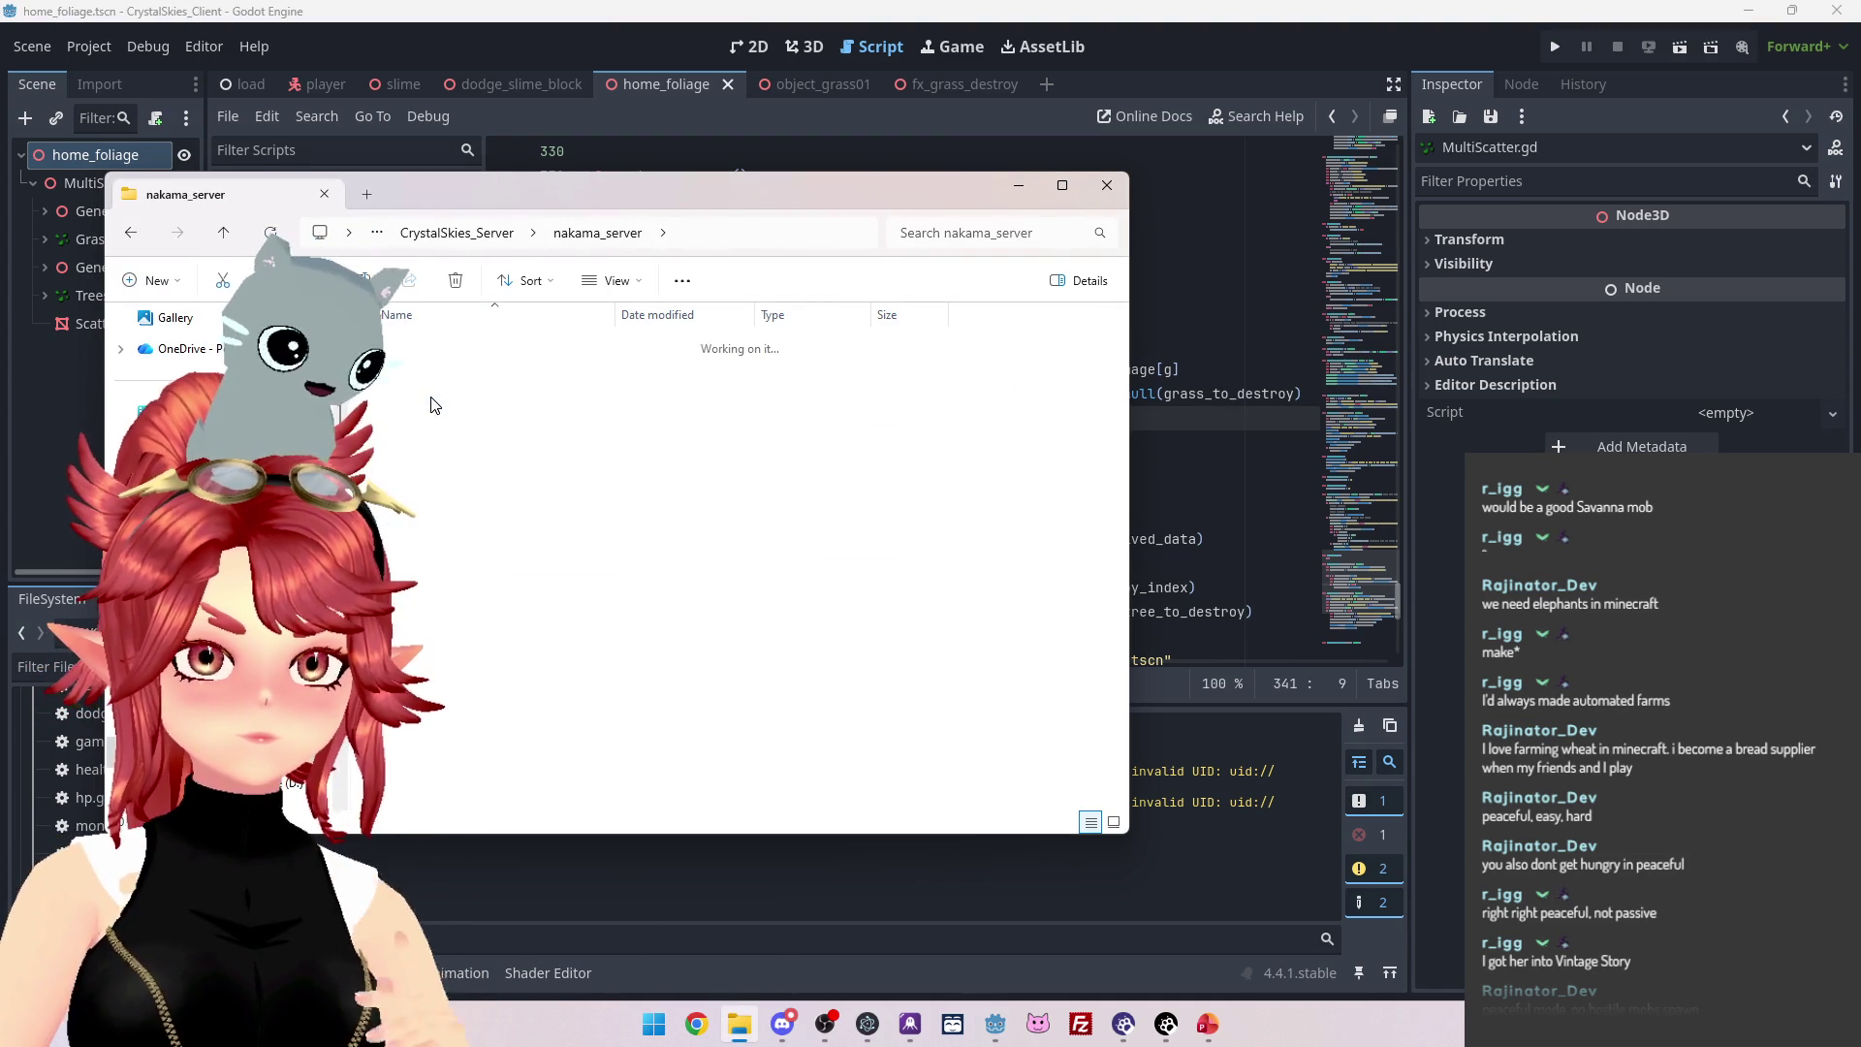
pyautogui.click(449, 402)
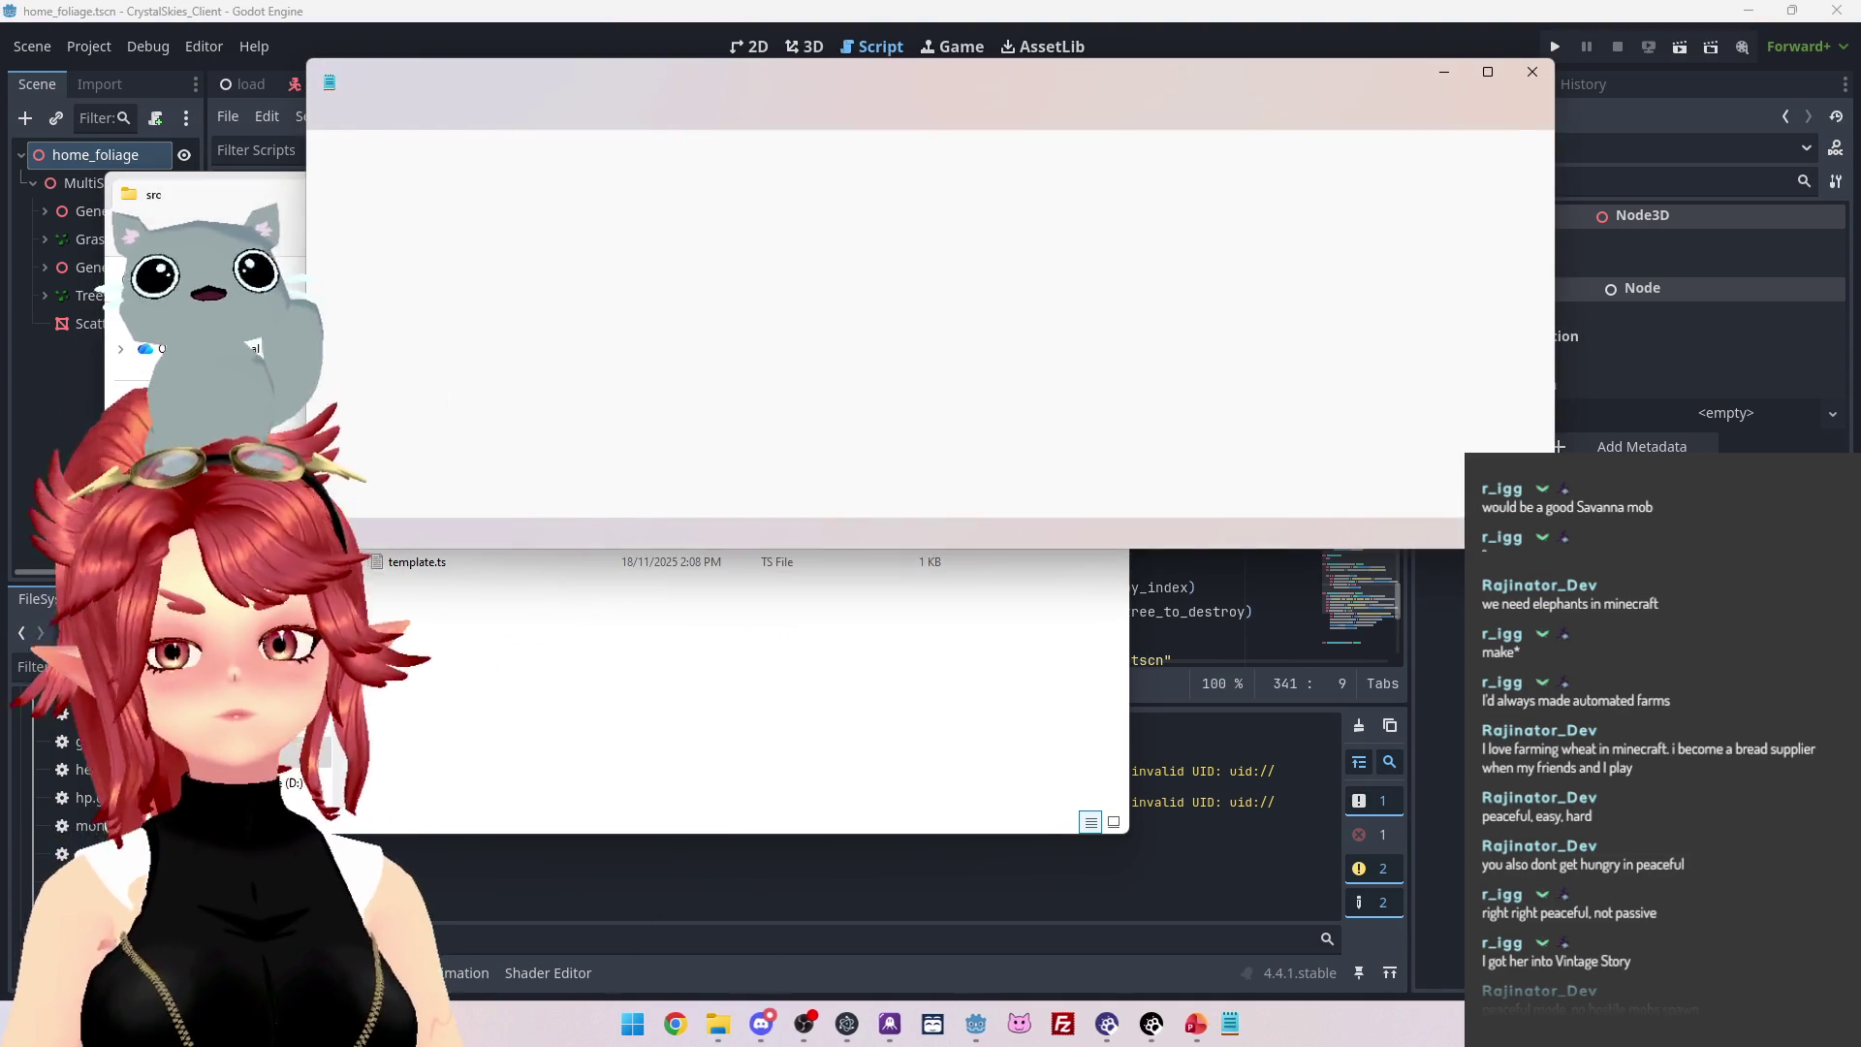
# Reposition the Notepad window, maximize and restore it, then make it taller.
pyautogui.moveTo(1112, 105); pyautogui.dragTo(1324, 131)
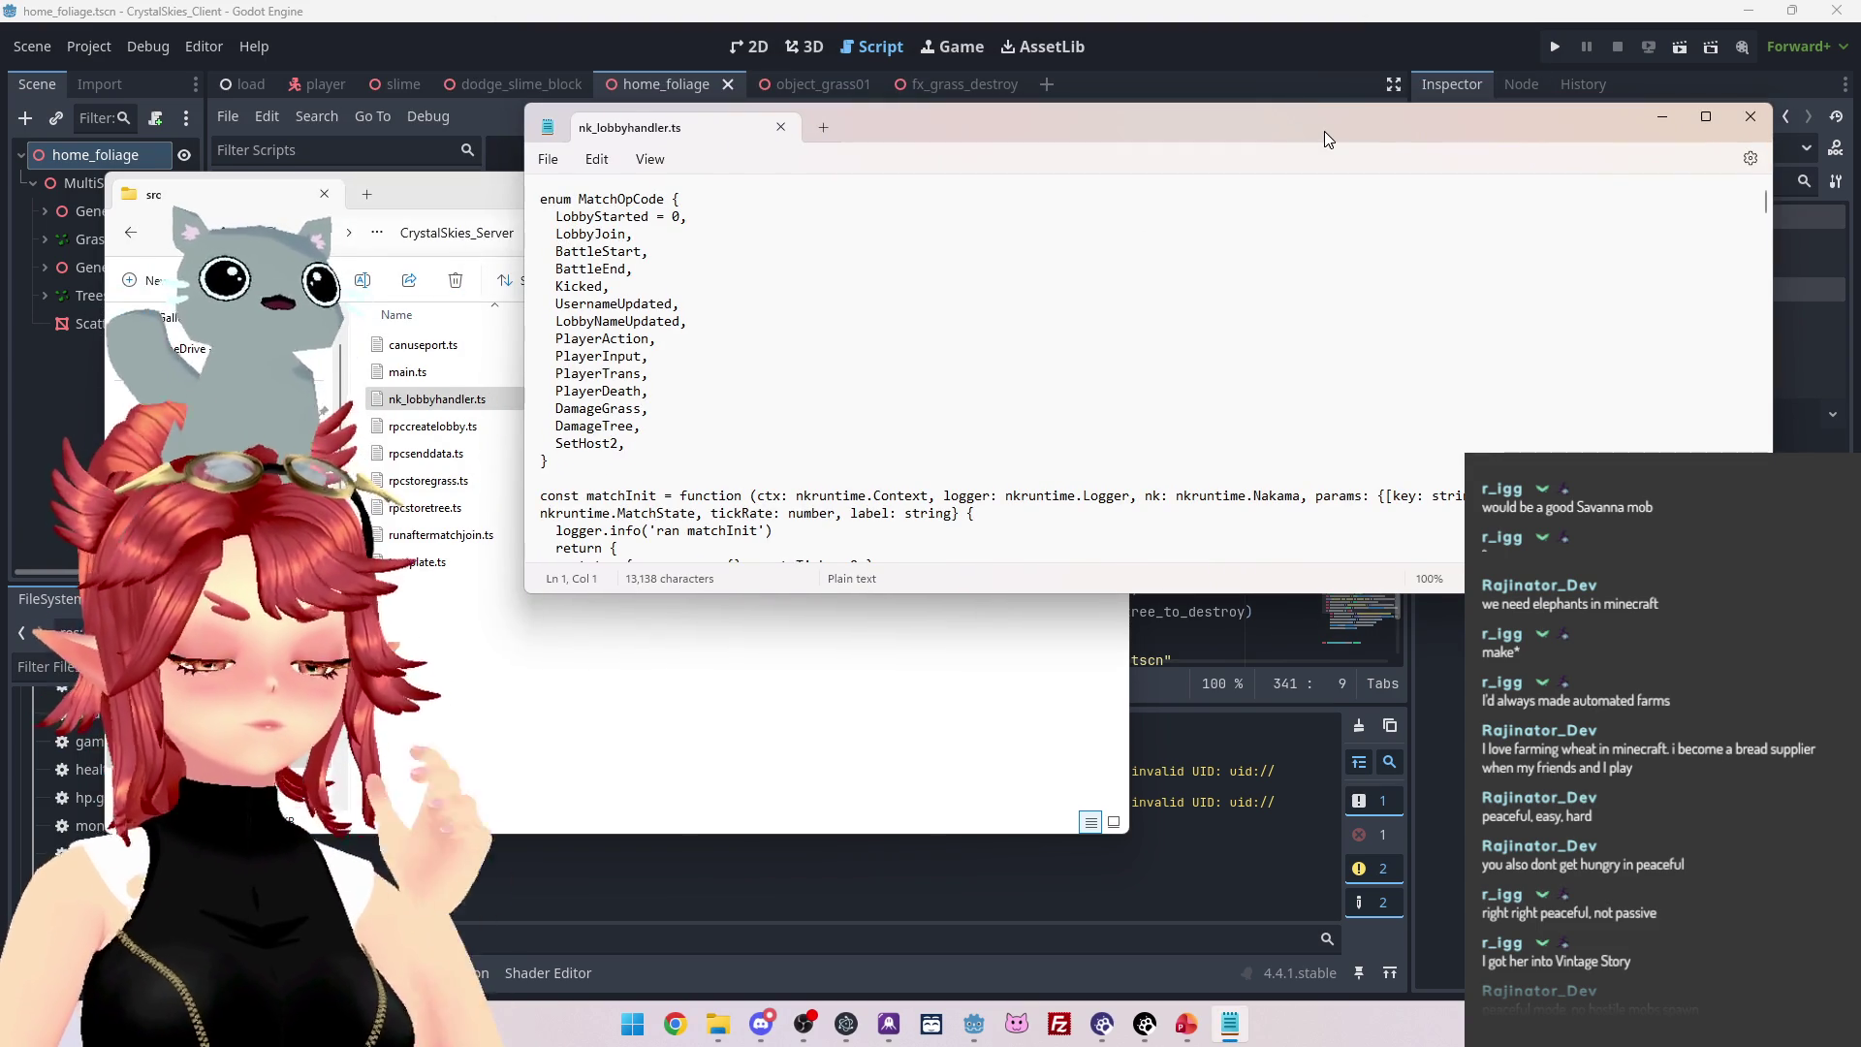
pyautogui.click(1704, 118)
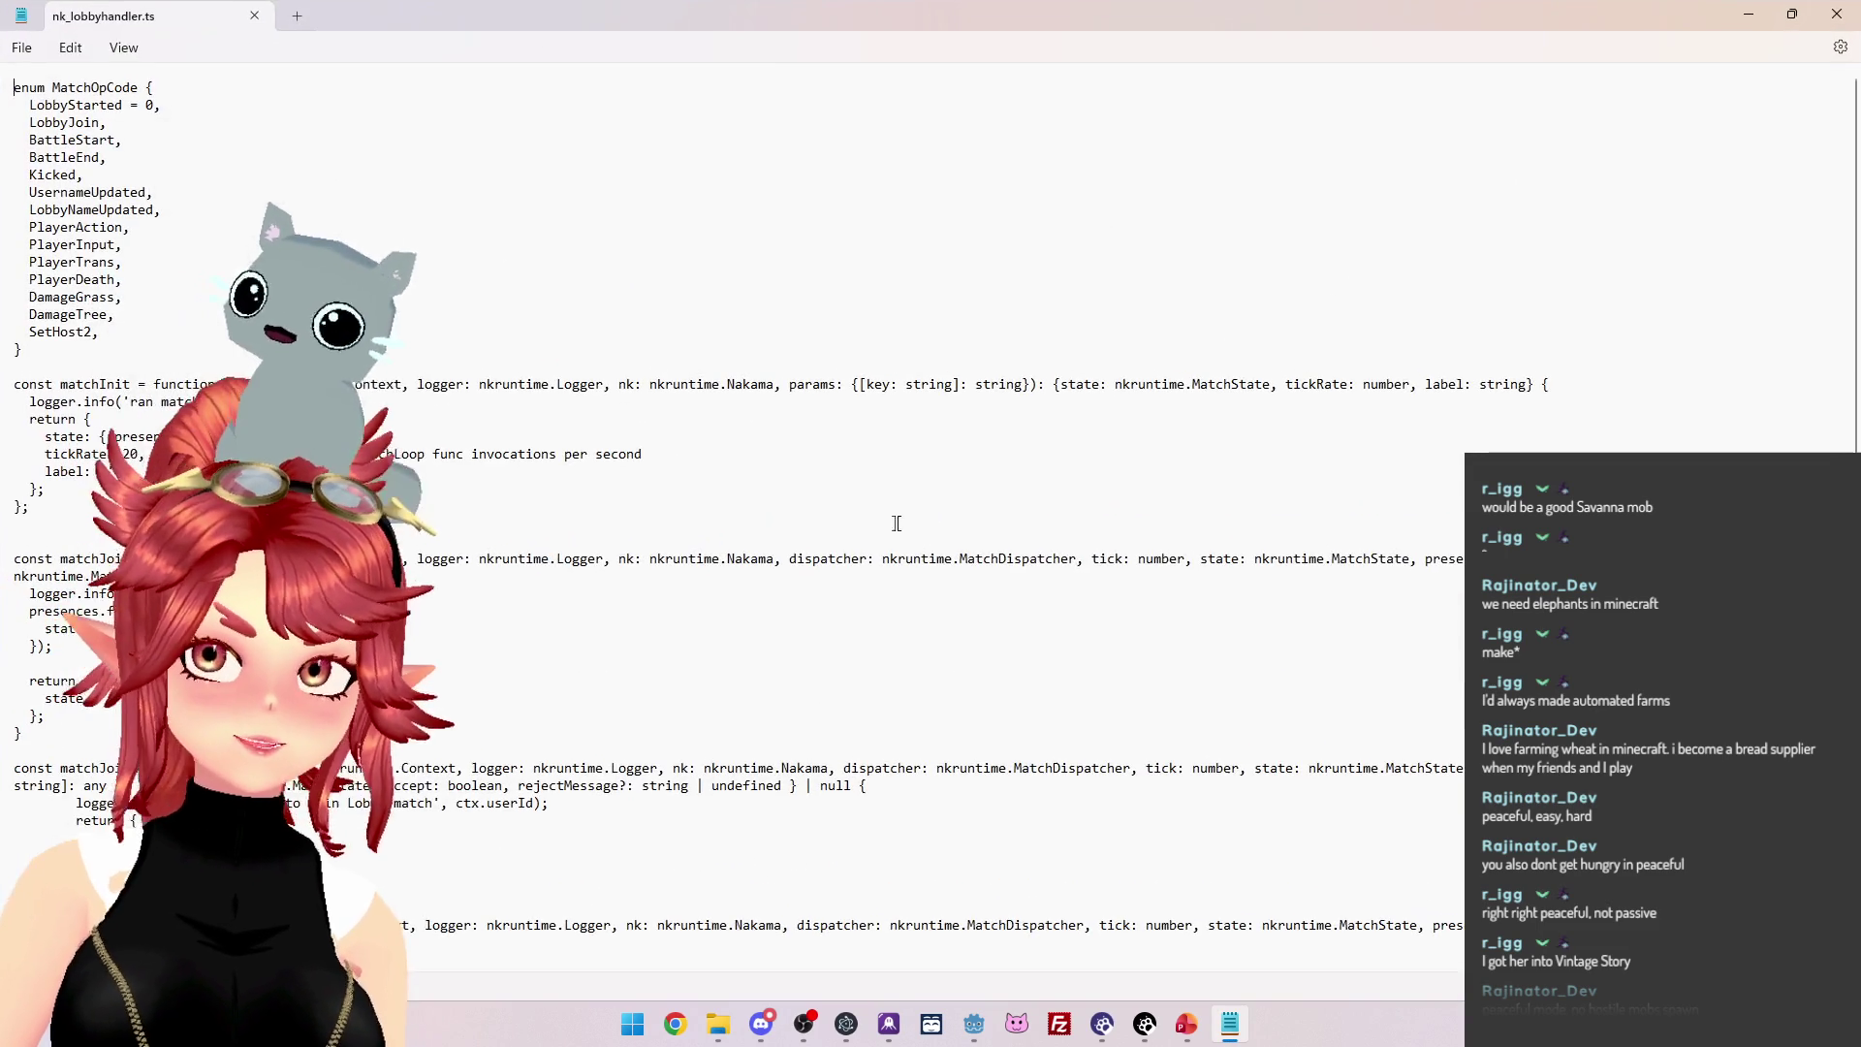
pyautogui.moveTo(1226, 25)
pyautogui.mouseDown()
pyautogui.moveTo(1191, 33)
pyautogui.moveTo(1192, 121)
pyautogui.mouseUp()
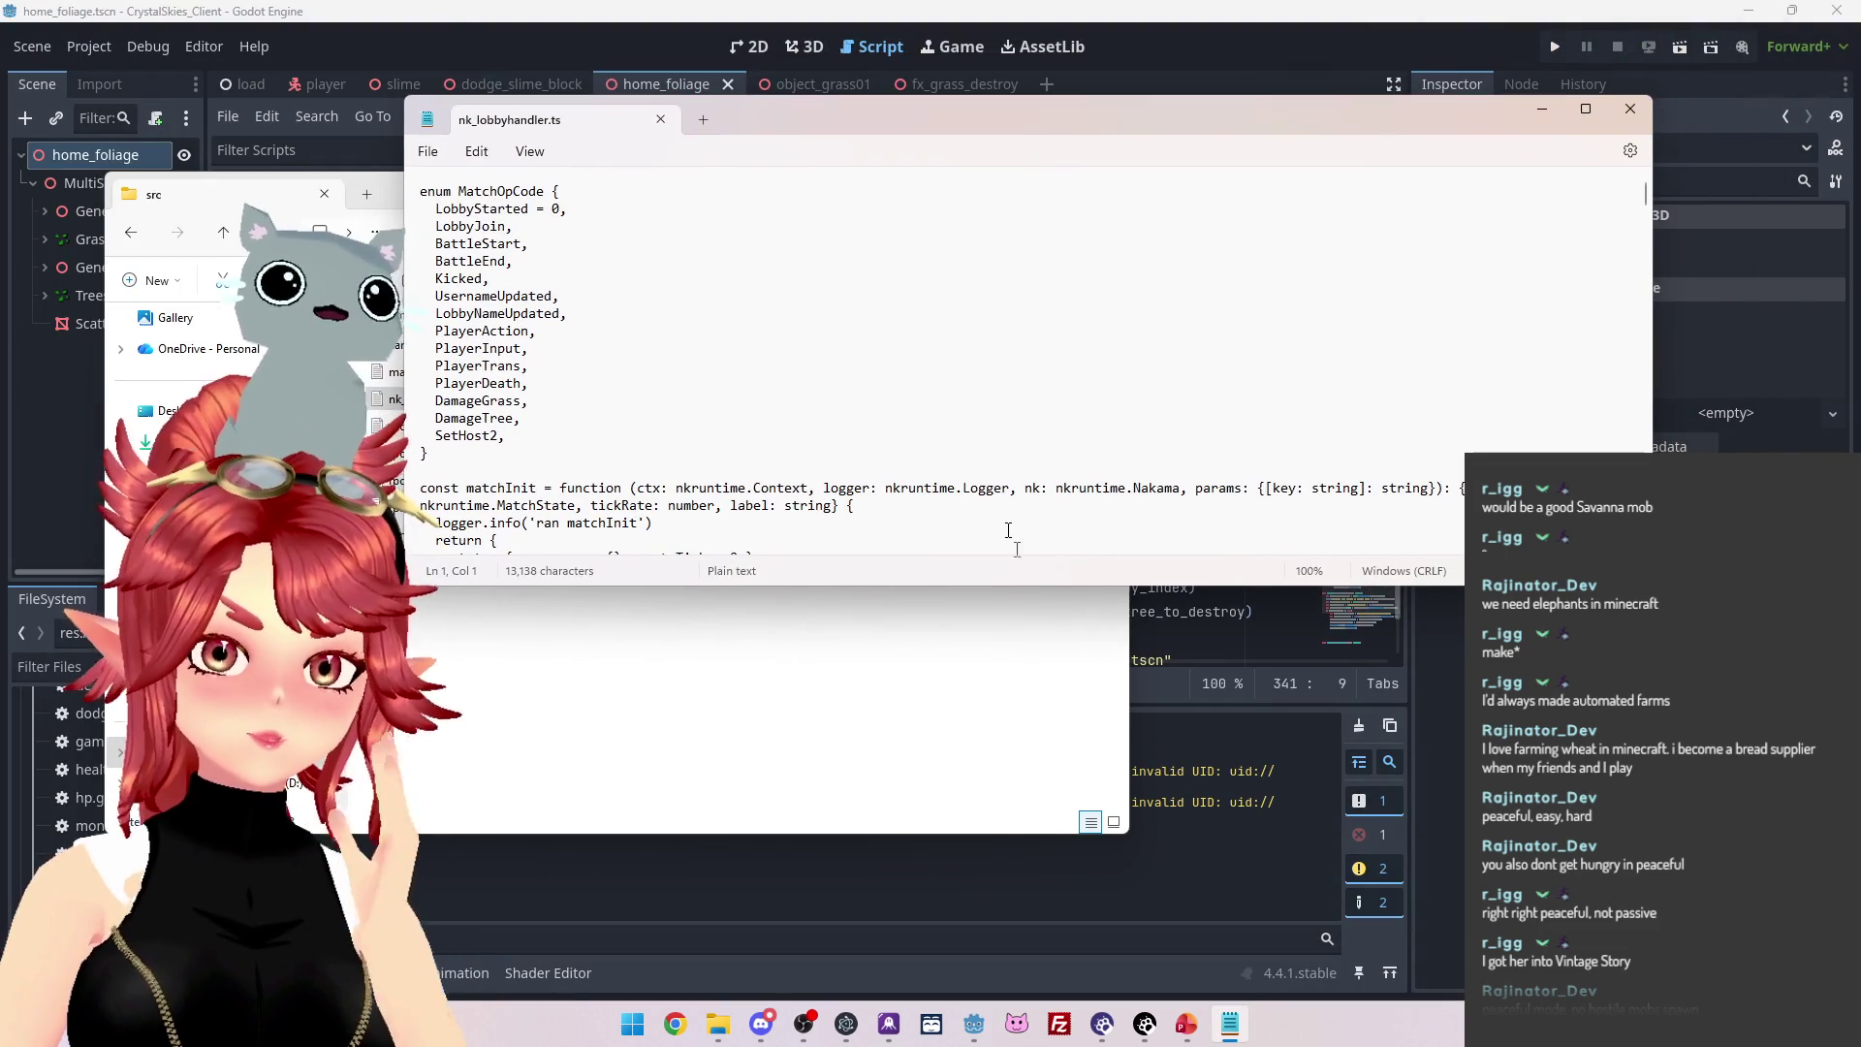
pyautogui.moveTo(1037, 608); pyautogui.dragTo(1044, 892)
# Select the DamageGrass handling block from opCode onward, then the DamageTree broadcast block.
pyautogui.scroll(-20, 781, 705)
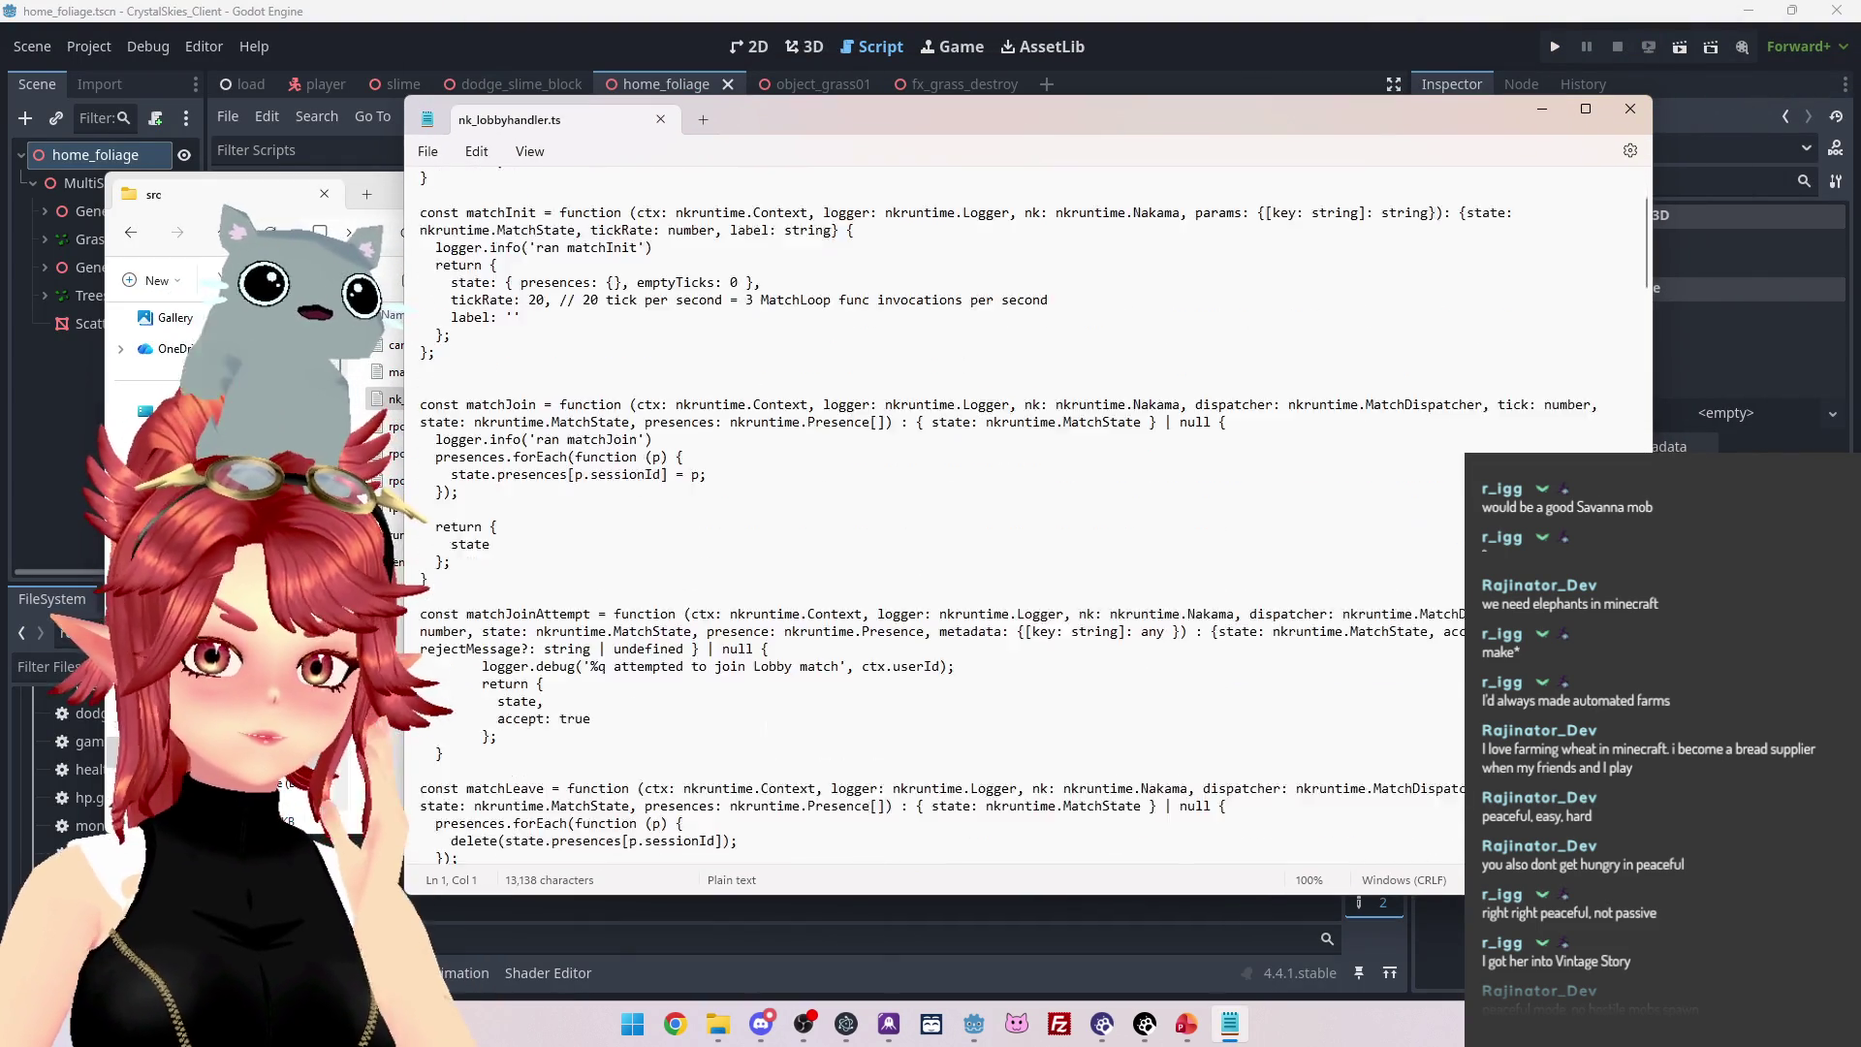
pyautogui.scroll(-15, 782, 704)
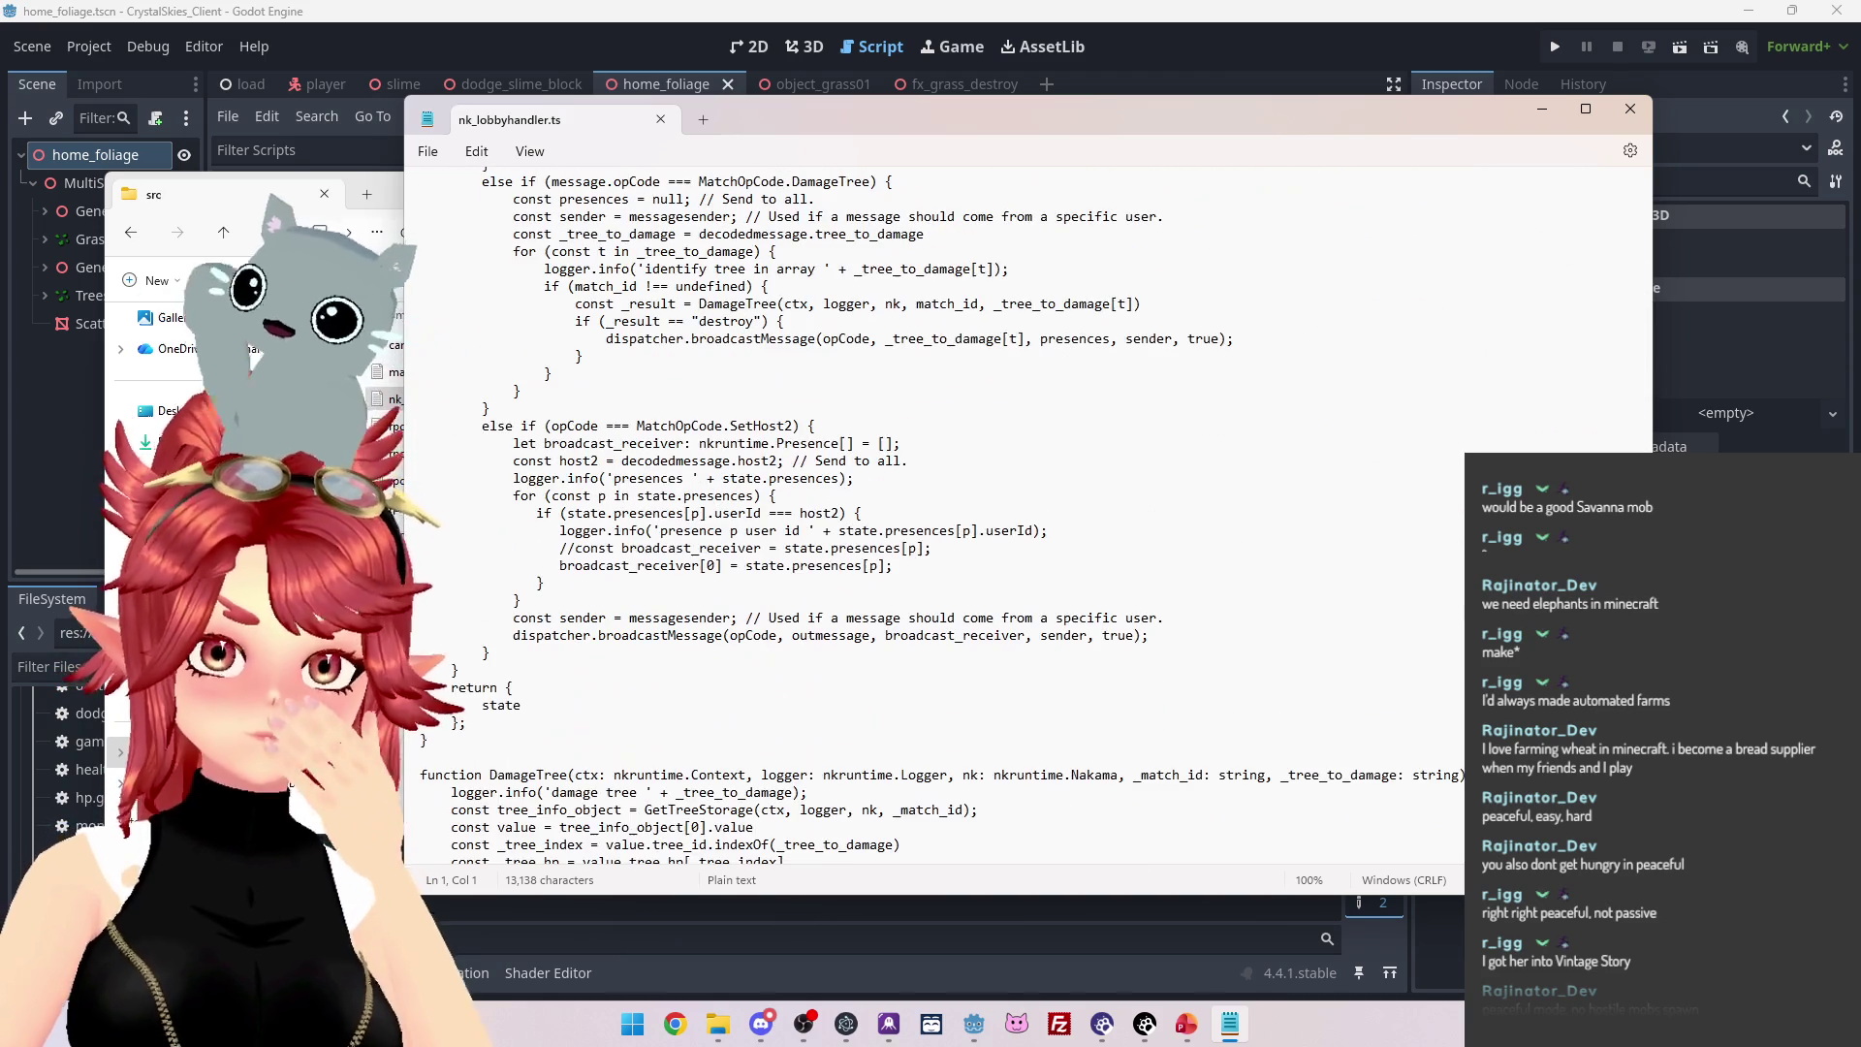
pyautogui.scroll(1, 965, 515)
pyautogui.scroll(5, 717, 388)
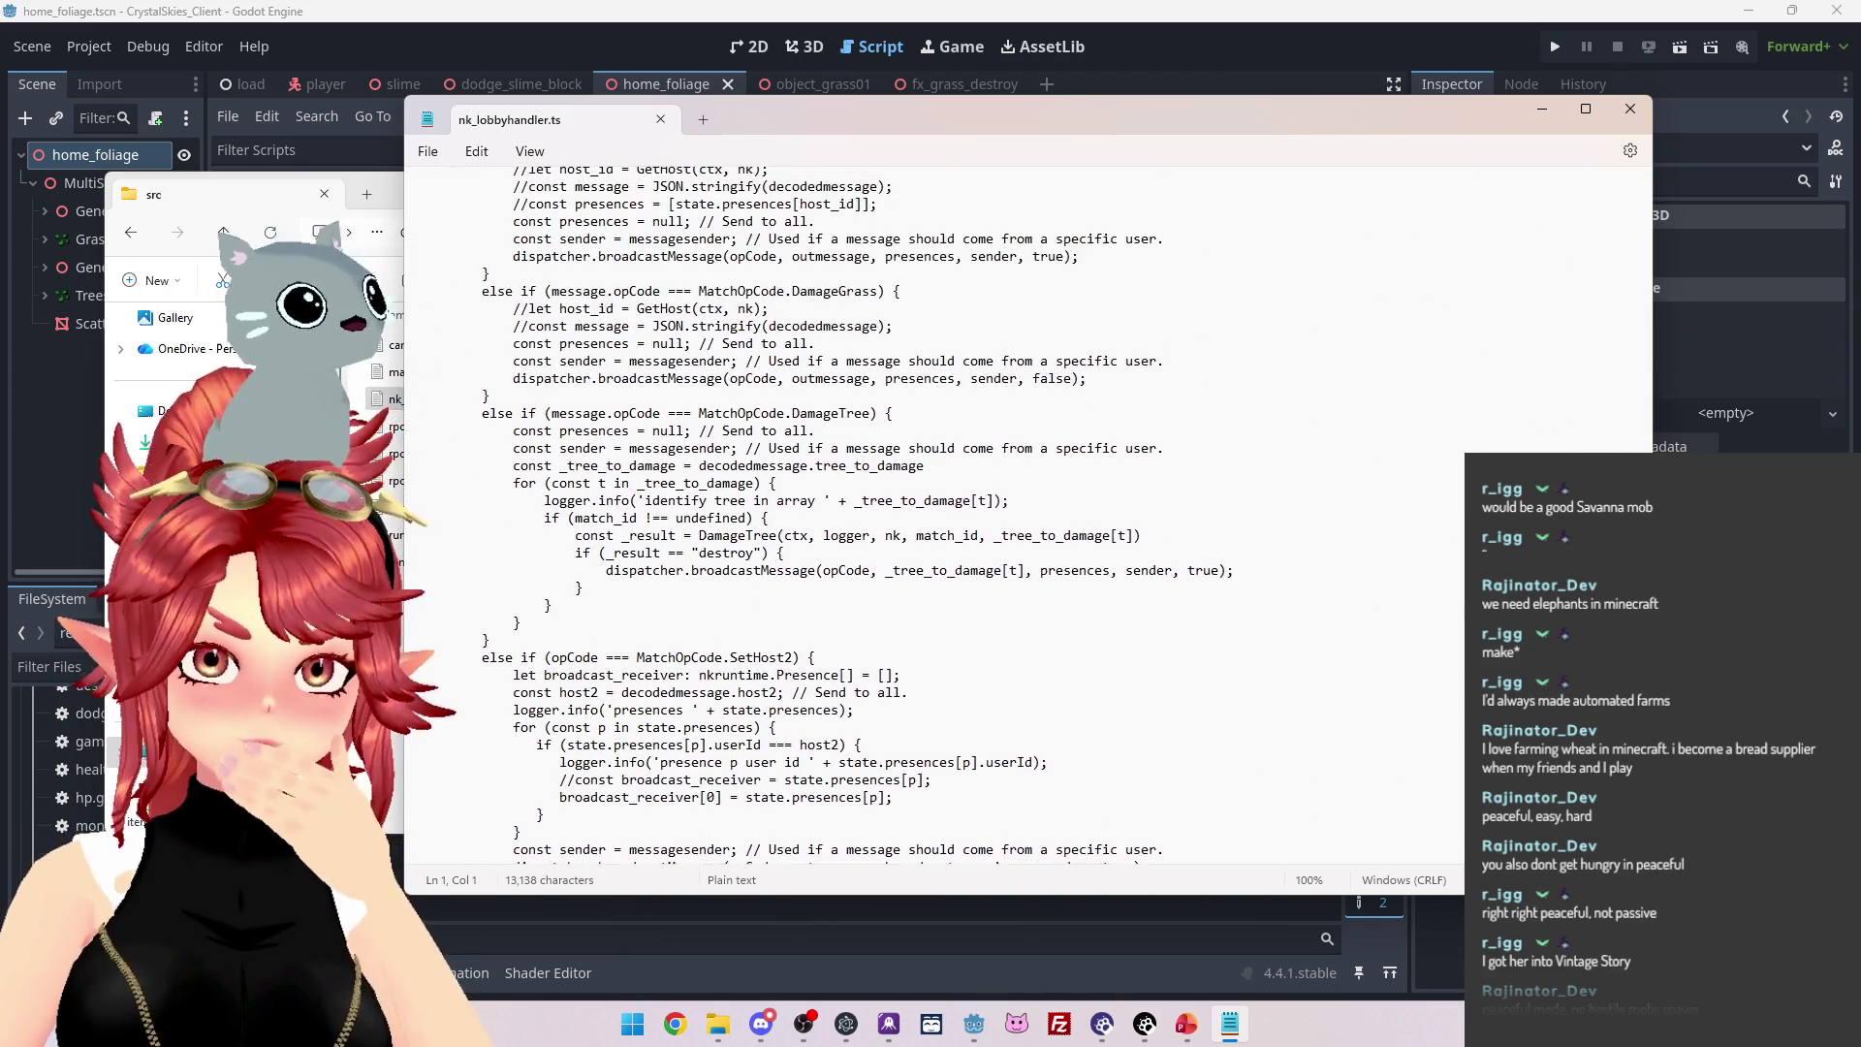
pyautogui.moveTo(713, 373)
pyautogui.mouseDown()
pyautogui.moveTo(751, 447)
pyautogui.moveTo(790, 650)
pyautogui.mouseUp()
pyautogui.click(679, 375)
pyautogui.moveTo(761, 373)
pyautogui.mouseDown()
pyautogui.moveTo(824, 447)
pyautogui.moveTo(811, 461)
pyautogui.mouseUp()
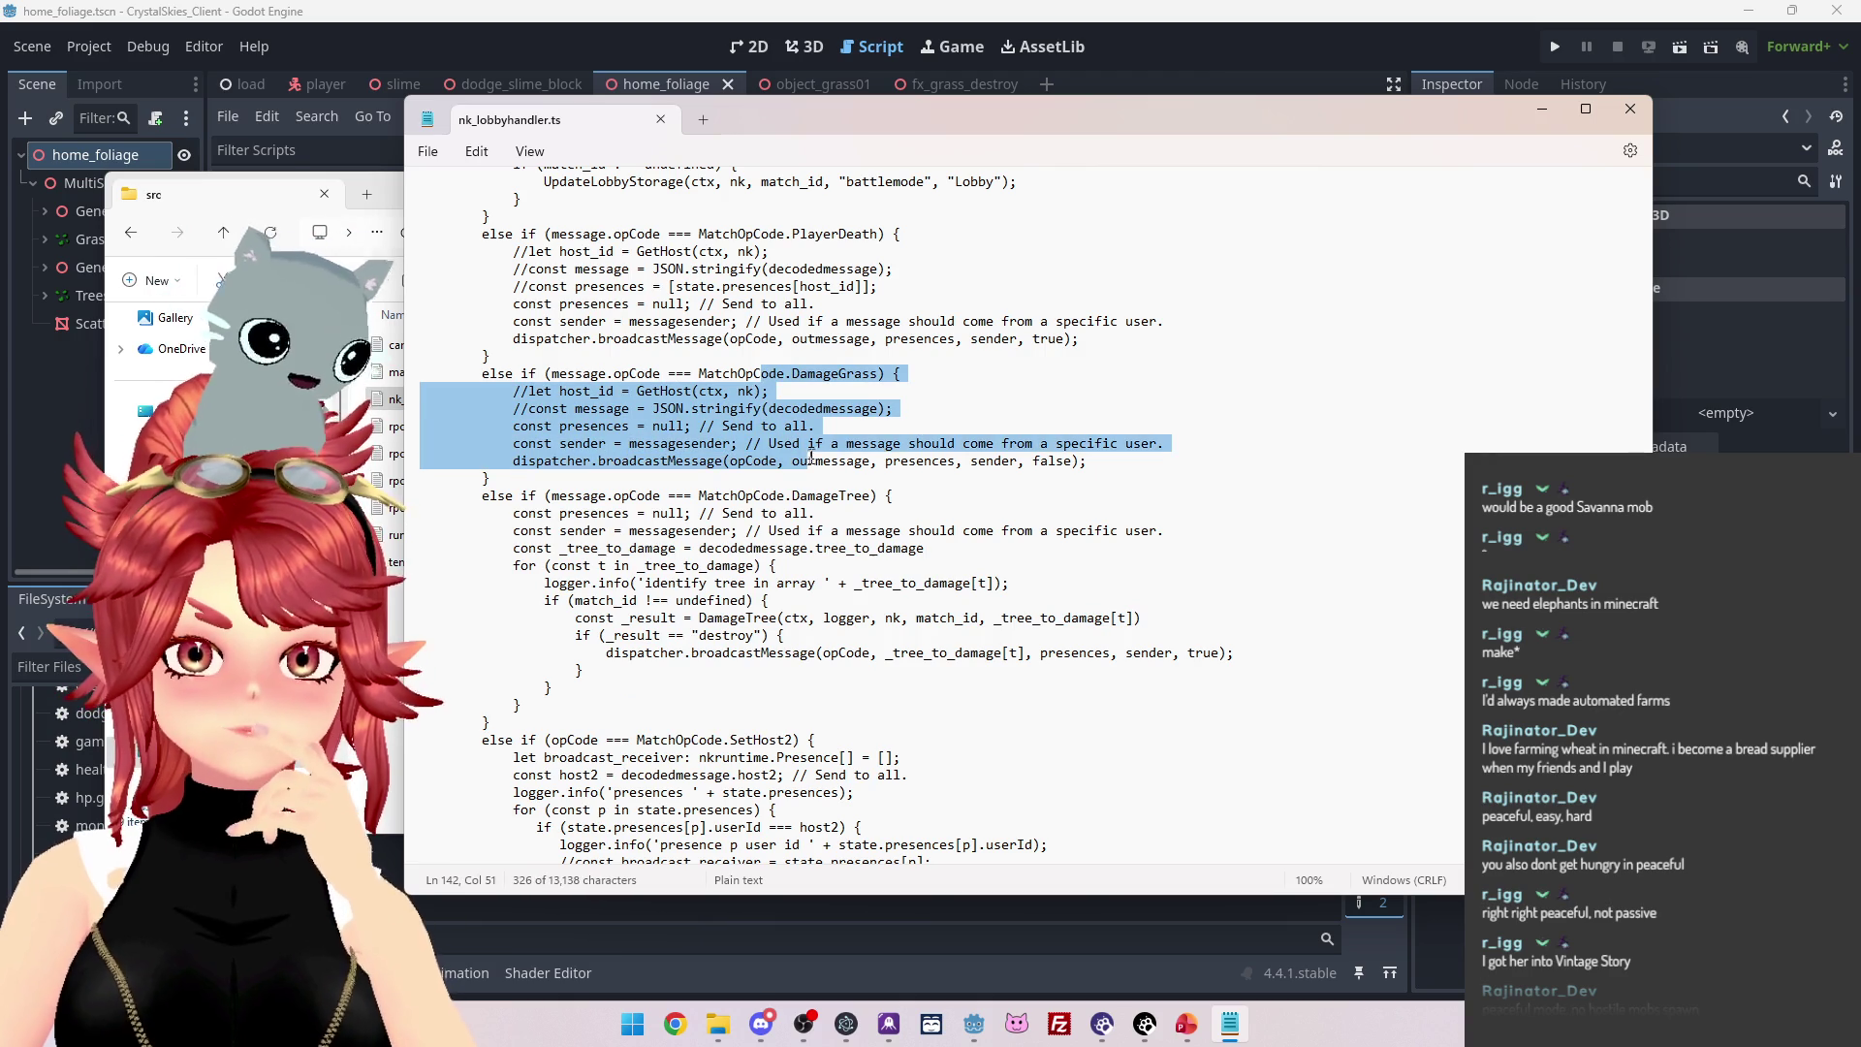
pyautogui.click(823, 462)
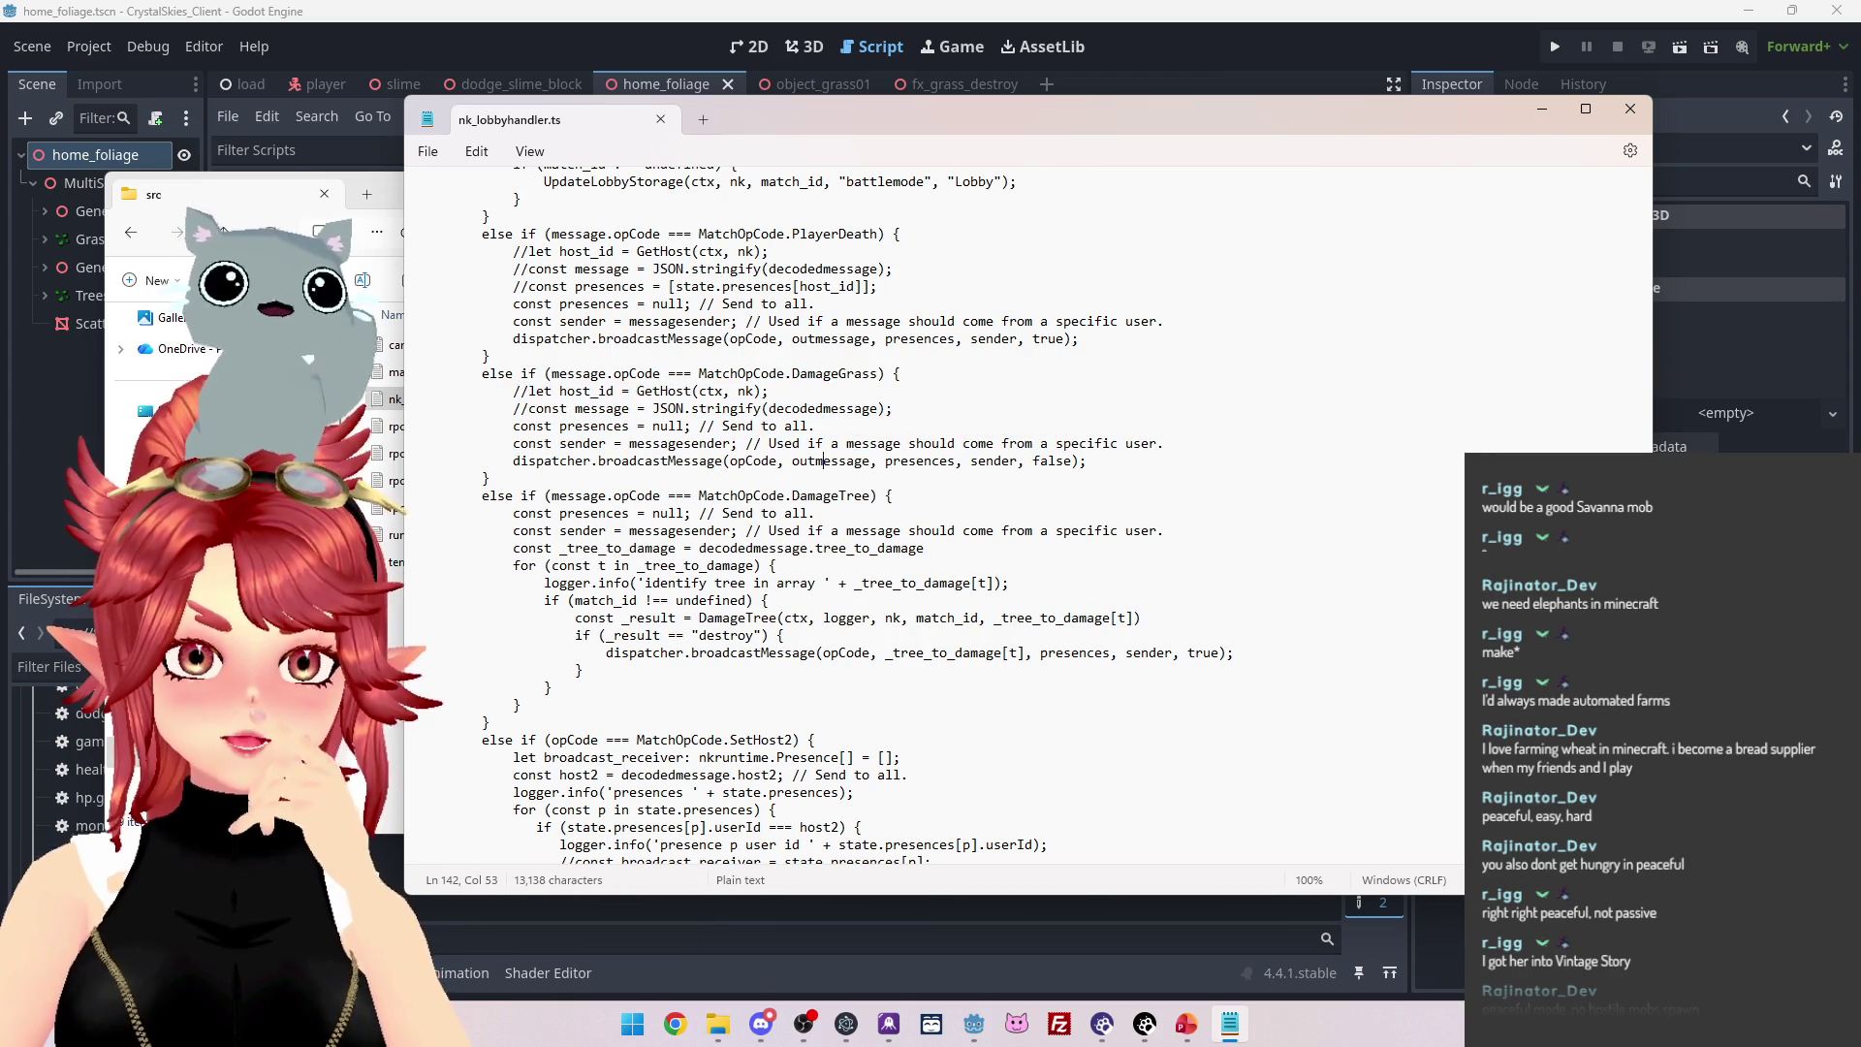
pyautogui.moveTo(614, 373)
pyautogui.mouseDown()
pyautogui.moveTo(872, 426)
pyautogui.moveTo(637, 462)
pyautogui.moveTo(1091, 461)
pyautogui.moveTo(1000, 462)
pyautogui.mouseUp()
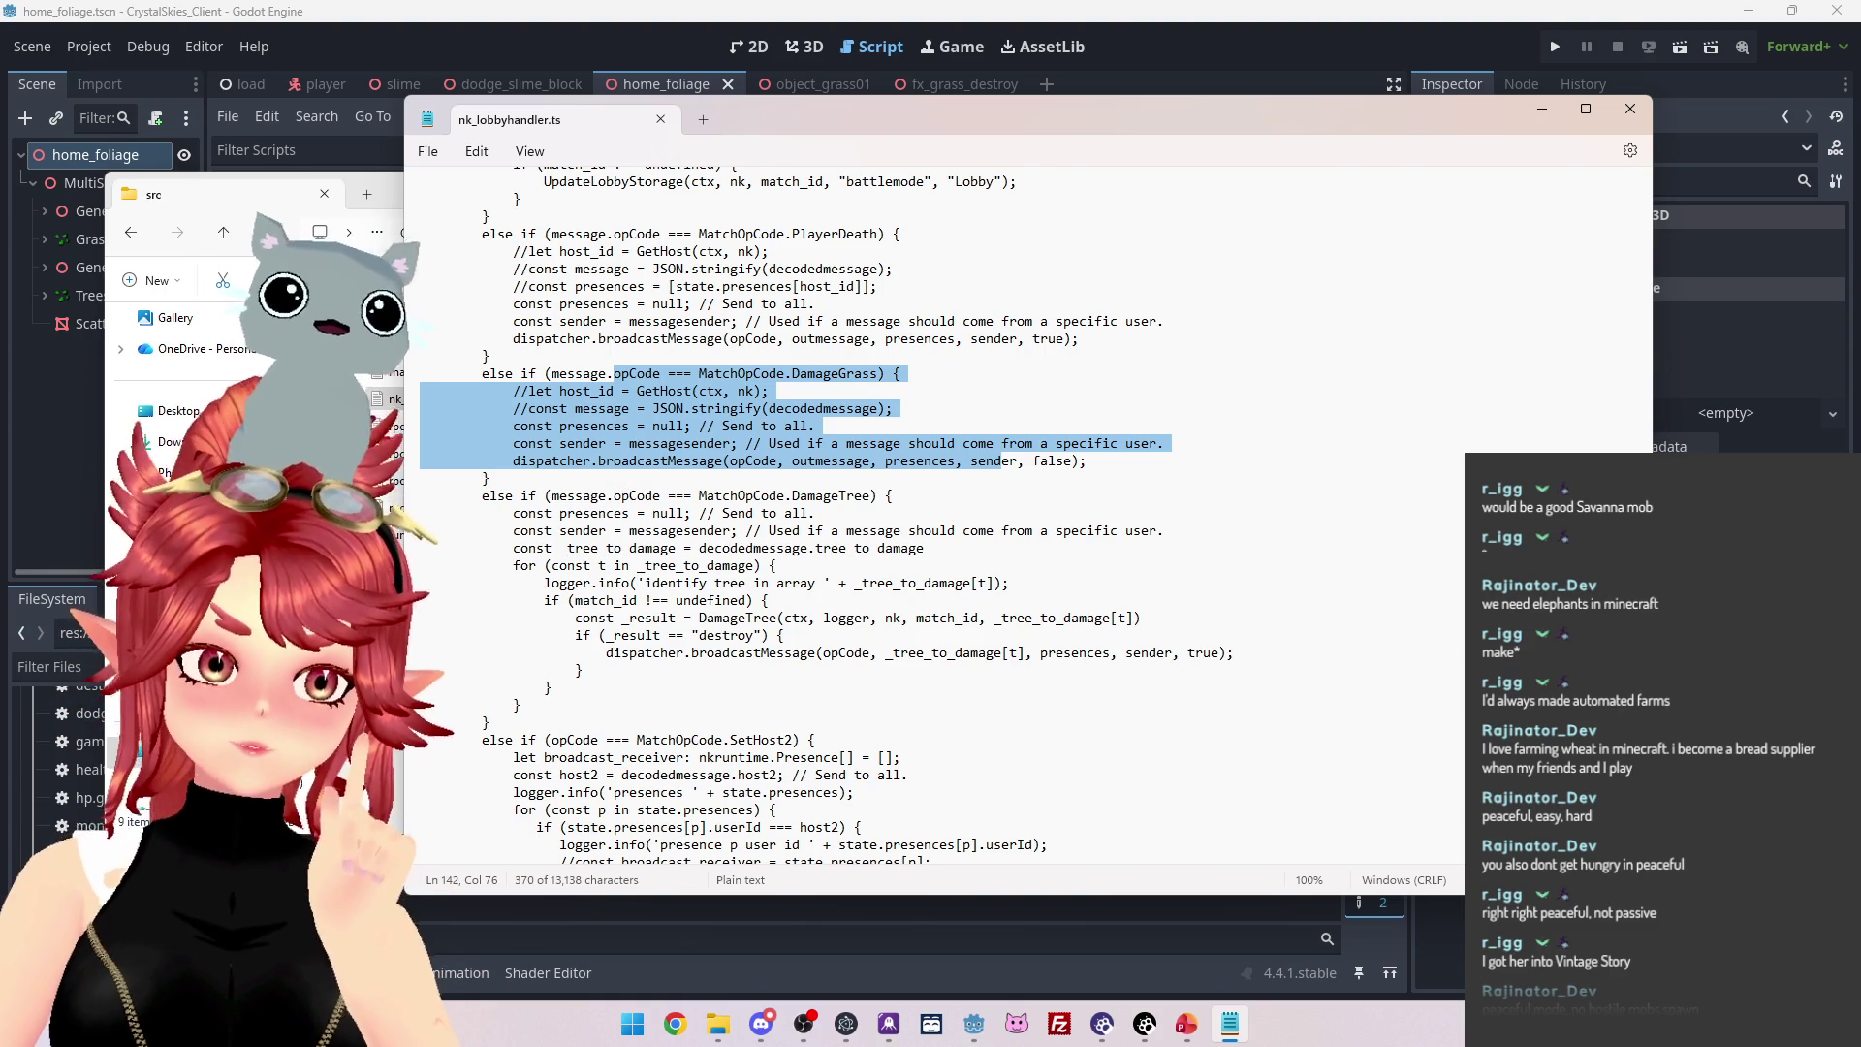
pyautogui.moveTo(506, 495)
pyautogui.mouseDown()
pyautogui.moveTo(824, 513)
pyautogui.moveTo(846, 621)
pyautogui.moveTo(793, 637)
pyautogui.mouseUp()
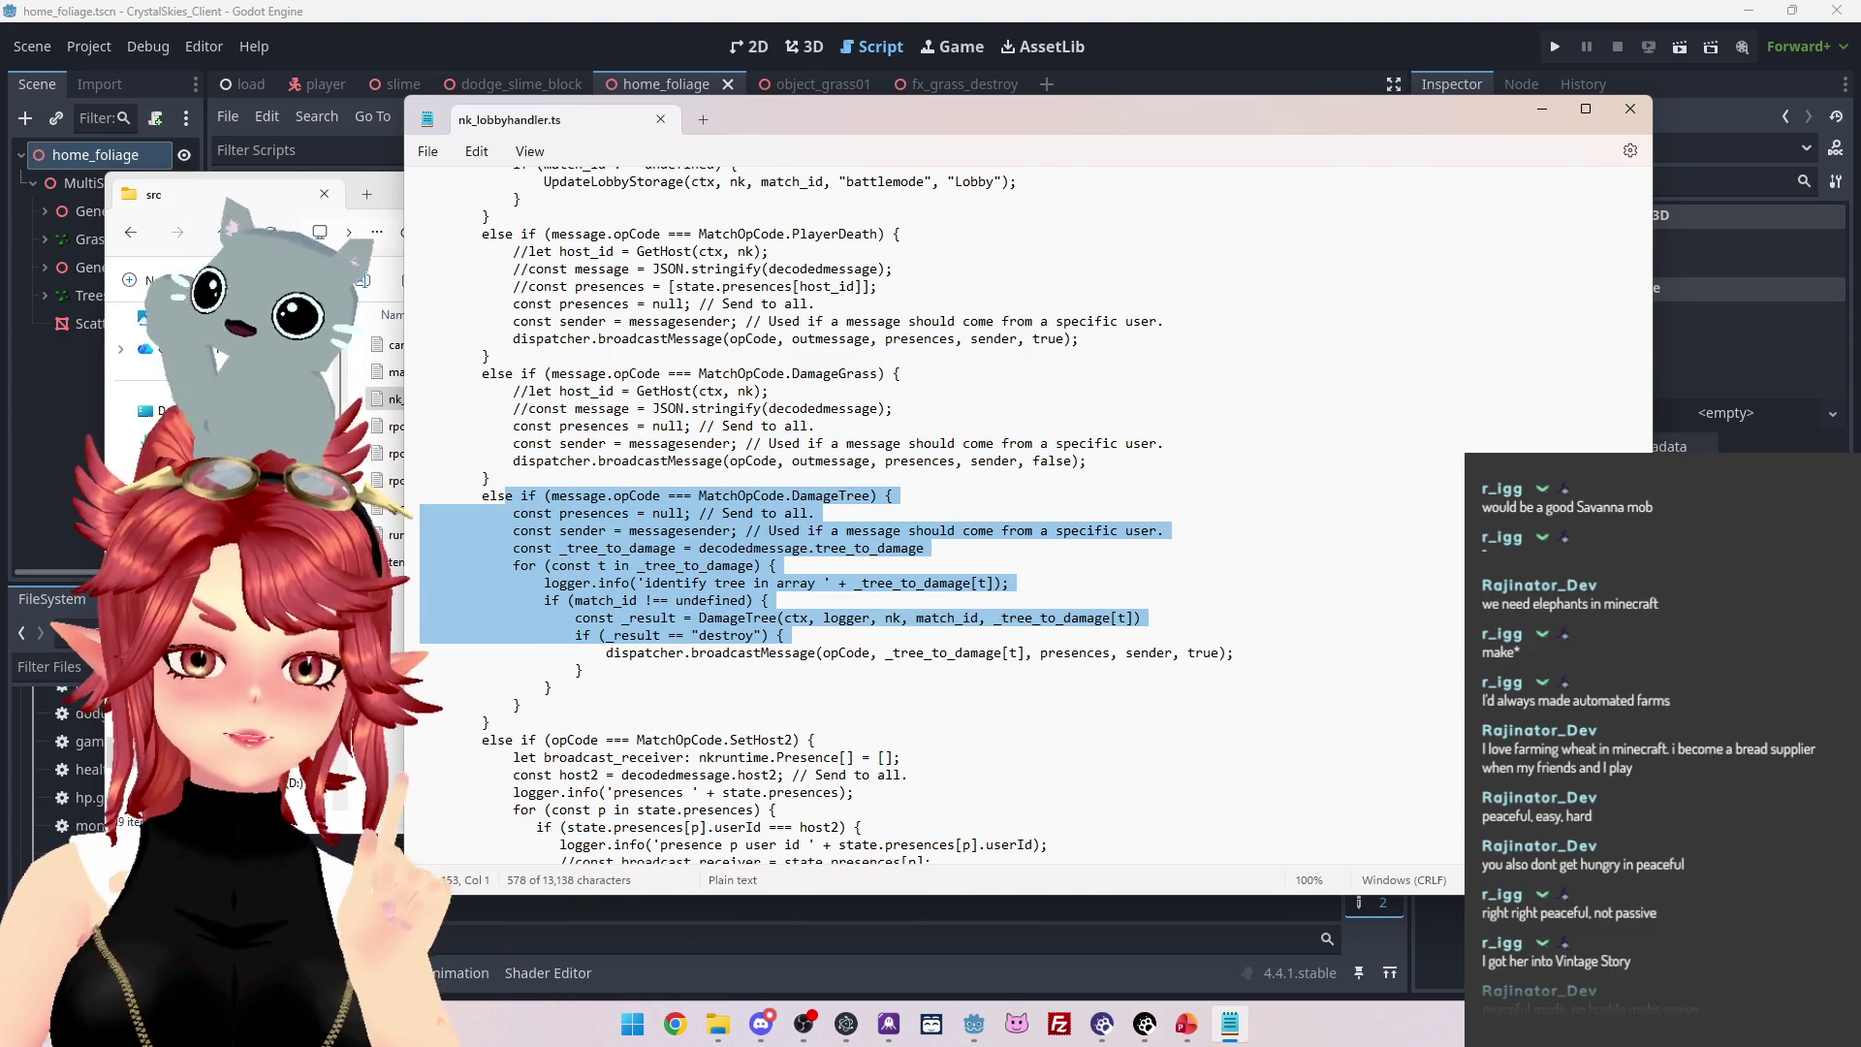
pyautogui.click(870, 652)
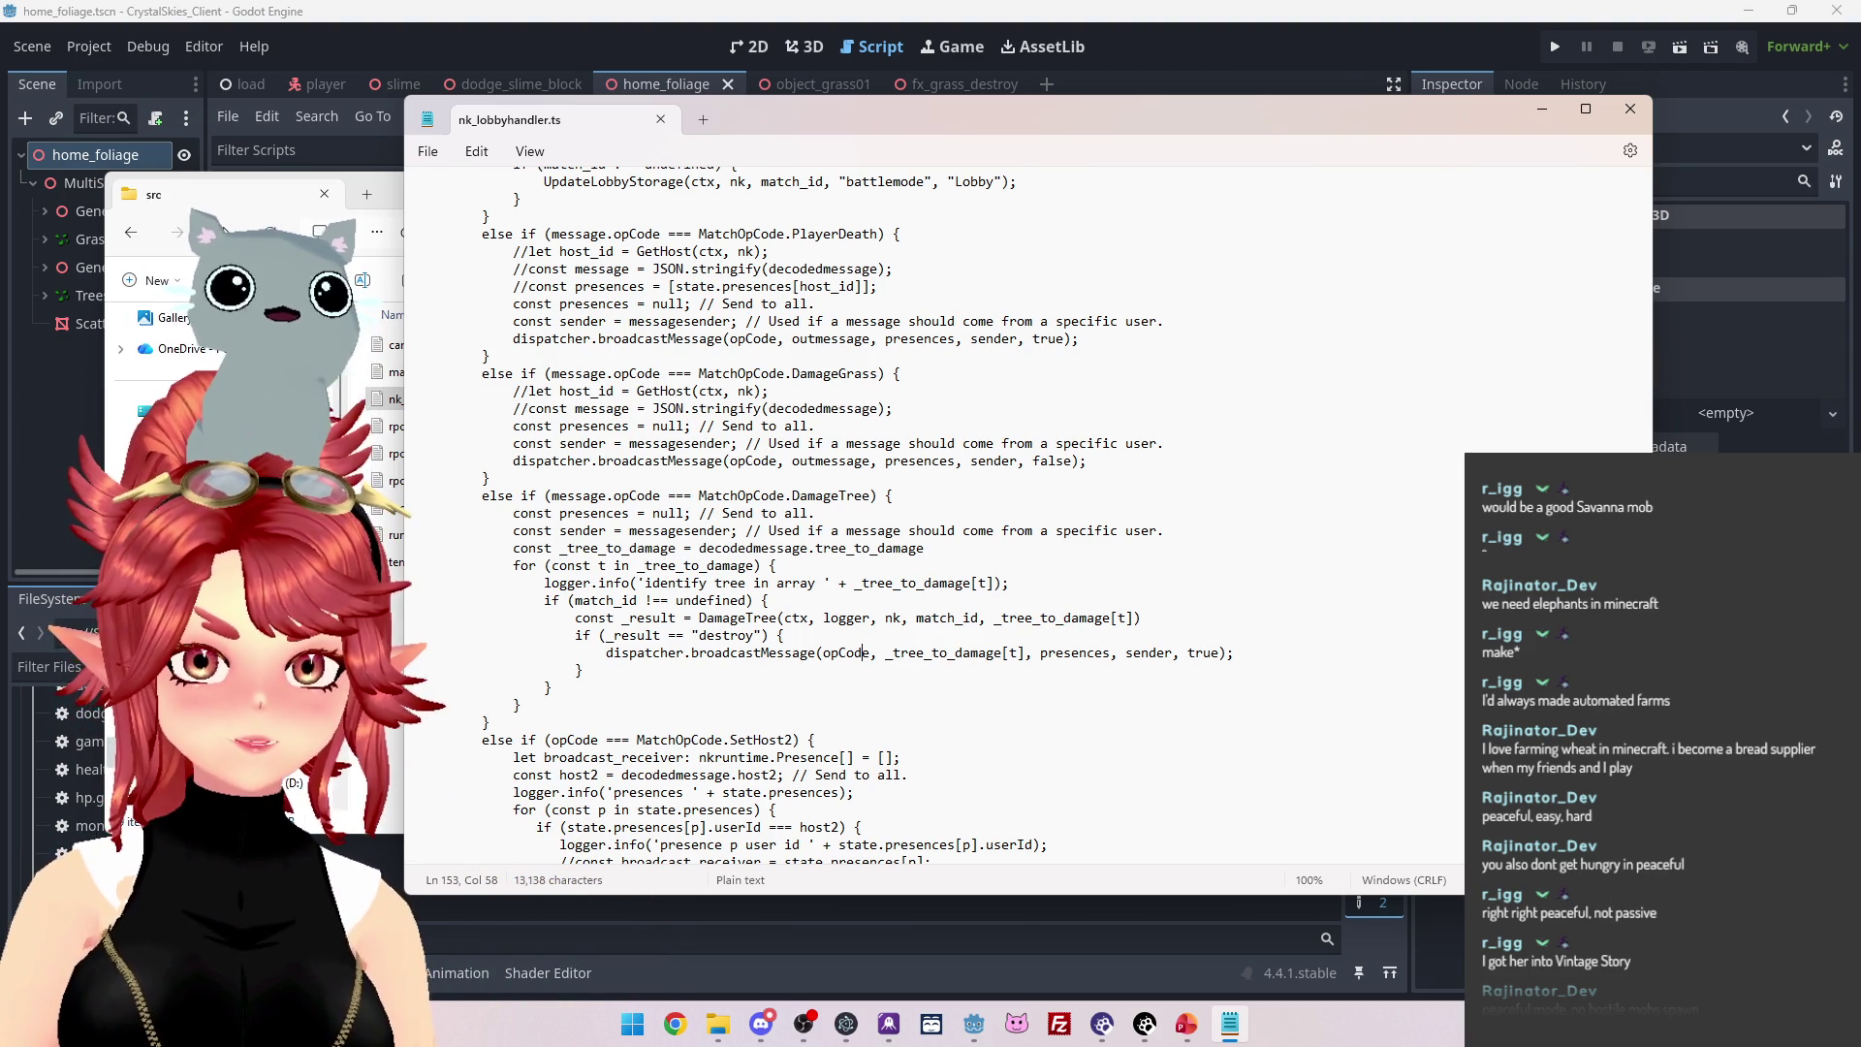
pyautogui.scroll(-1, 673, 596)
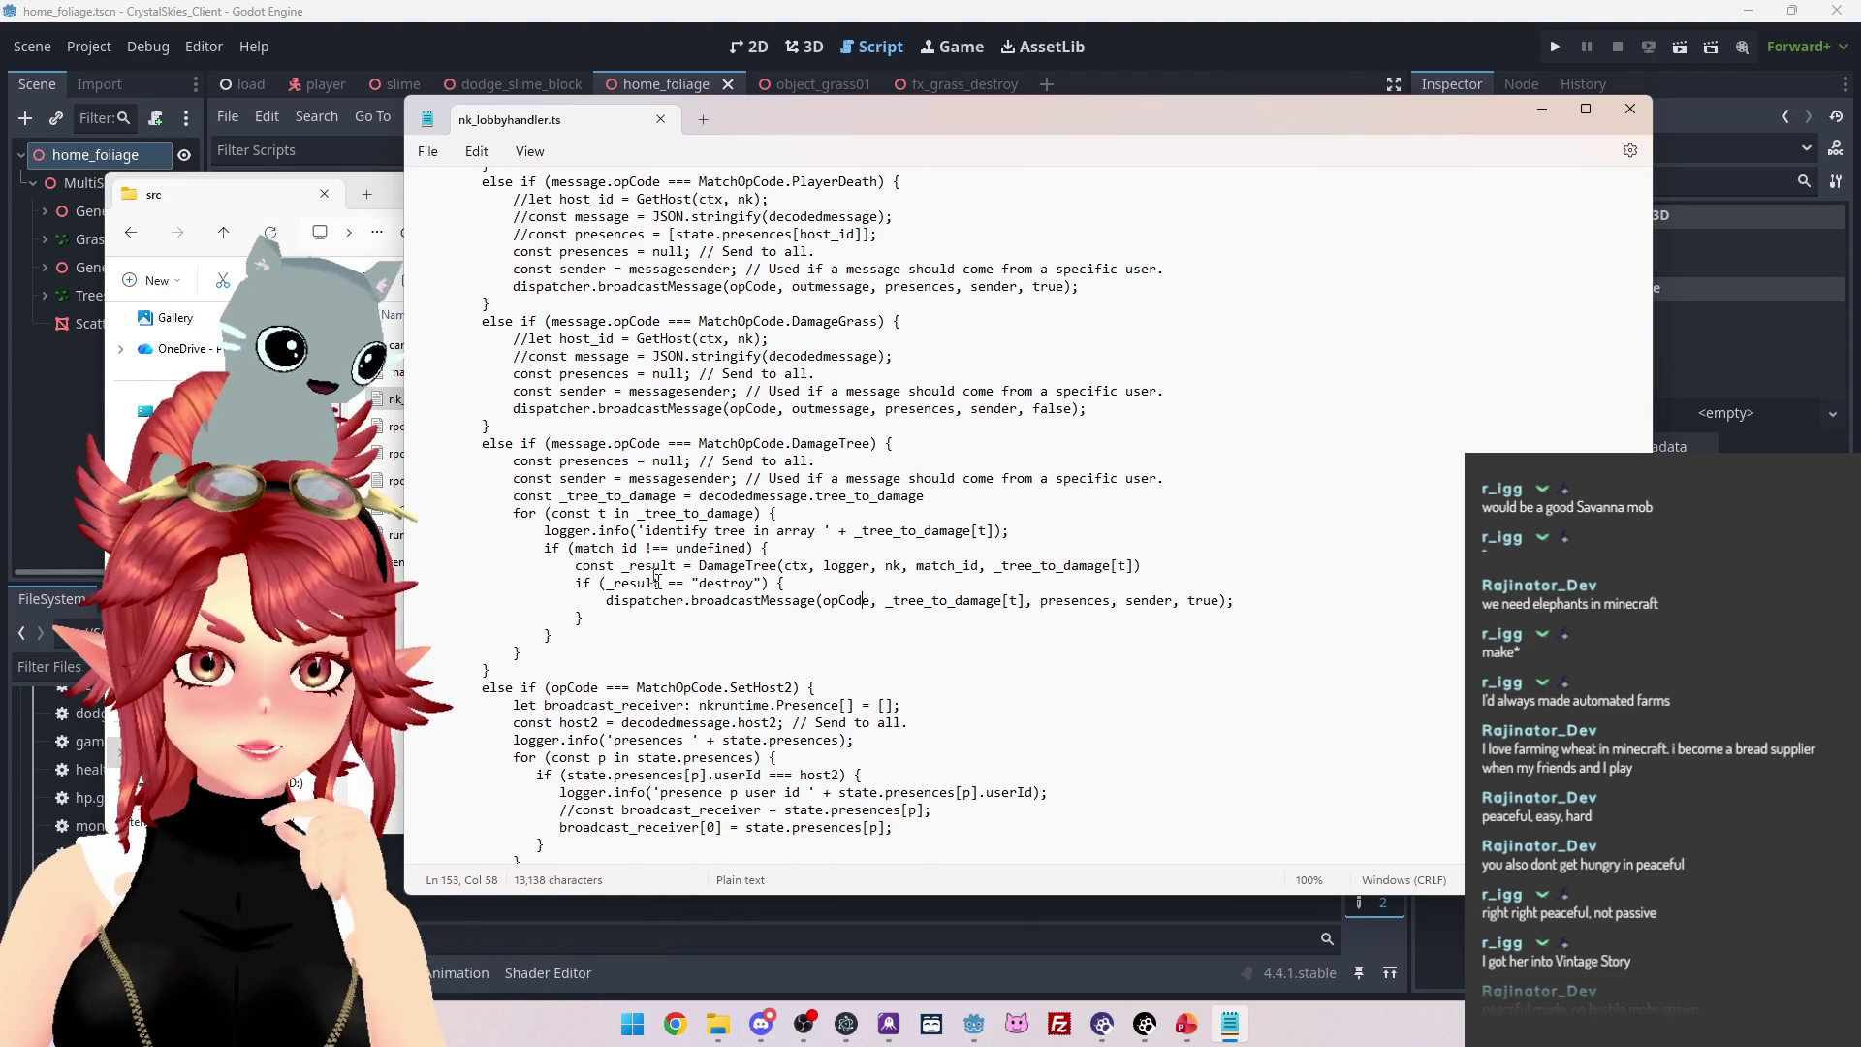
pyautogui.moveTo(868, 530); pyautogui.dragTo(970, 530)
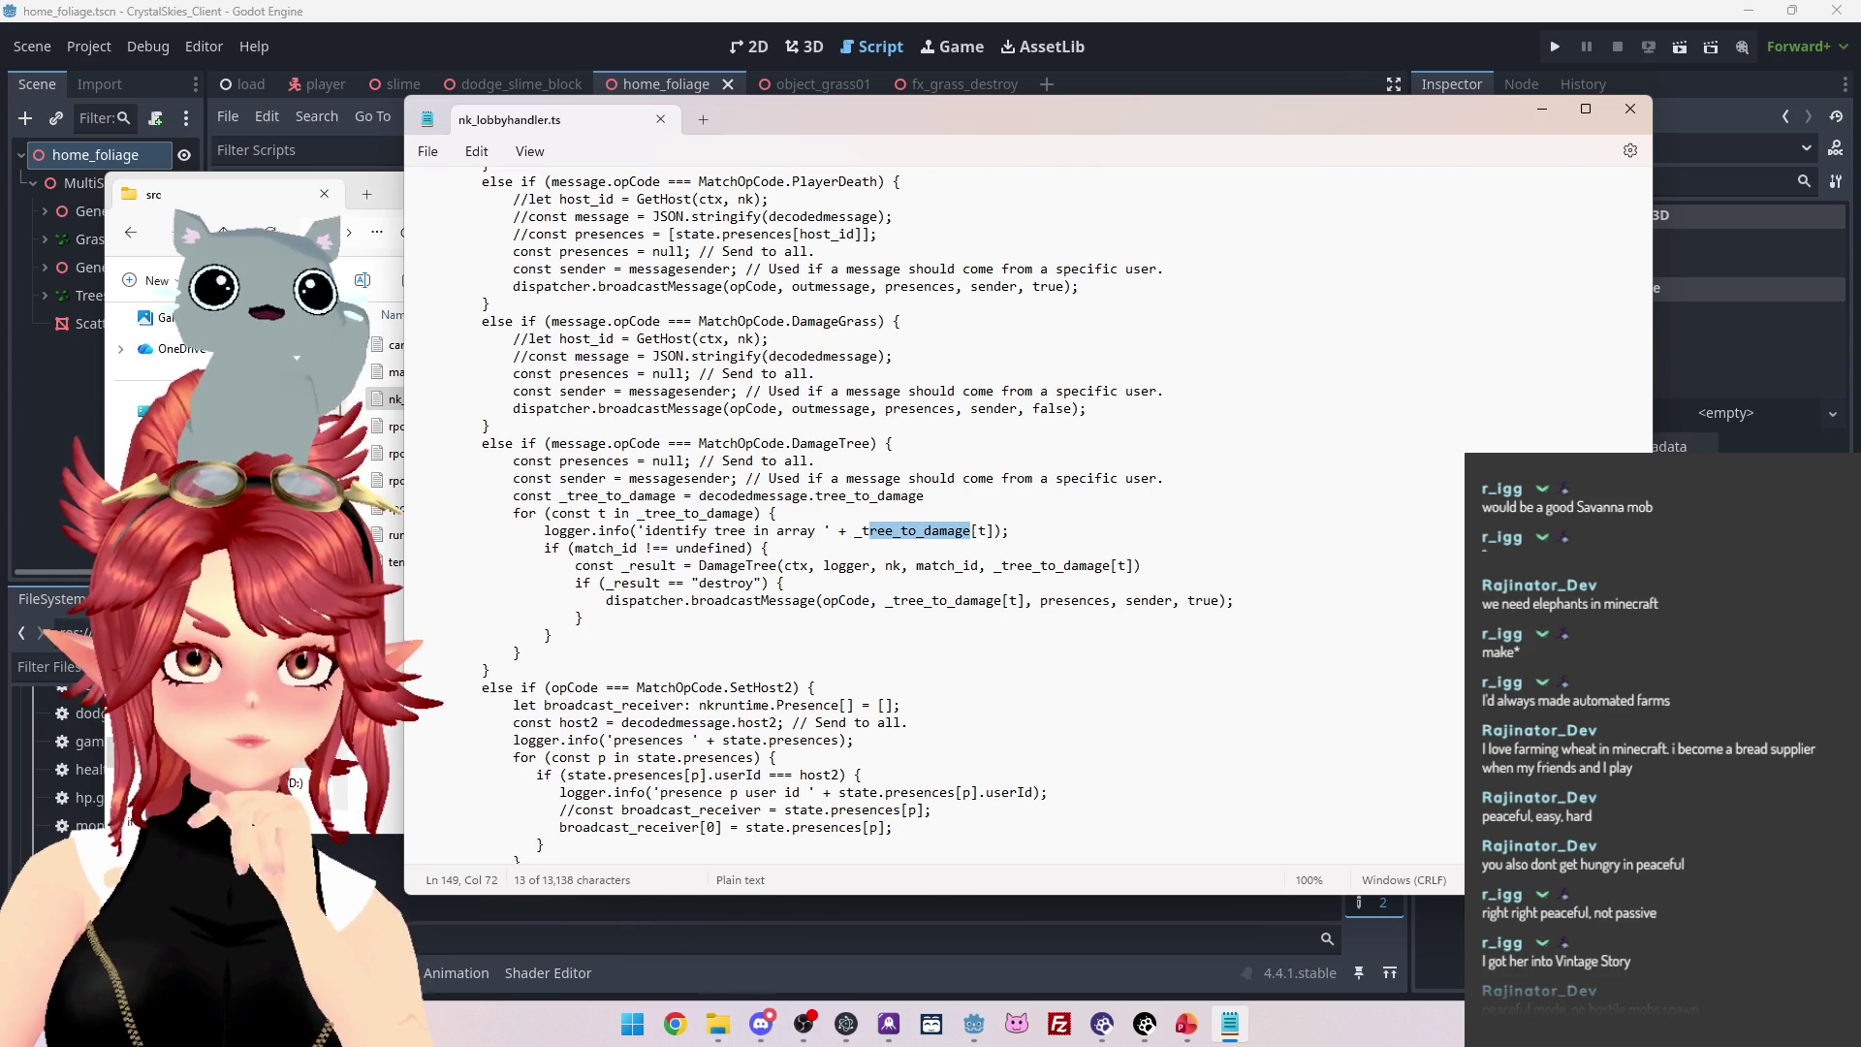
pyautogui.moveTo(723, 565); pyautogui.dragTo(775, 565)
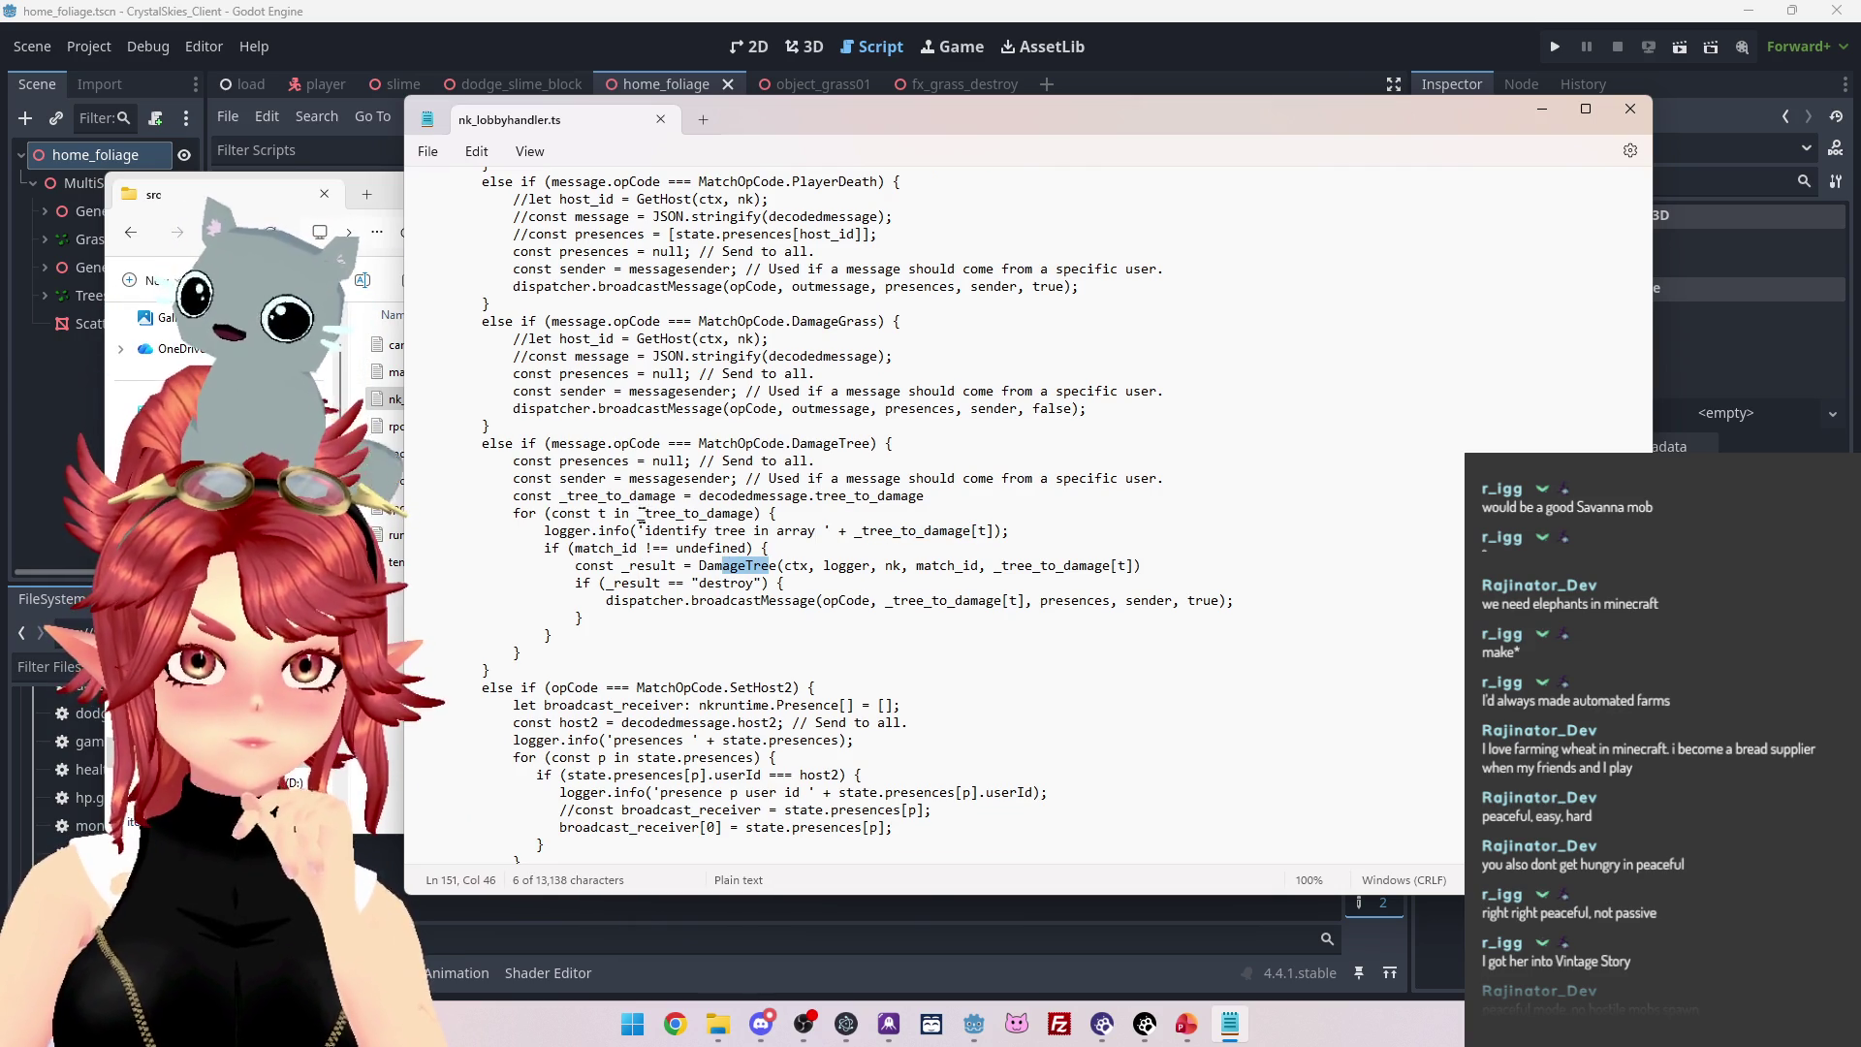
pyautogui.moveTo(816, 567); pyautogui.dragTo(957, 568)
pyautogui.scroll(-4, 725, 546)
pyautogui.scroll(-9, 724, 546)
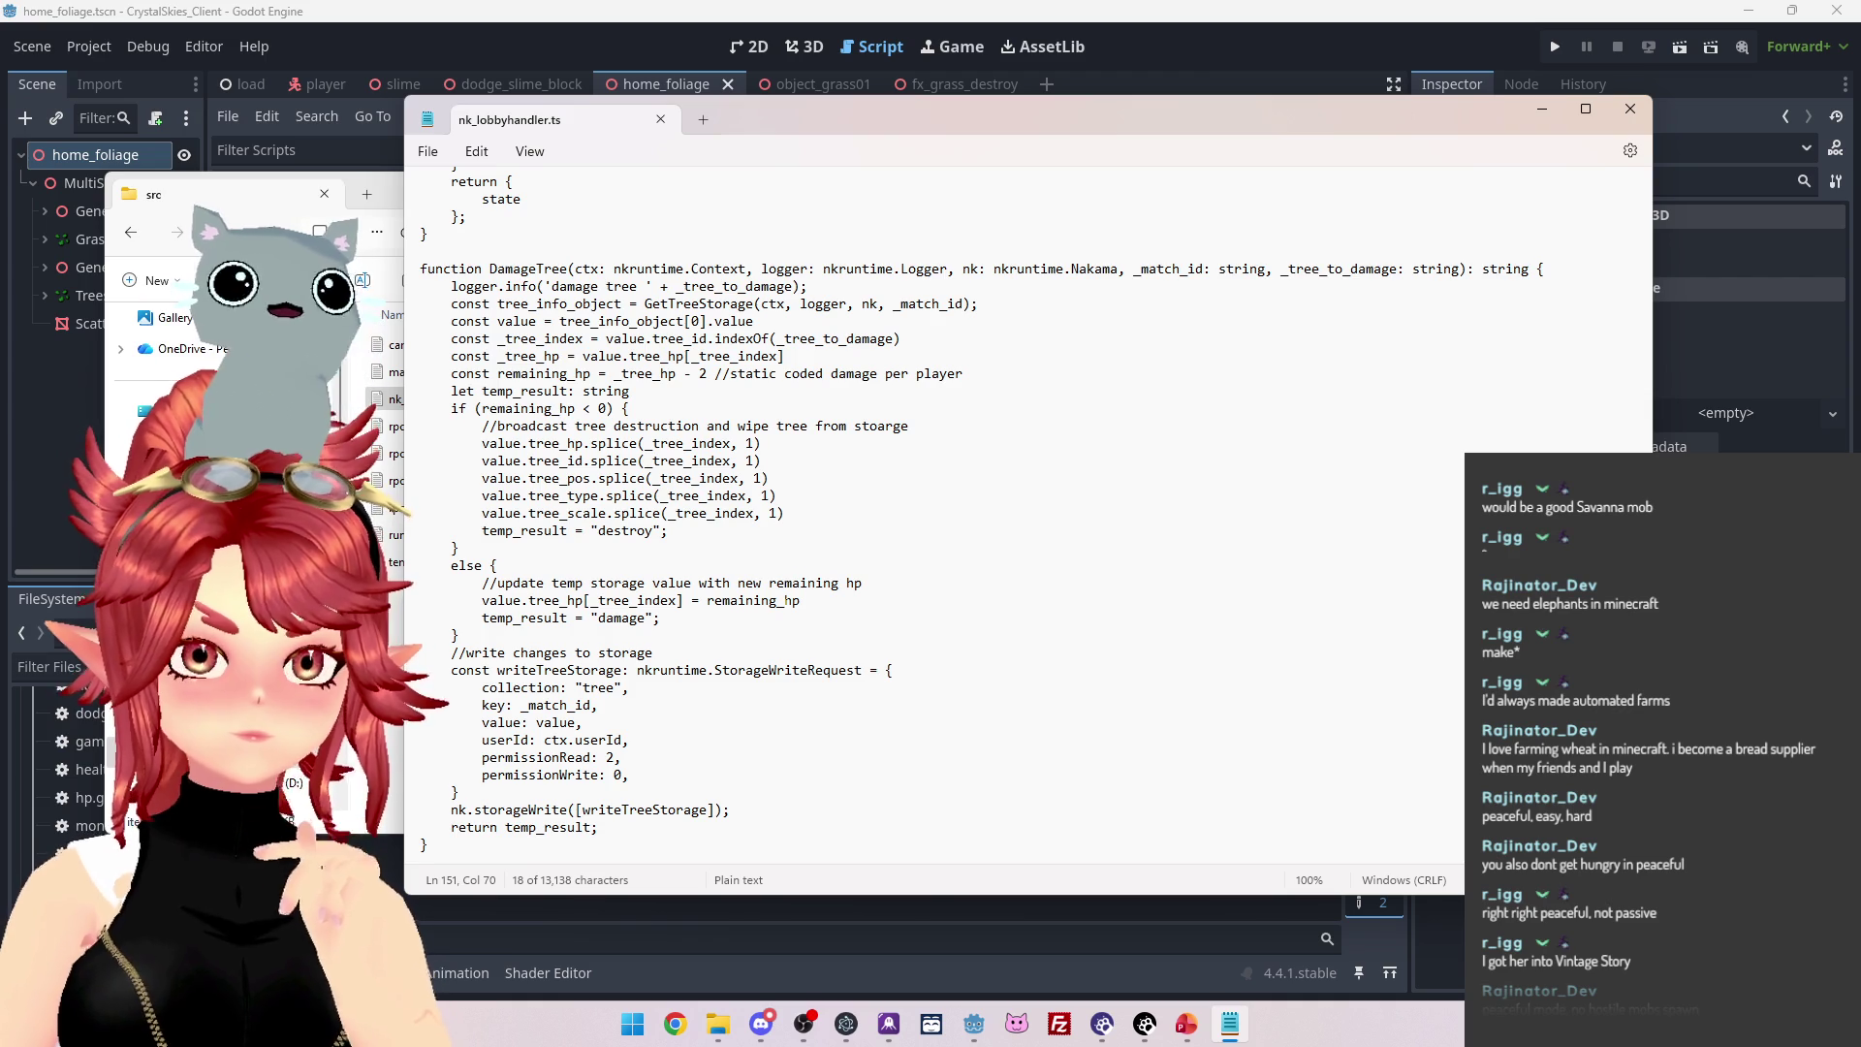
pyautogui.scroll(-1, 977, 515)
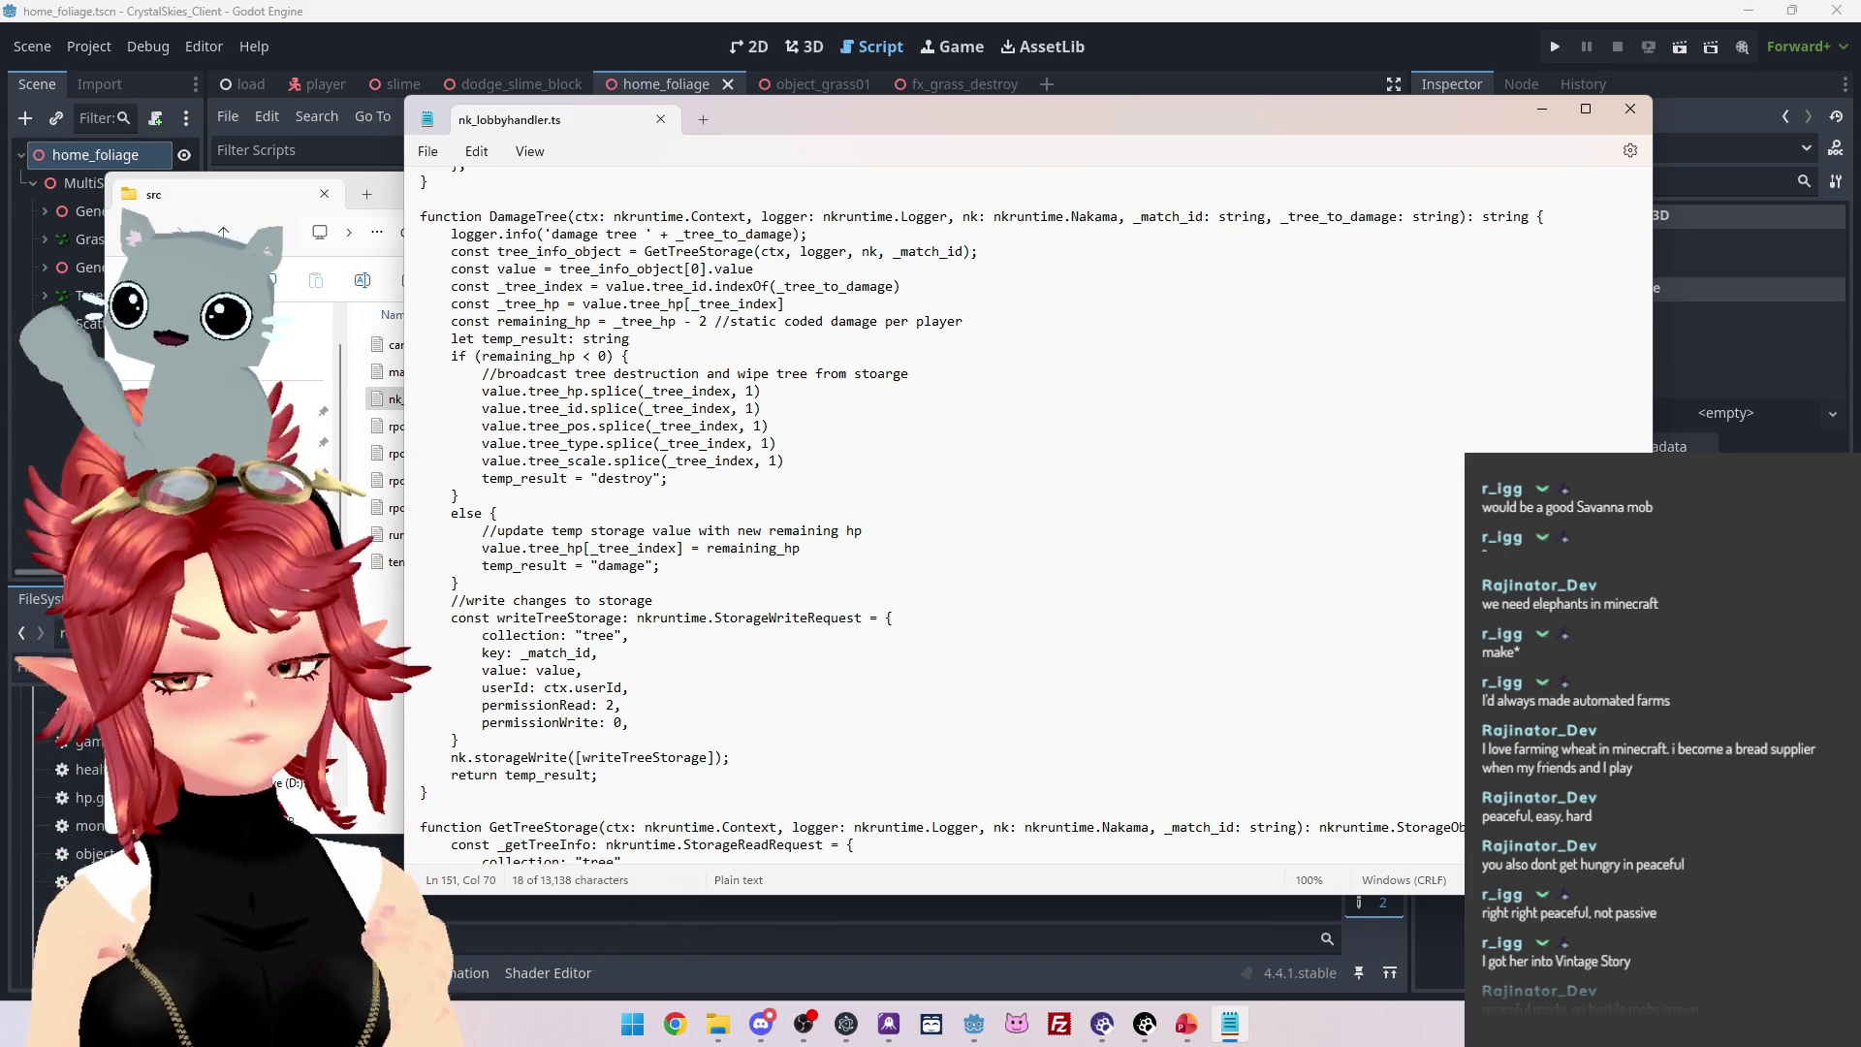
pyautogui.scroll(7, 779, 514)
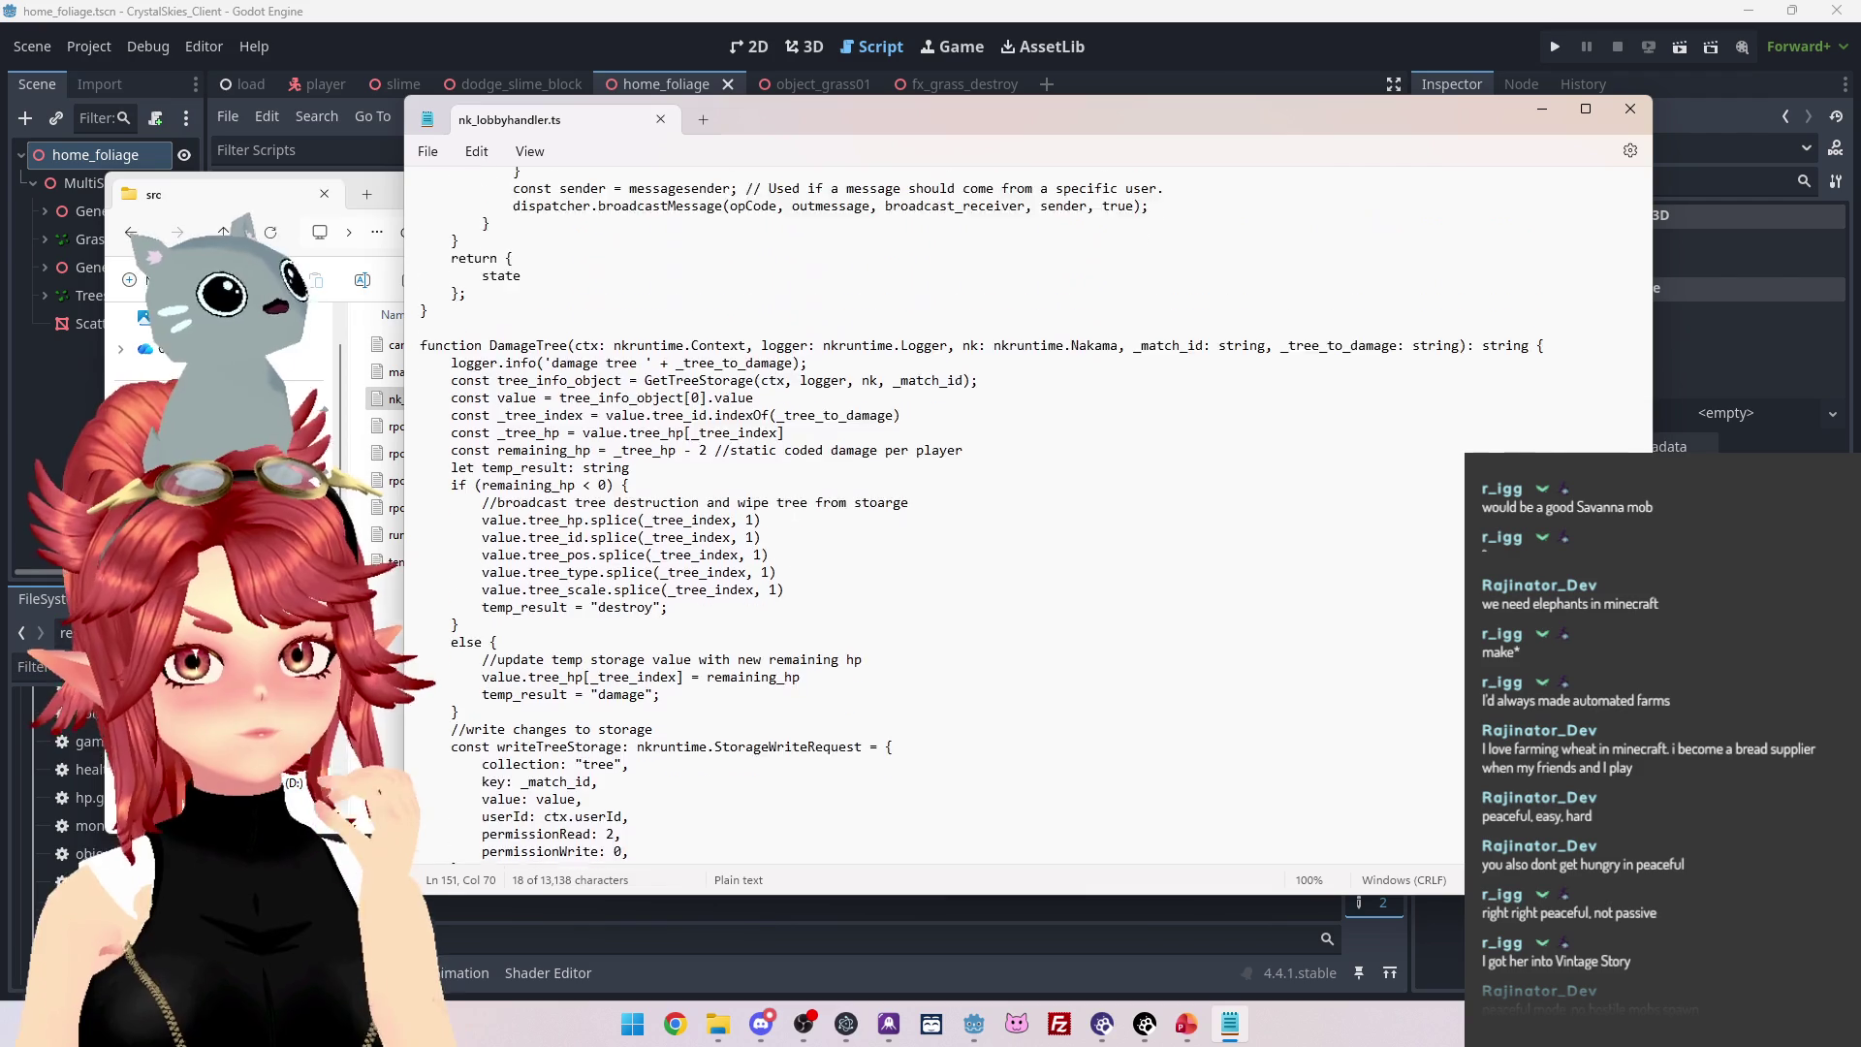
pyautogui.scroll(-3, 794, 513)
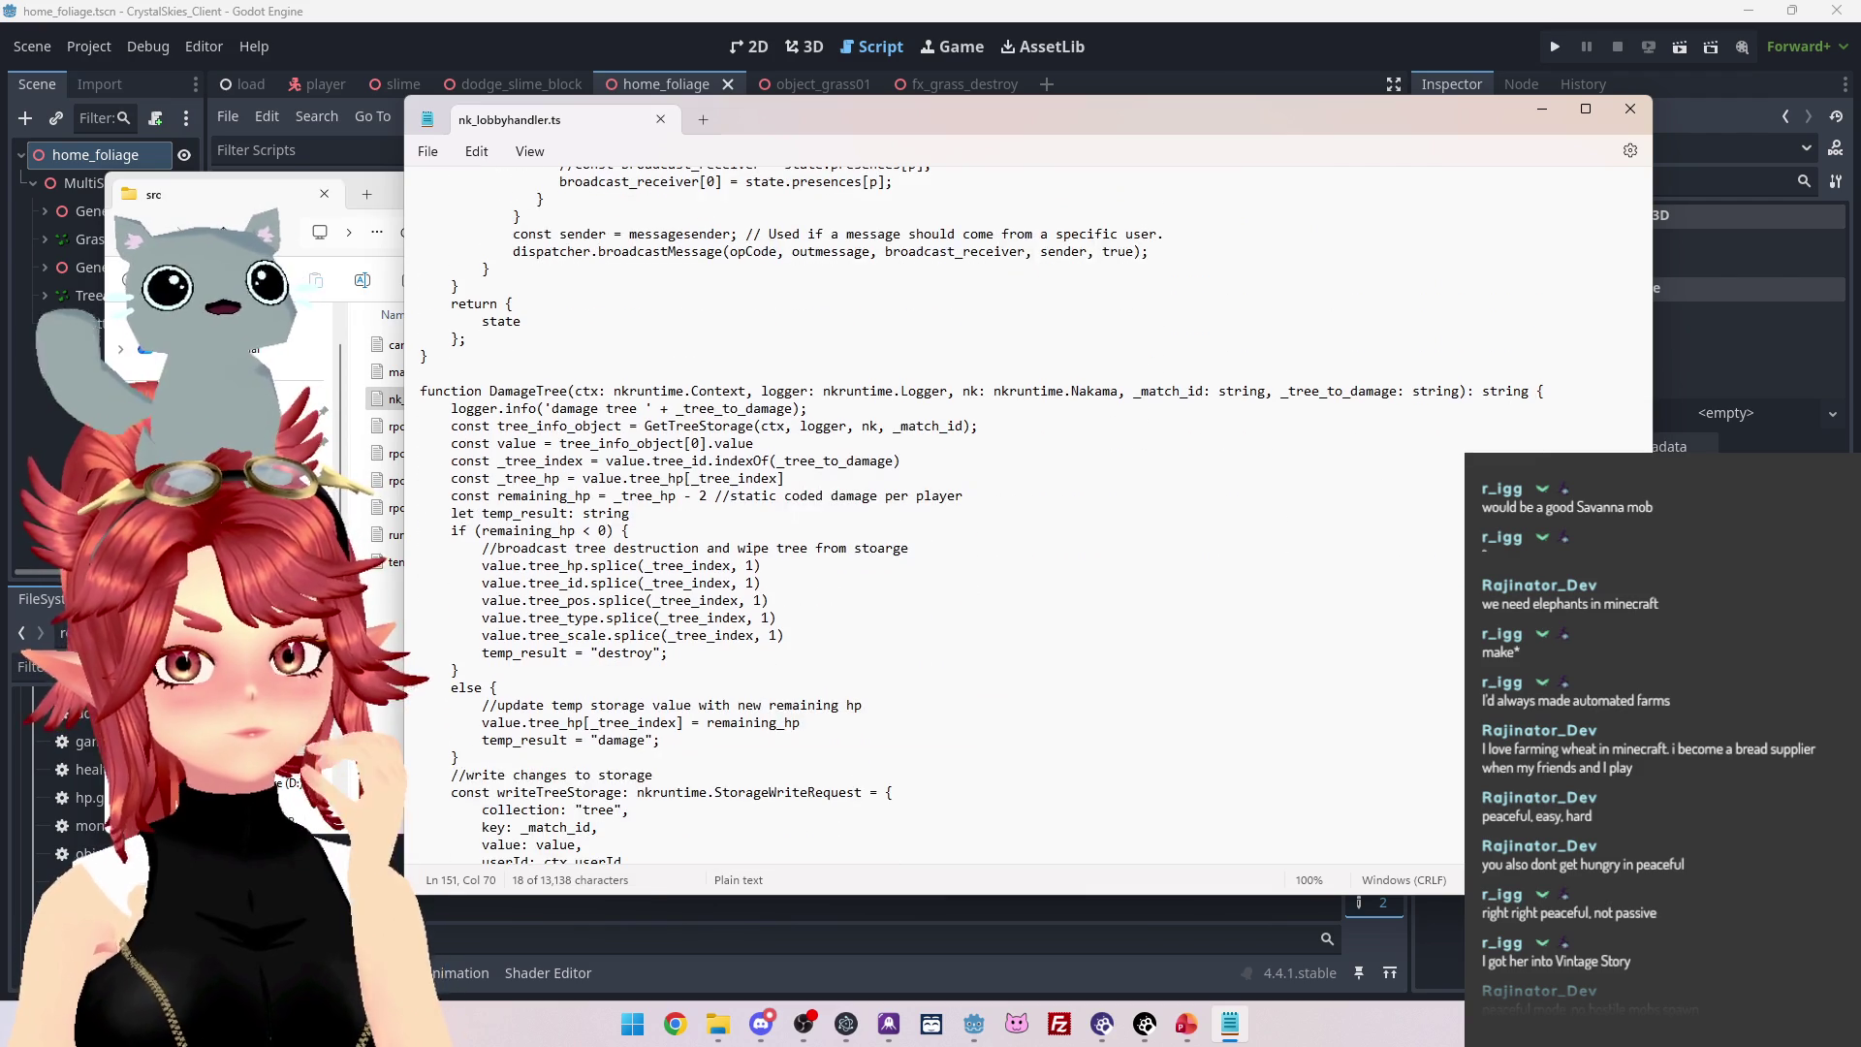
pyautogui.scroll(3, 794, 513)
pyautogui.scroll(2, 794, 513)
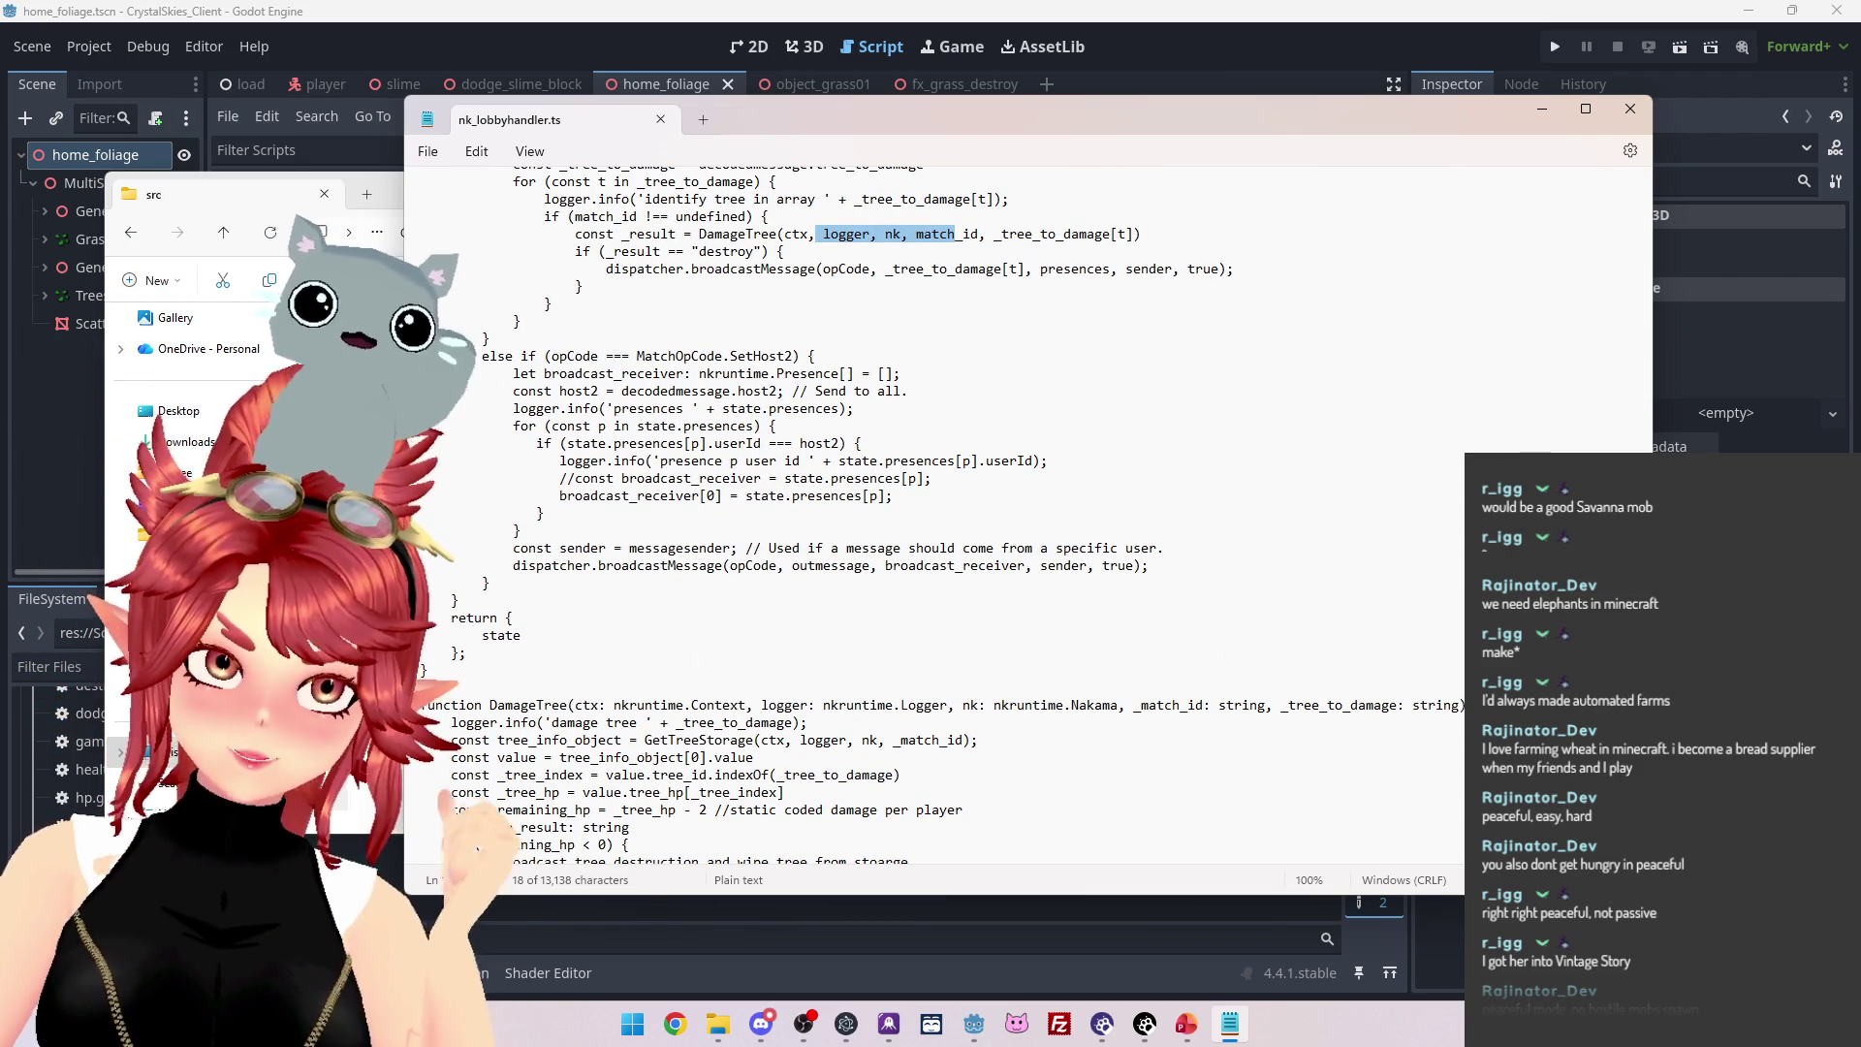
pyautogui.scroll(2, 601, 303)
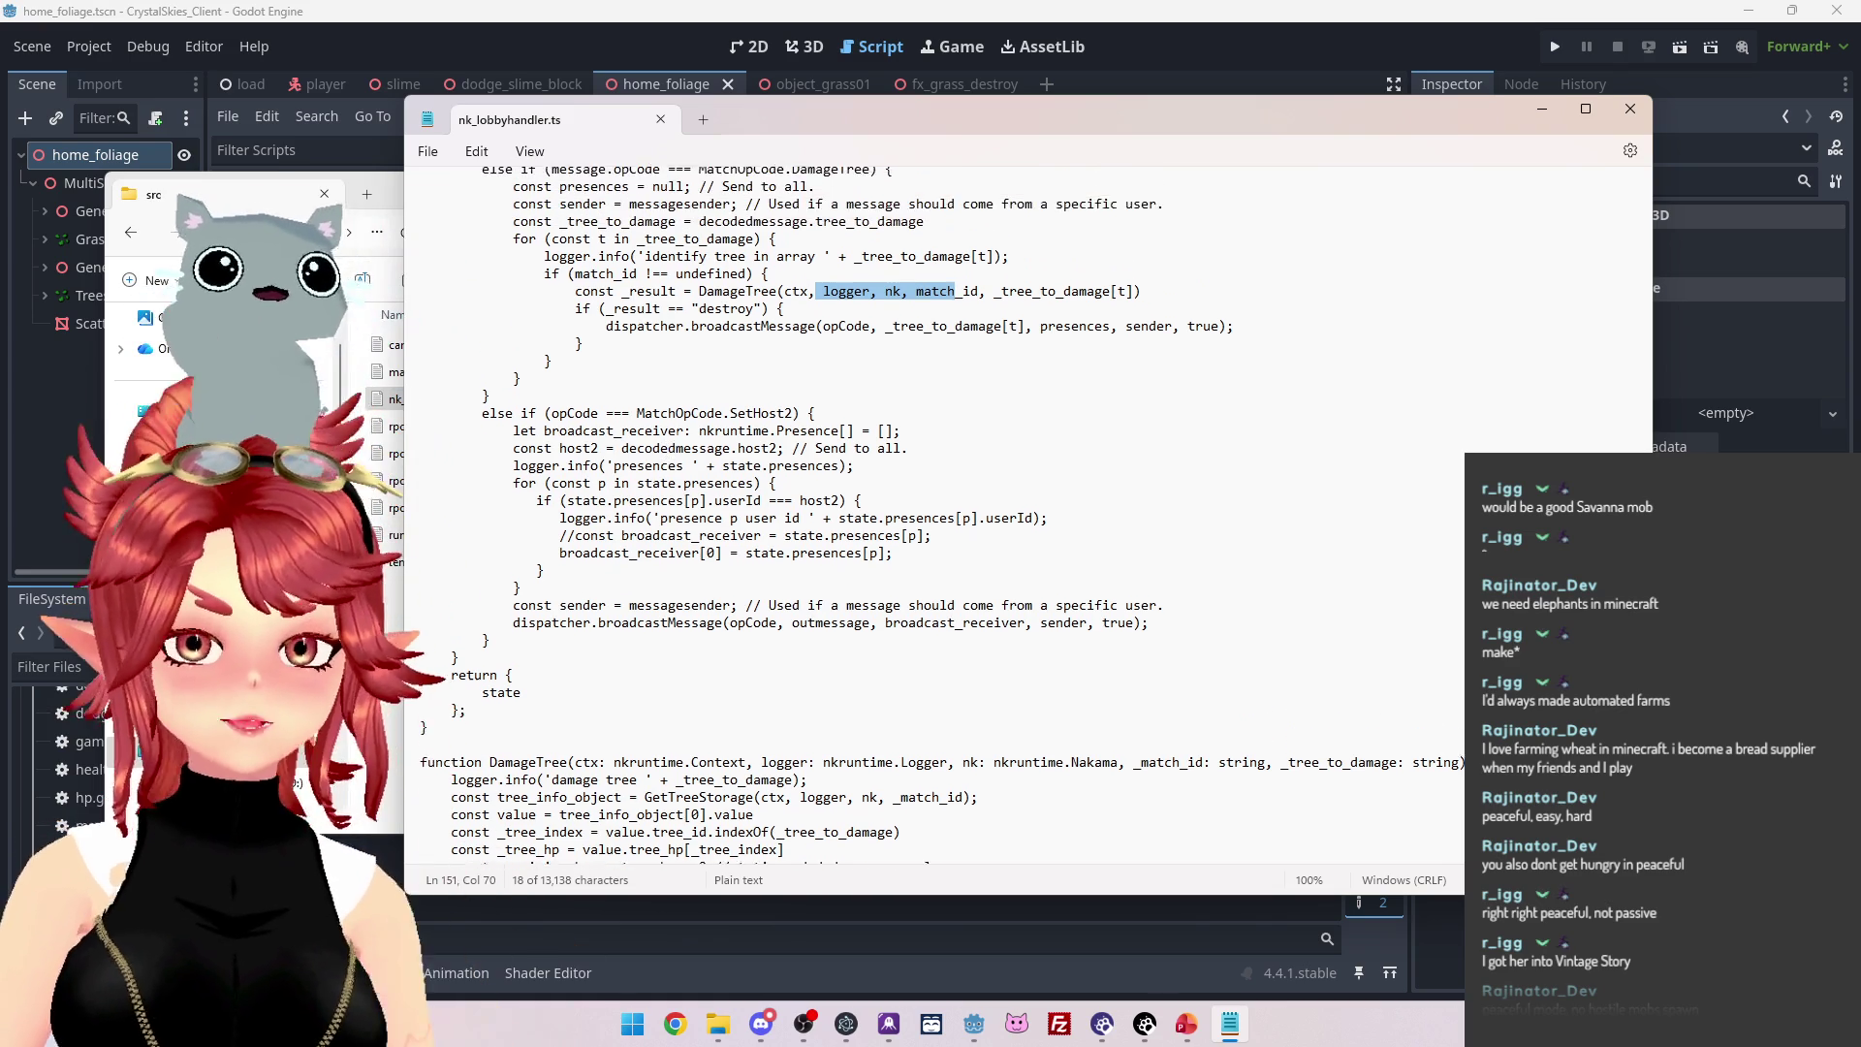
pyautogui.click(602, 304)
pyautogui.scroll(2, 593, 252)
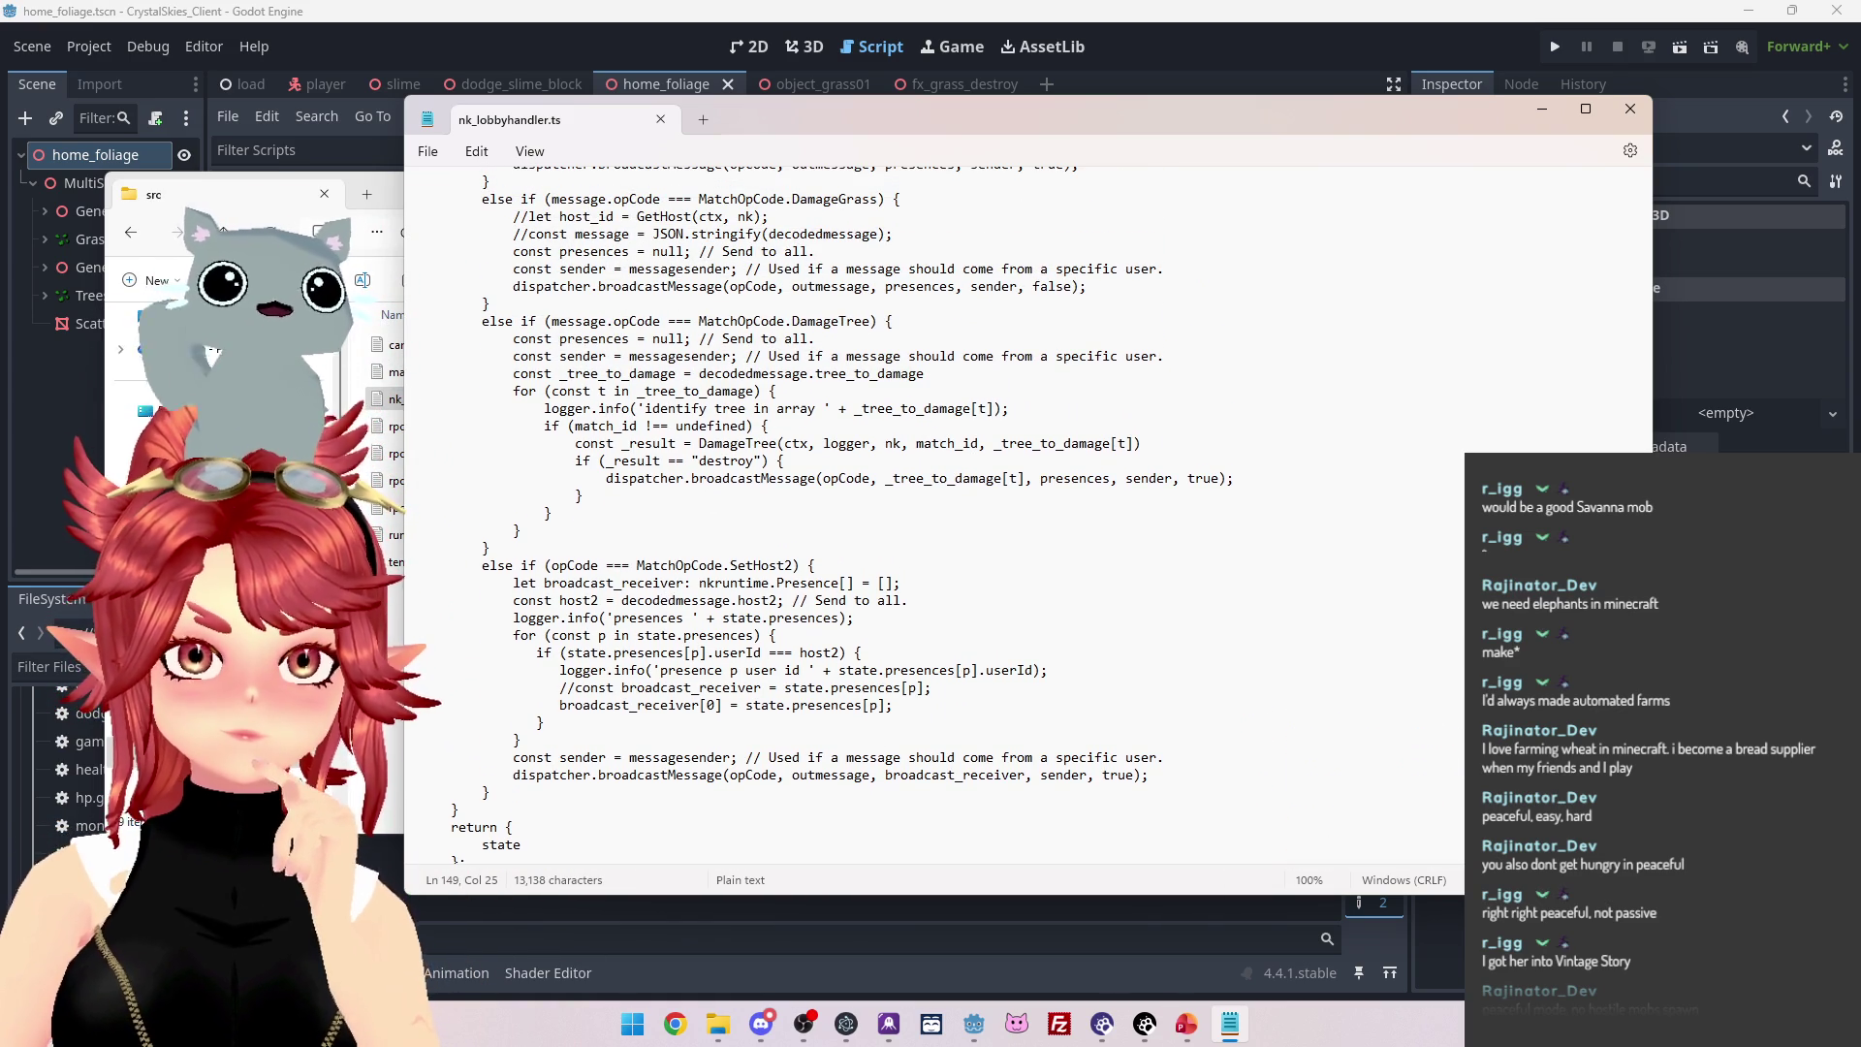
pyautogui.moveTo(699, 443)
pyautogui.mouseDown()
pyautogui.moveTo(937, 444)
pyautogui.moveTo(446, 461)
pyautogui.mouseUp()
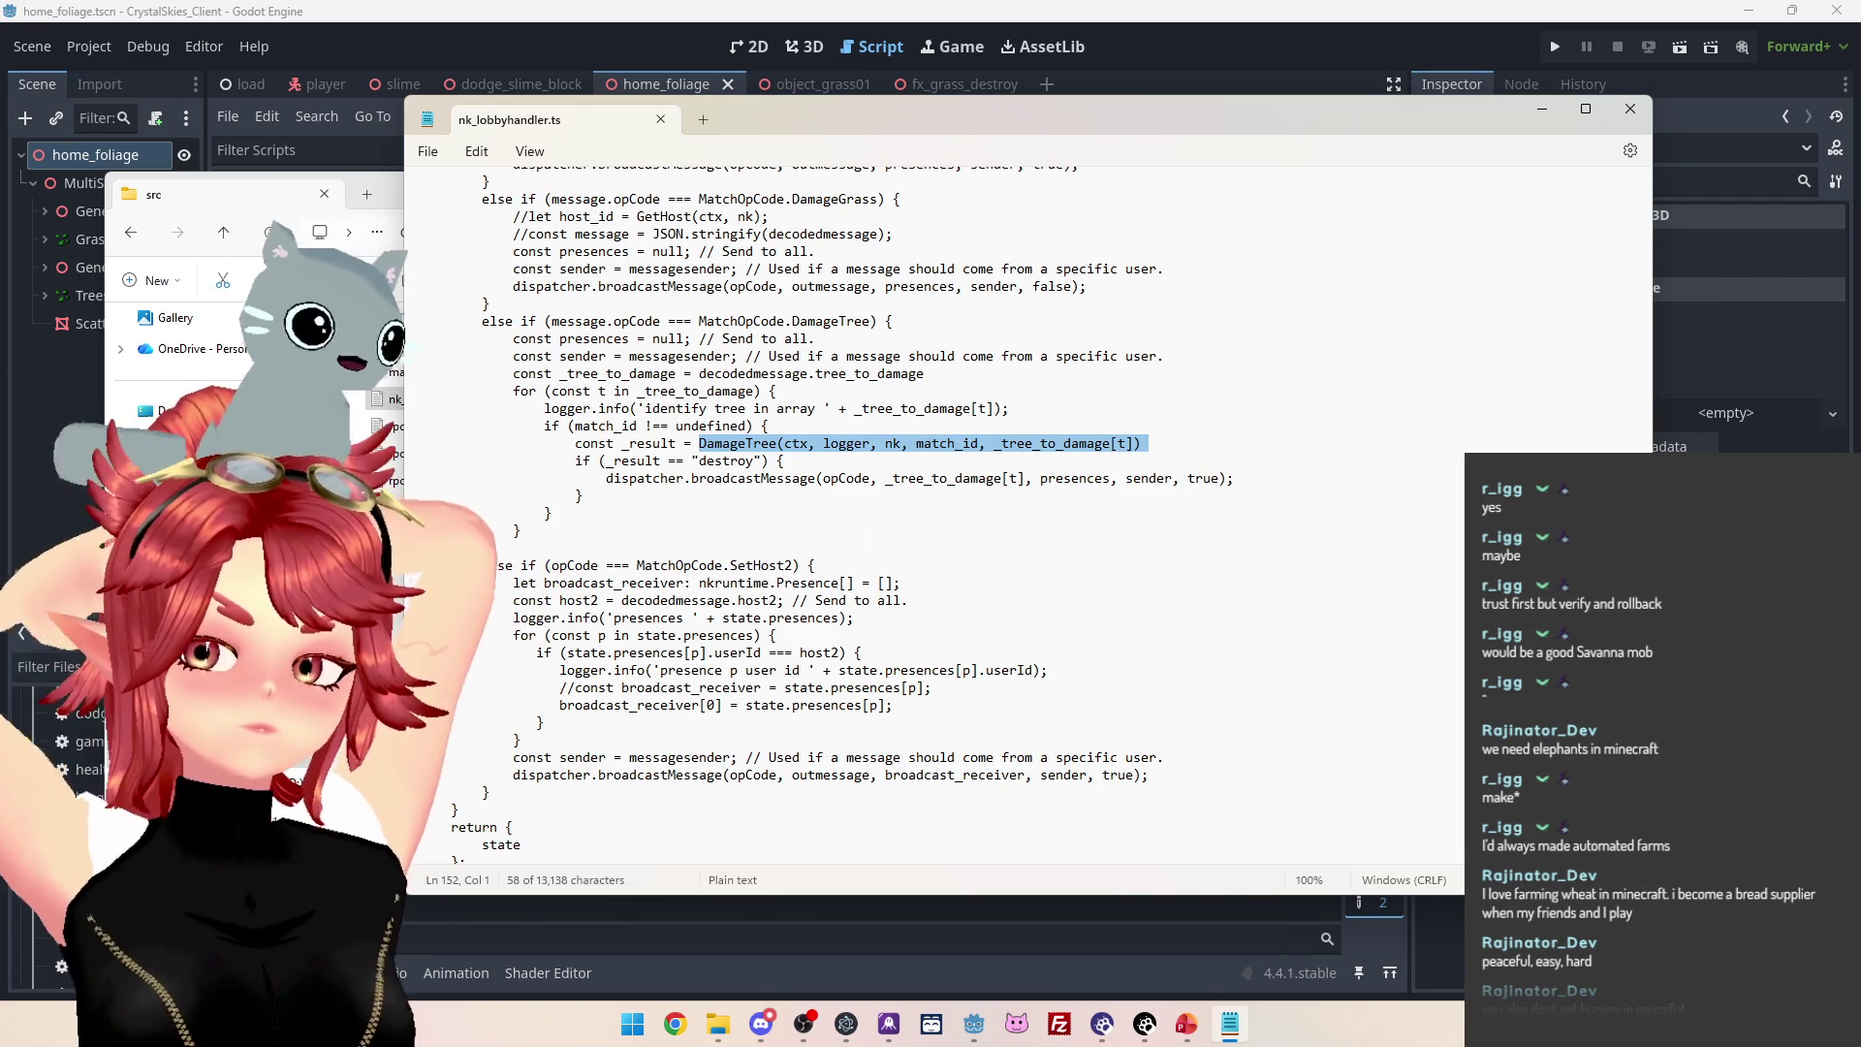
pyautogui.scroll(2, 910, 515)
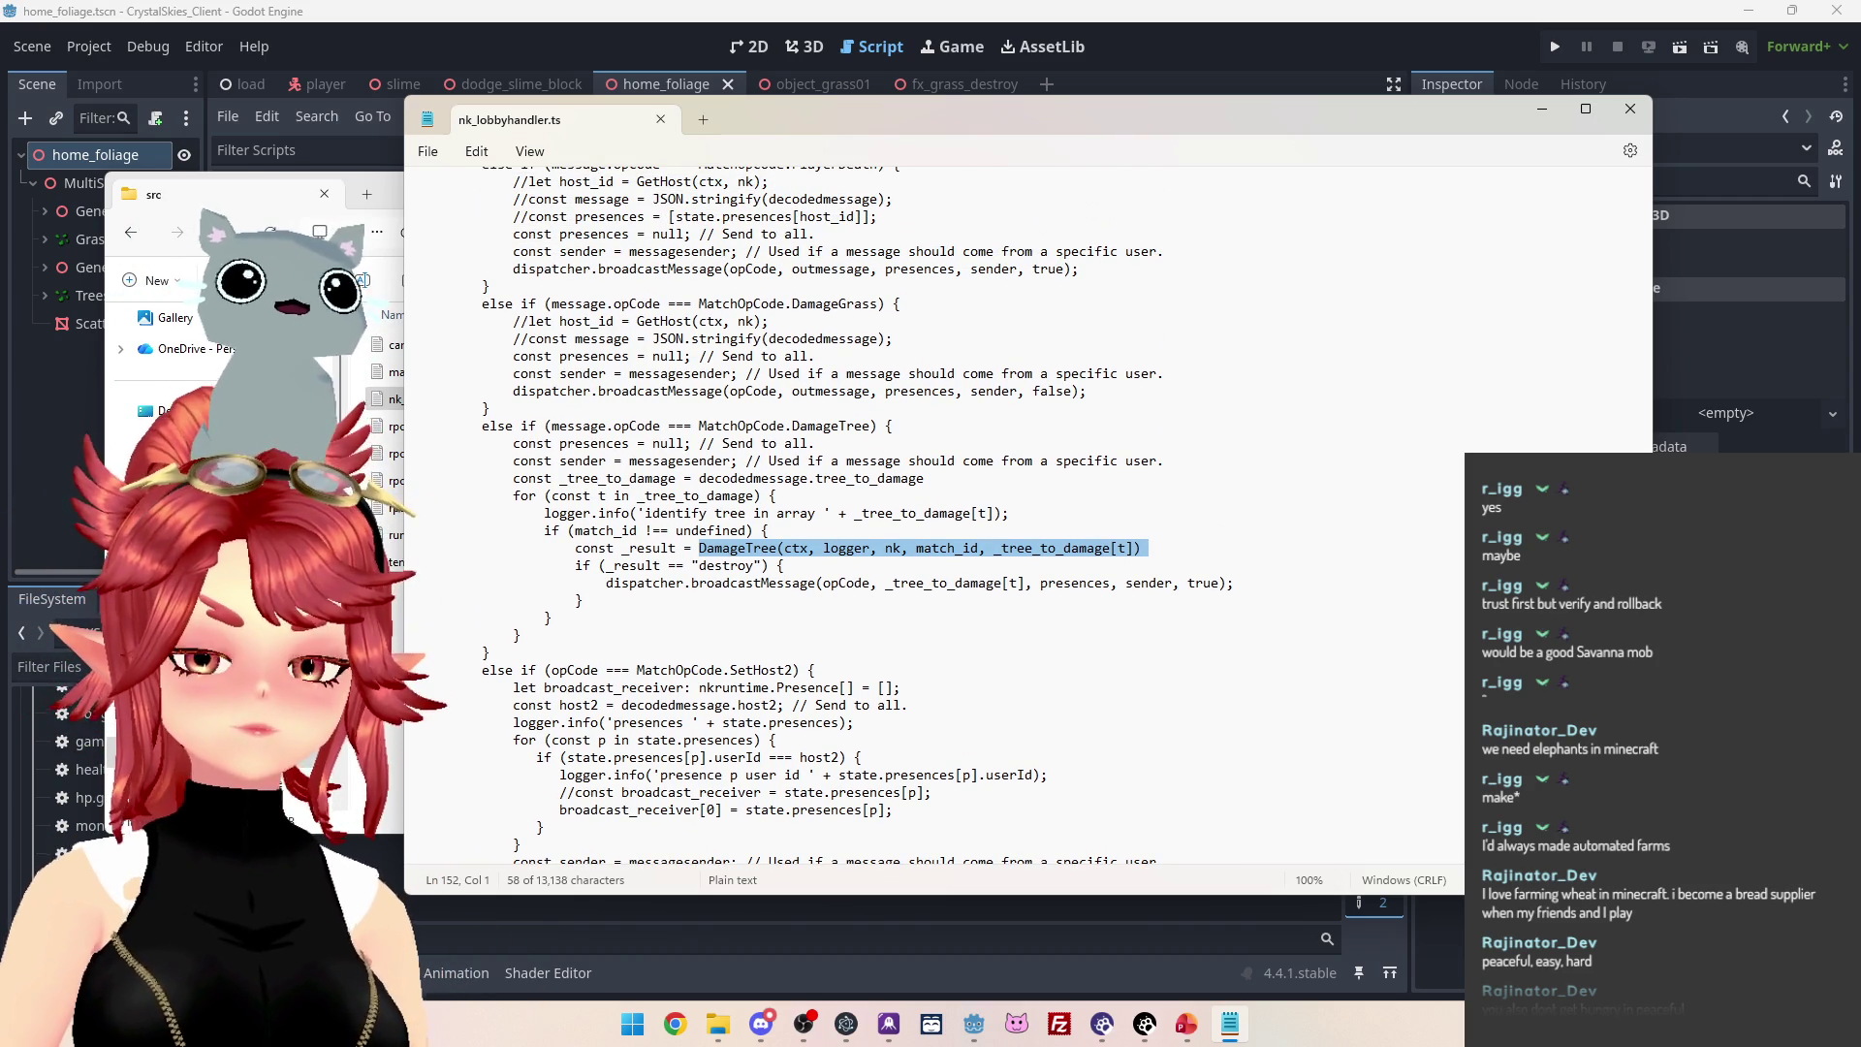
pyautogui.doubleClick(636, 426)
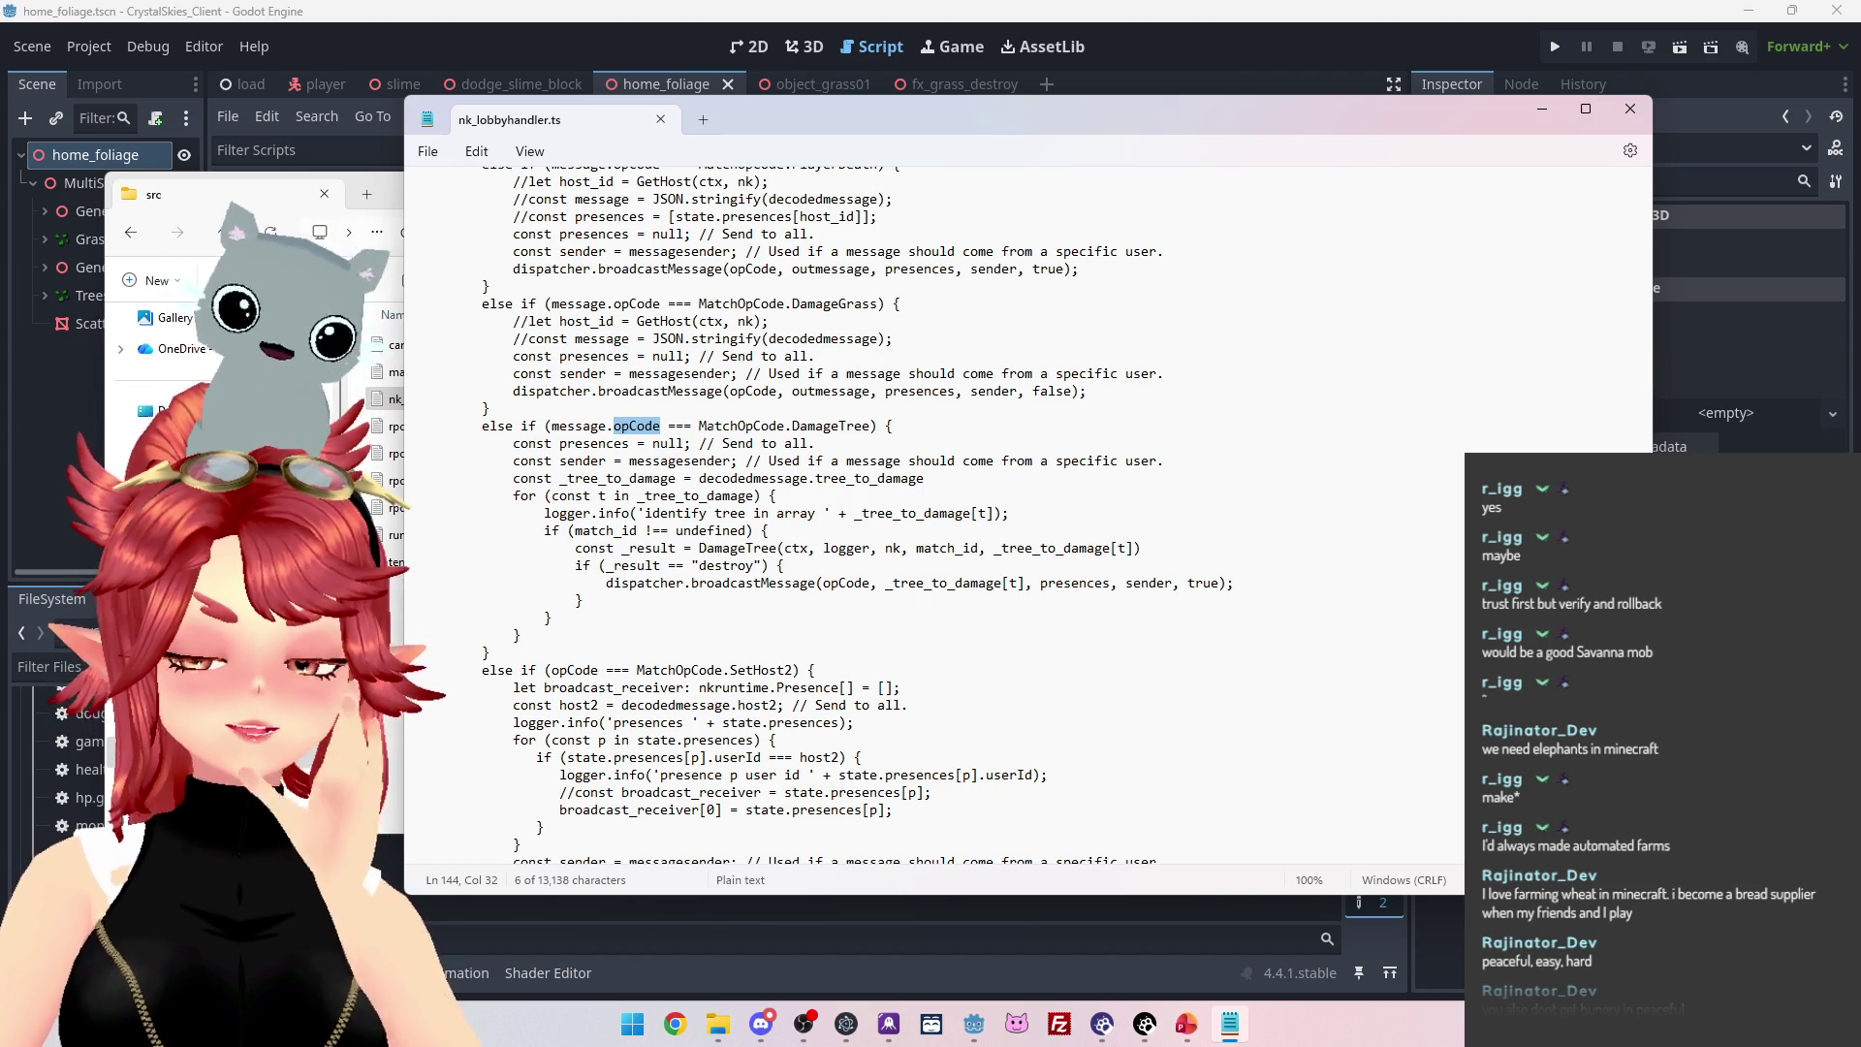
pyautogui.scroll(-2, 854, 514)
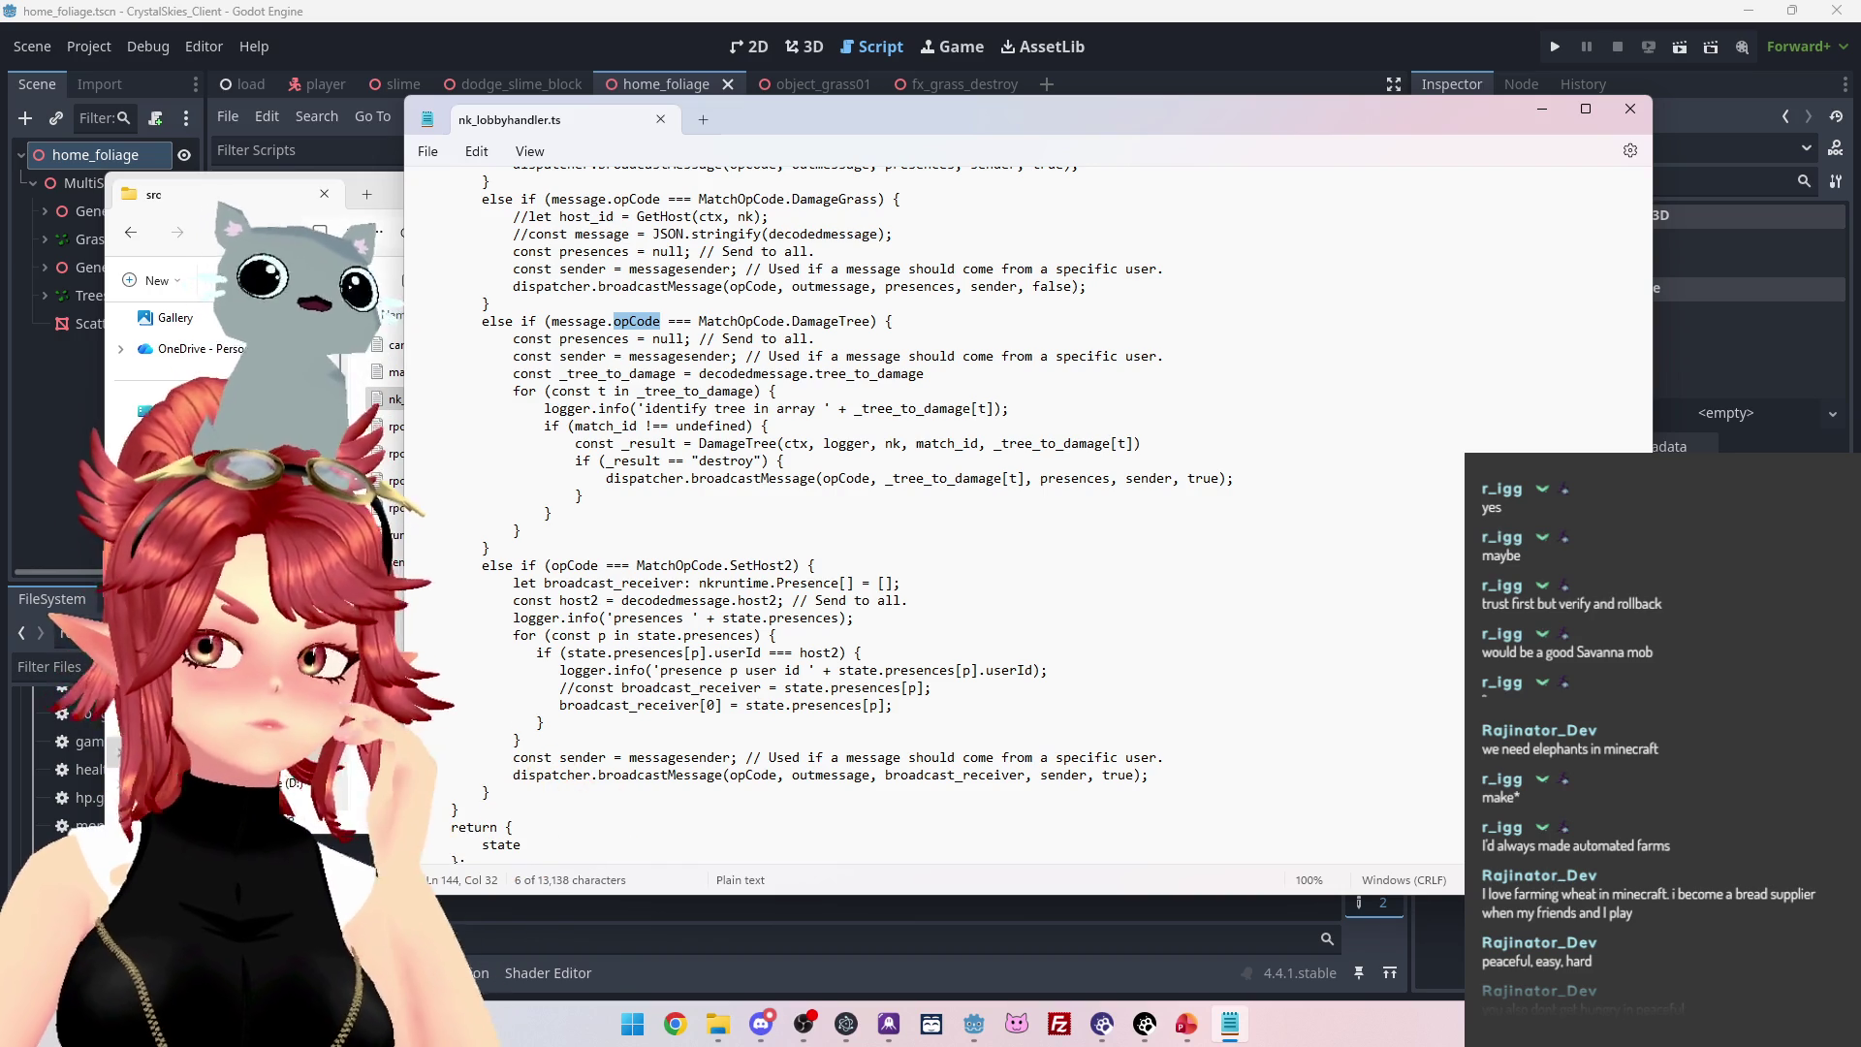
pyautogui.scroll(1, 930, 514)
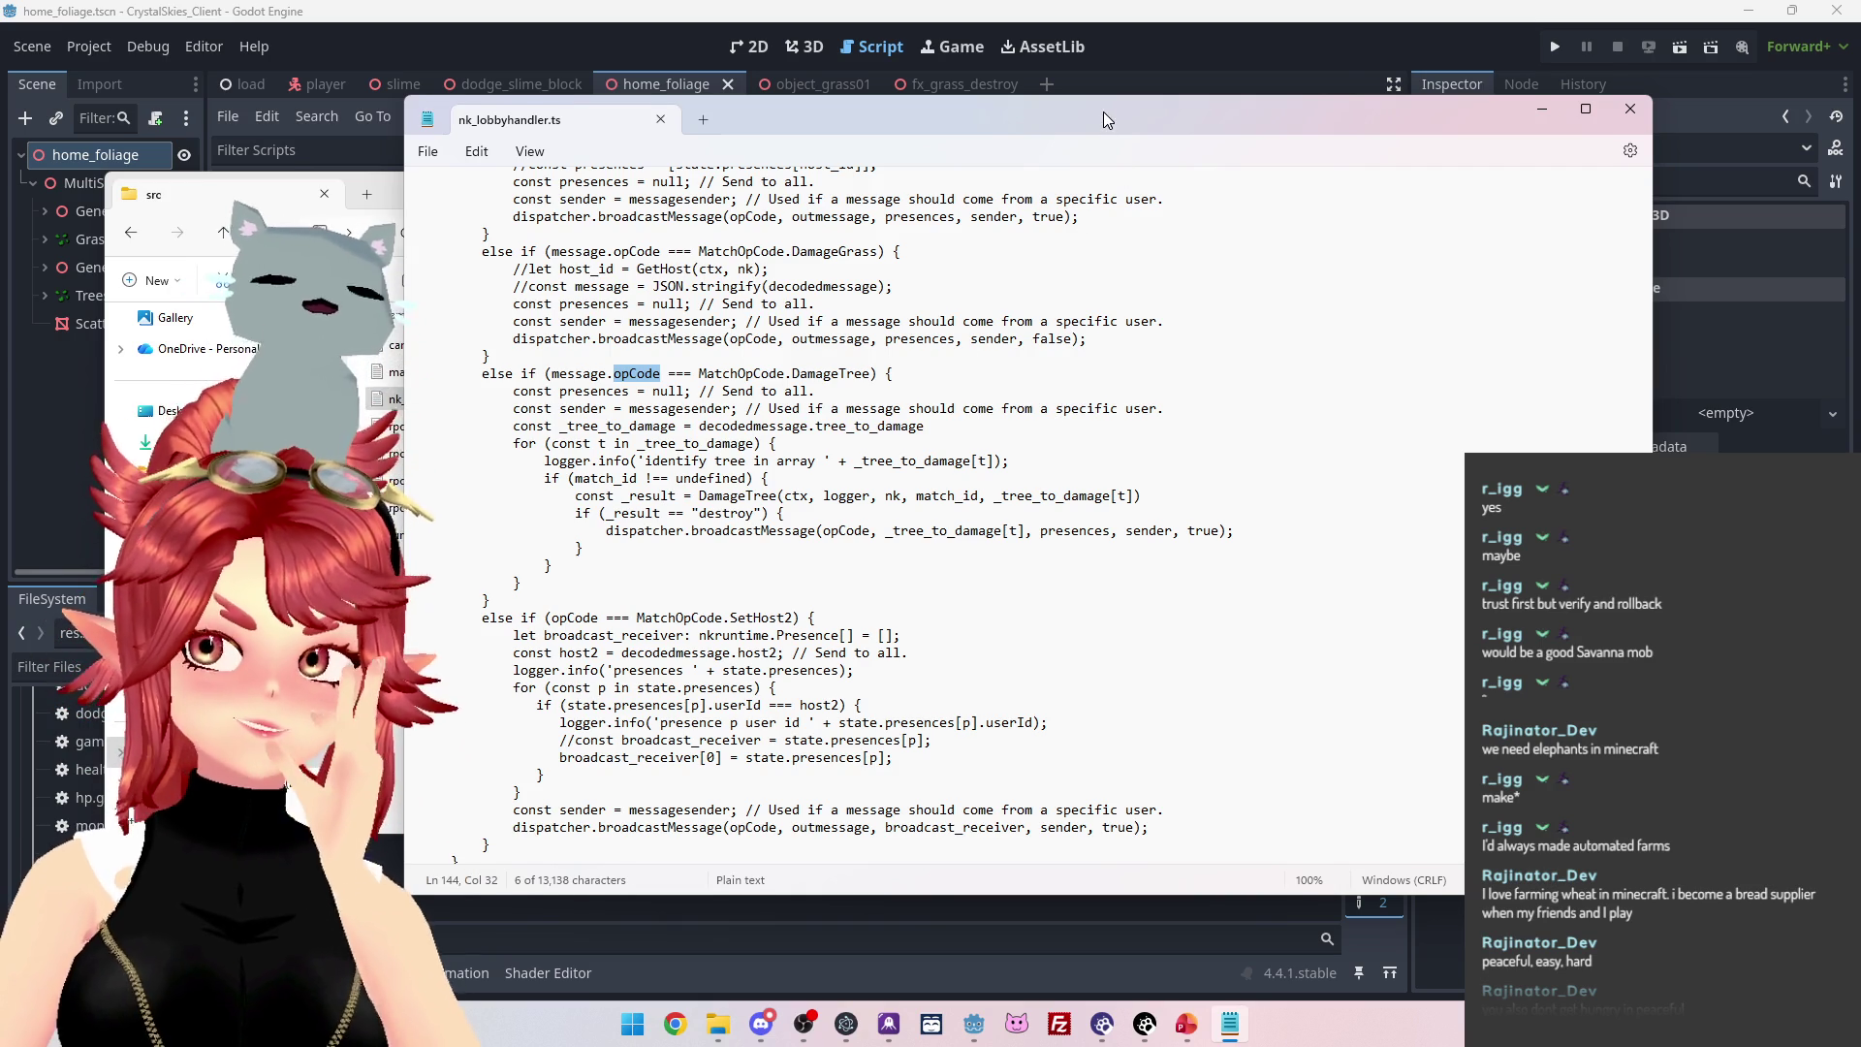
pyautogui.moveTo(1104, 112); pyautogui.dragTo(1104, 117)
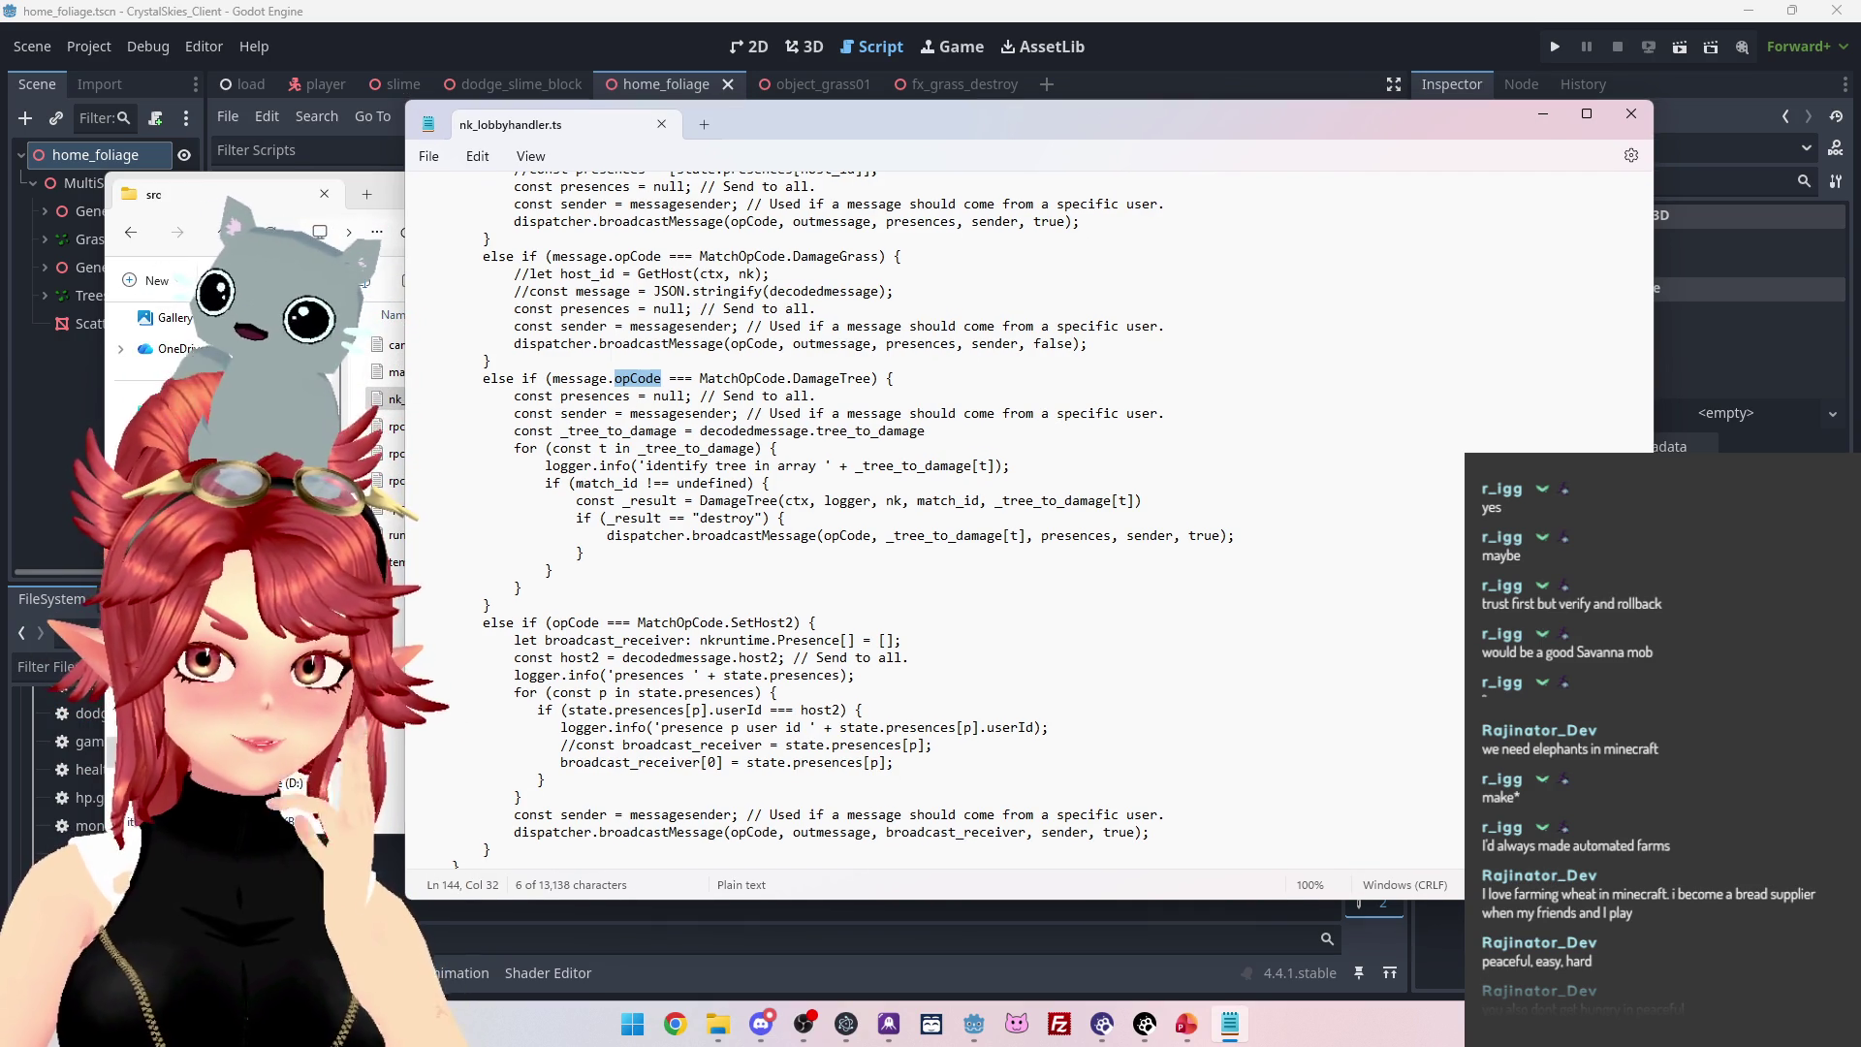
pyautogui.scroll(-6, 931, 514)
pyautogui.scroll(-5, 931, 514)
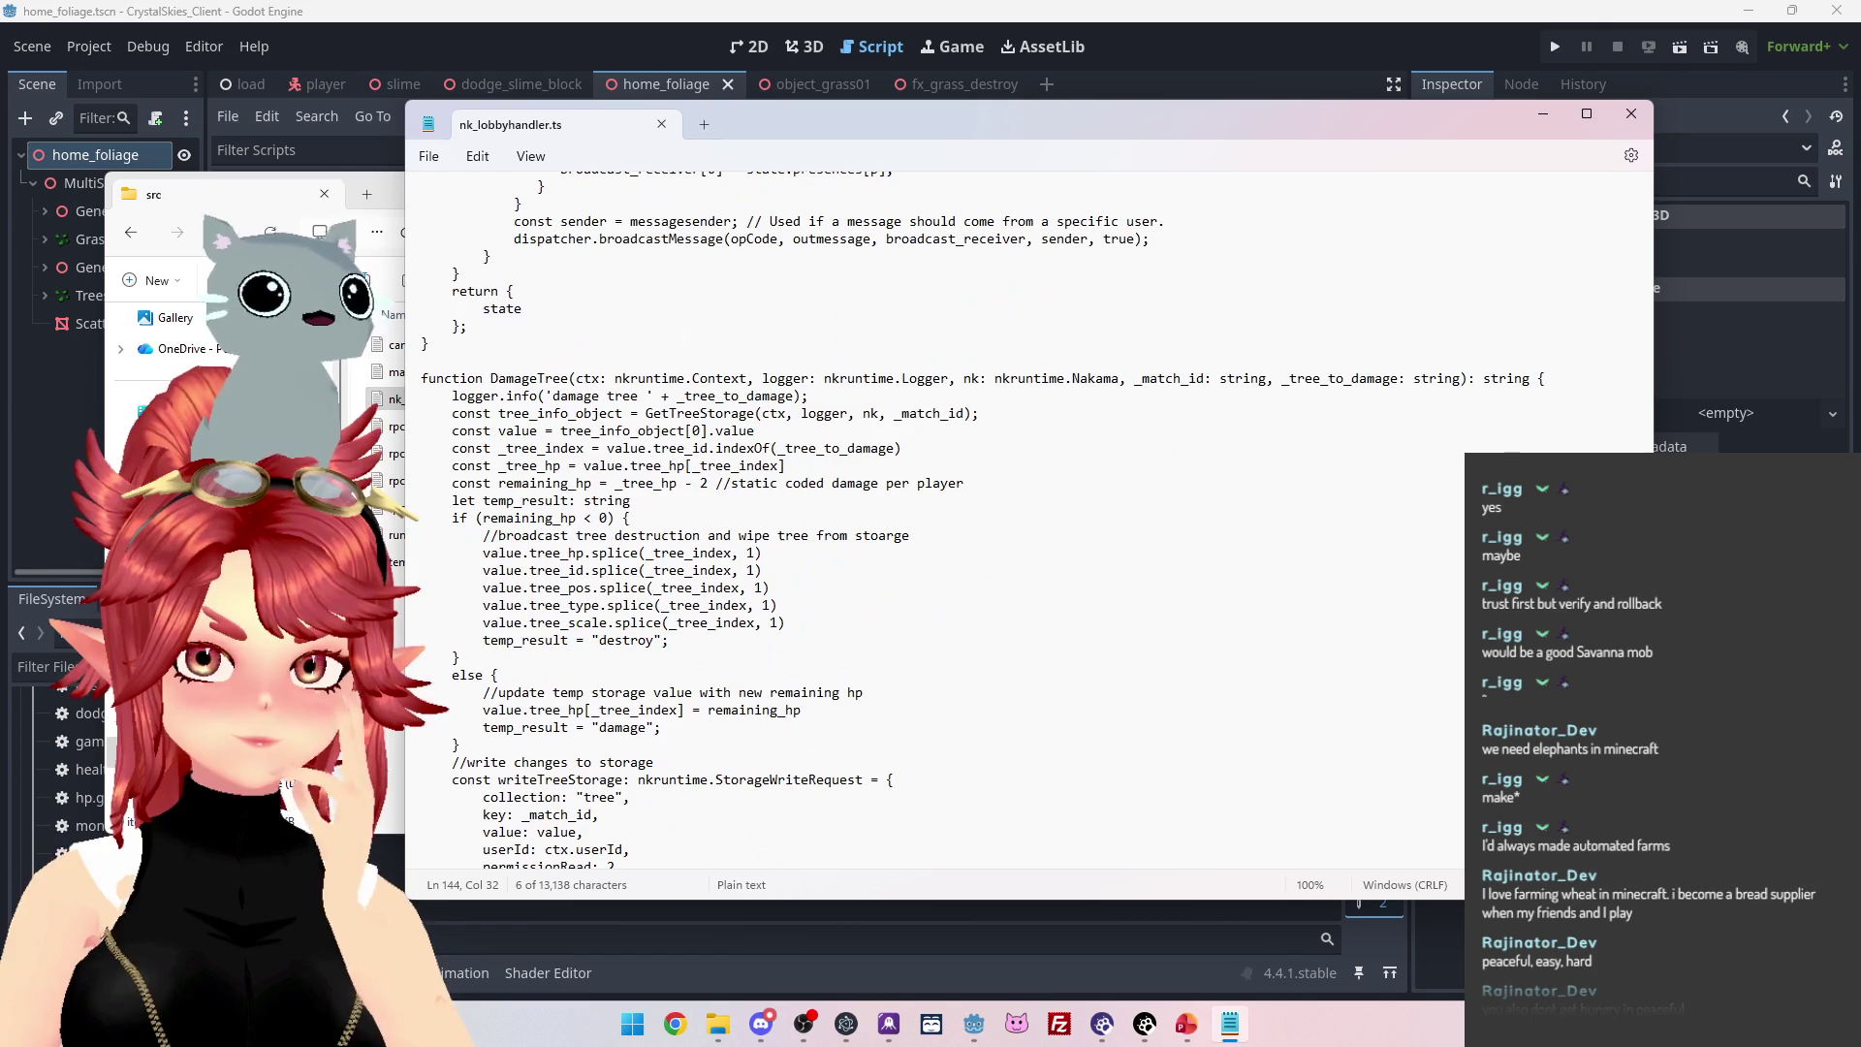
pyautogui.scroll(-9, 931, 514)
pyautogui.scroll(7, 930, 514)
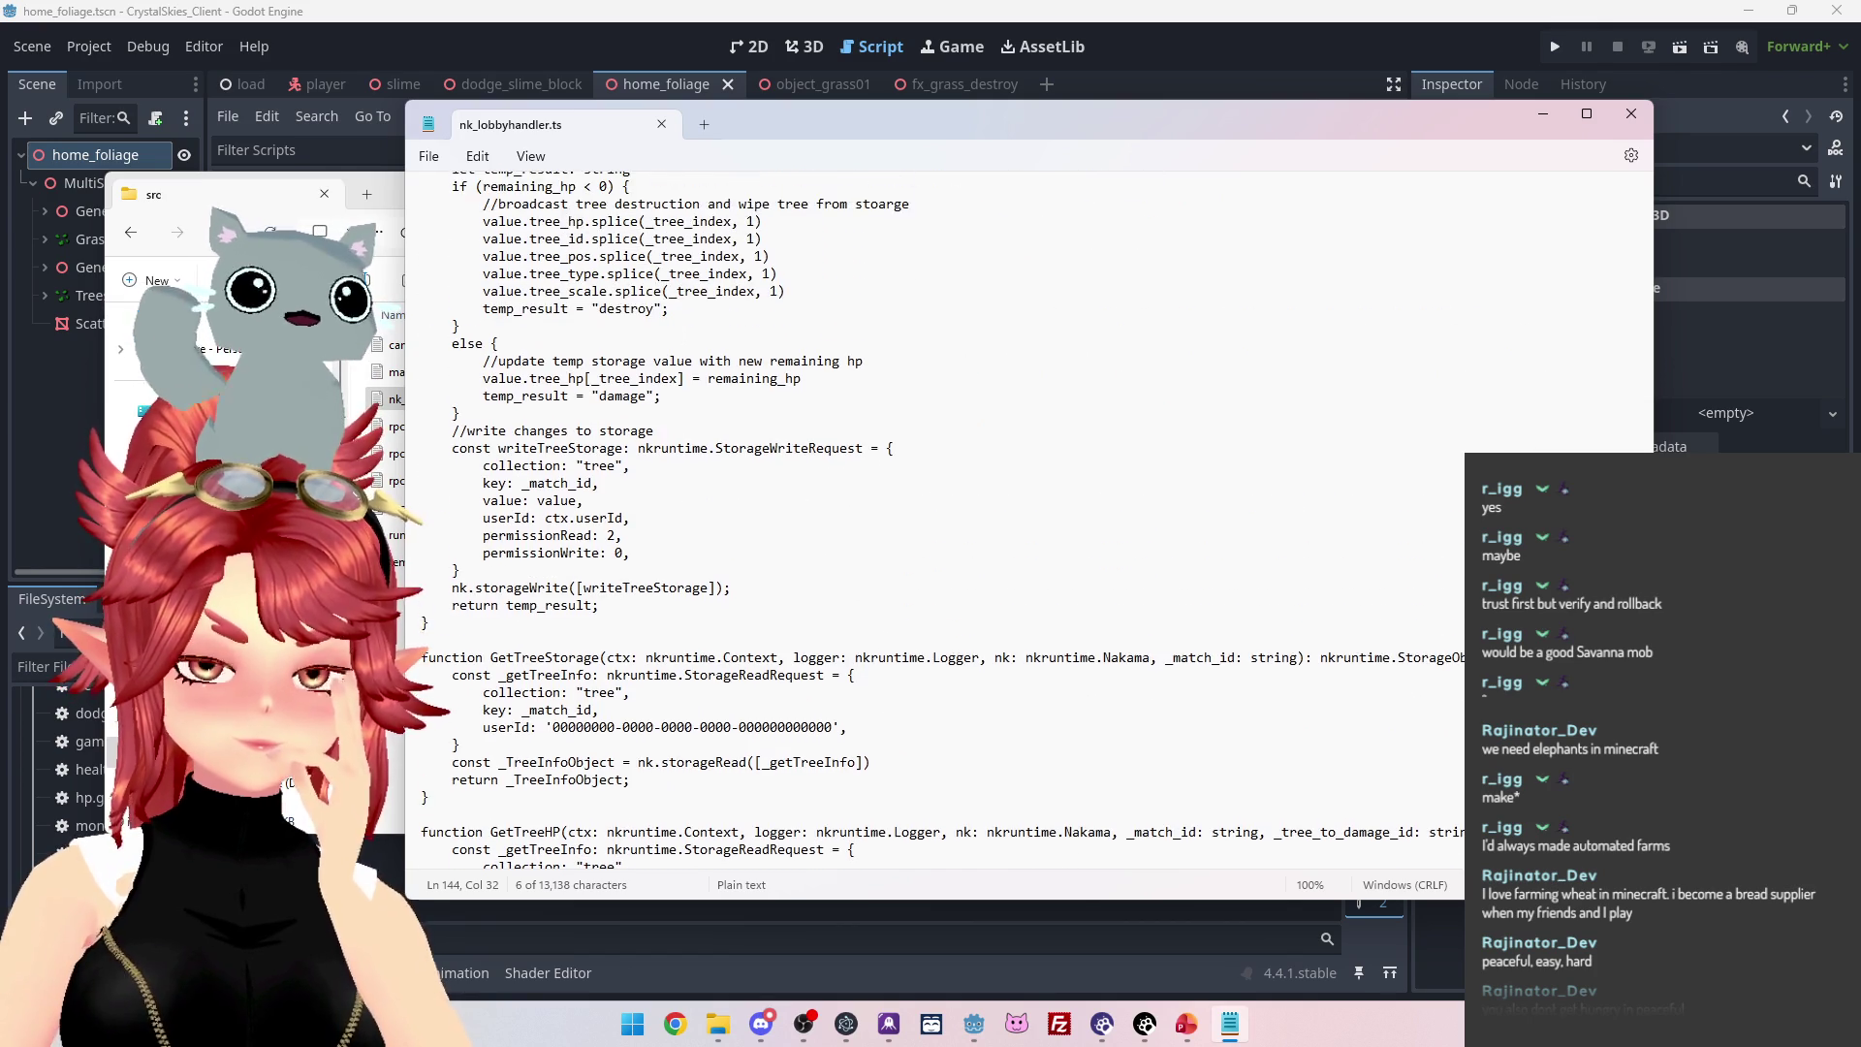
pyautogui.scroll(11, 931, 514)
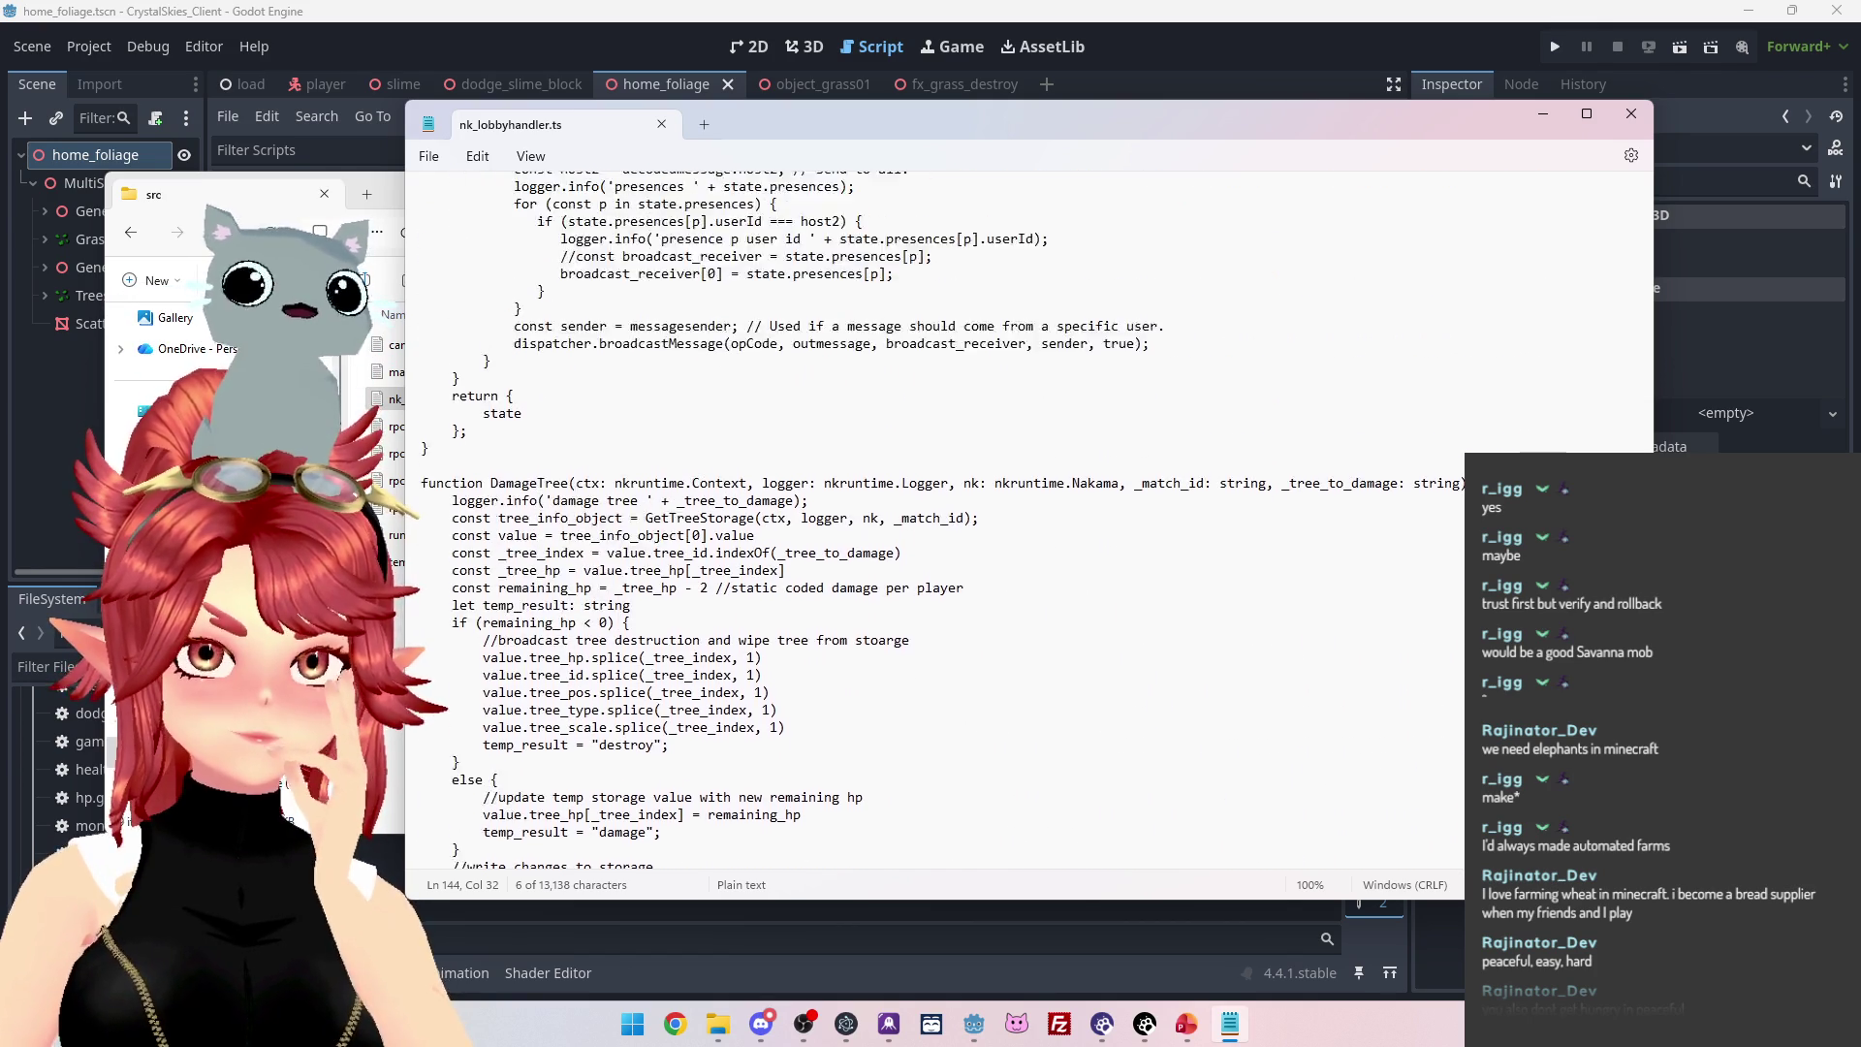
pyautogui.scroll(1, 931, 514)
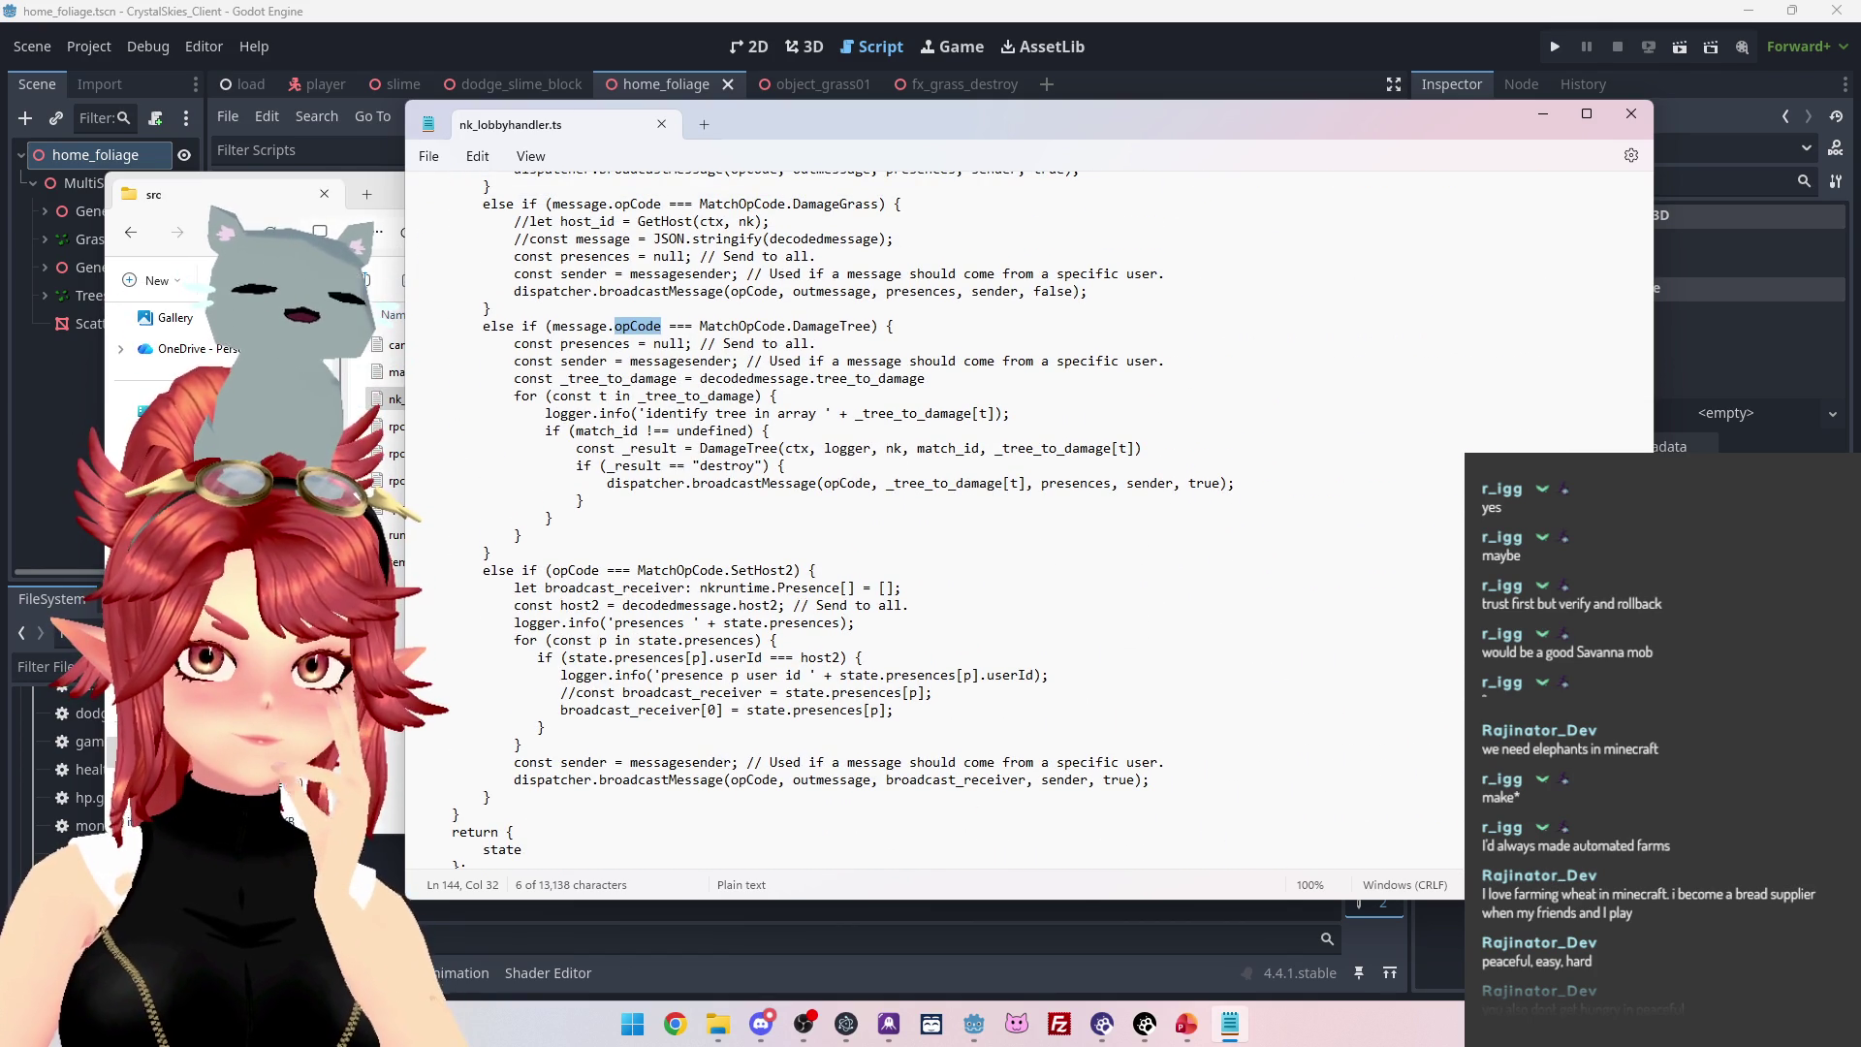
pyautogui.scroll(1, 930, 514)
pyautogui.scroll(2, 930, 514)
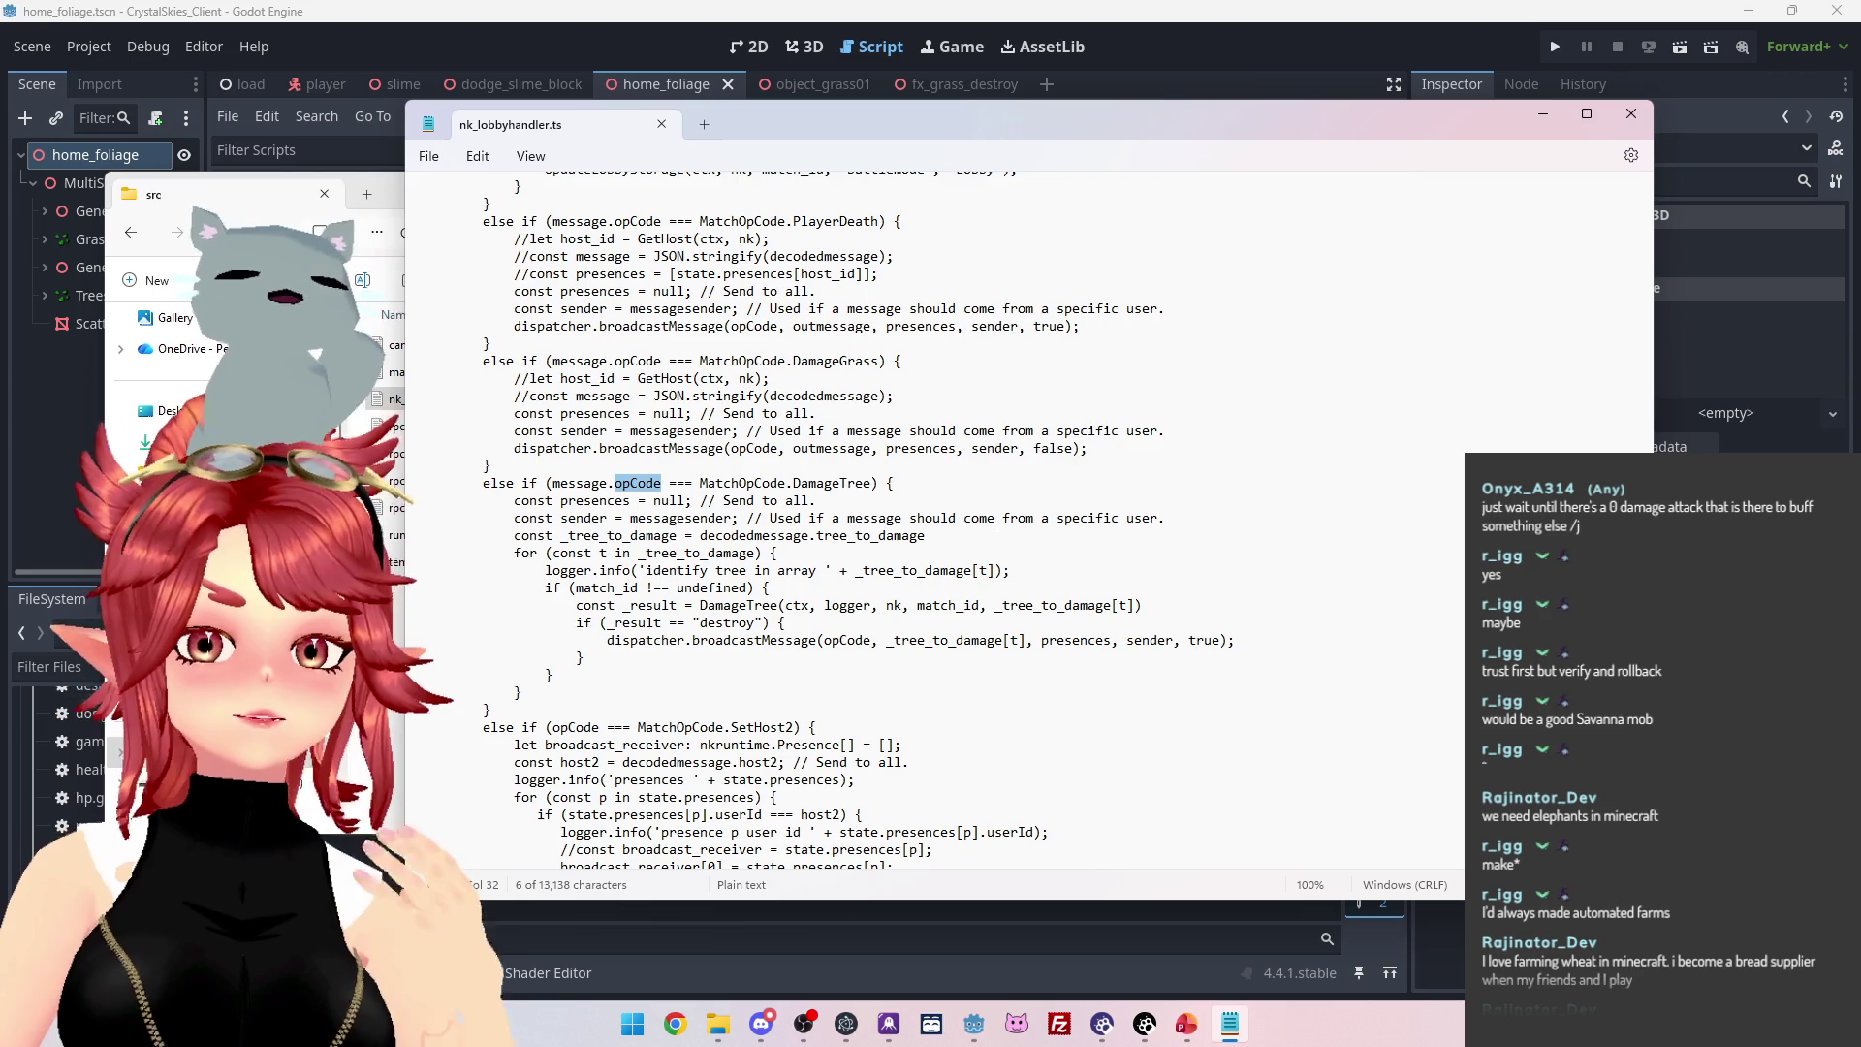
pyautogui.scroll(-1, 858, 520)
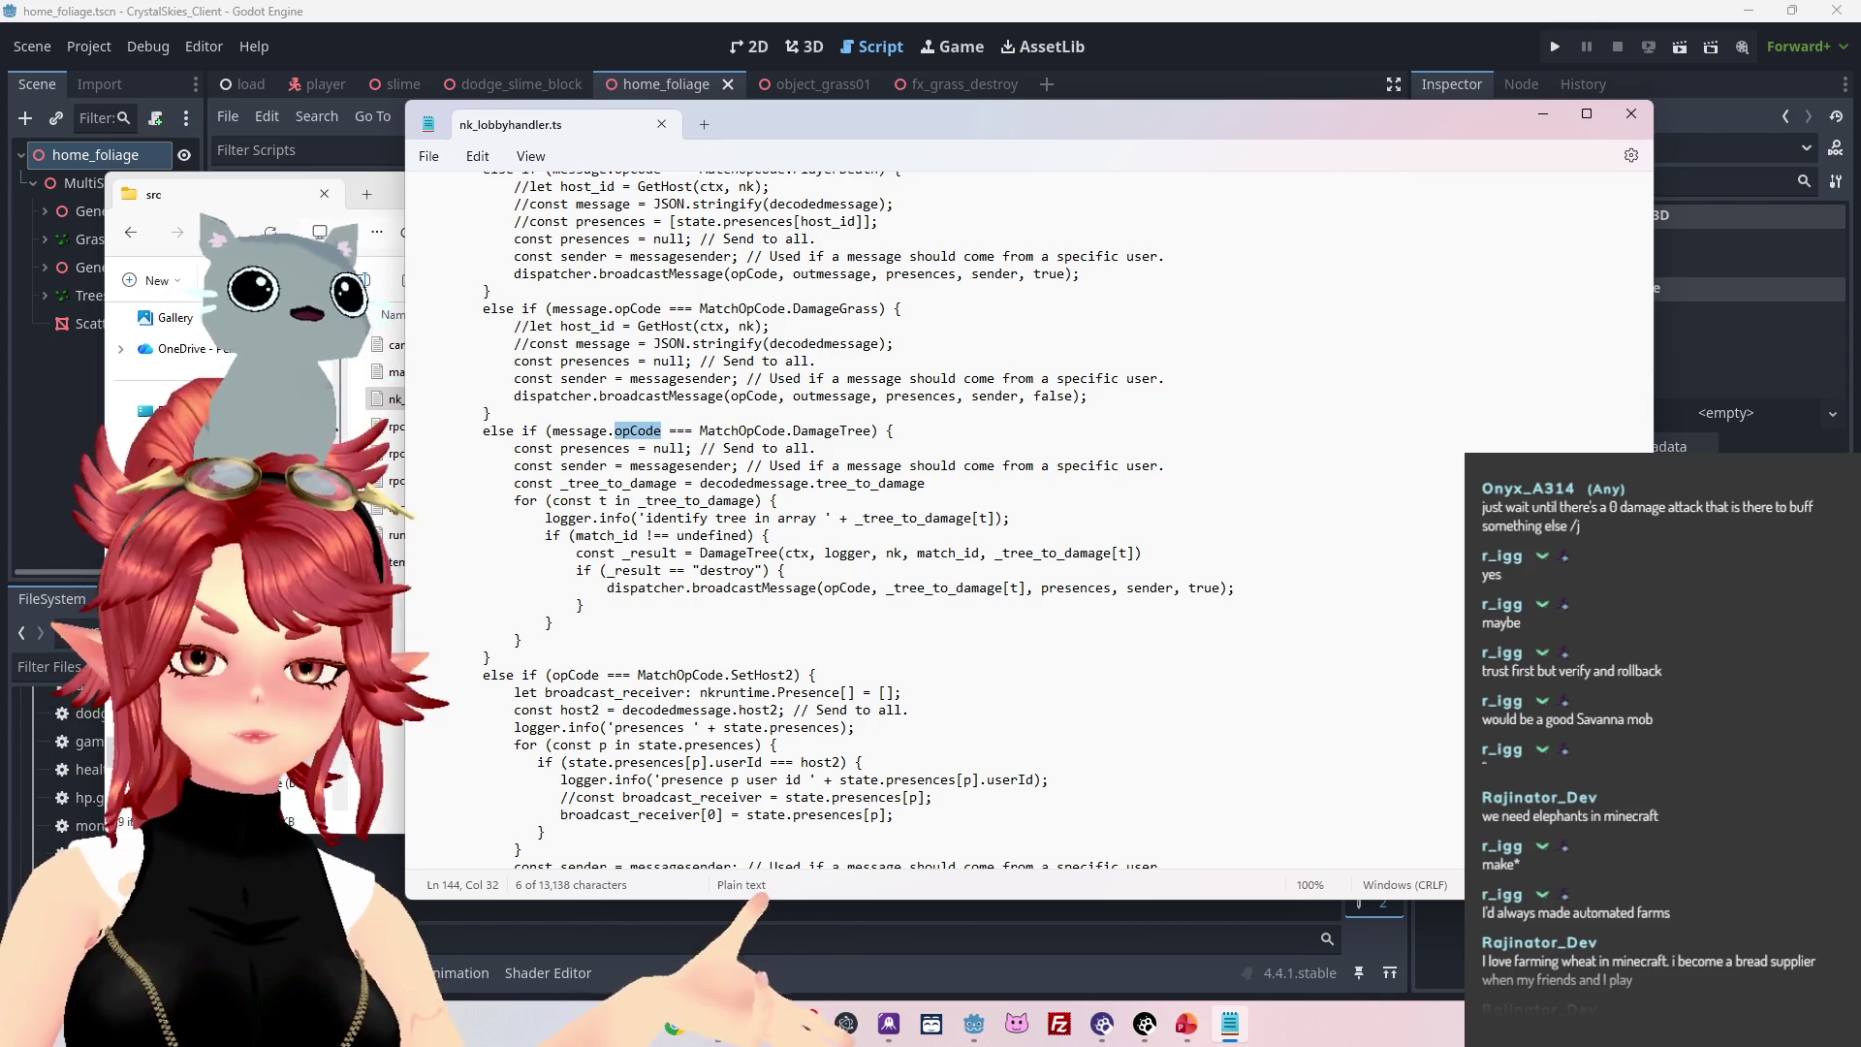
pyautogui.scroll(-5, 935, 518)
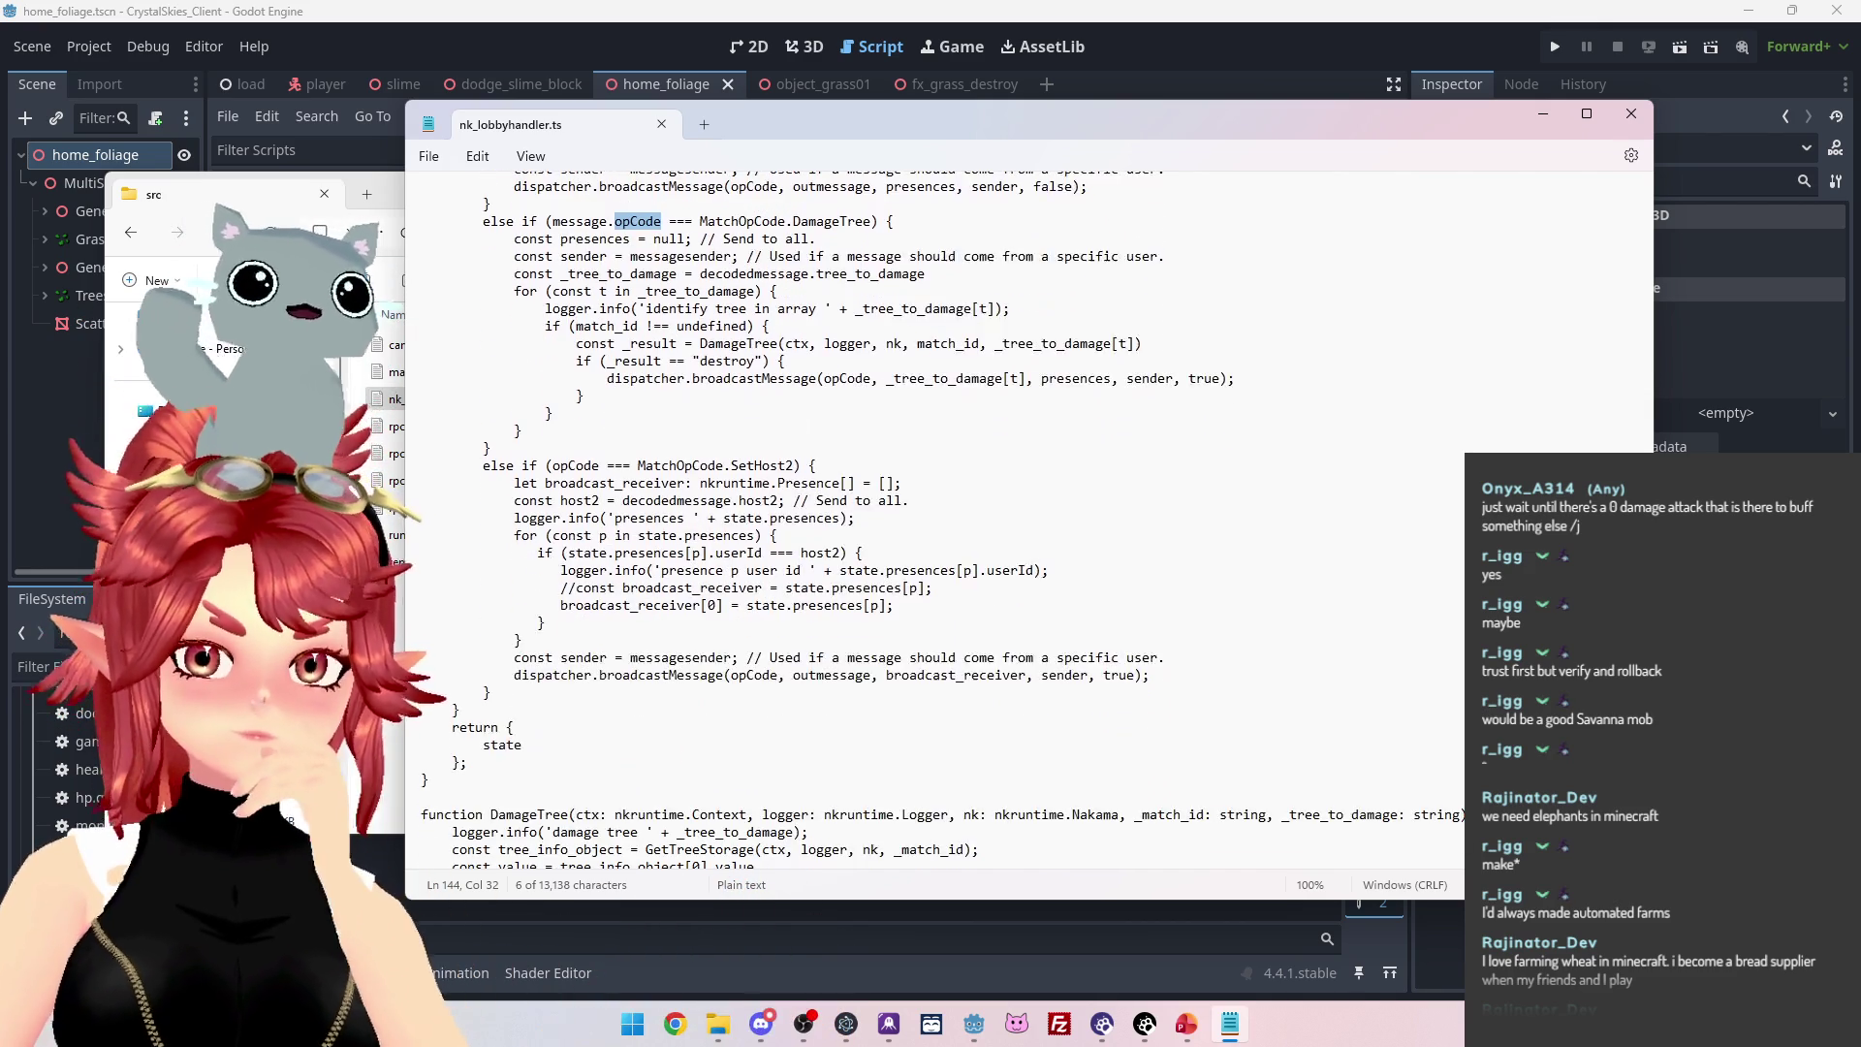
pyautogui.scroll(-10, 936, 518)
pyautogui.scroll(10, 936, 518)
pyautogui.scroll(4, 935, 518)
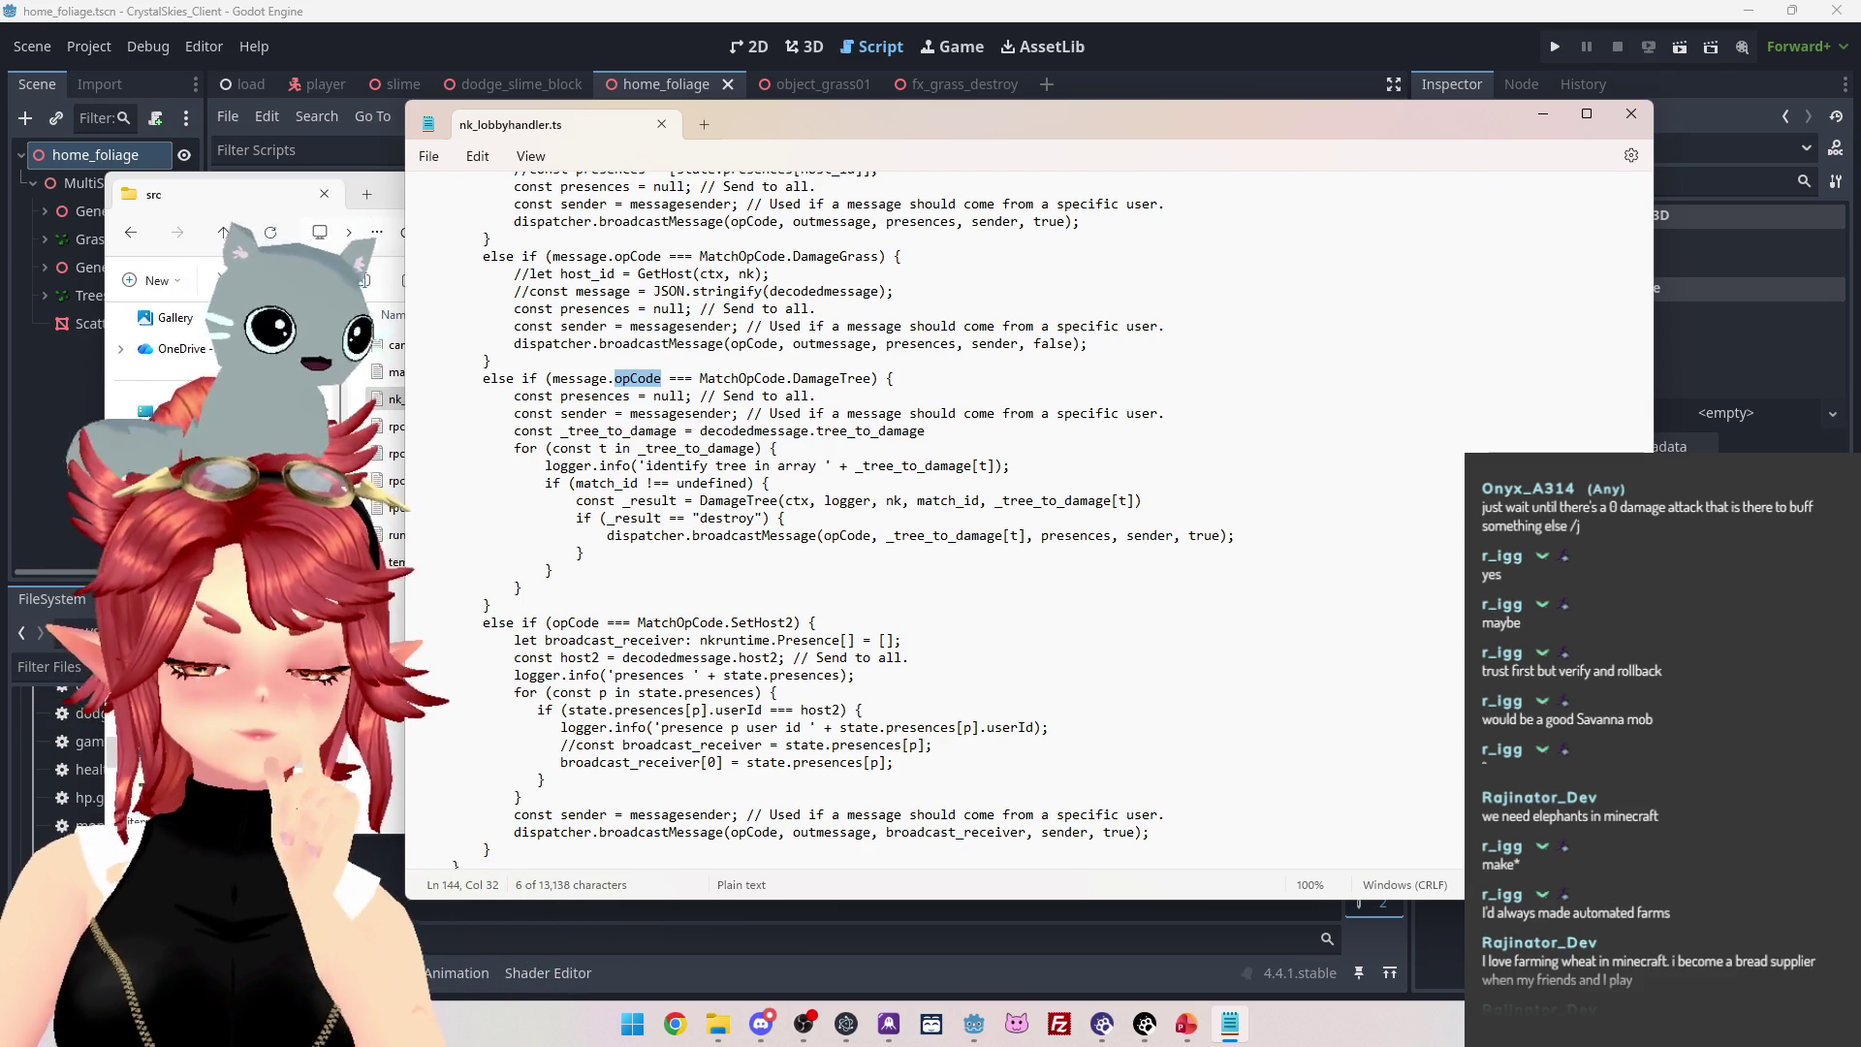
pyautogui.moveTo(1117, 122)
pyautogui.mouseDown()
pyautogui.moveTo(1124, 84)
pyautogui.moveTo(1096, 99)
pyautogui.mouseUp()
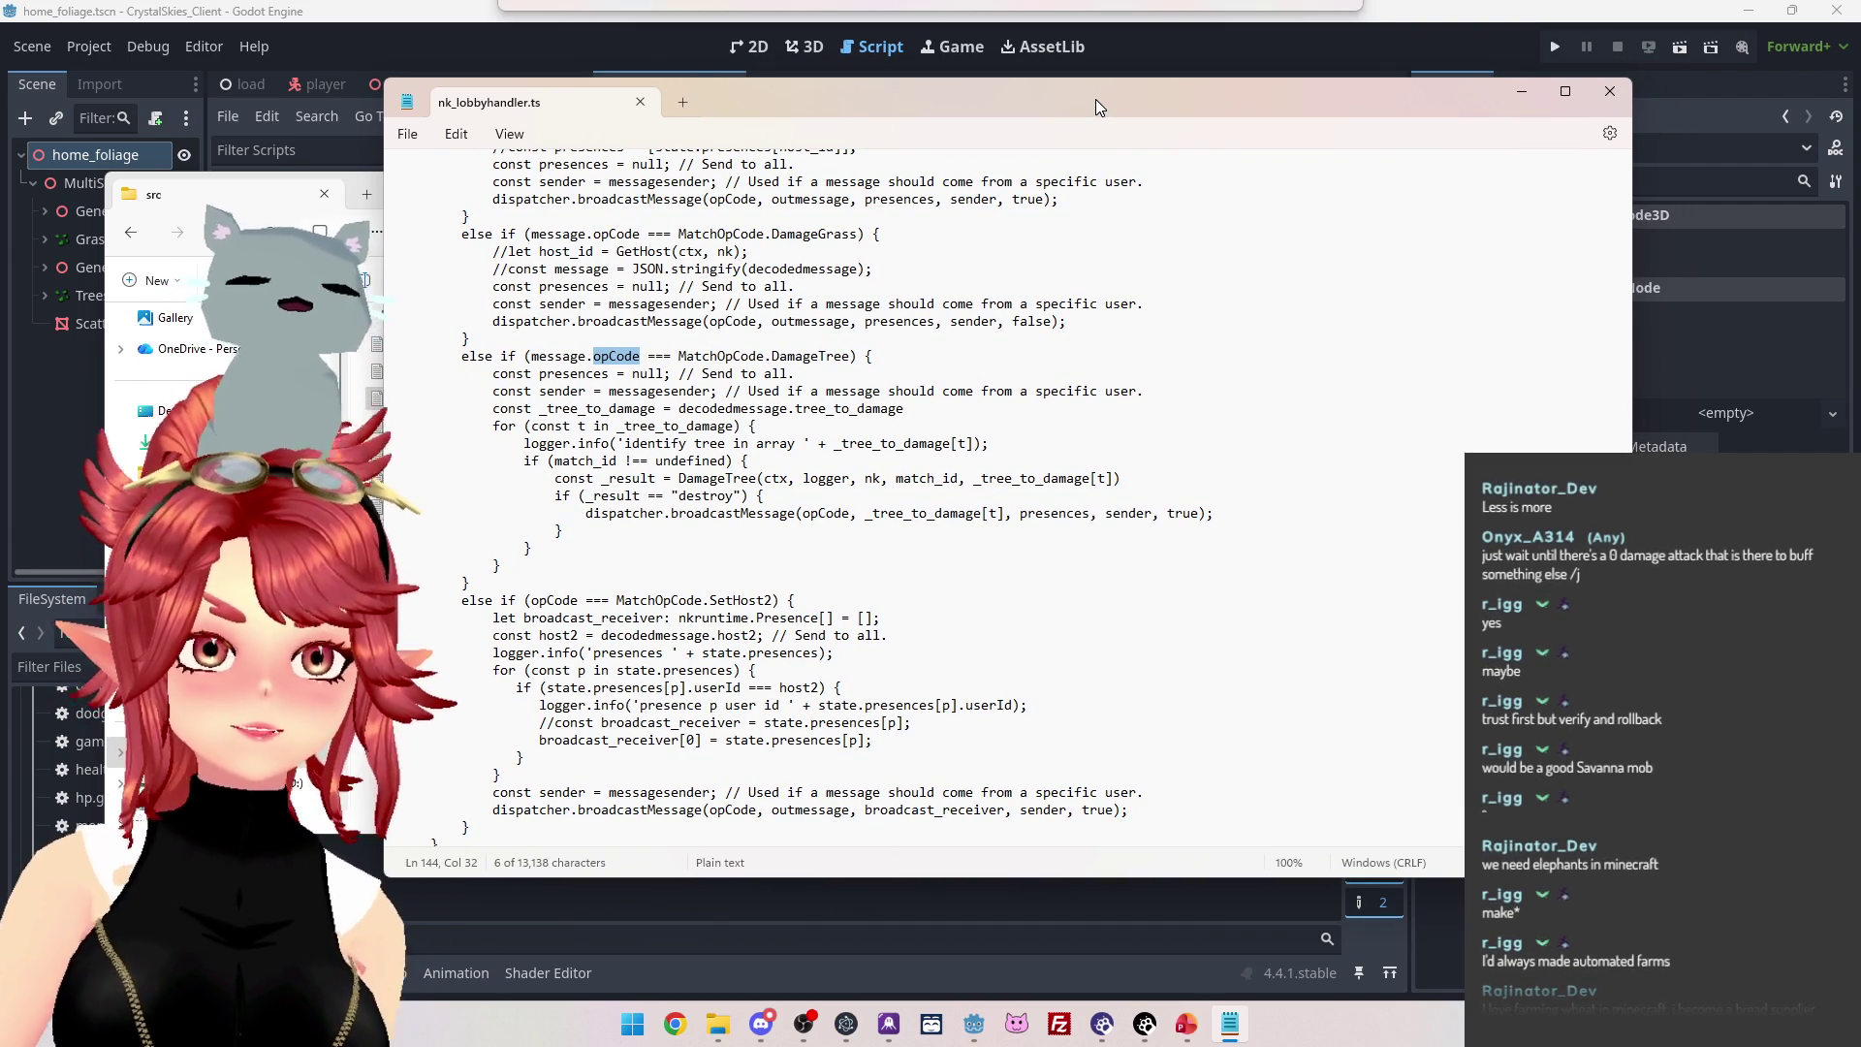
pyautogui.moveTo(1095, 98)
pyautogui.mouseDown()
pyautogui.moveTo(1076, 129)
pyautogui.moveTo(1111, 121)
pyautogui.mouseUp()
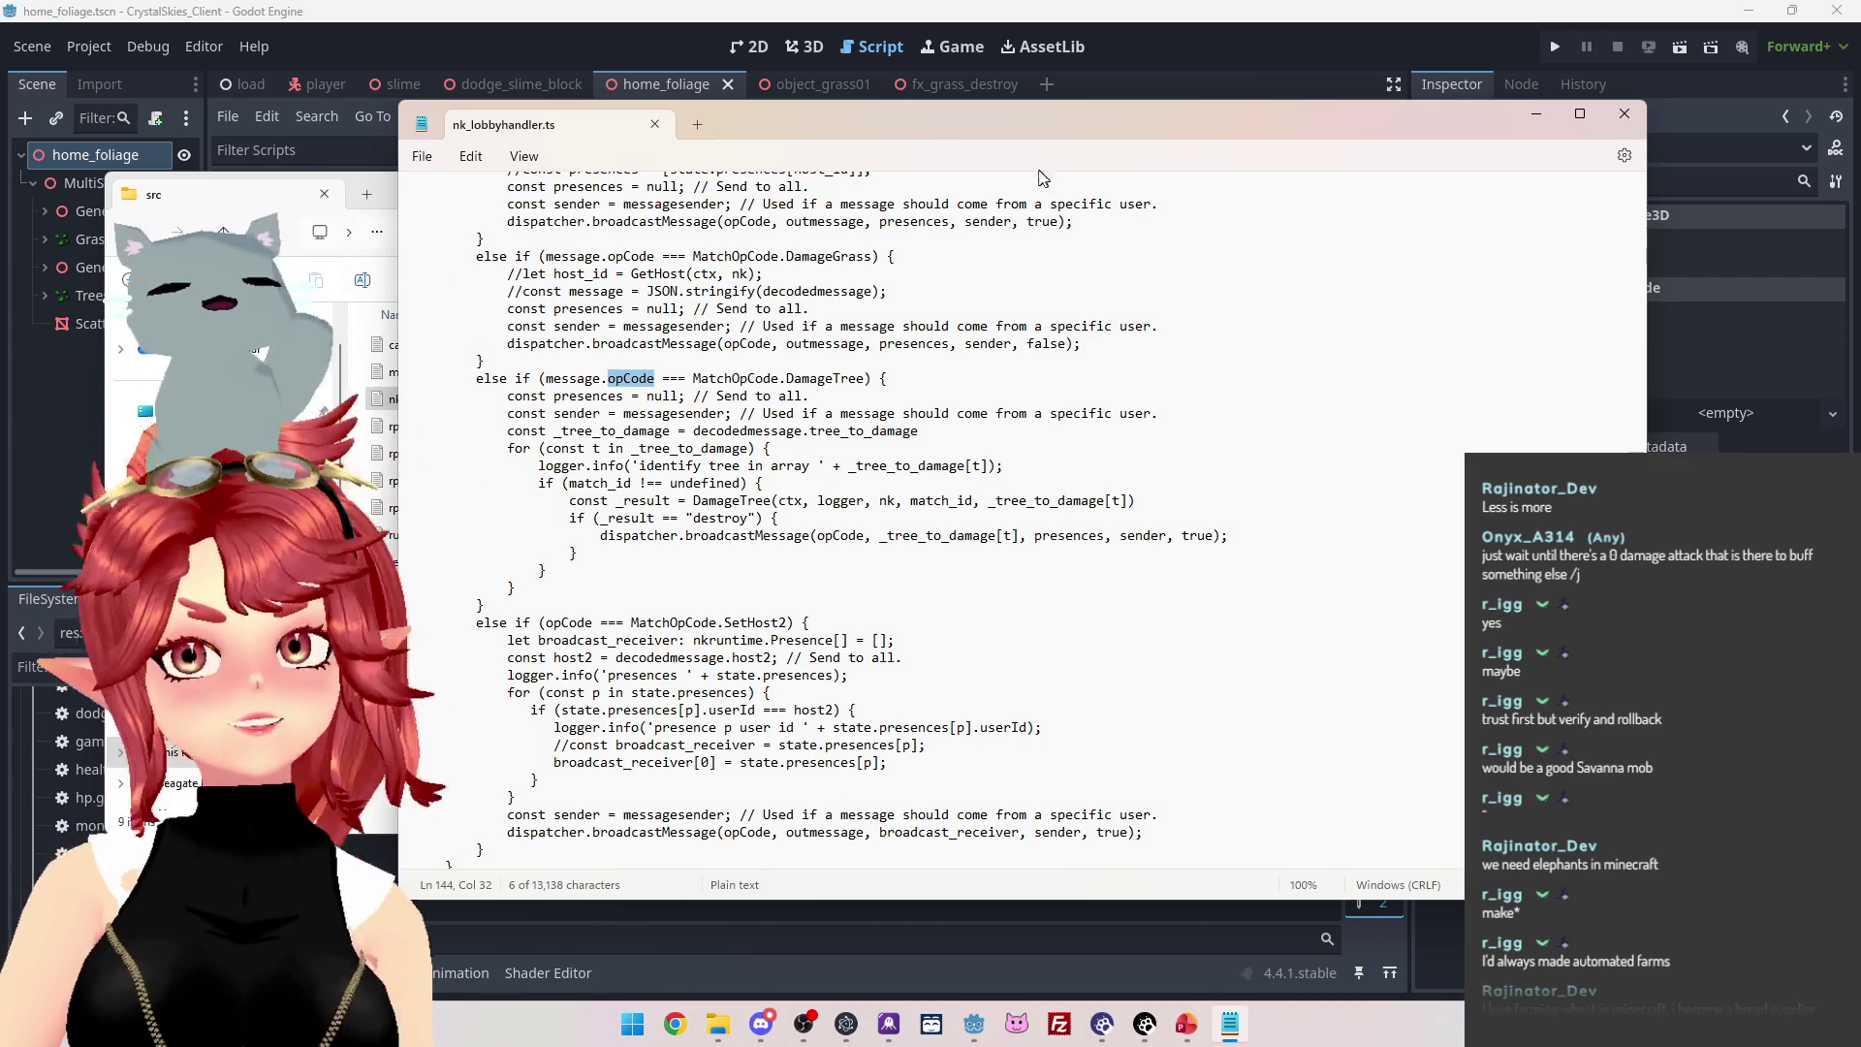
pyautogui.moveTo(1107, 122); pyautogui.dragTo(1133, 124)
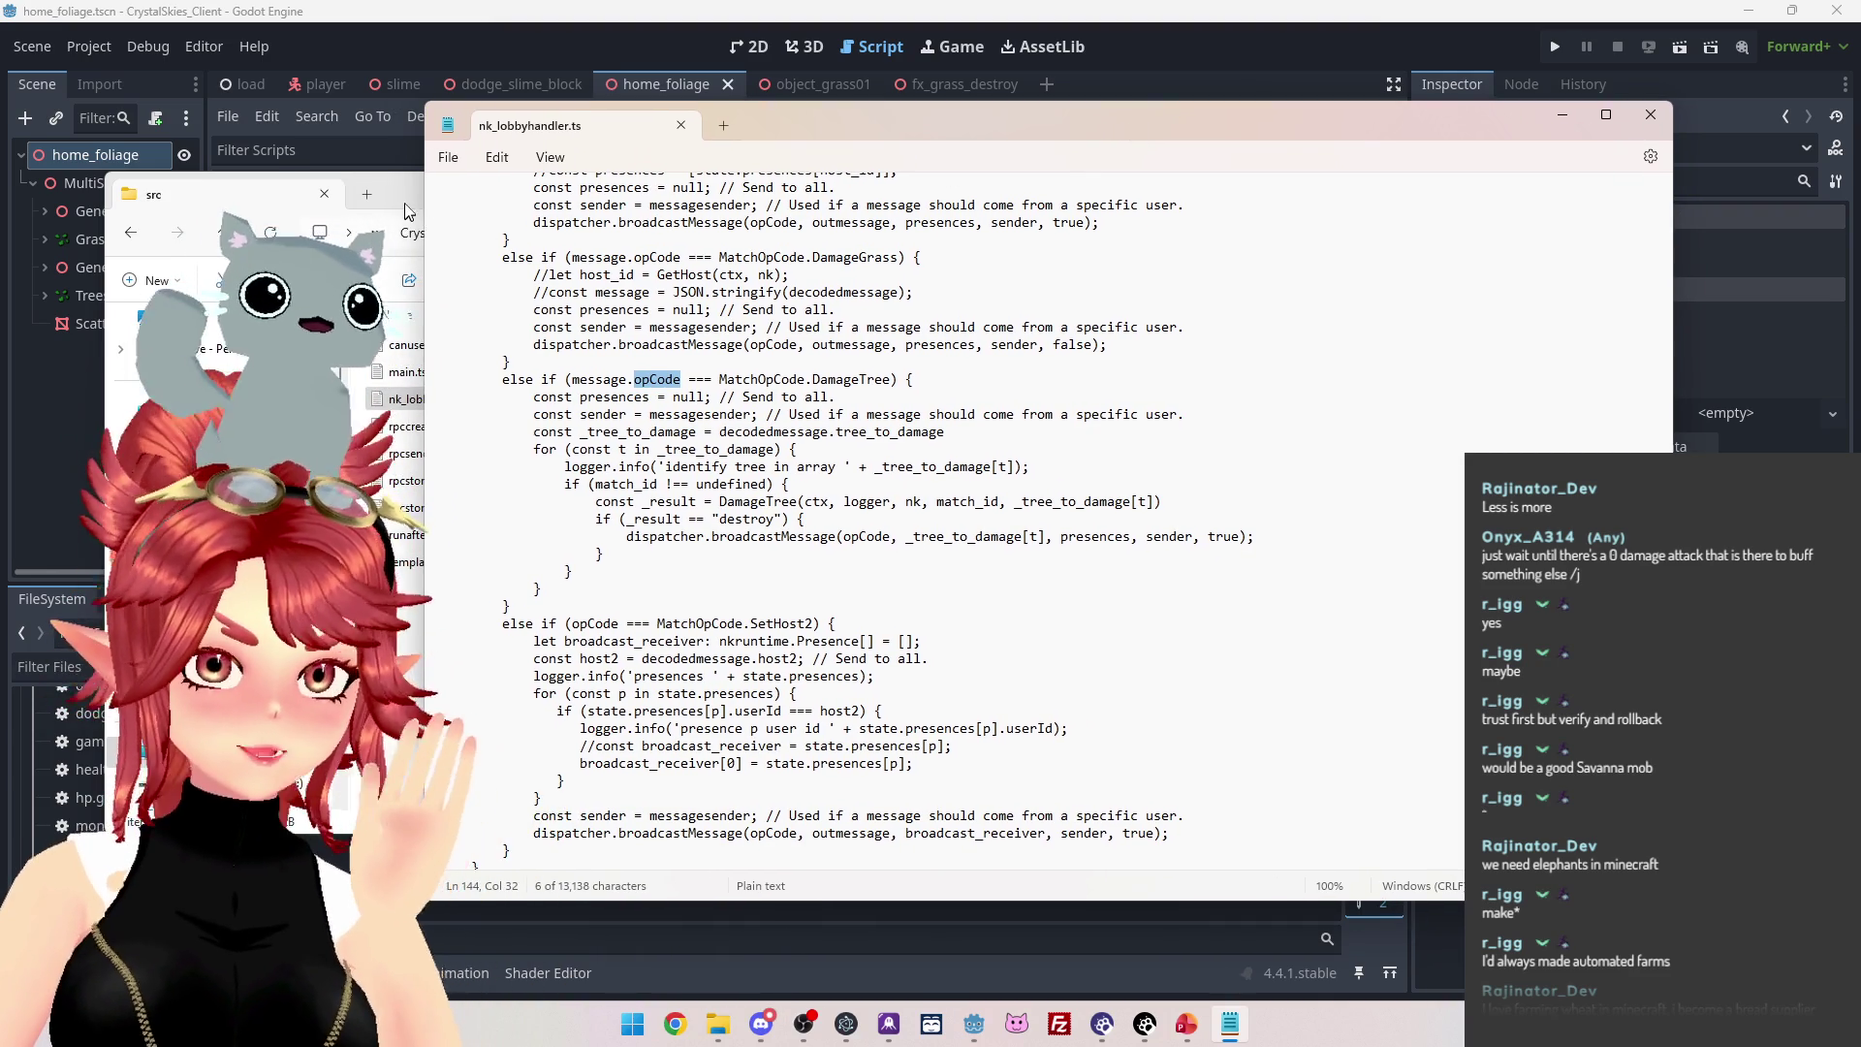
pyautogui.moveTo(407, 209); pyautogui.dragTo(400, 249)
pyautogui.moveTo(1155, 131); pyautogui.dragTo(1173, 119)
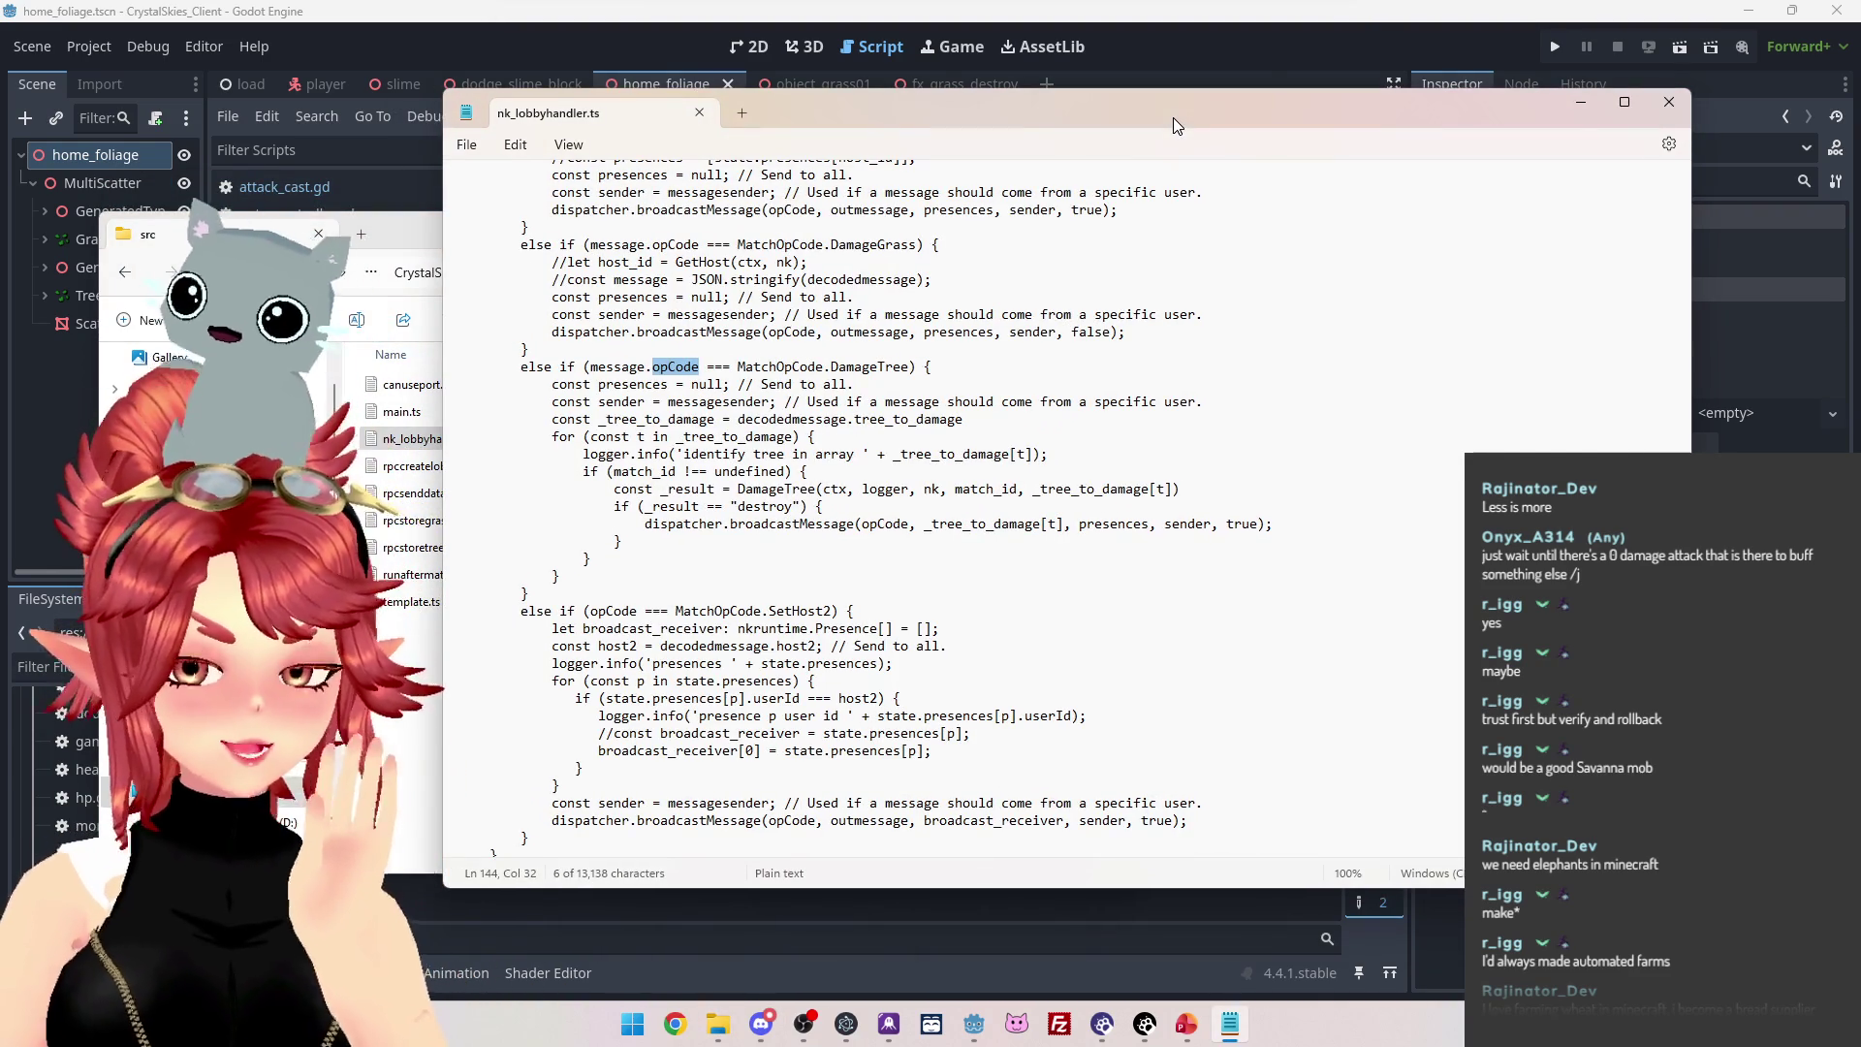
pyautogui.click(988, 488)
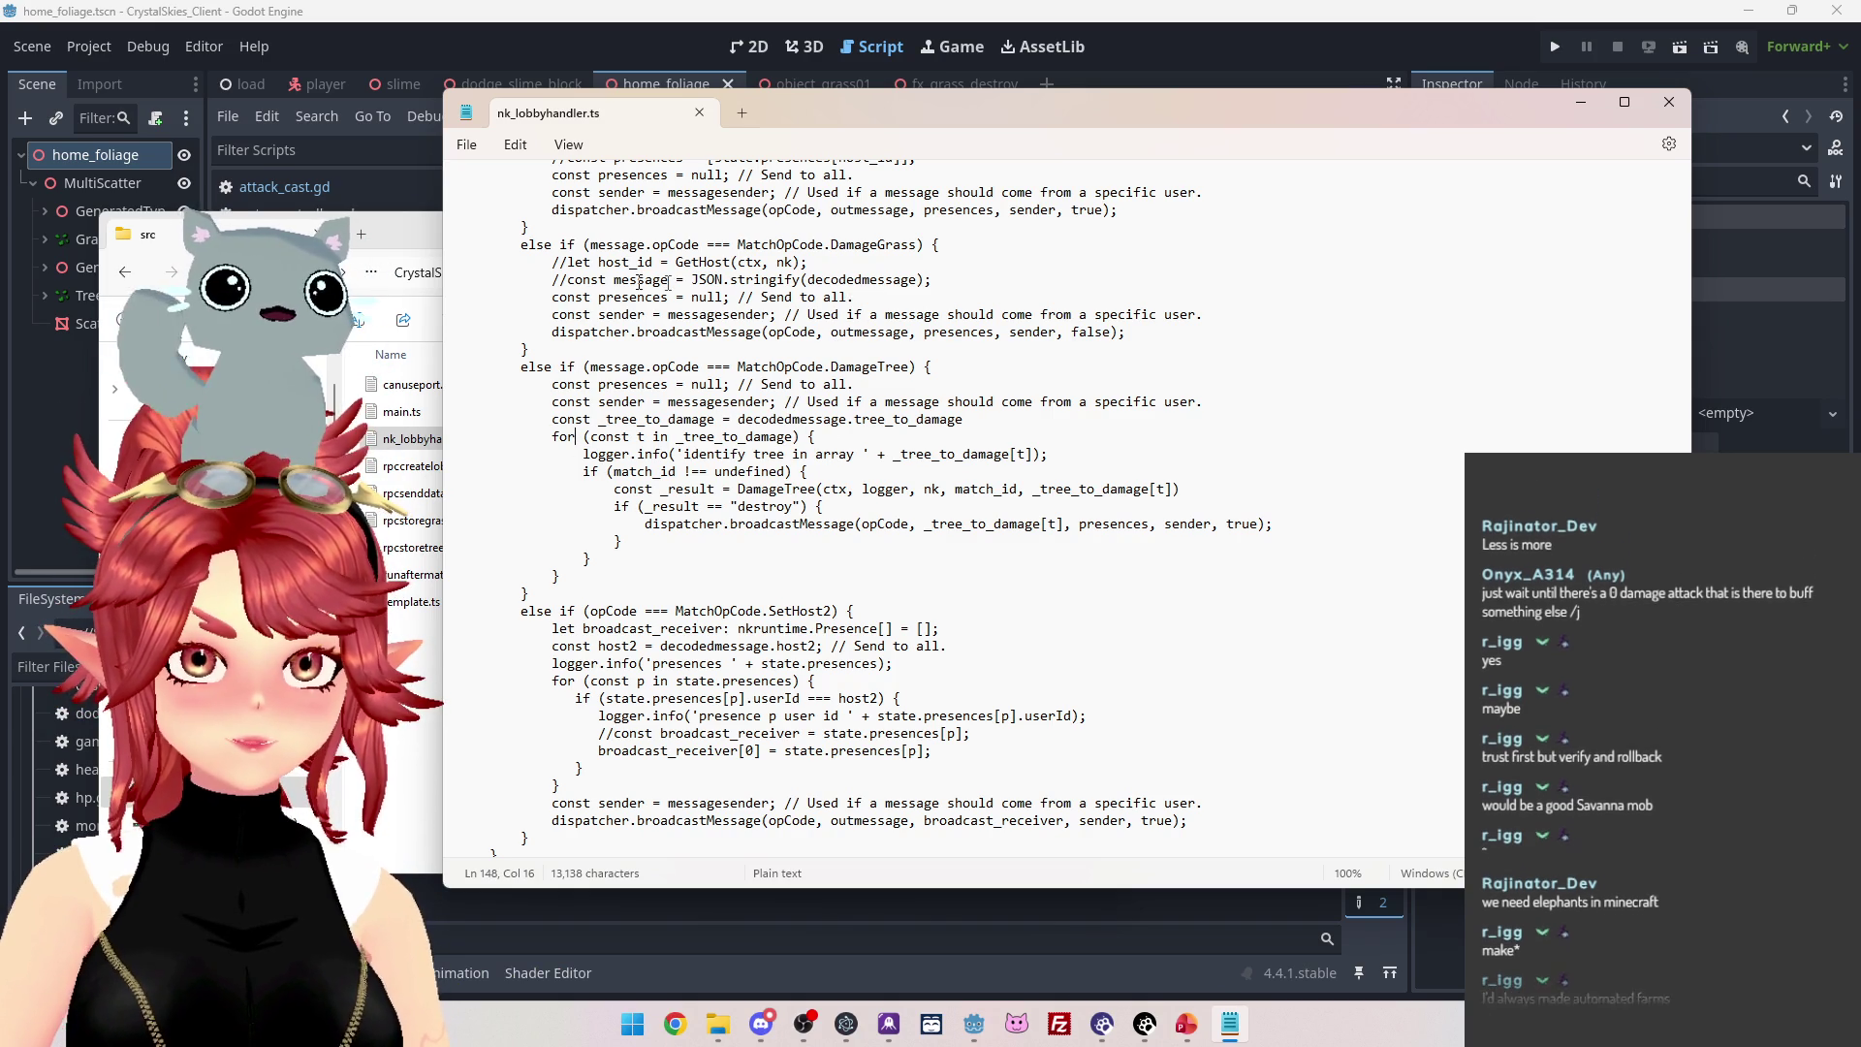
# Delete the two commented-out DamageGrass lines and the leftover blank line, then show the desktop.
pyautogui.moveTo(524, 274); pyautogui.dragTo(484, 262)
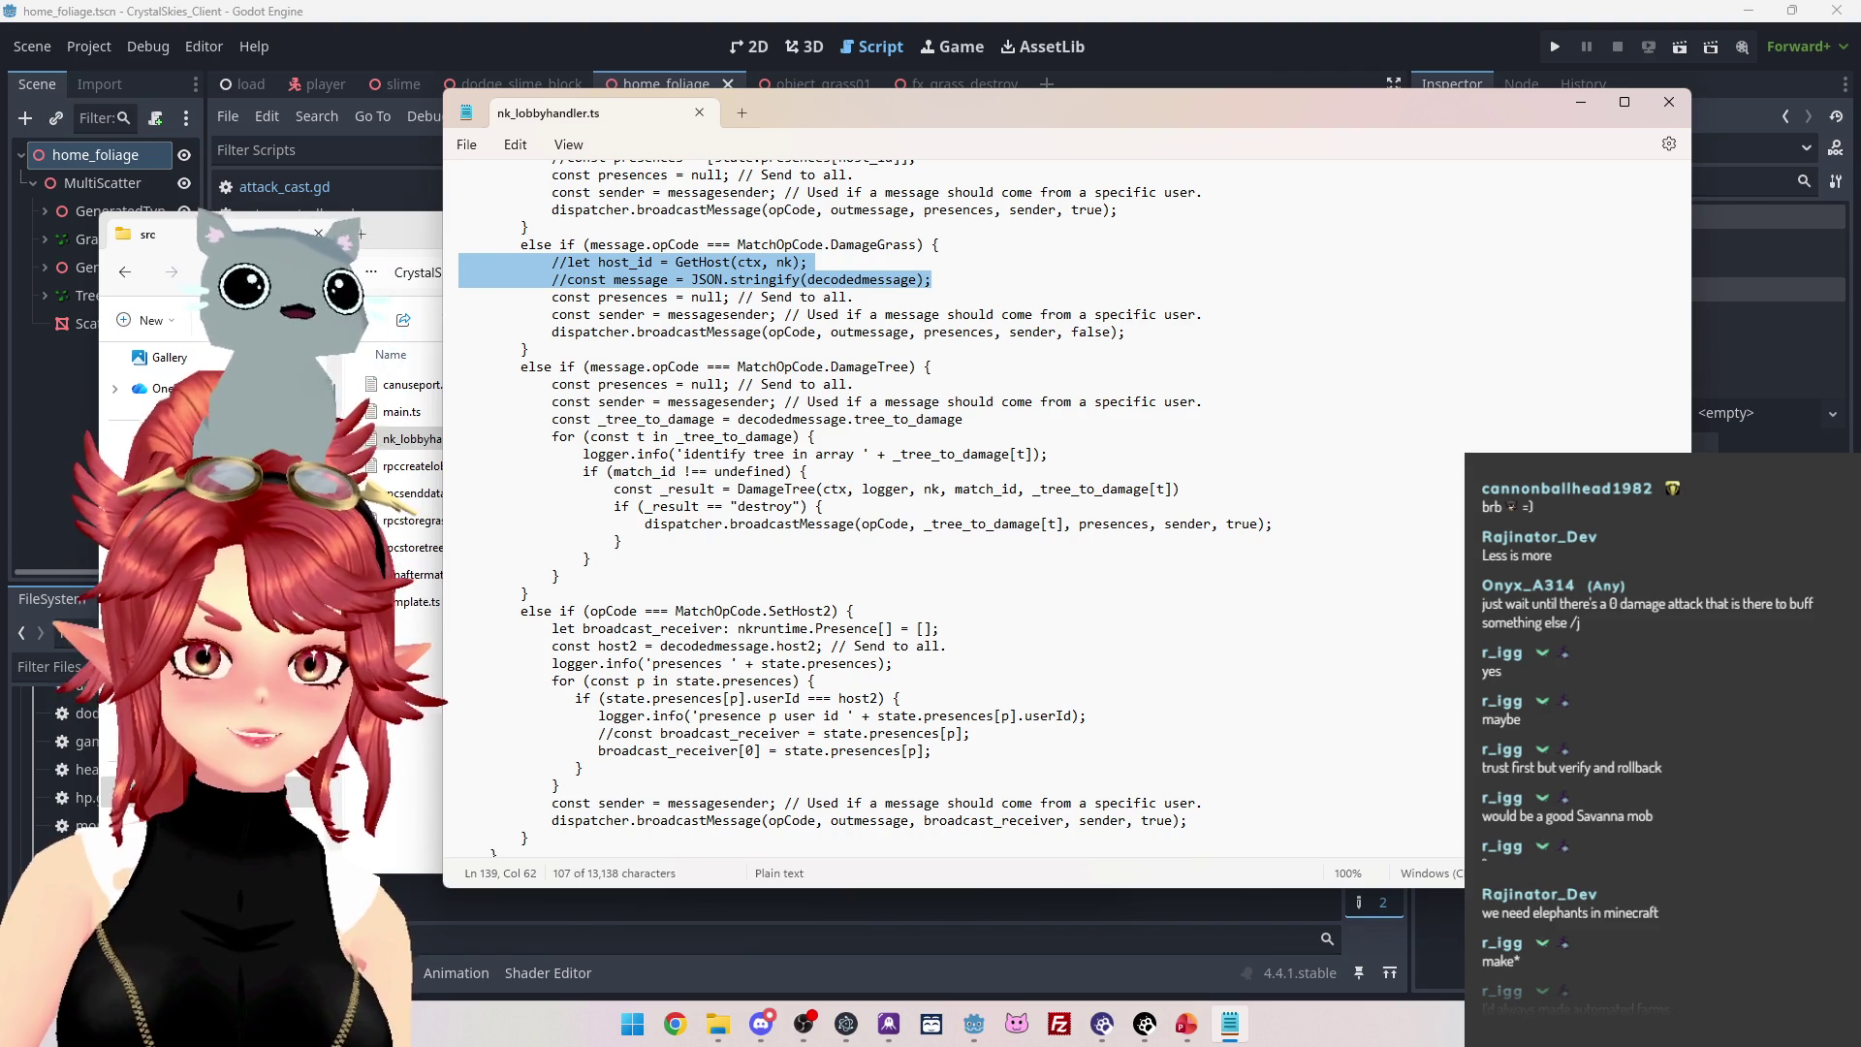
pyautogui.press('BackSpace')
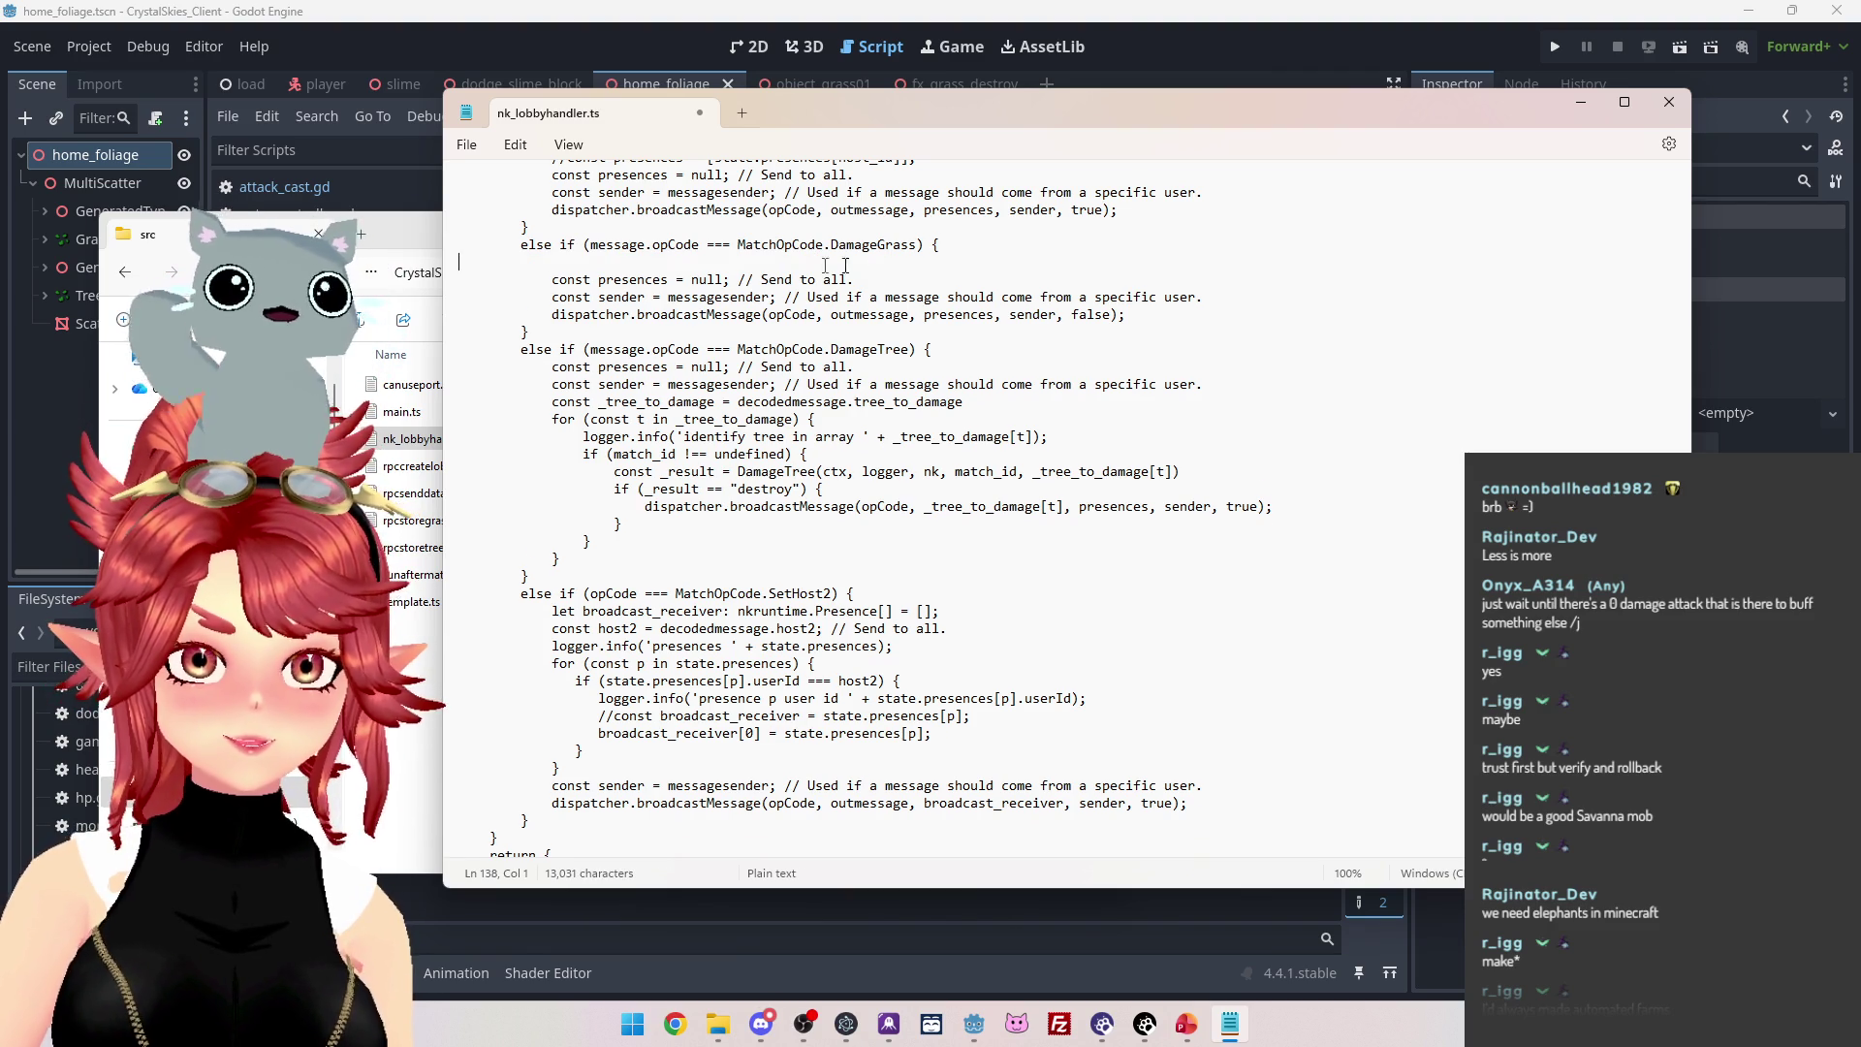
pyautogui.press('BackSpace')
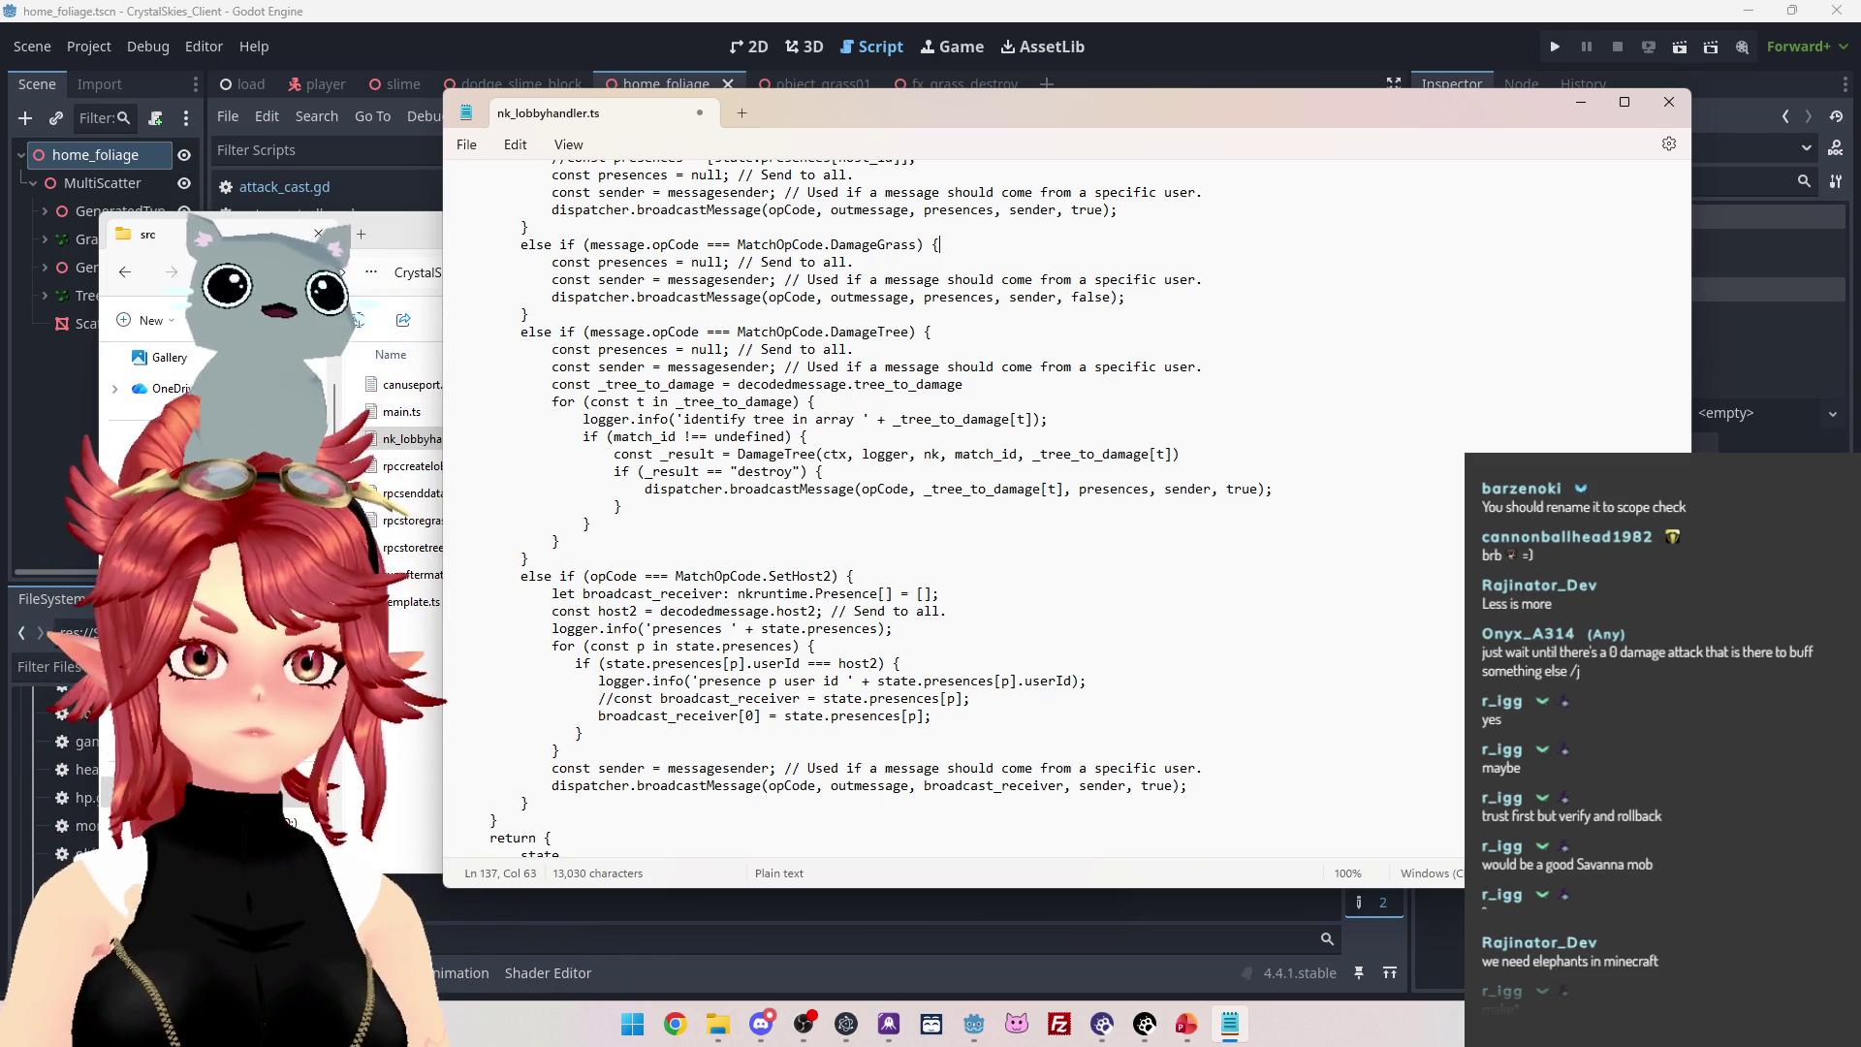
pyautogui.press('super+d')
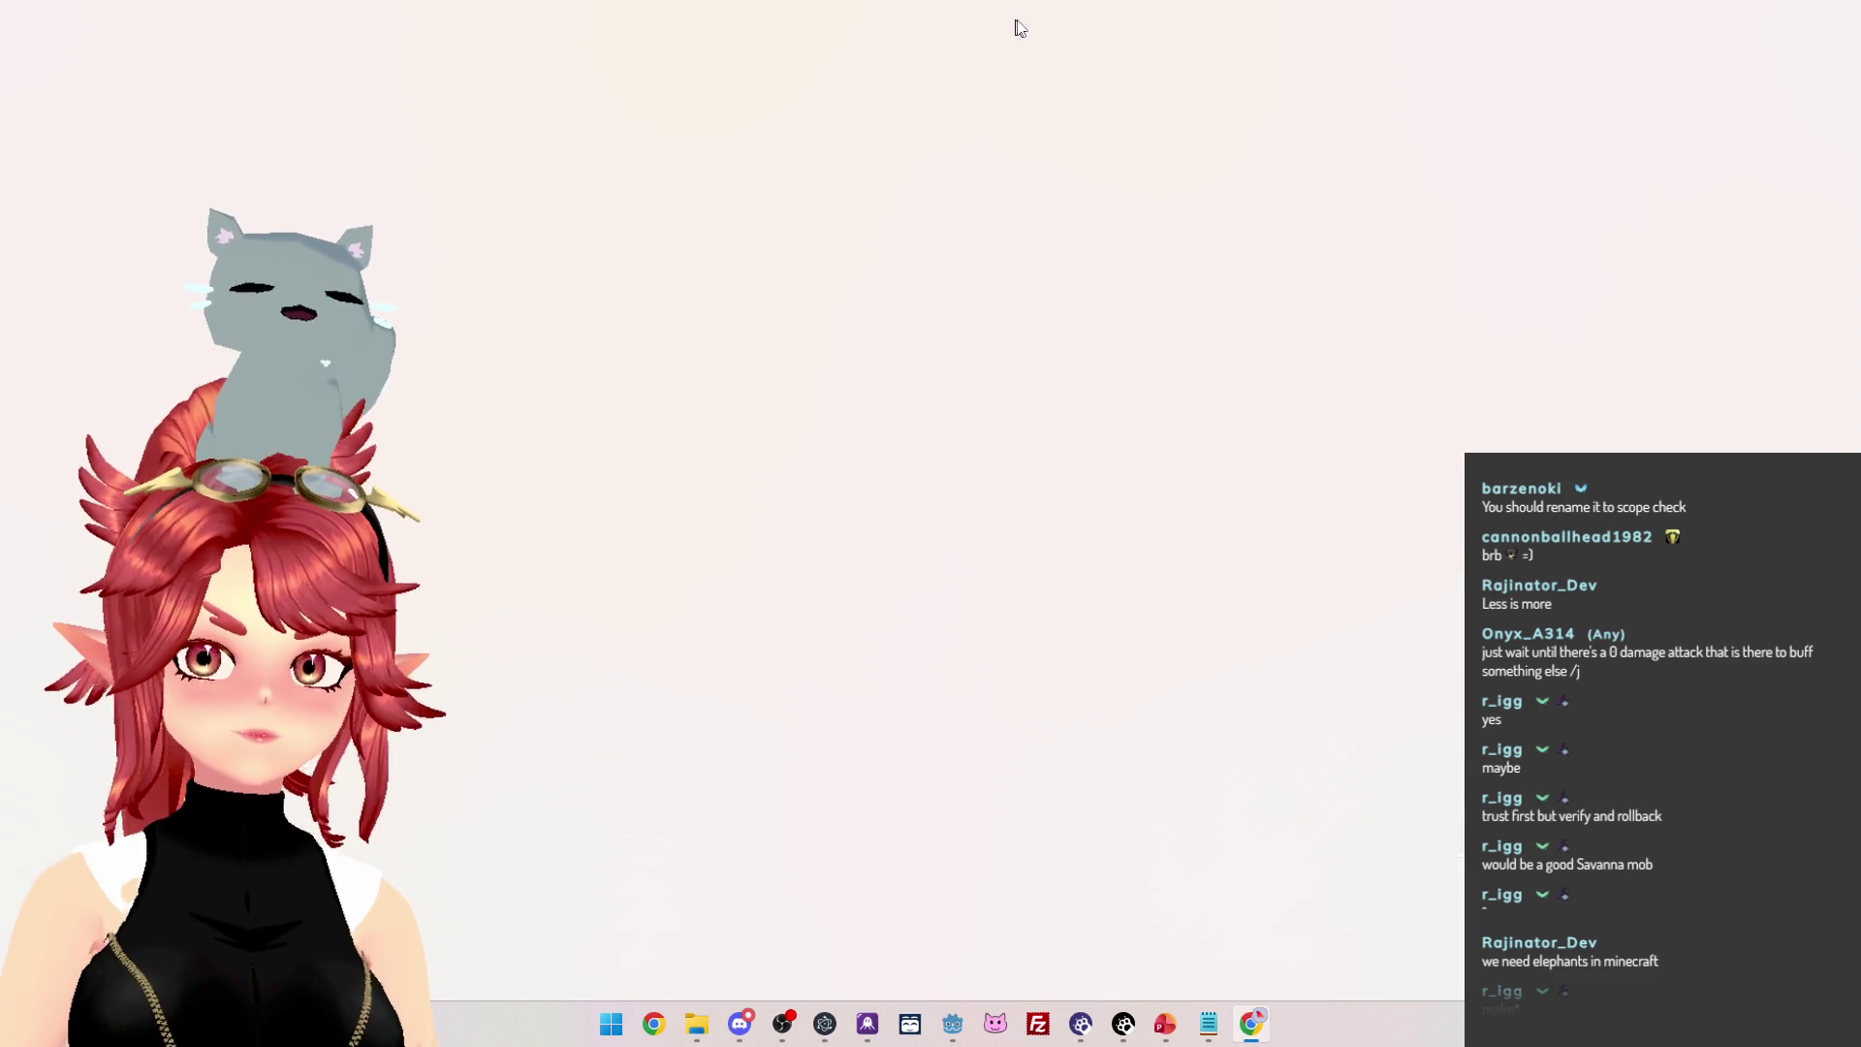
# Press Win+D again to restore Notepad over Godot's home_foliage scene.
pyautogui.press('super+d')
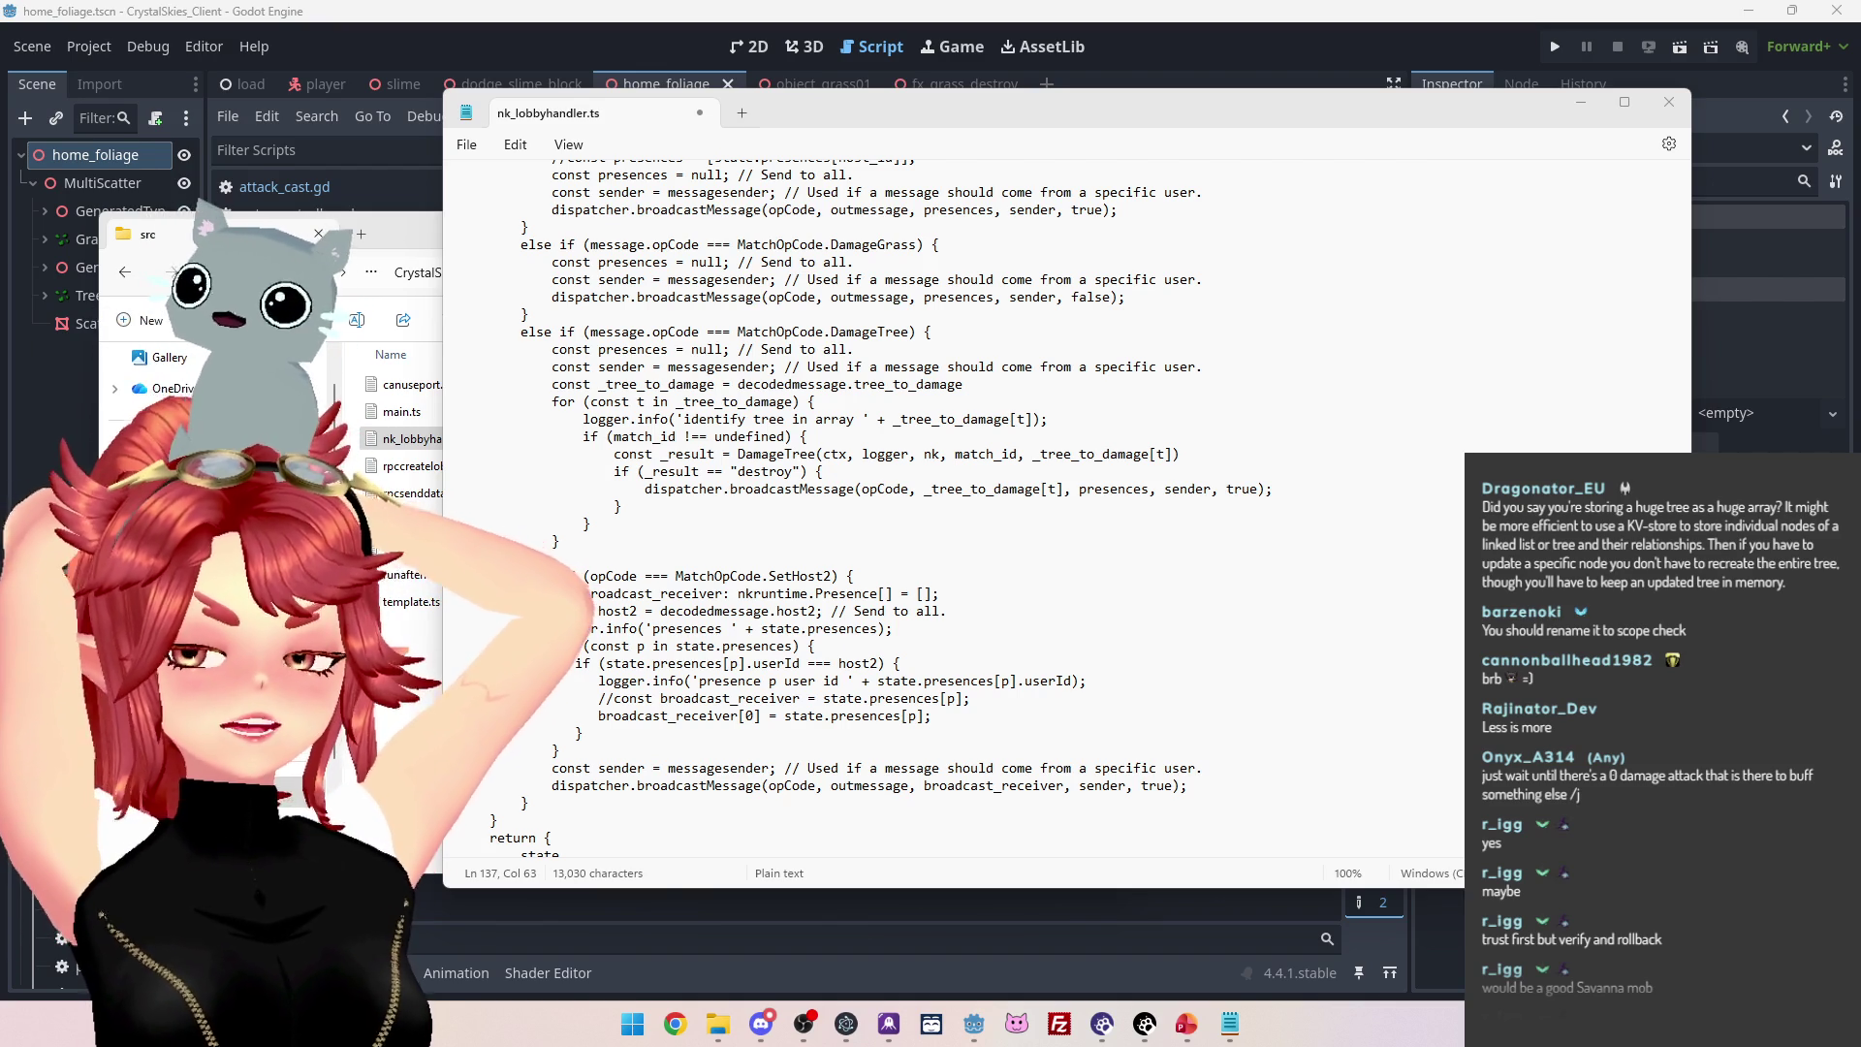
# Scroll through the DamageTree code and step up from the SetHost2 condition to the closing braces.
pyautogui.click(825, 523)
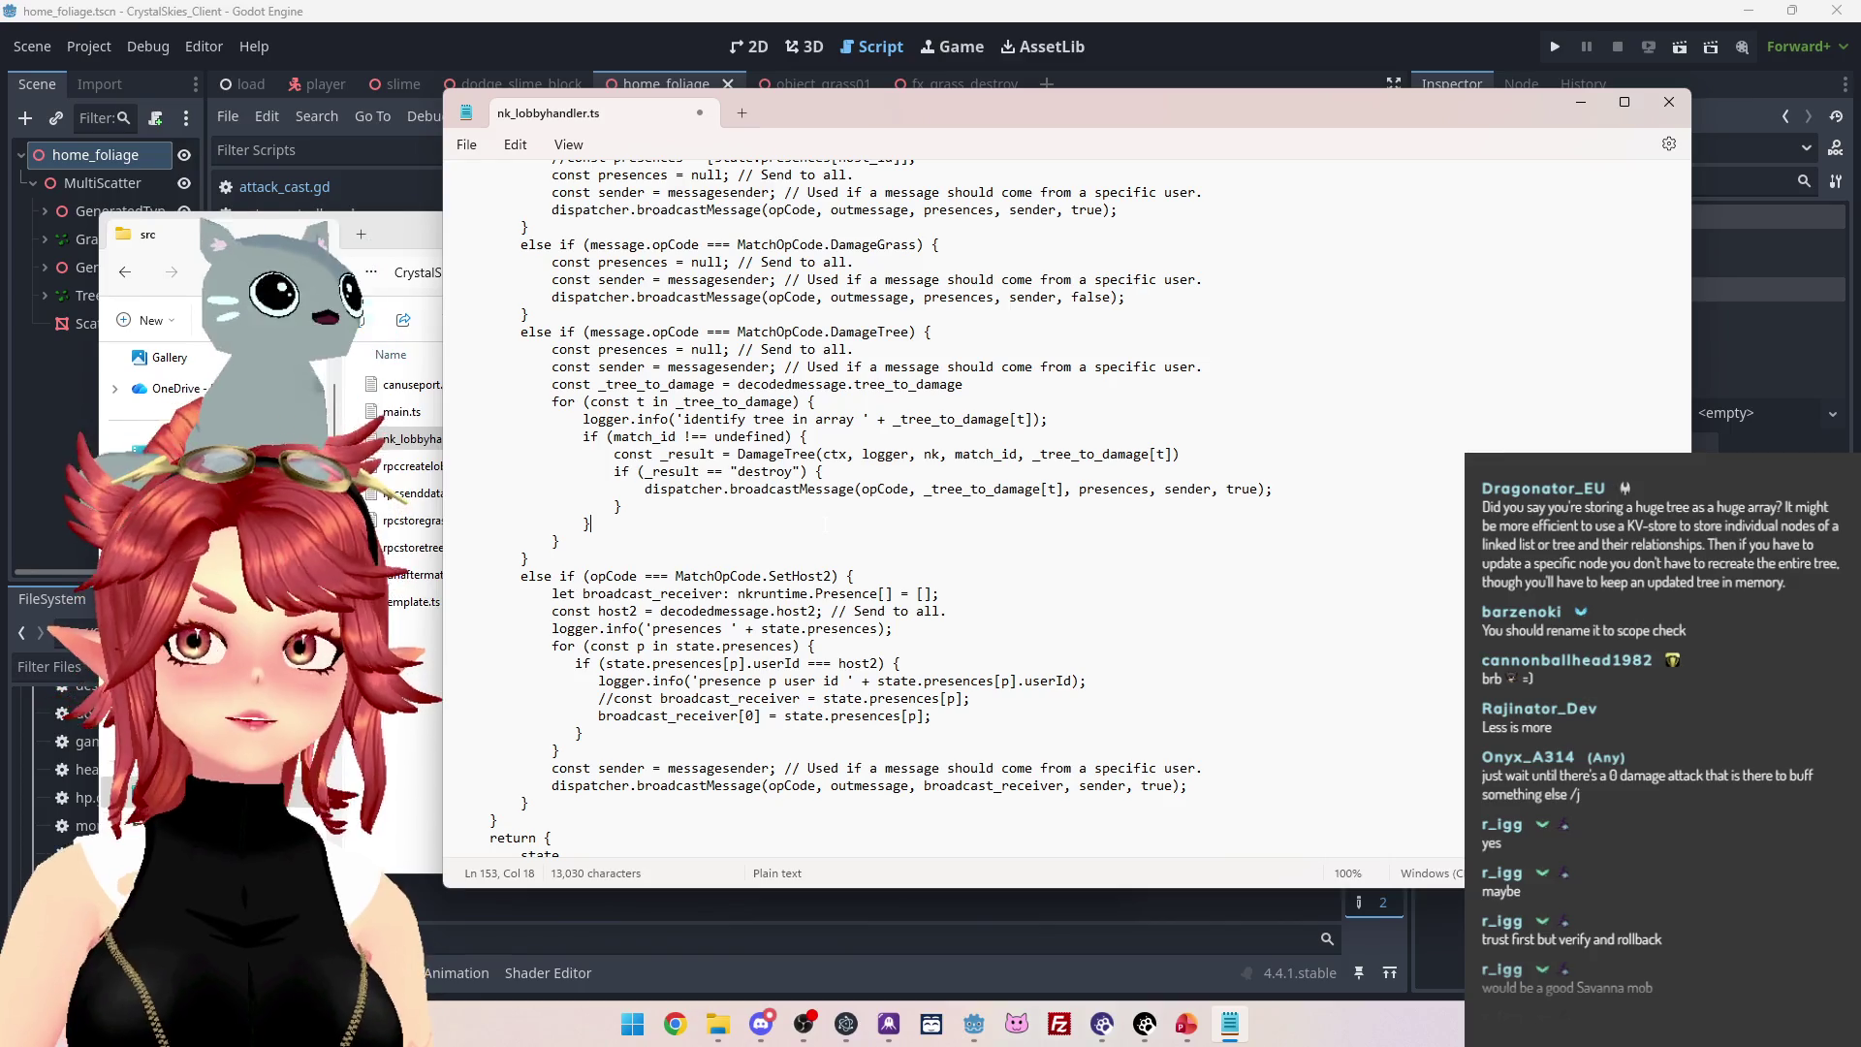
pyautogui.scroll(-9, 825, 523)
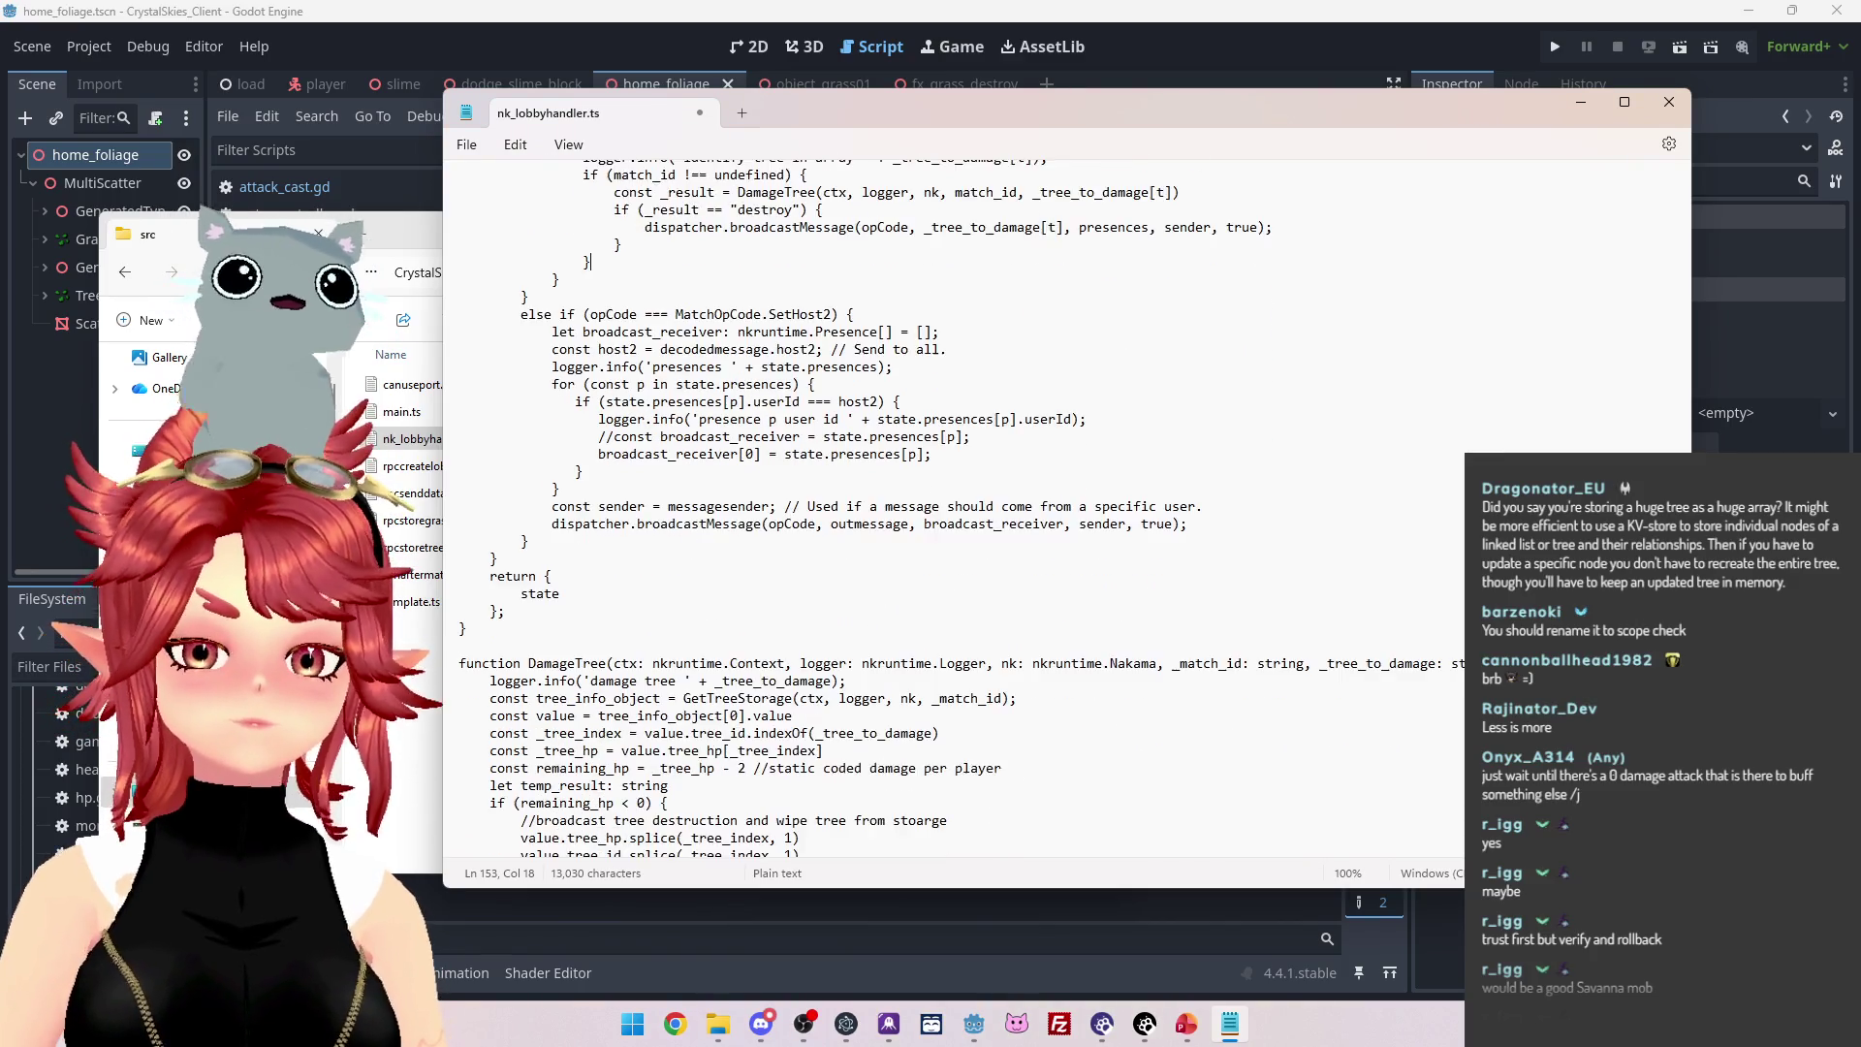
pyautogui.scroll(-4, 1084, 546)
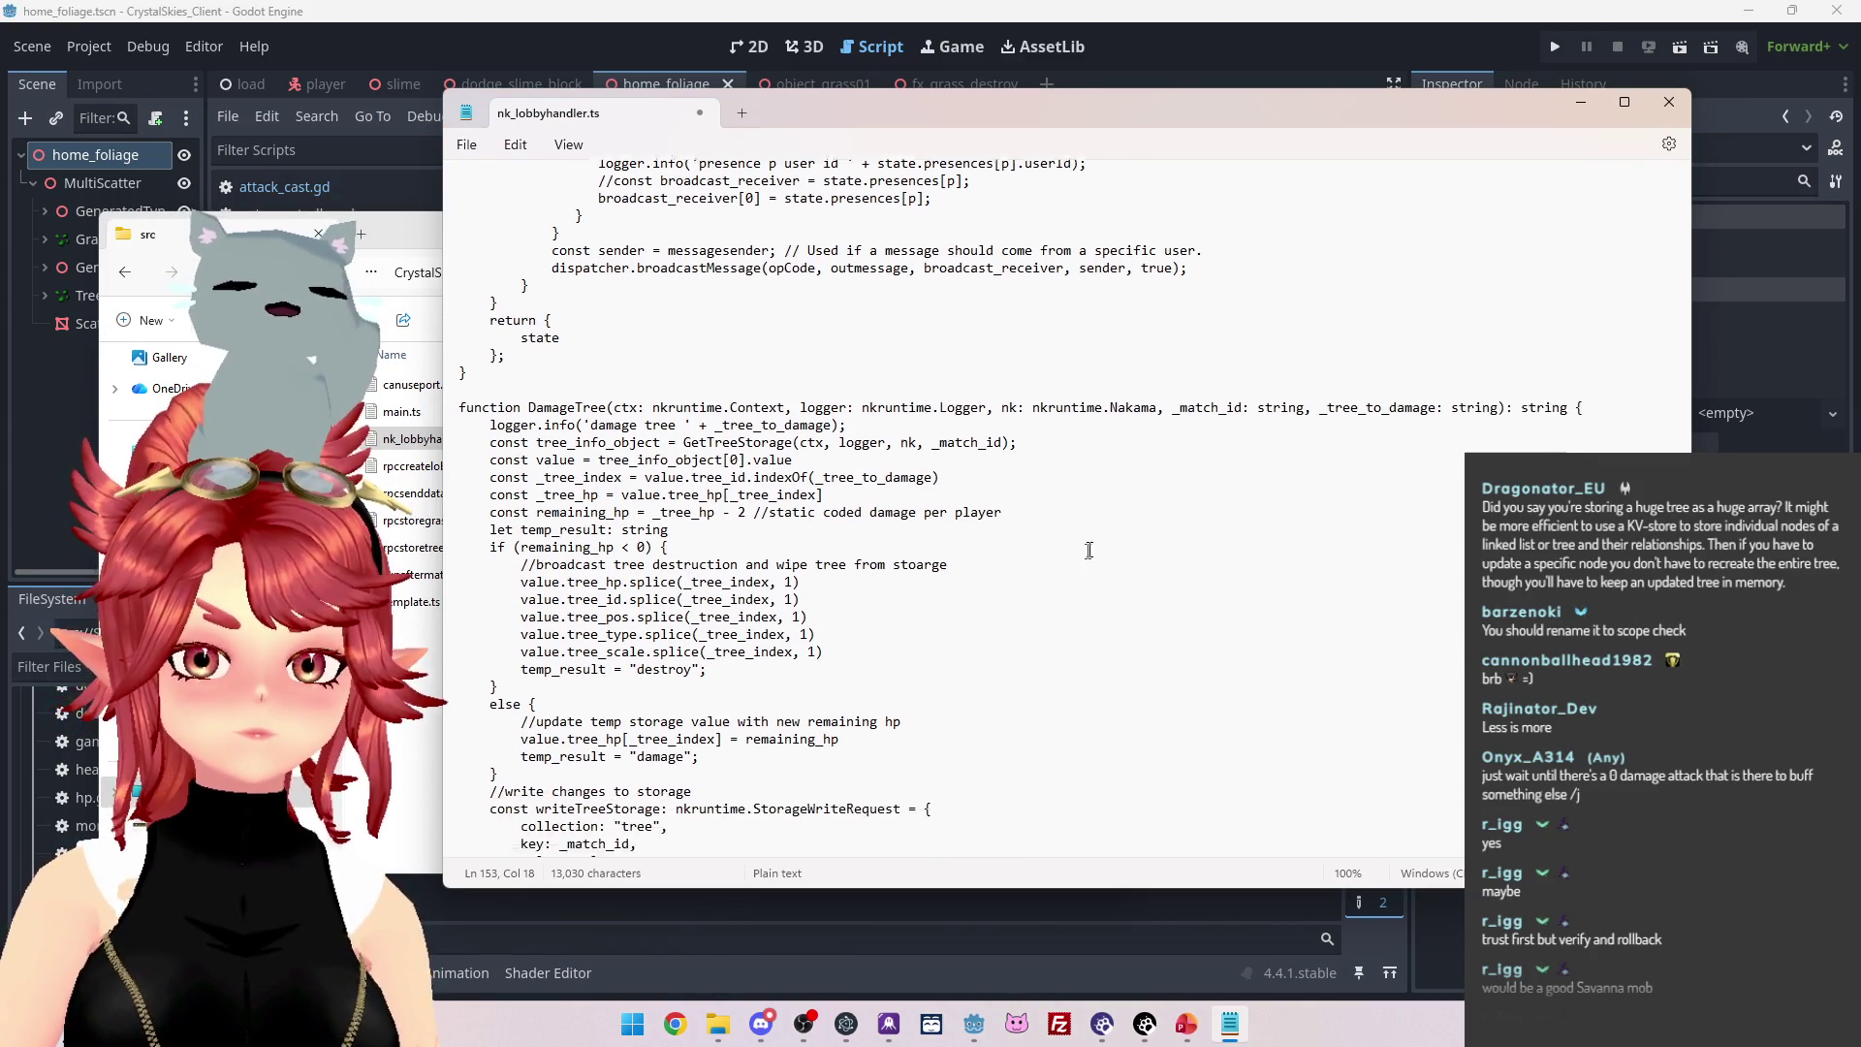
pyautogui.scroll(4, 1084, 546)
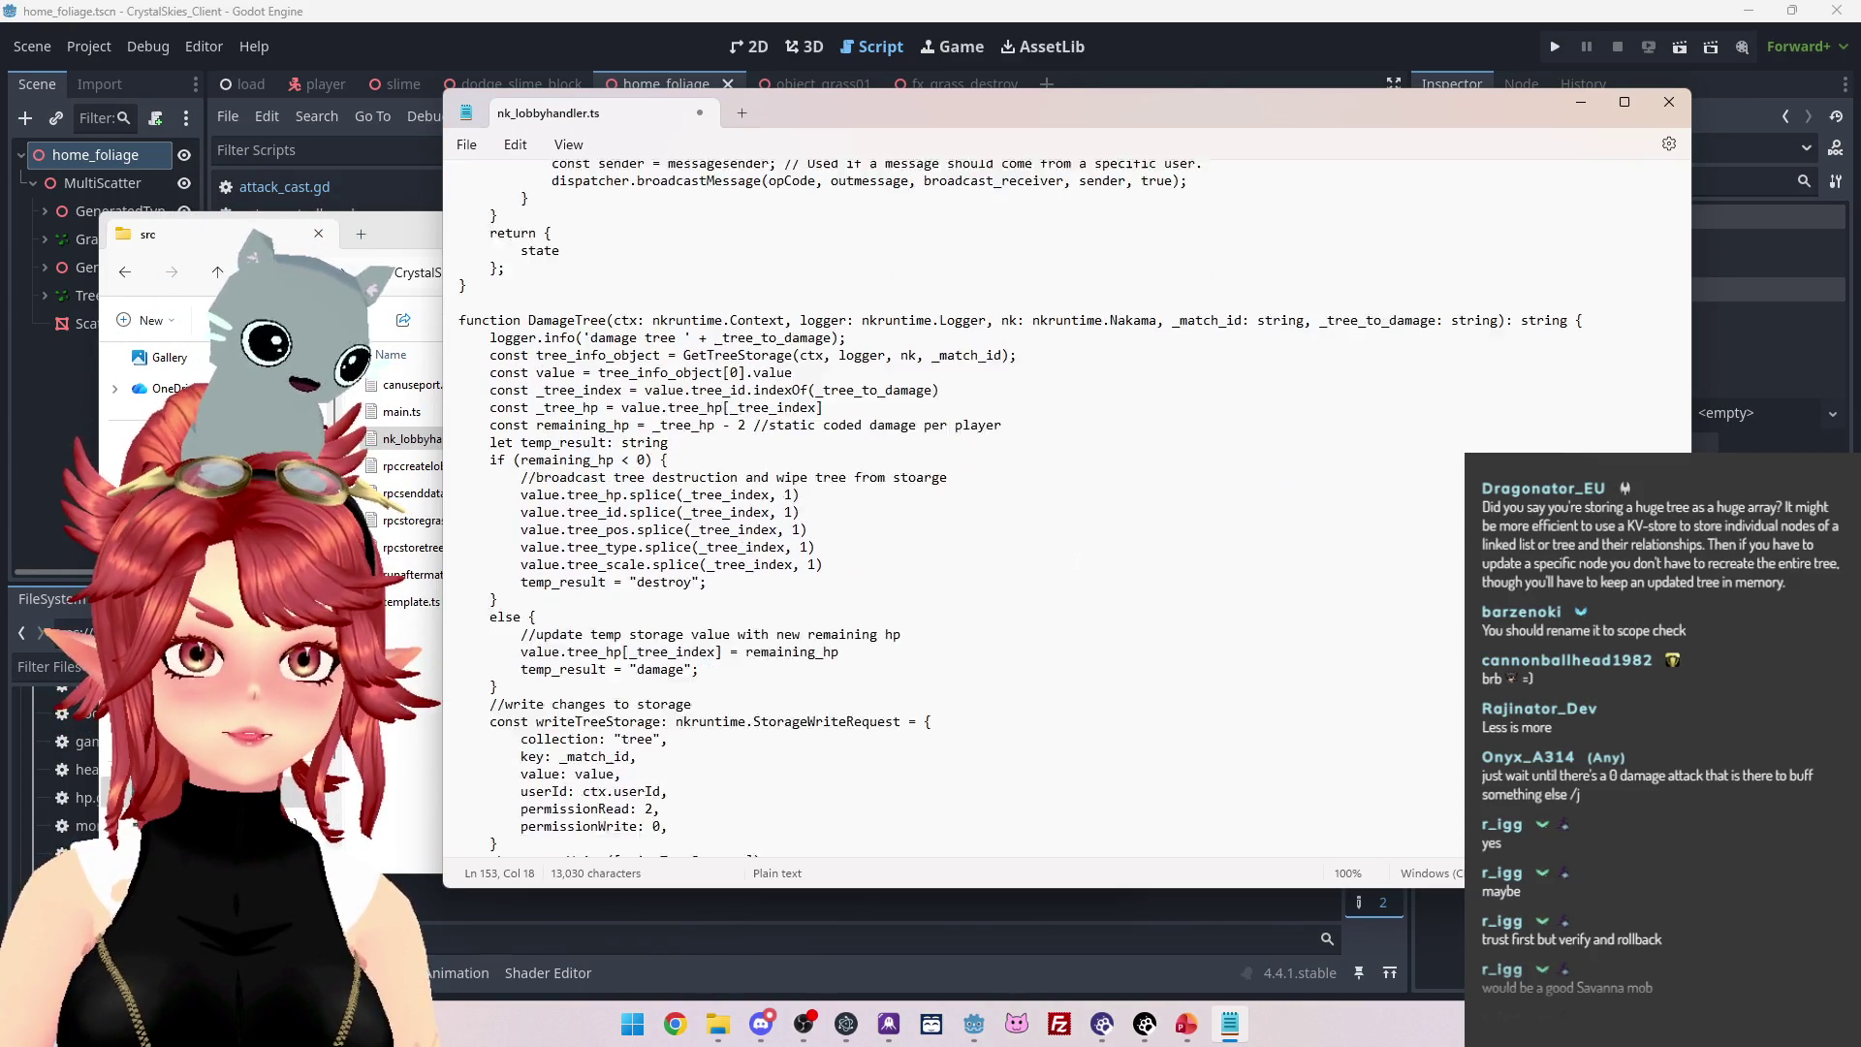
pyautogui.scroll(-6, 1083, 546)
pyautogui.scroll(13, 1084, 546)
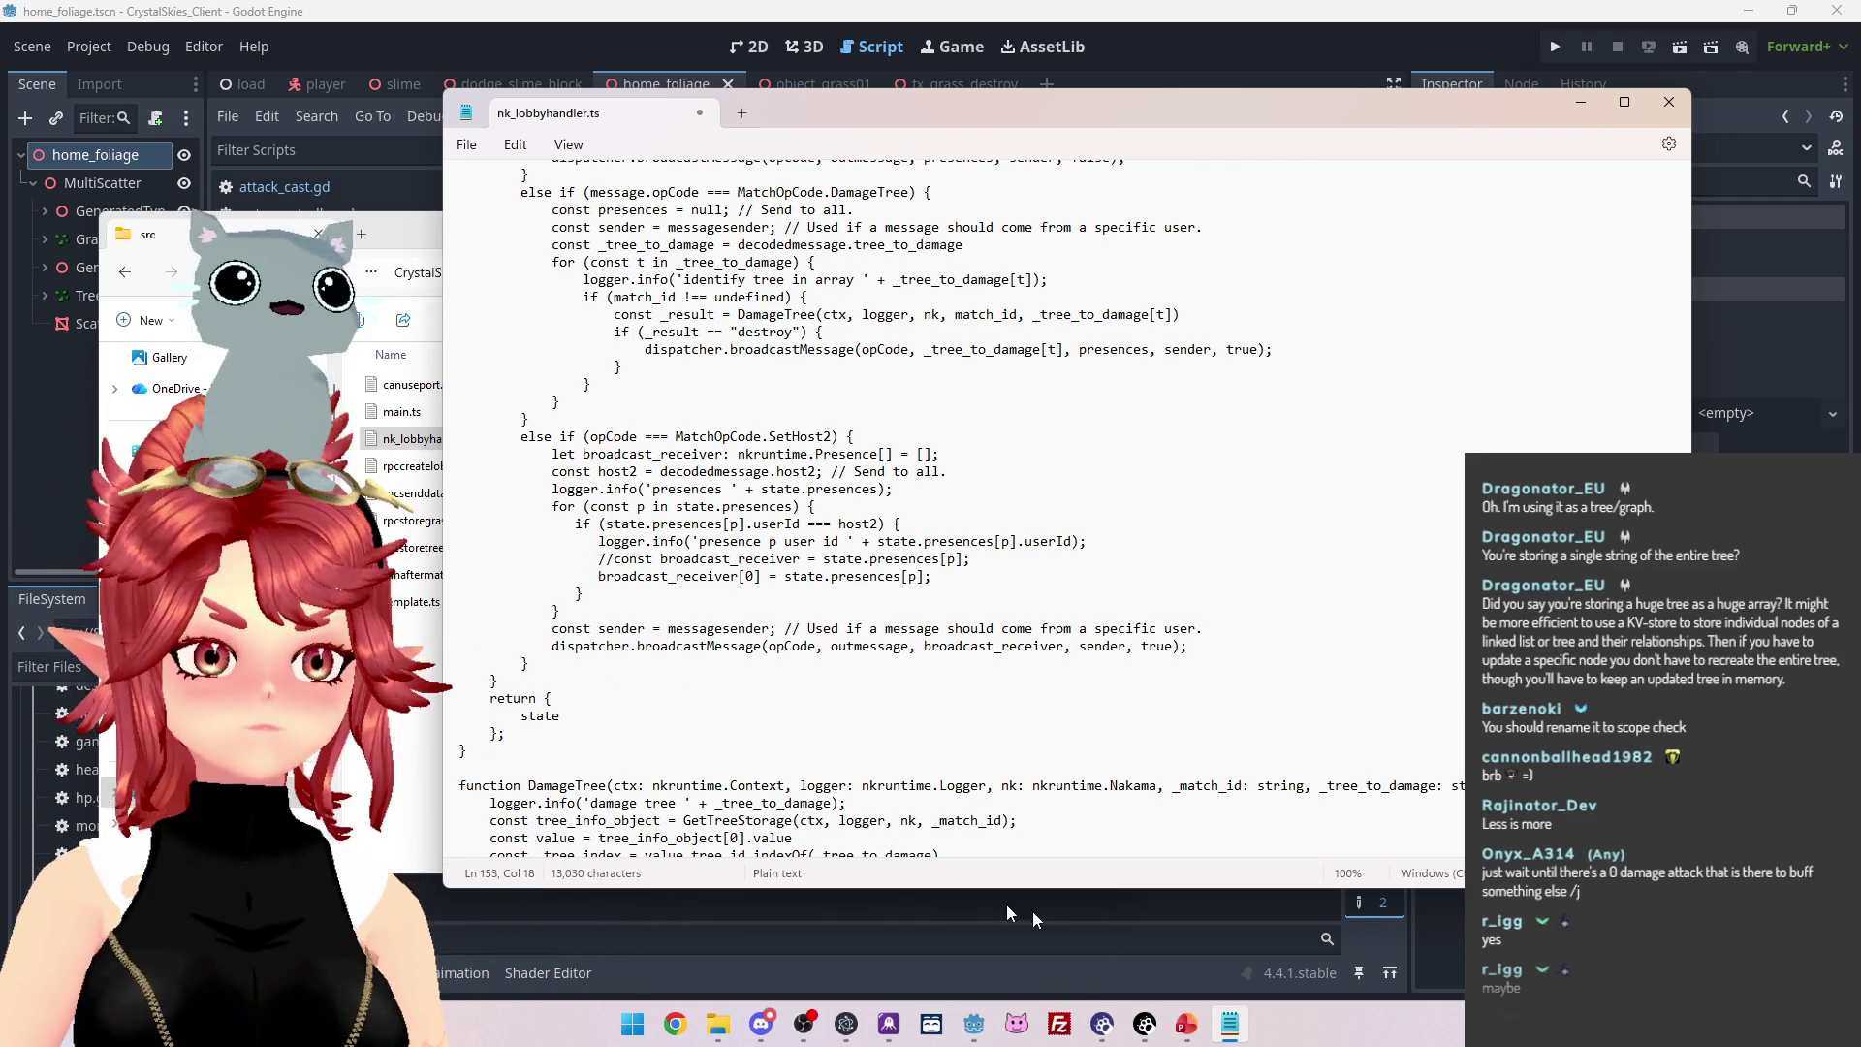
pyautogui.click(654, 436)
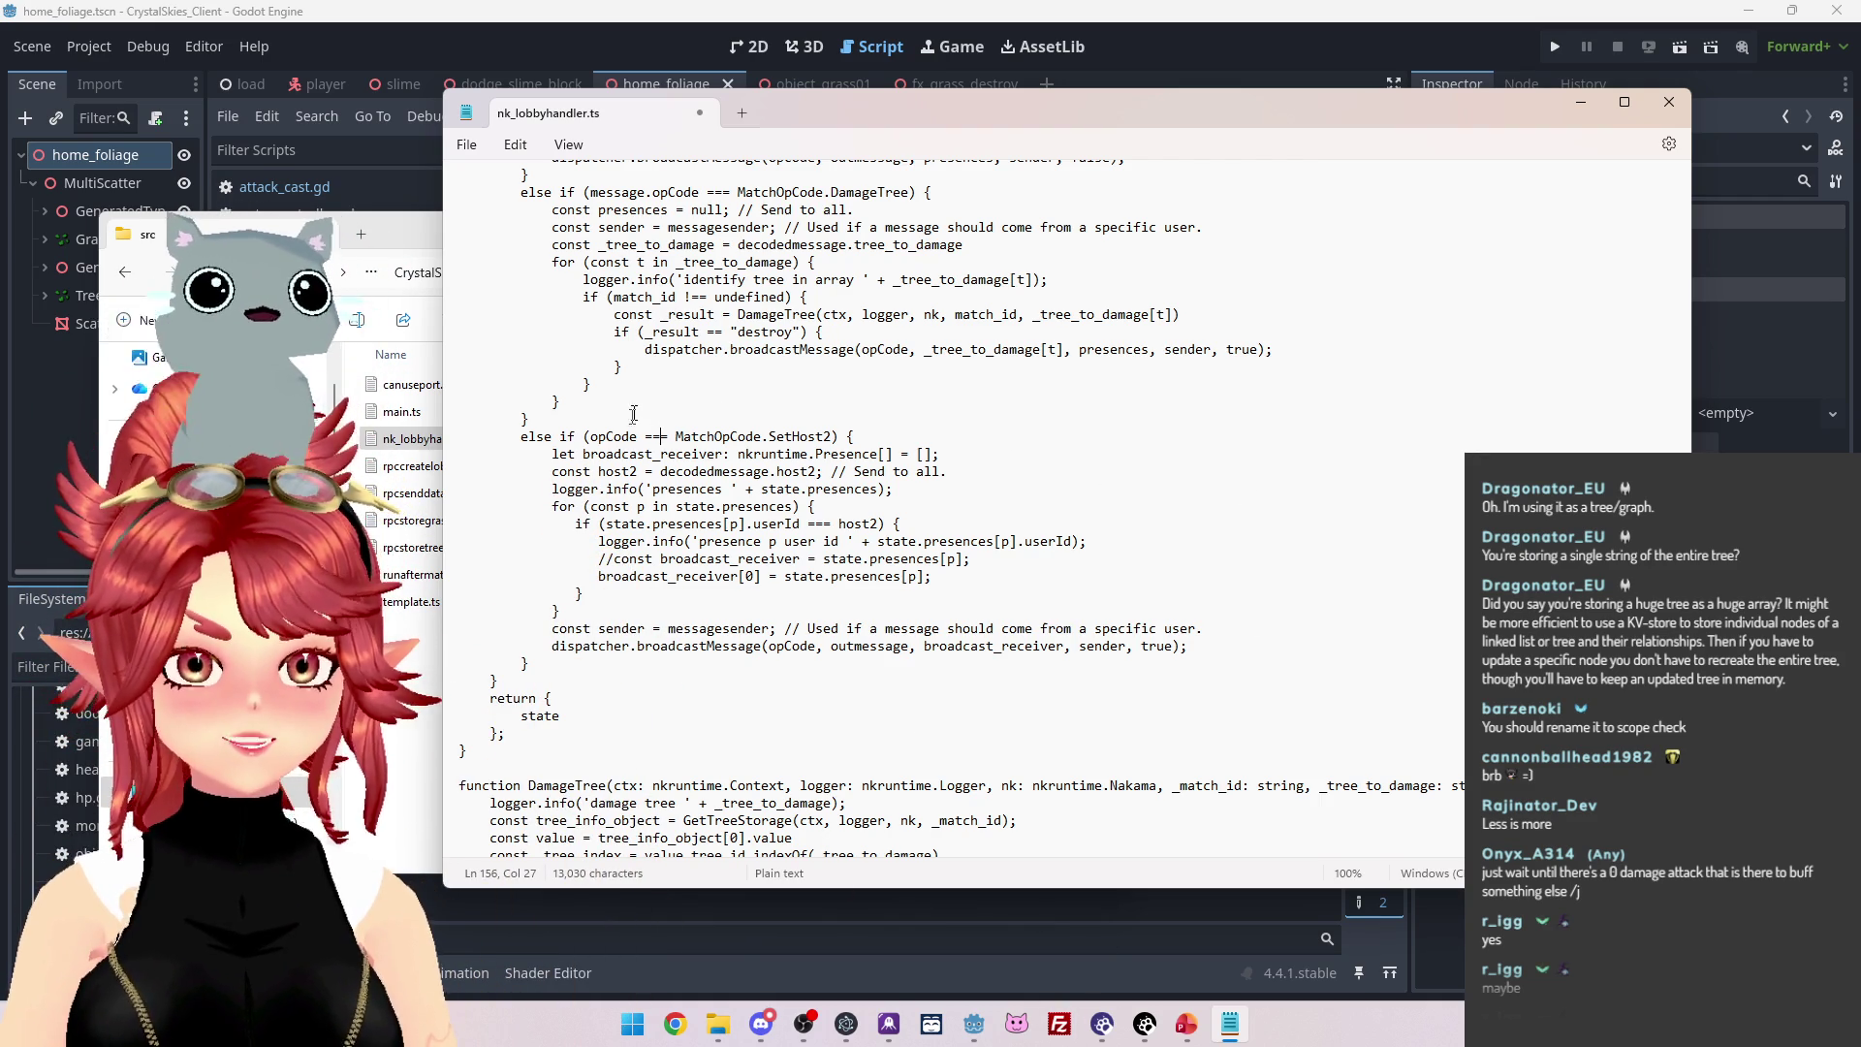
pyautogui.press('Up')
pyautogui.press('Up')
pyautogui.press('Up')
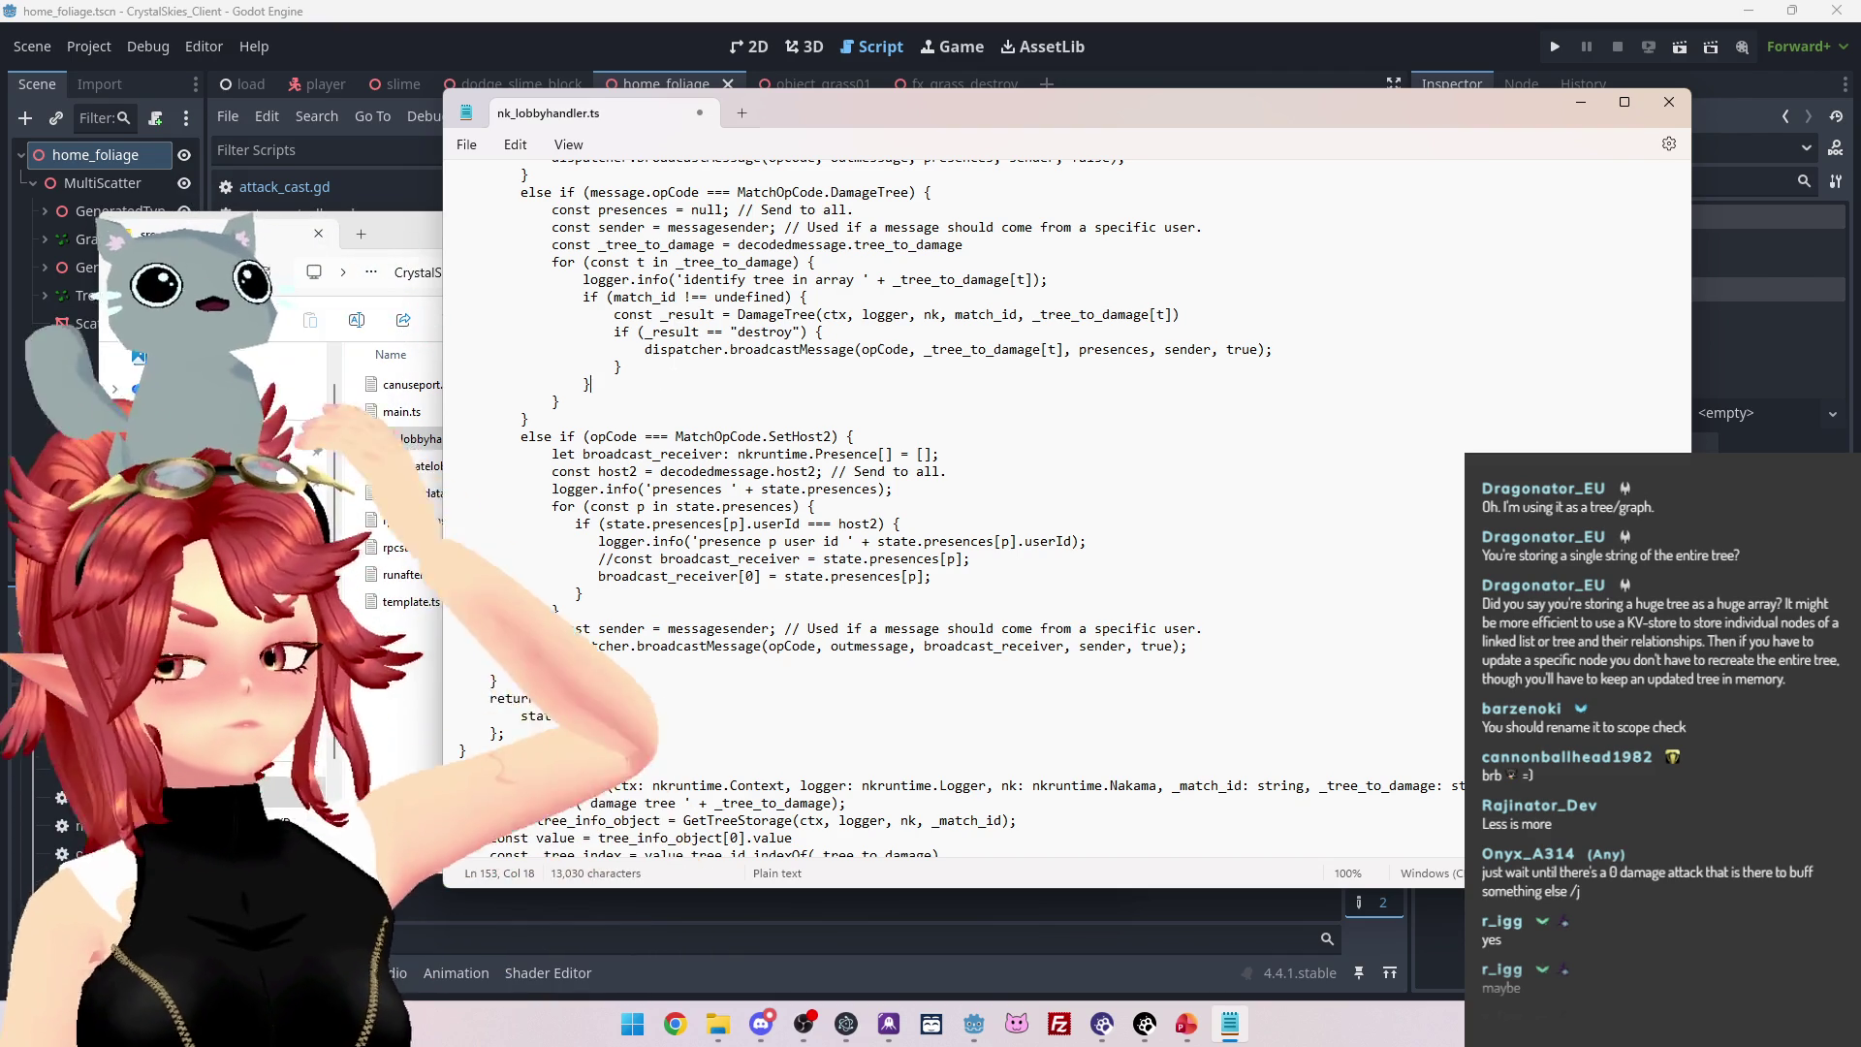
pyautogui.press('Up')
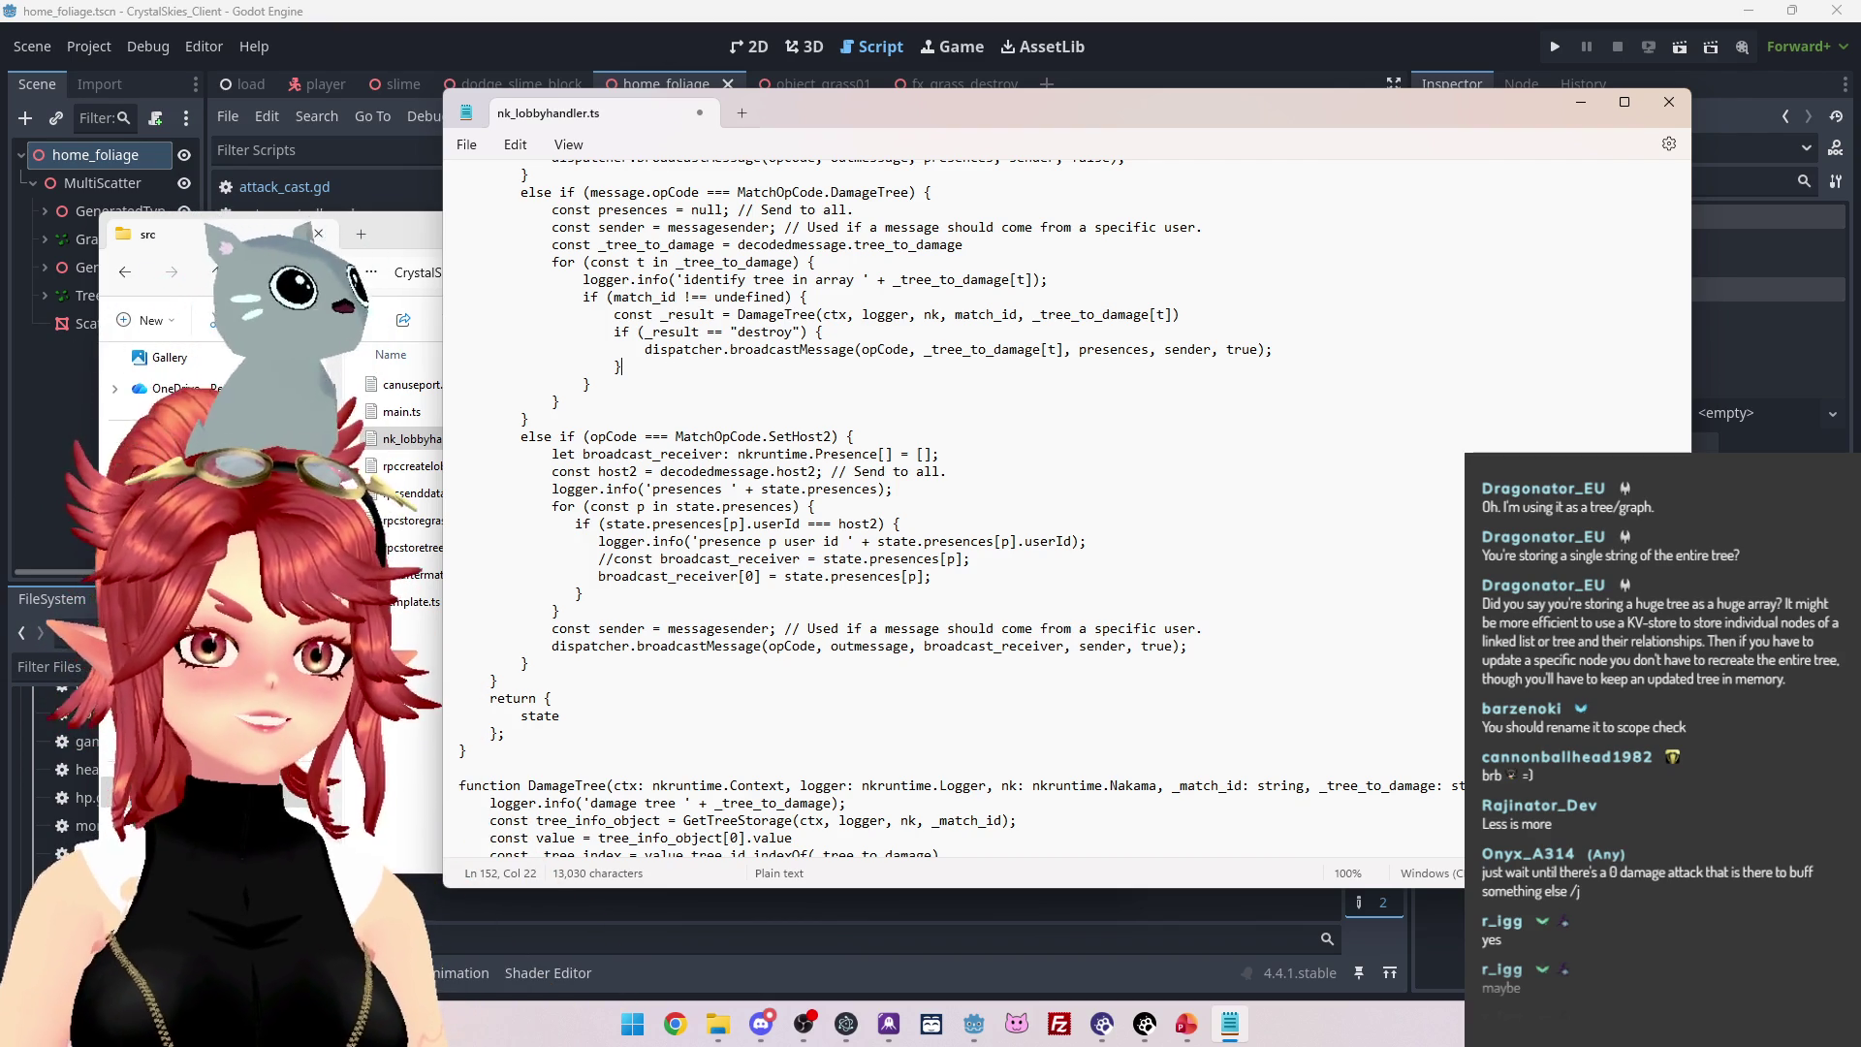
# Save nk_lobbyhandler.ts with Ctrl+S and clear the whole-file selection.
pyautogui.hotkey('alt', 'Tab')
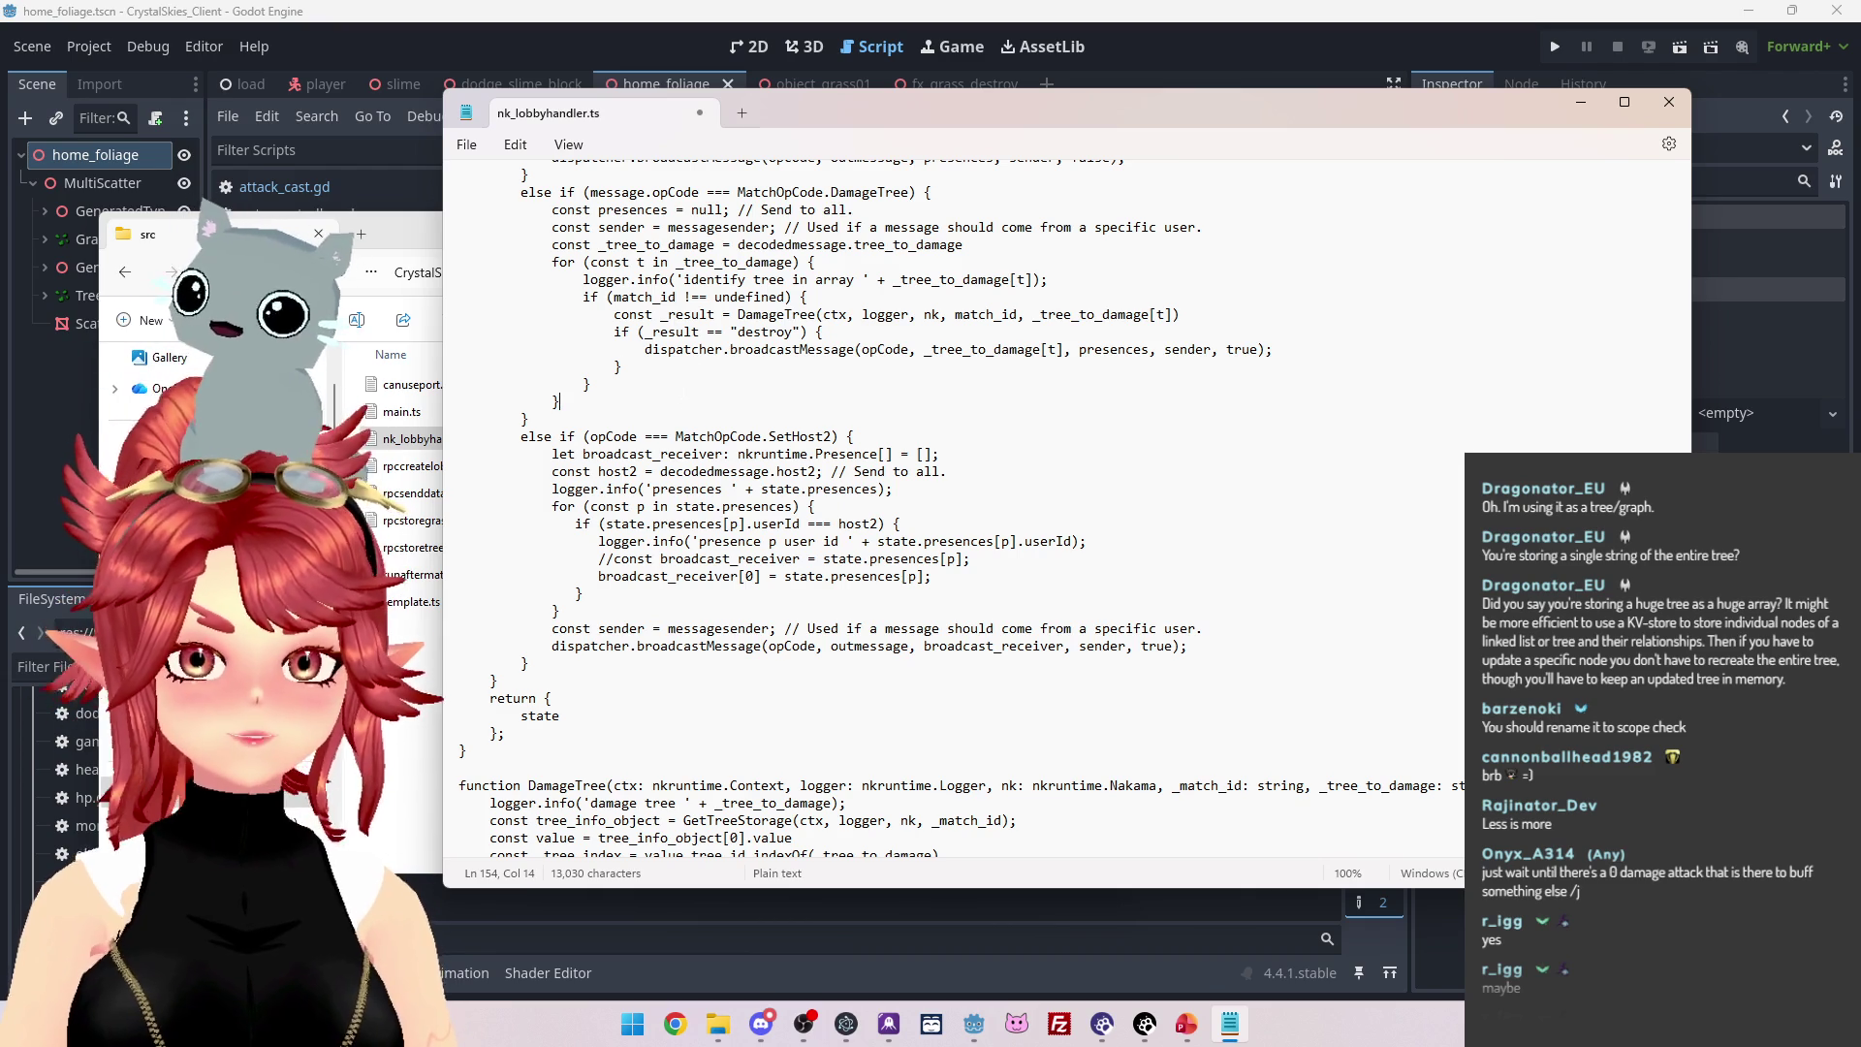
pyautogui.hotkey('ctrl', 's')
pyautogui.hotkey('ctrl', 'a')
pyautogui.click(982, 396)
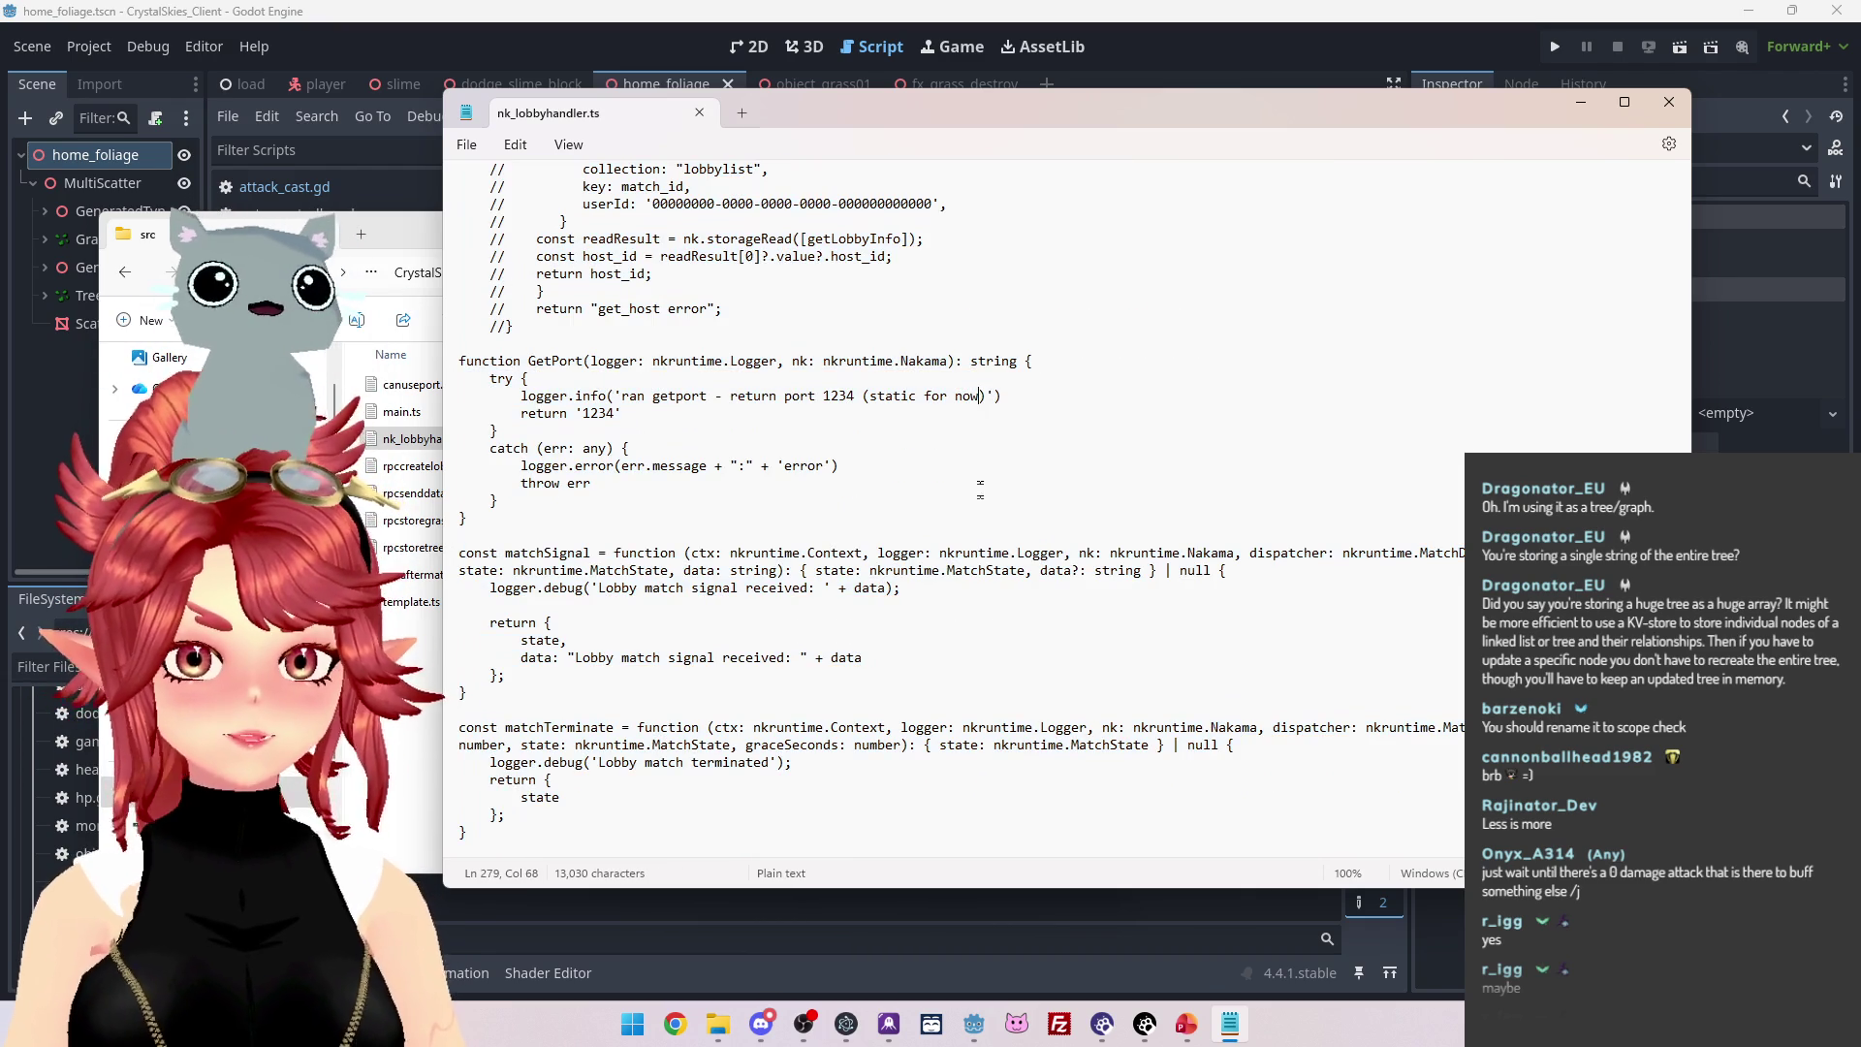
# Scroll up through the lobby handler code and nudge the Notepad window left.
pyautogui.scroll(15, 903, 456)
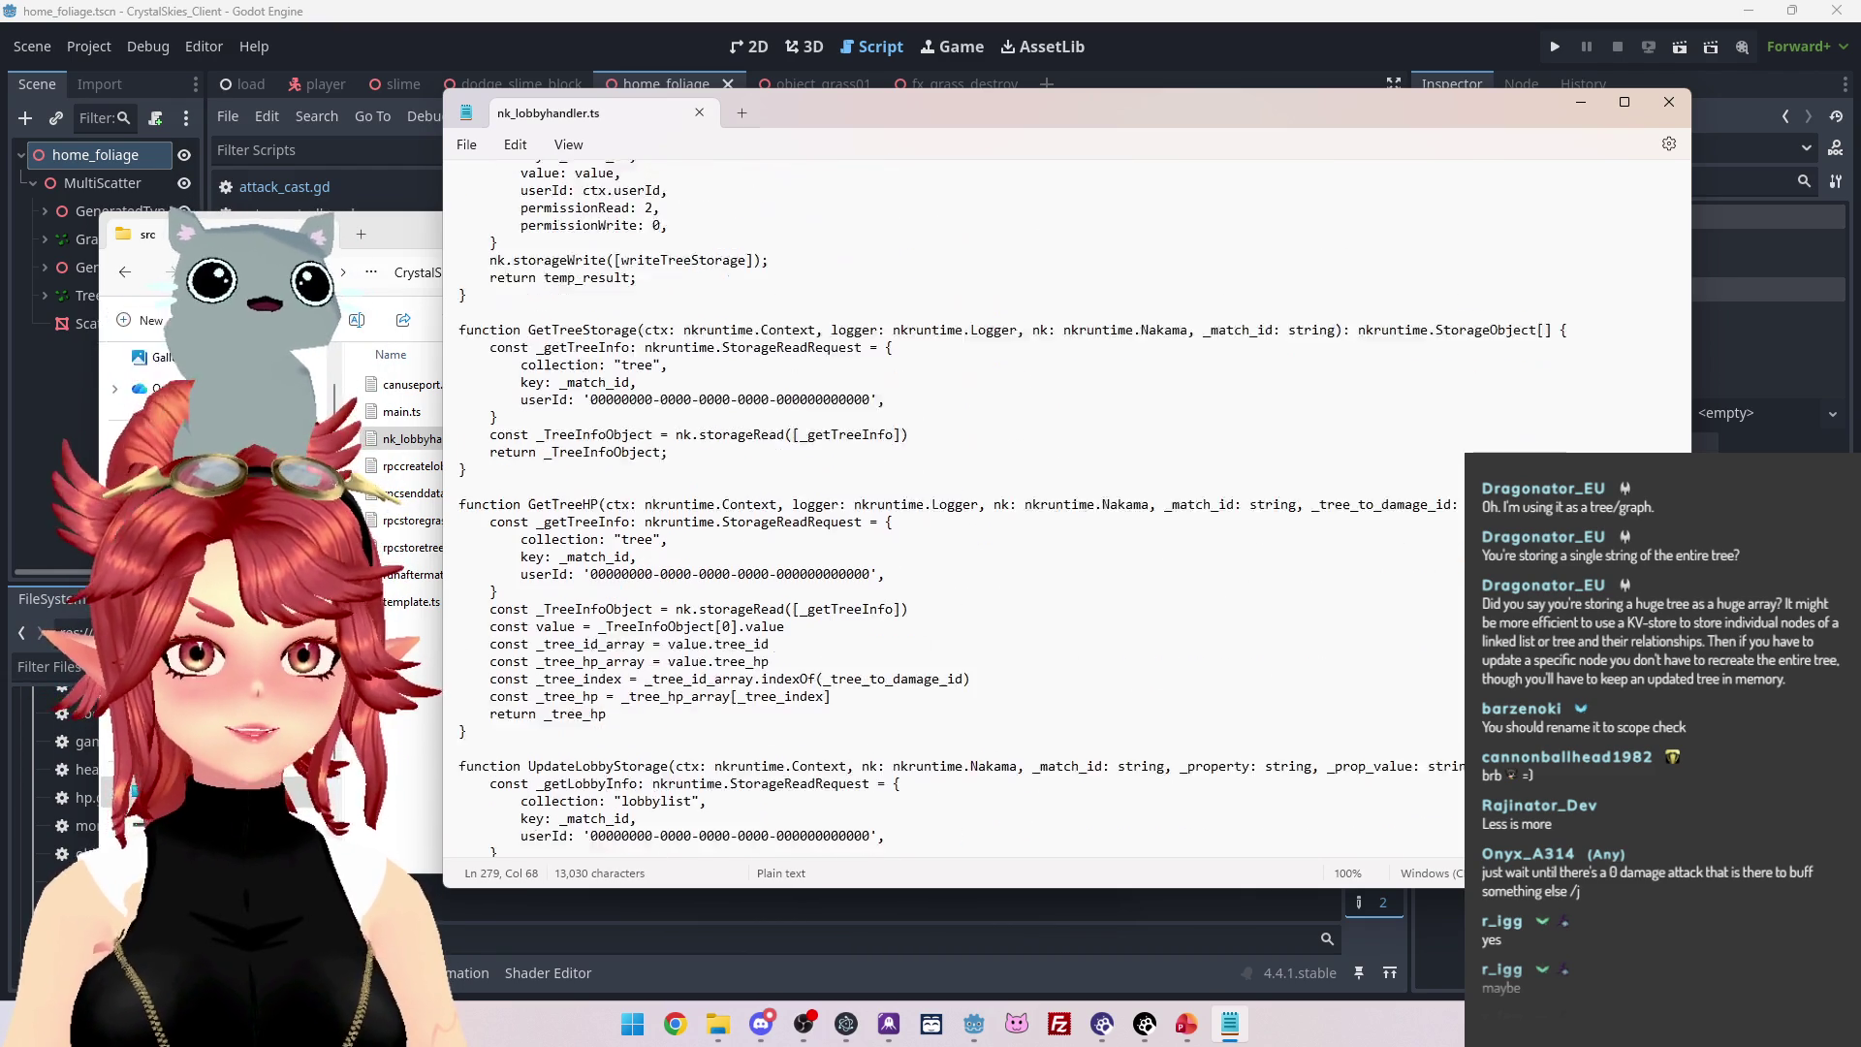
pyautogui.scroll(10, 955, 504)
pyautogui.scroll(-6, 955, 504)
pyautogui.scroll(8, 955, 504)
pyautogui.scroll(1, 879, 509)
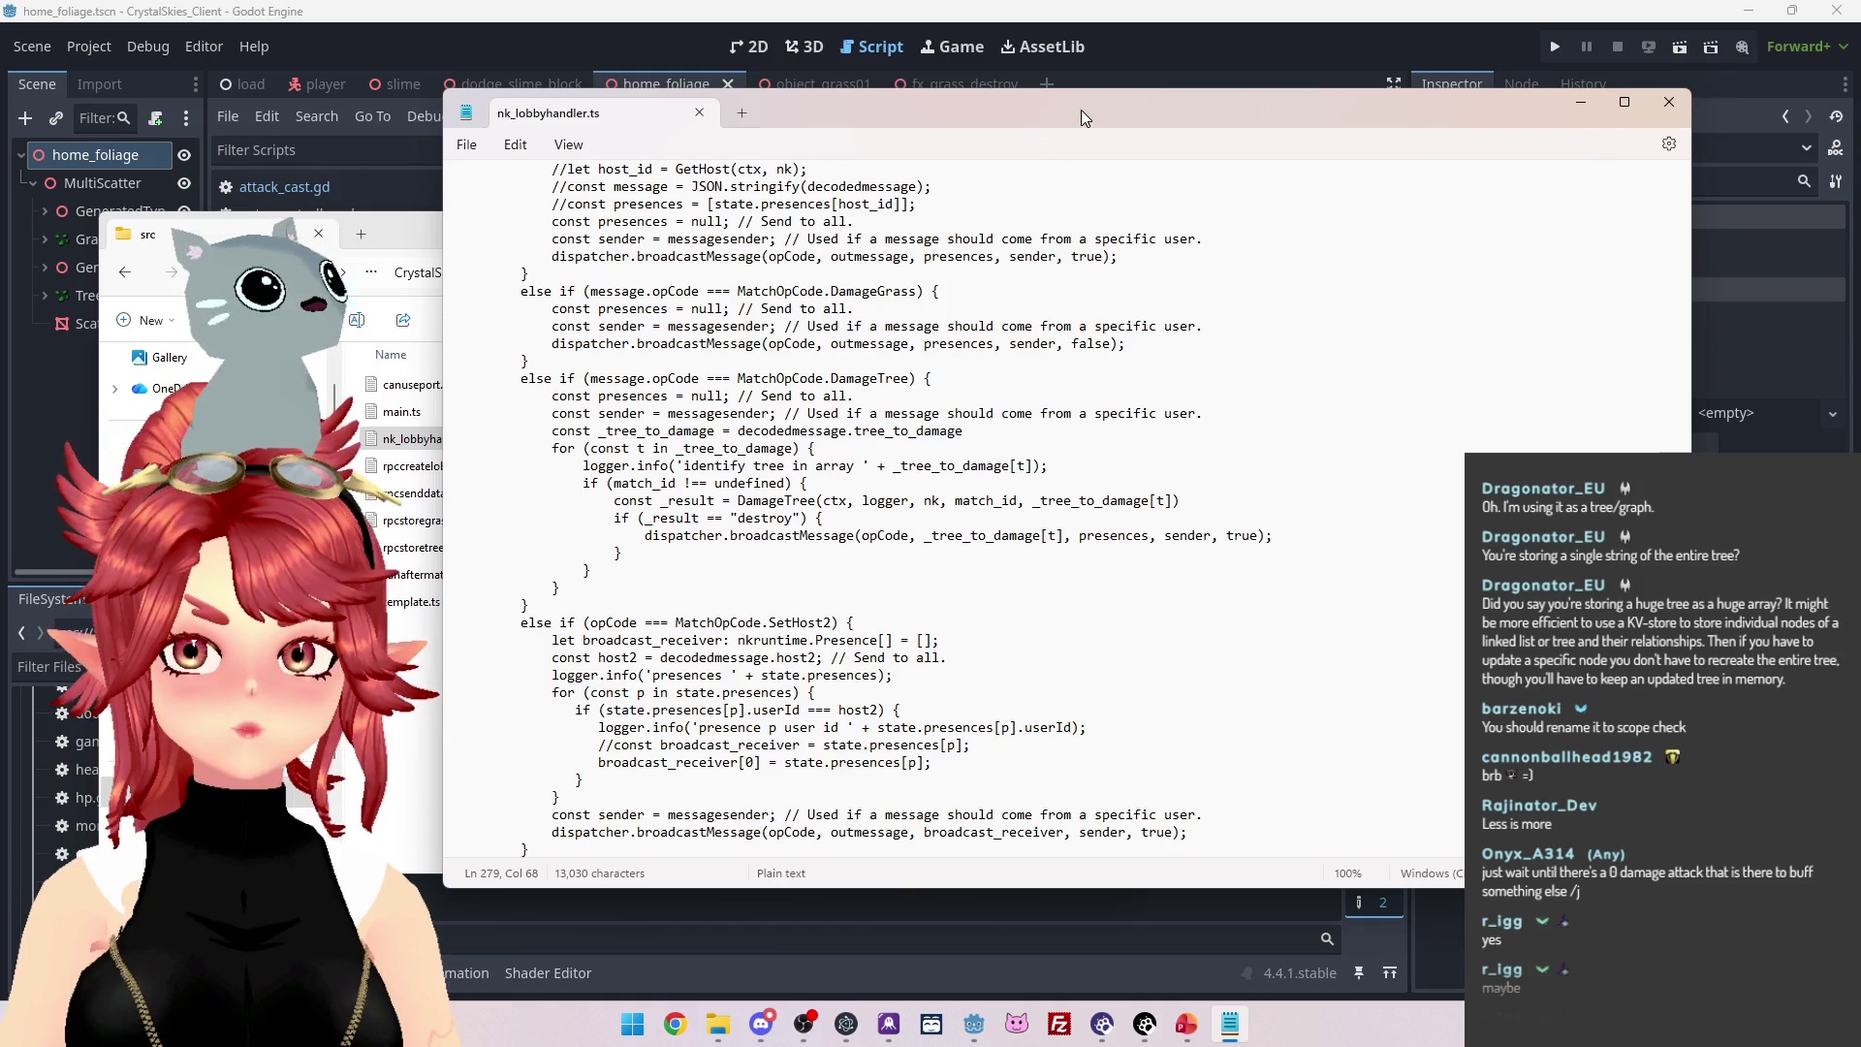
pyautogui.moveTo(1080, 108); pyautogui.dragTo(1049, 96)
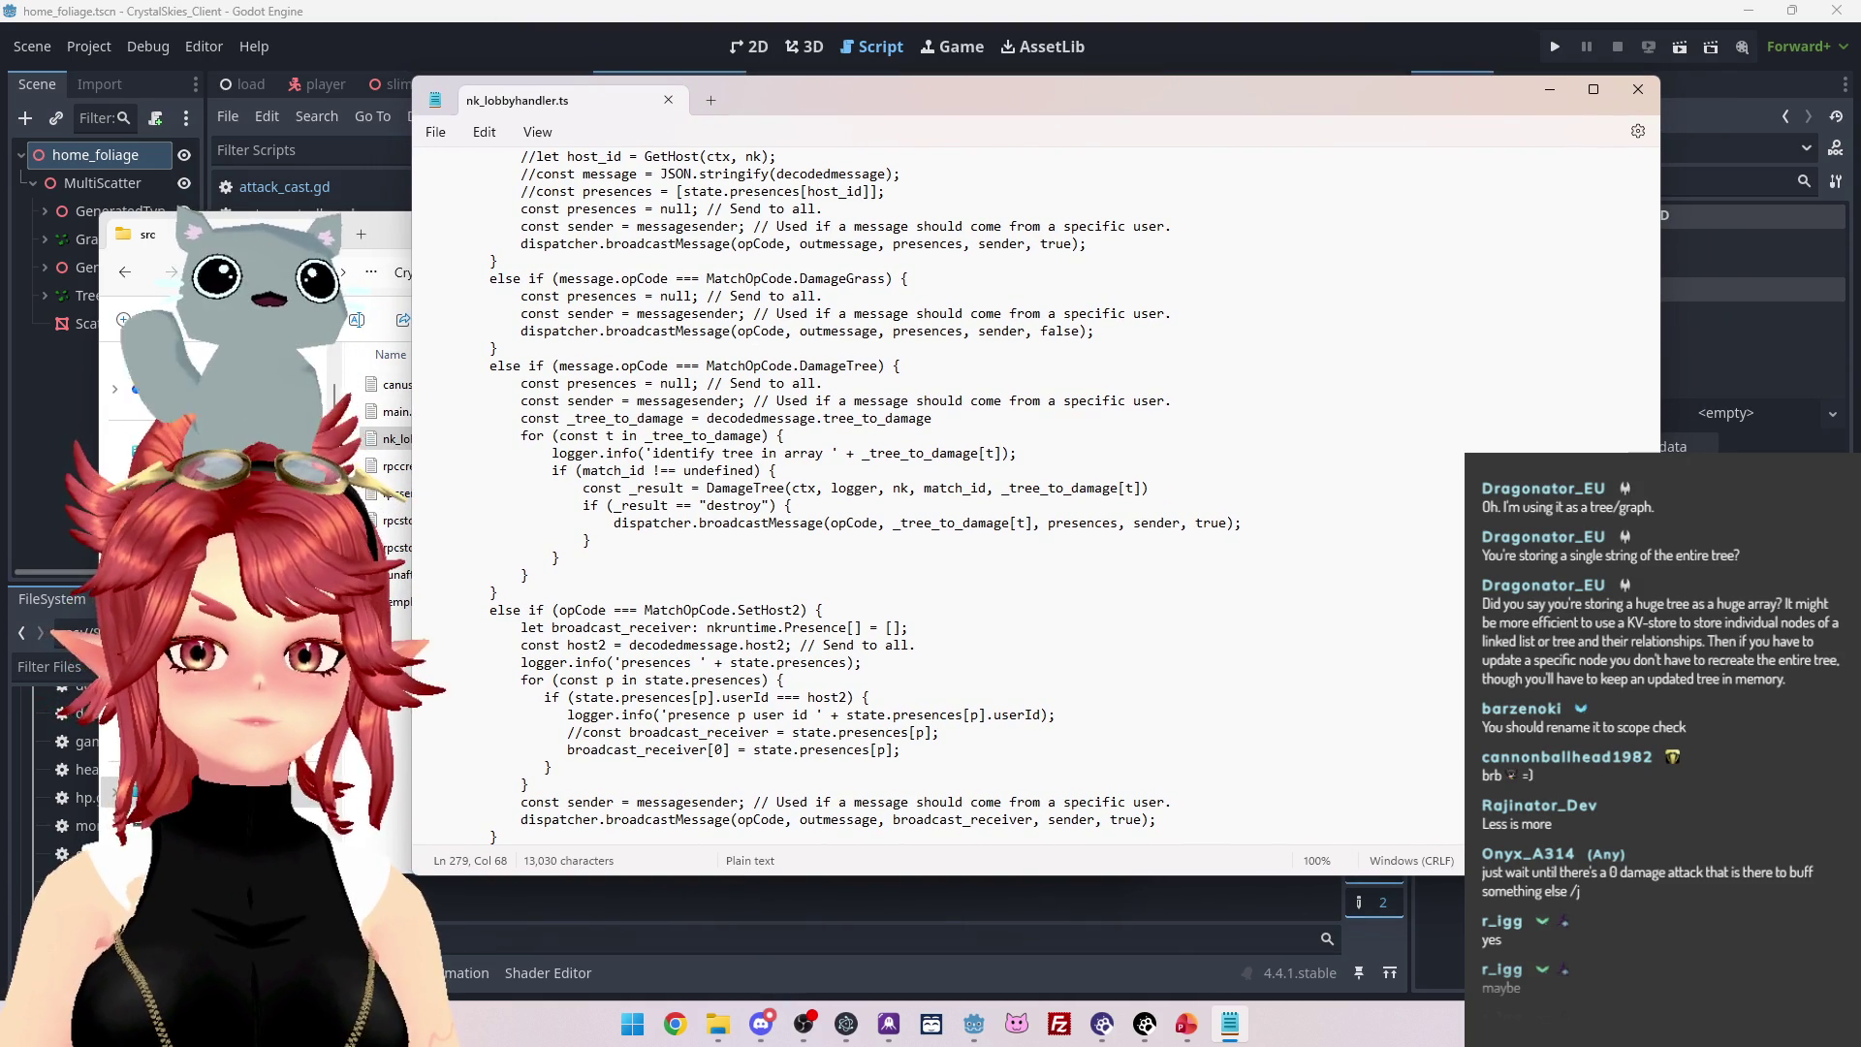
# Undo and re-delete the two commented DamageGrass lines, then select the _tree_to_damage assignment line.
pyautogui.click(681, 349)
pyautogui.hotkey('ctrl', 'z')
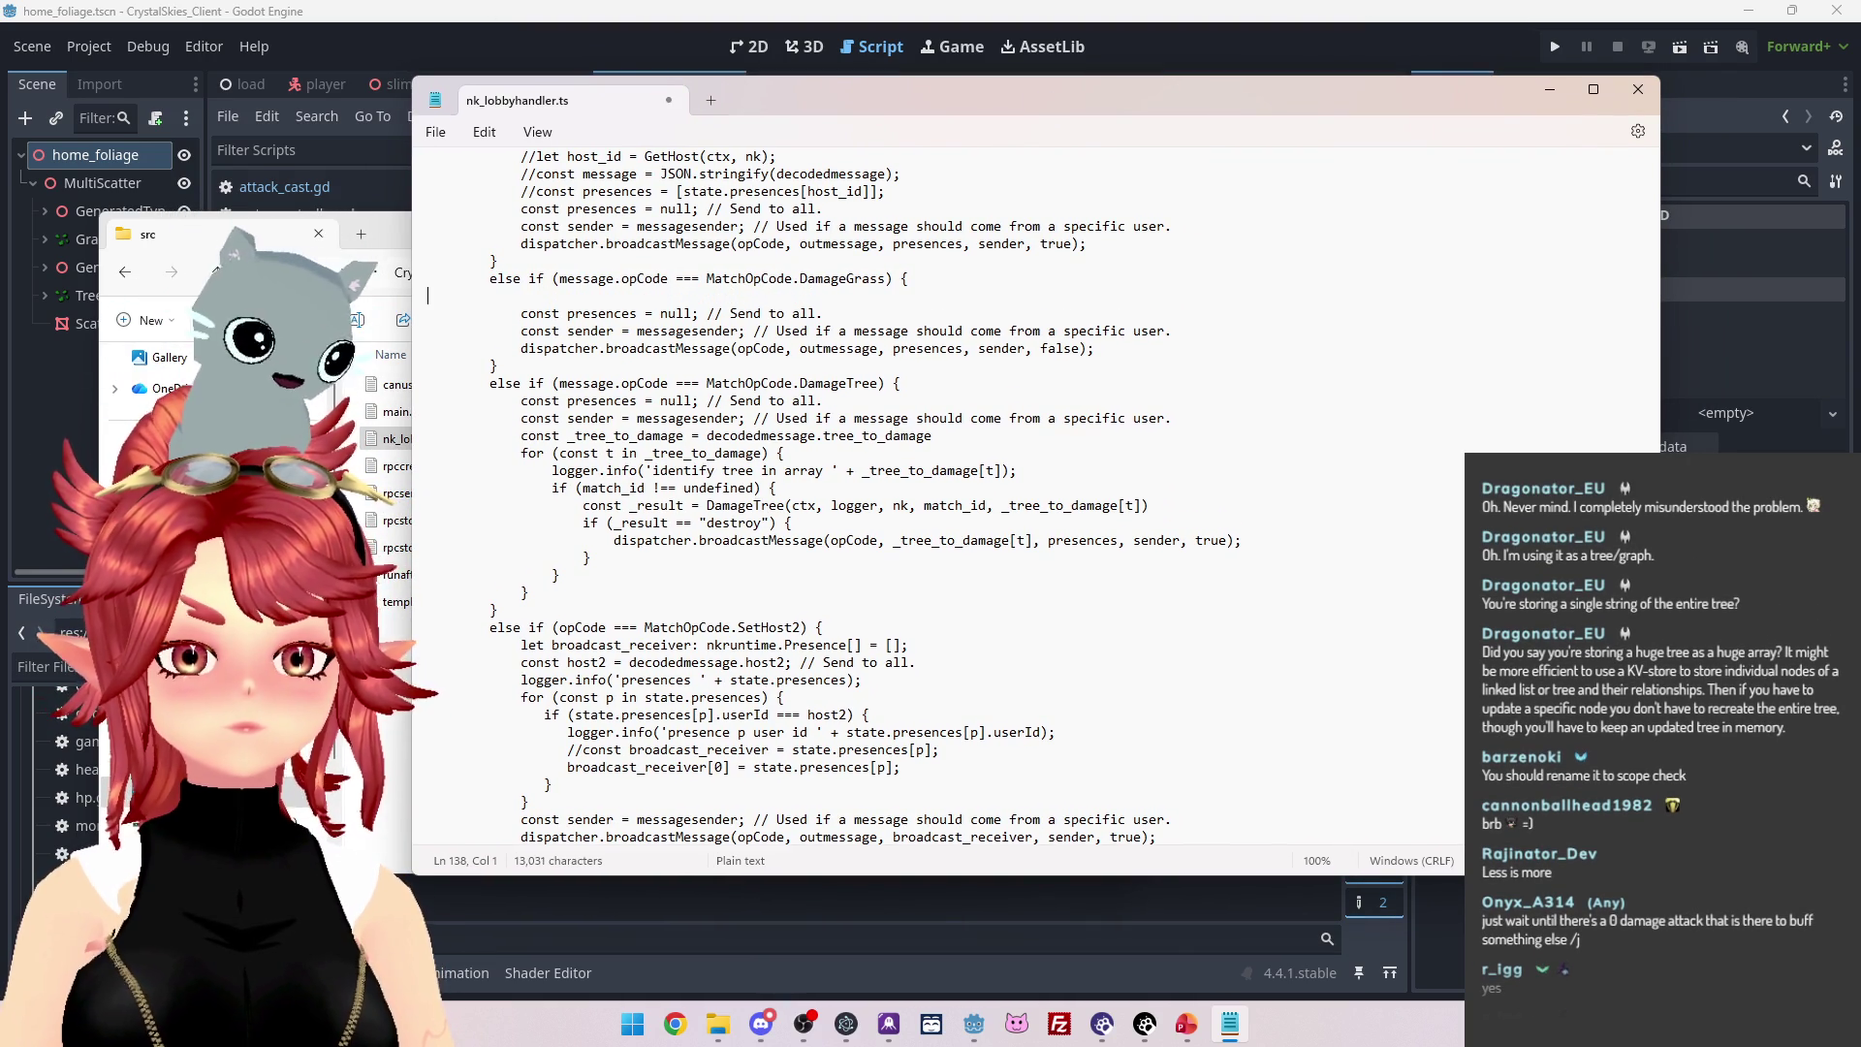
pyautogui.press('BackSpace')
pyautogui.press('BackSpace')
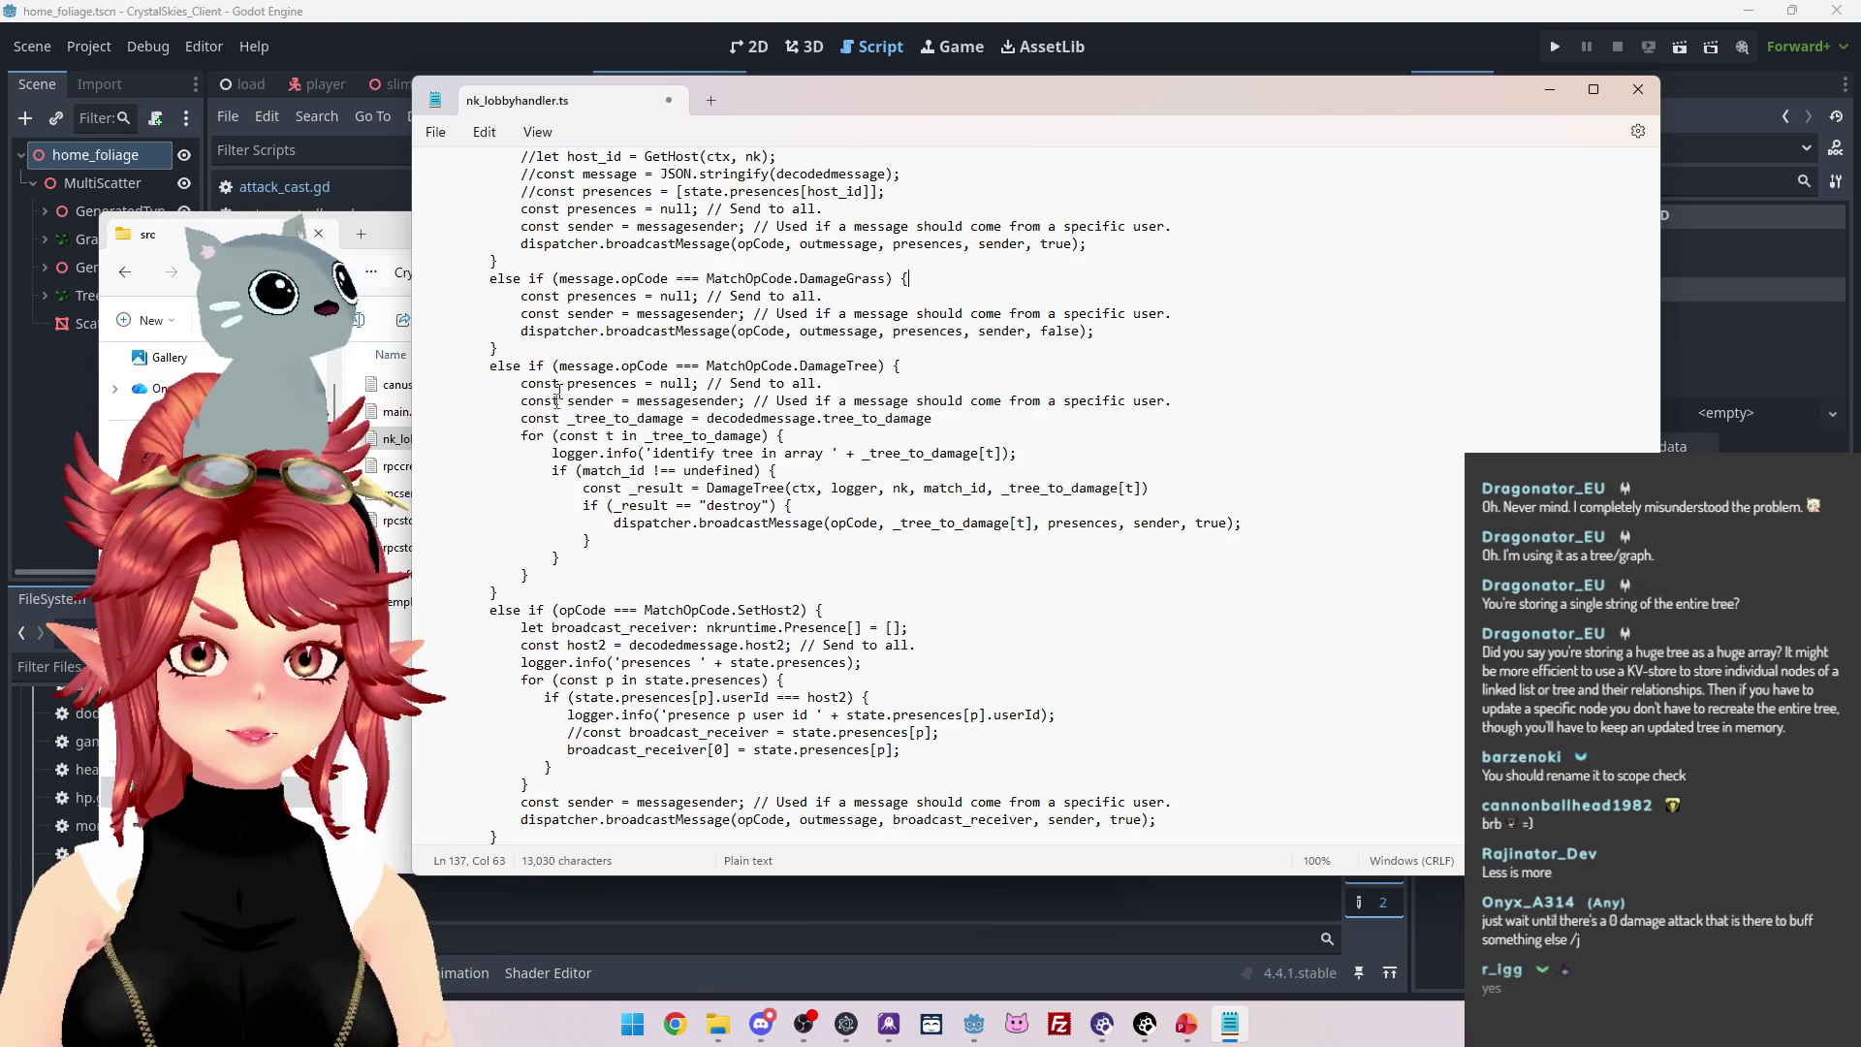
pyautogui.moveTo(521, 418); pyautogui.dragTo(932, 418)
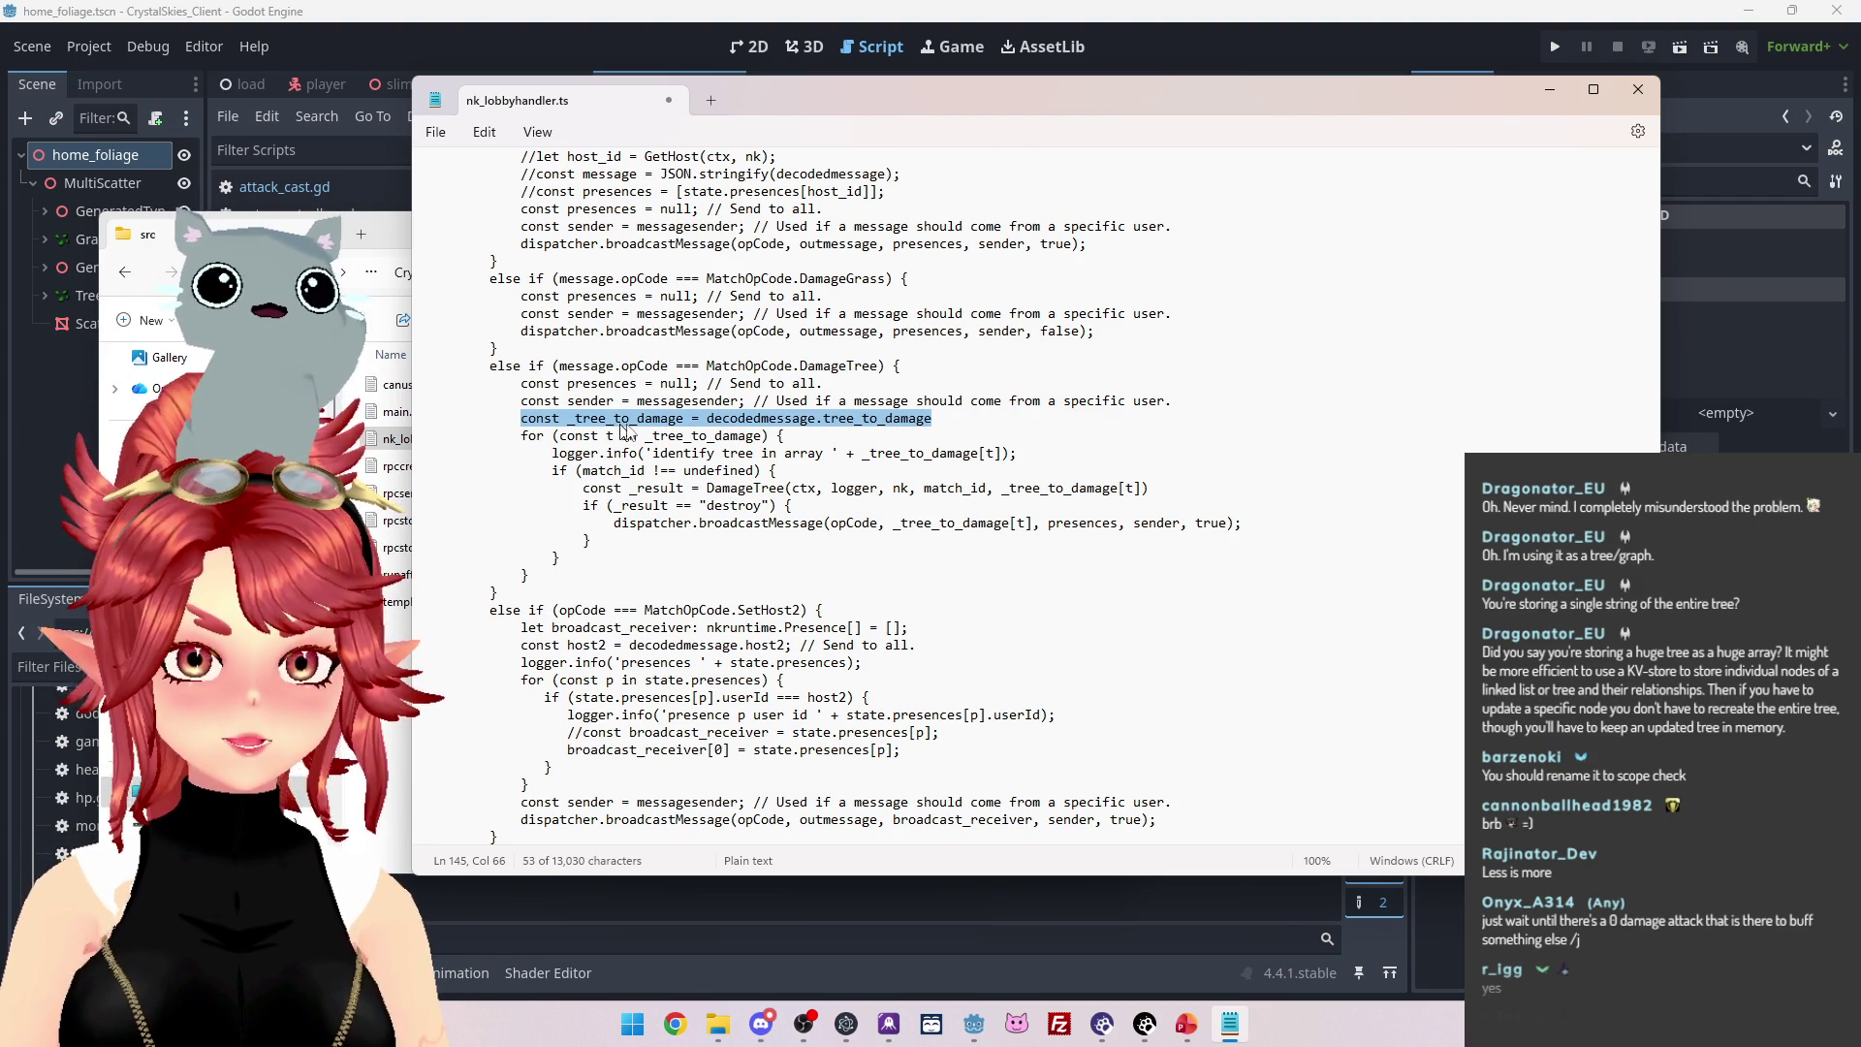
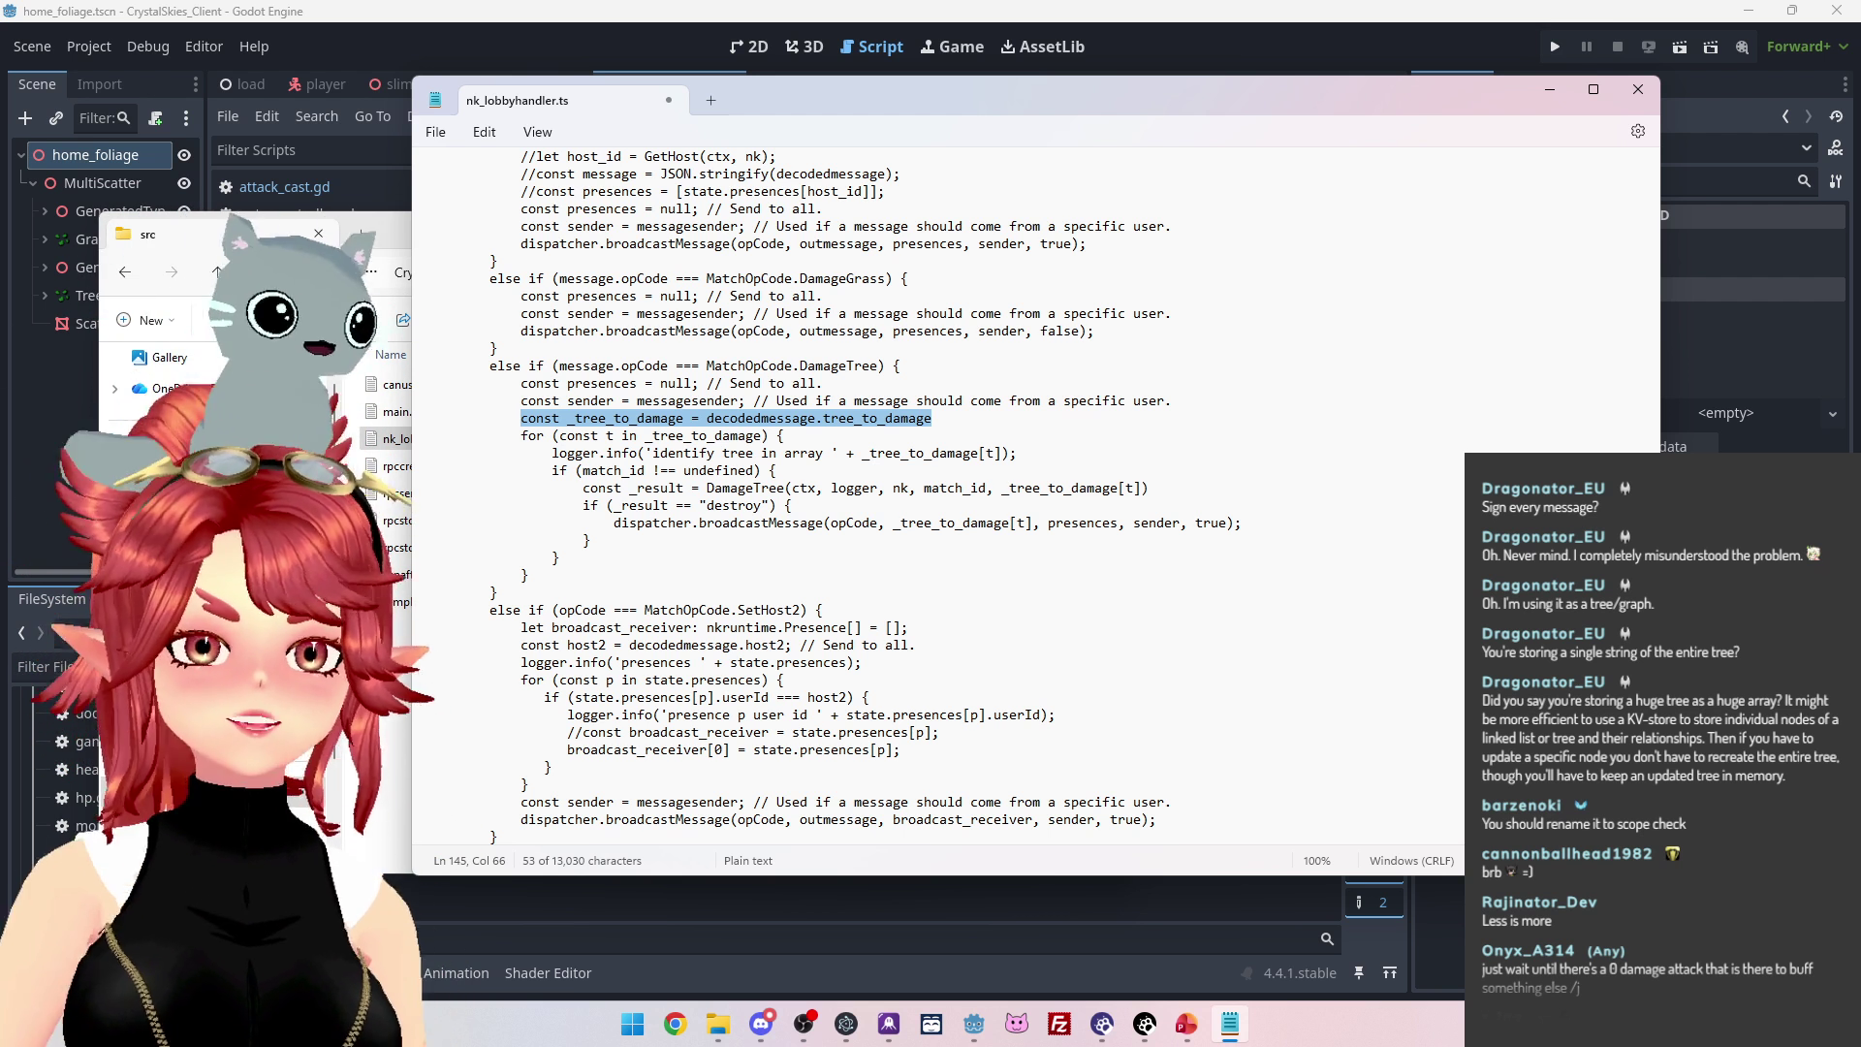
# Select the word DamageGrass in the grass-damage broadcast condition of nk_lobbyhandler.ts.
pyautogui.click(800, 278)
pyautogui.doubleClick(801, 278)
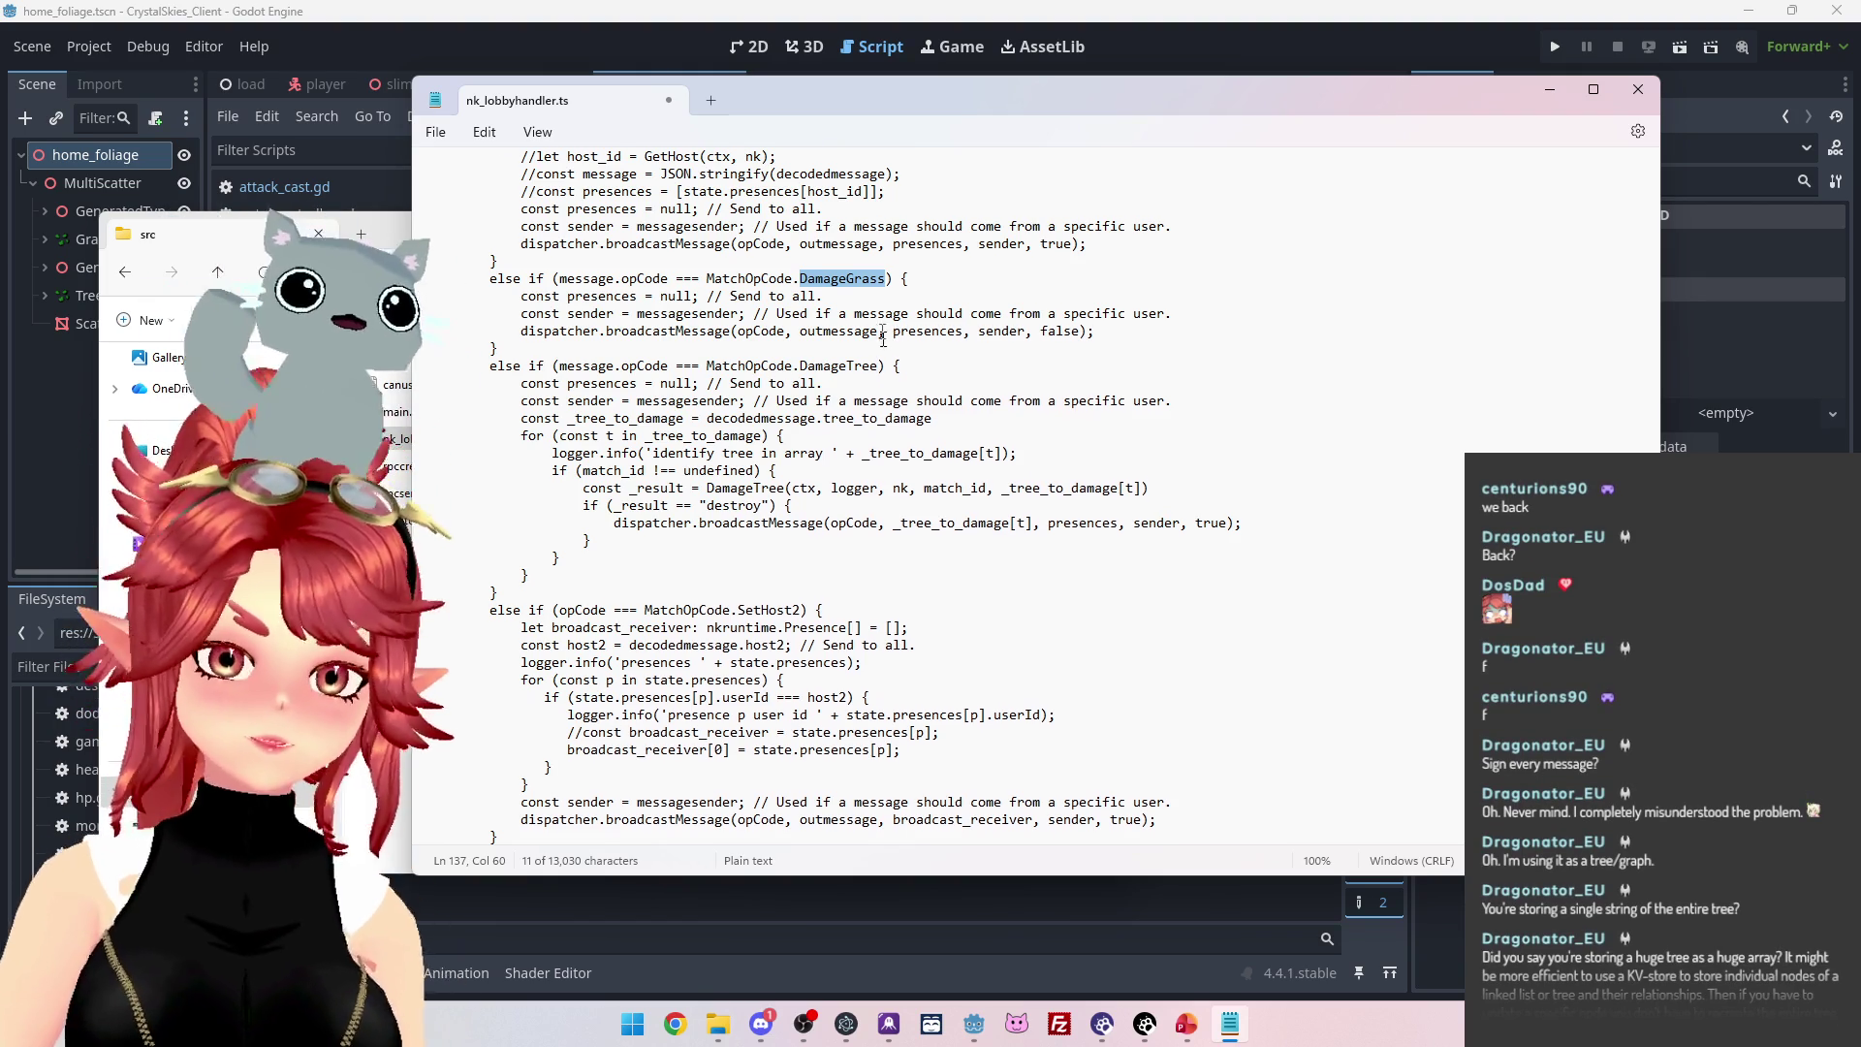
pyautogui.scroll(1, 973, 307)
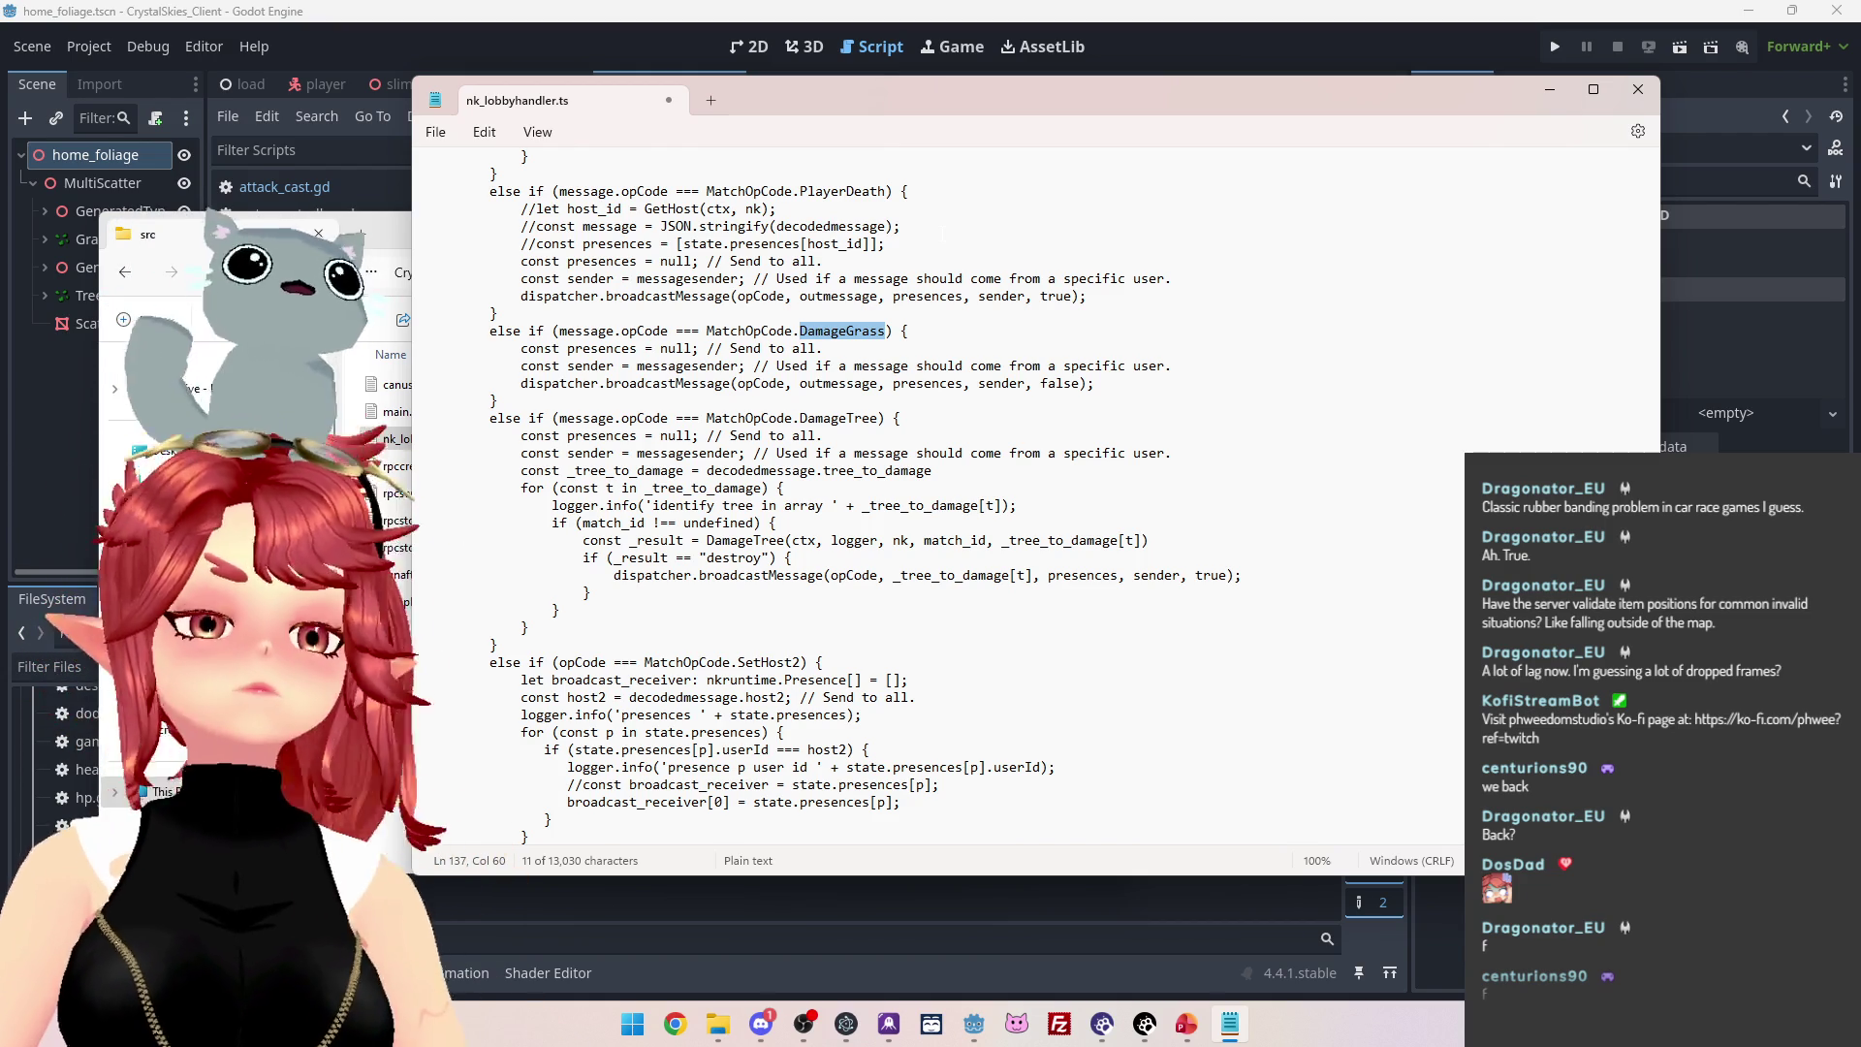
pyautogui.scroll(-3, 939, 567)
pyautogui.scroll(-10, 889, 498)
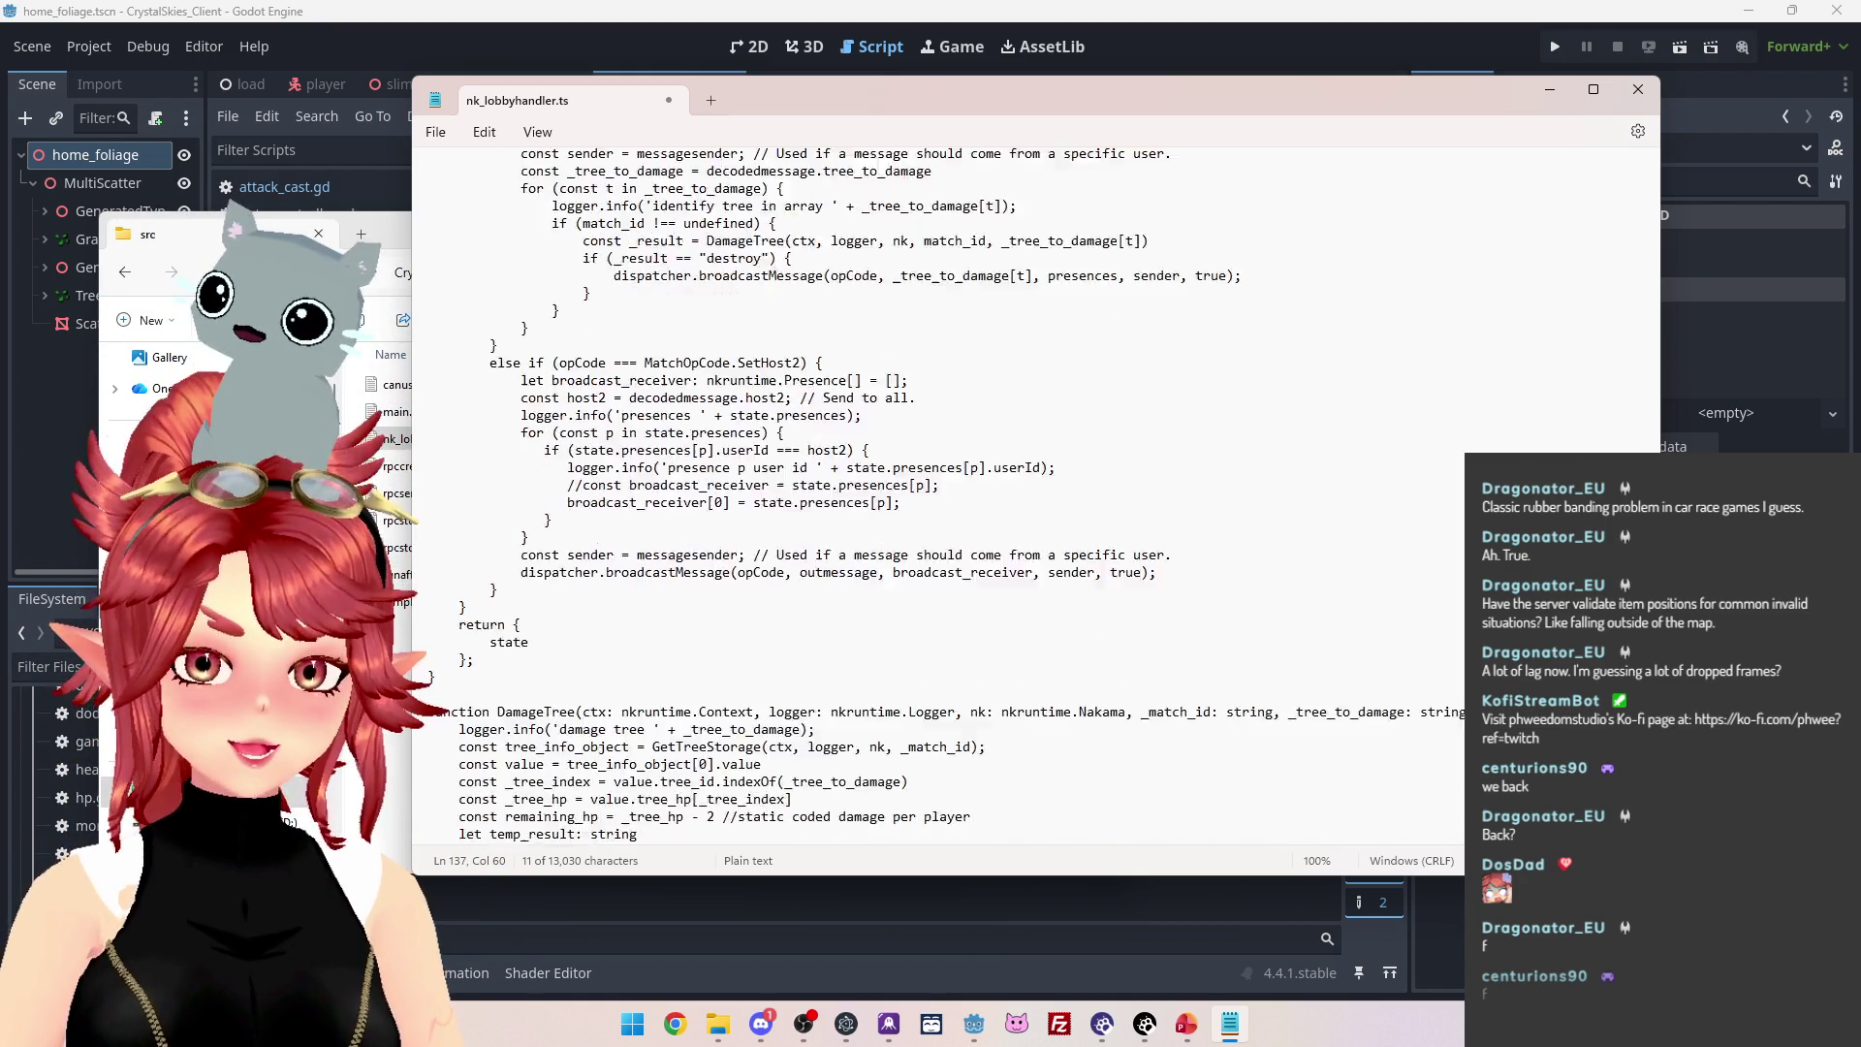
pyautogui.scroll(2, 939, 494)
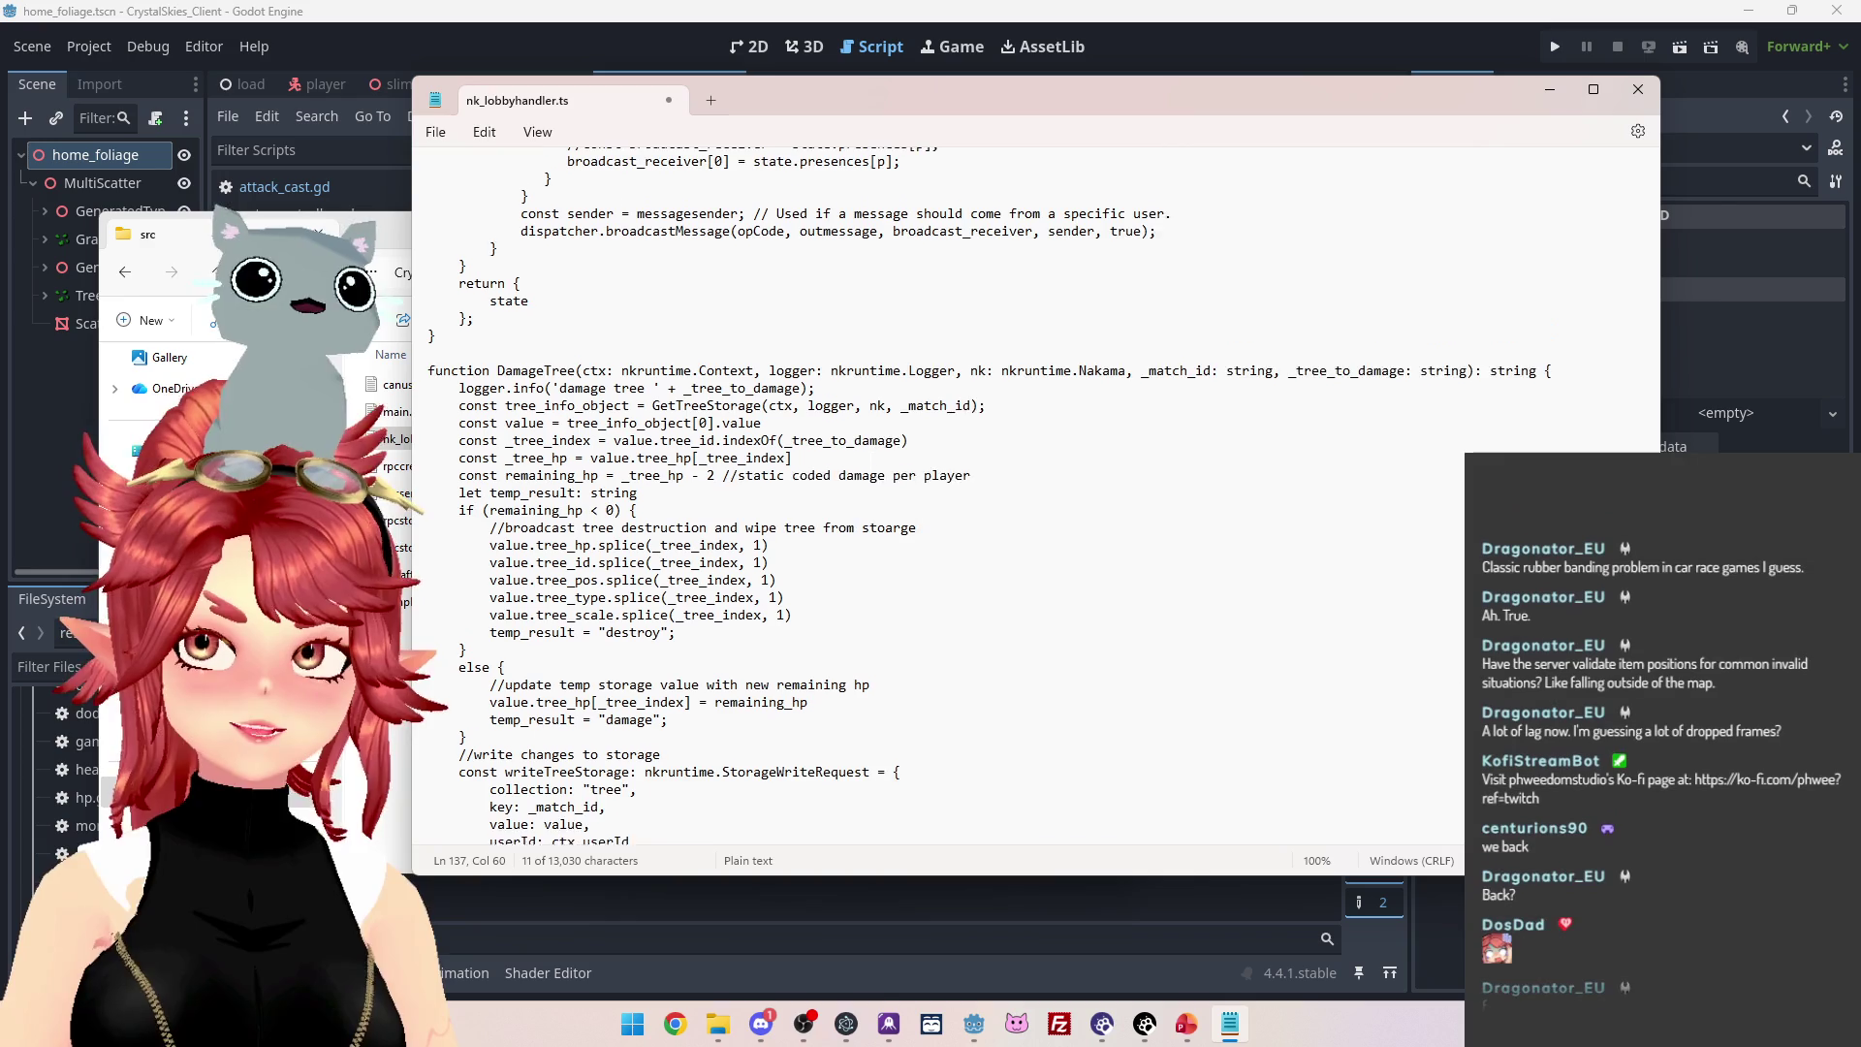
pyautogui.scroll(6, 939, 495)
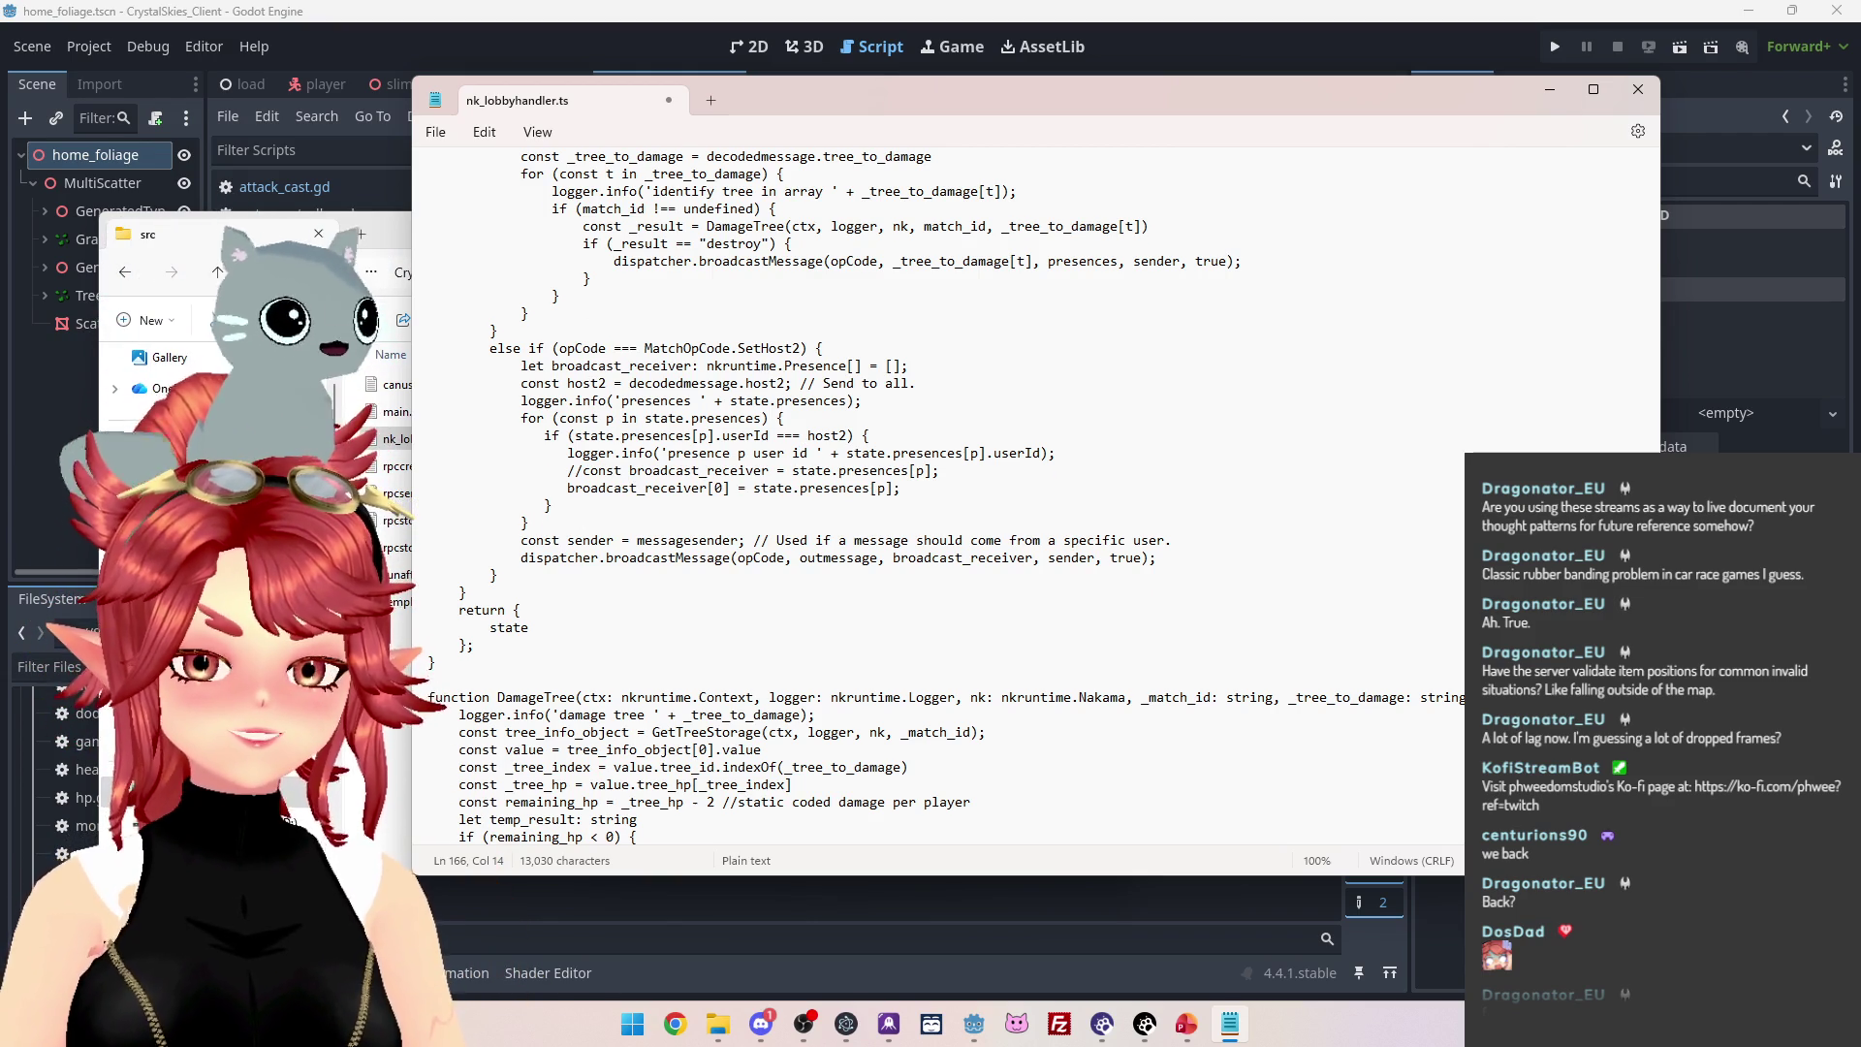
pyautogui.scroll(2, 939, 495)
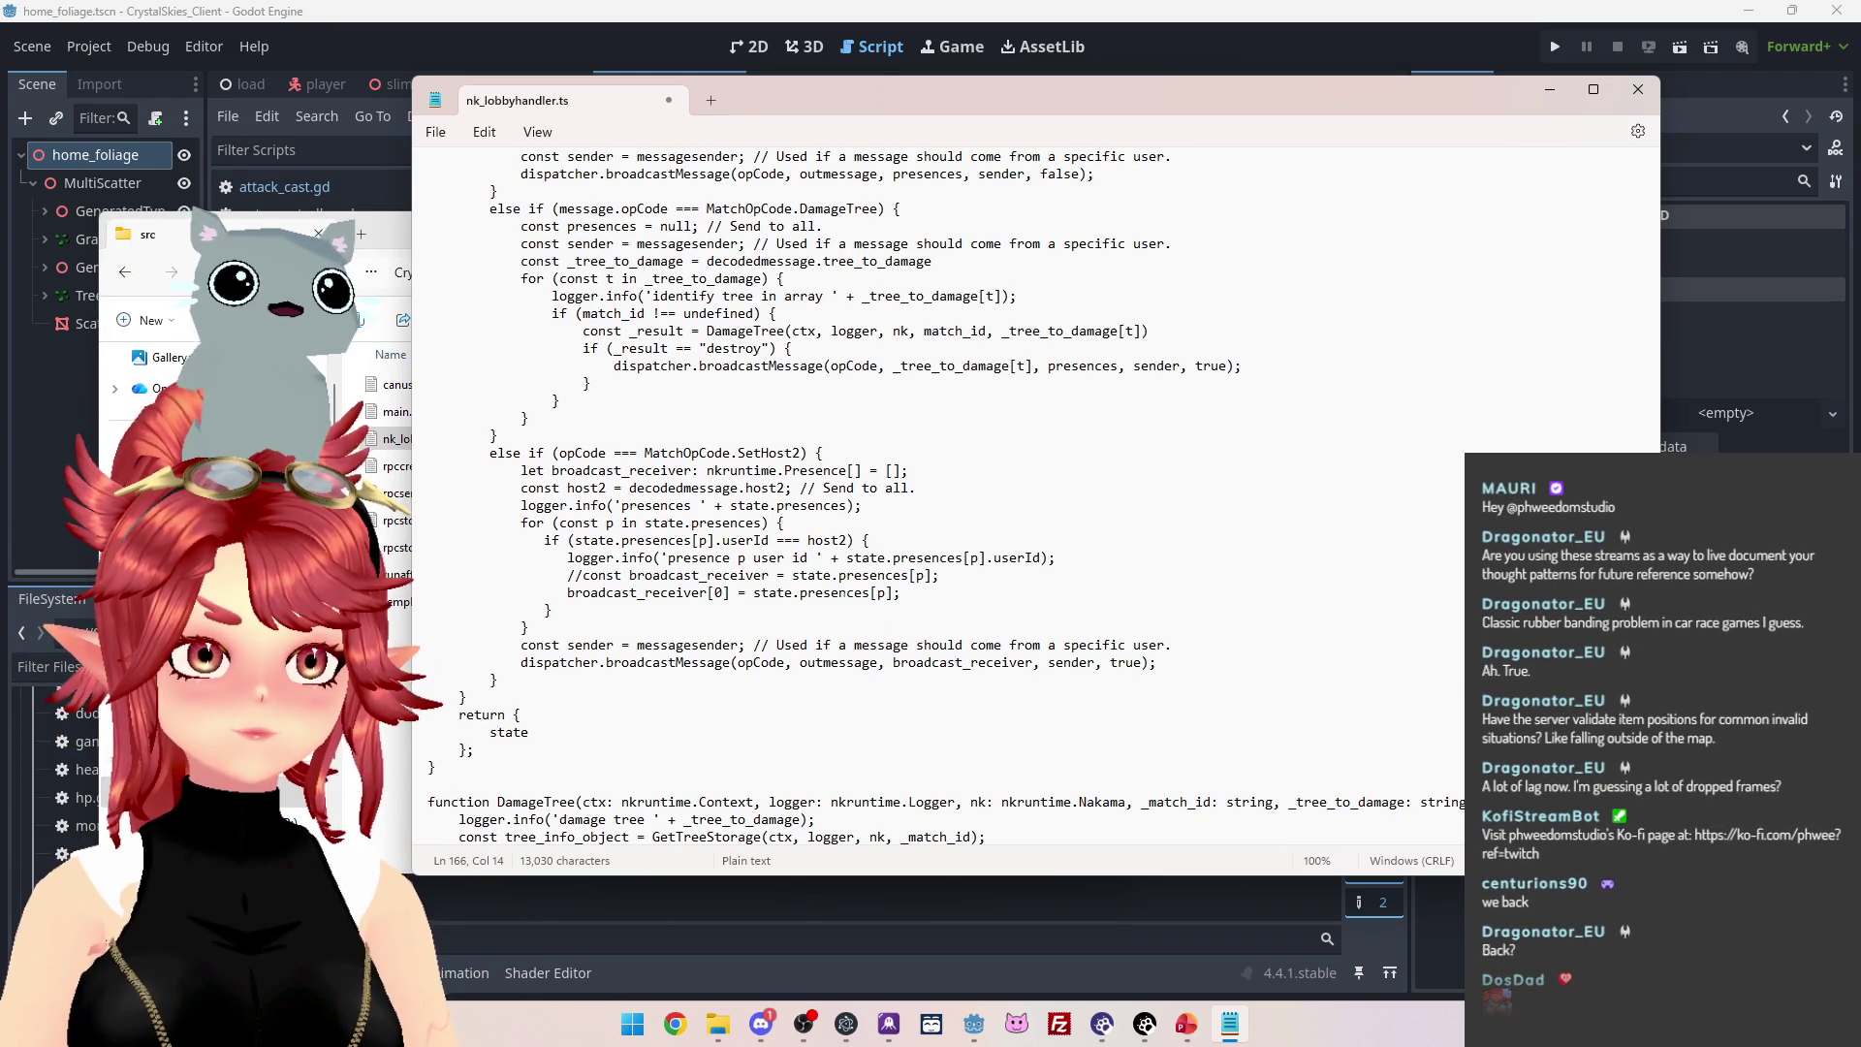
pyautogui.scroll(-3, 528, 470)
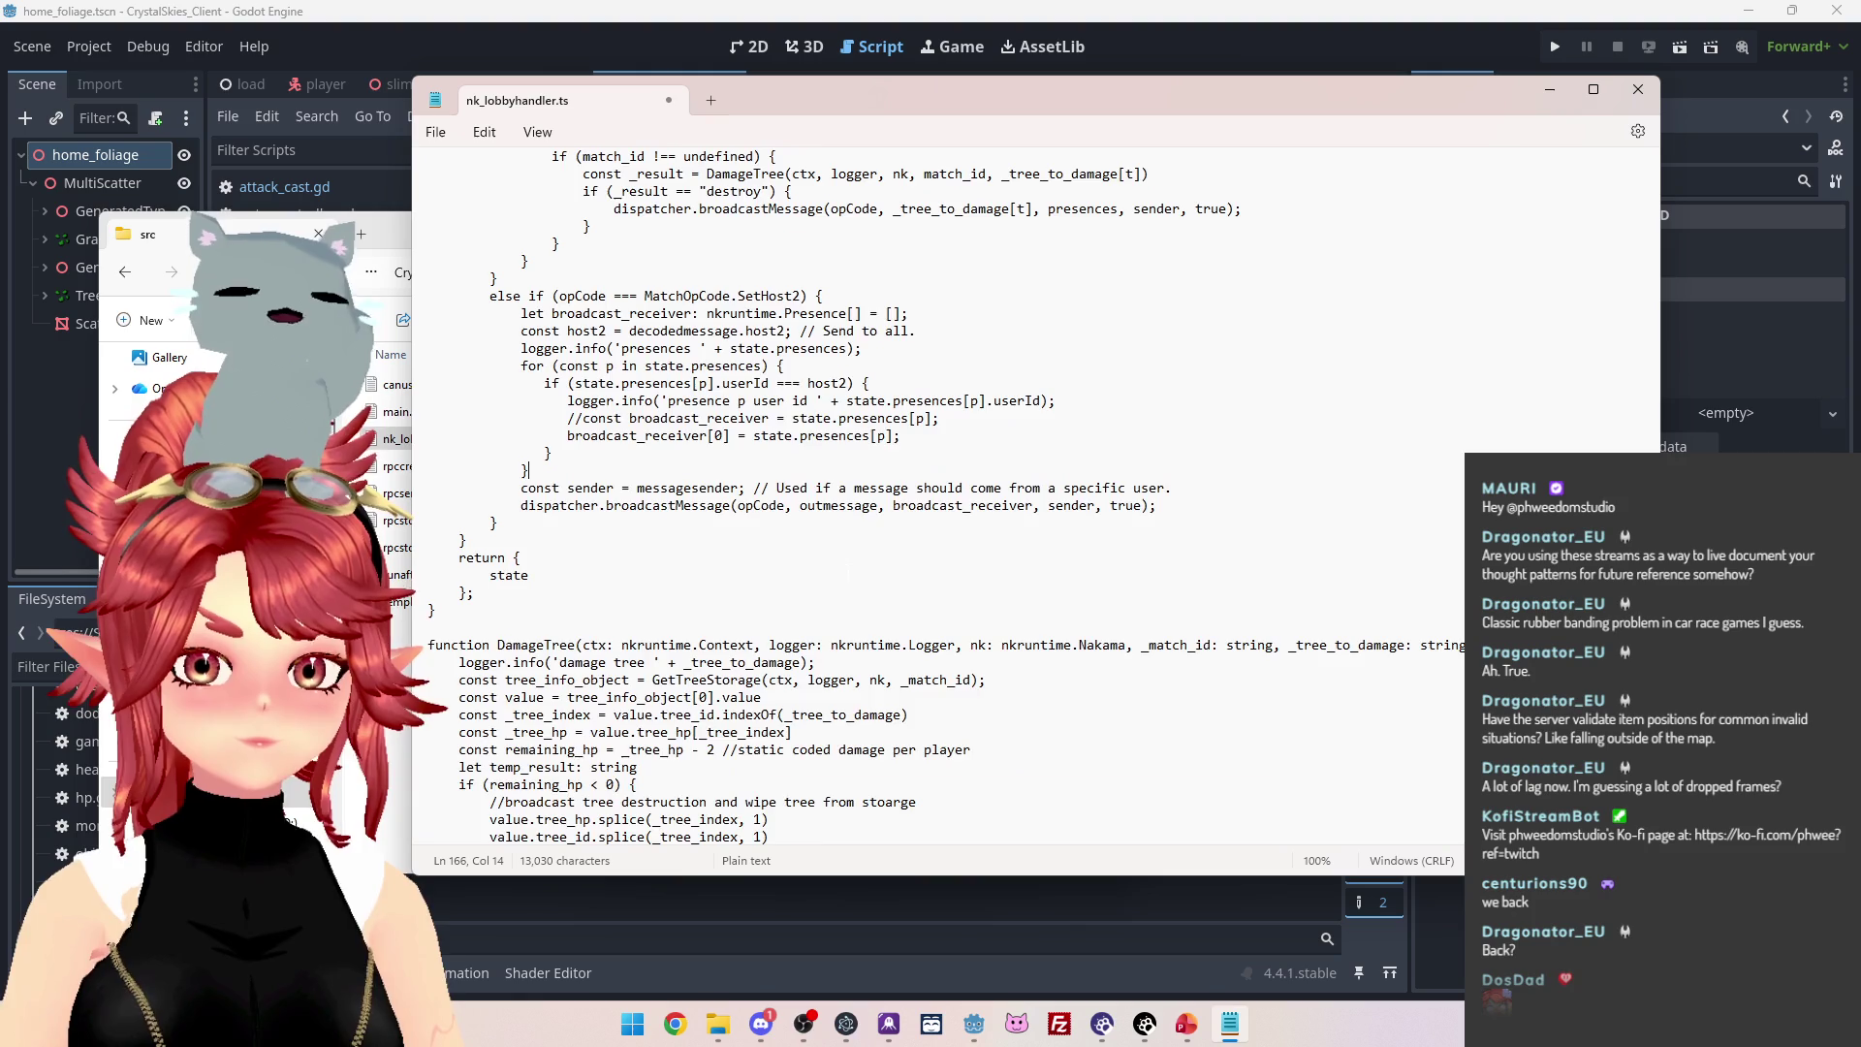
pyautogui.scroll(4, 938, 495)
pyautogui.scroll(-3, 939, 494)
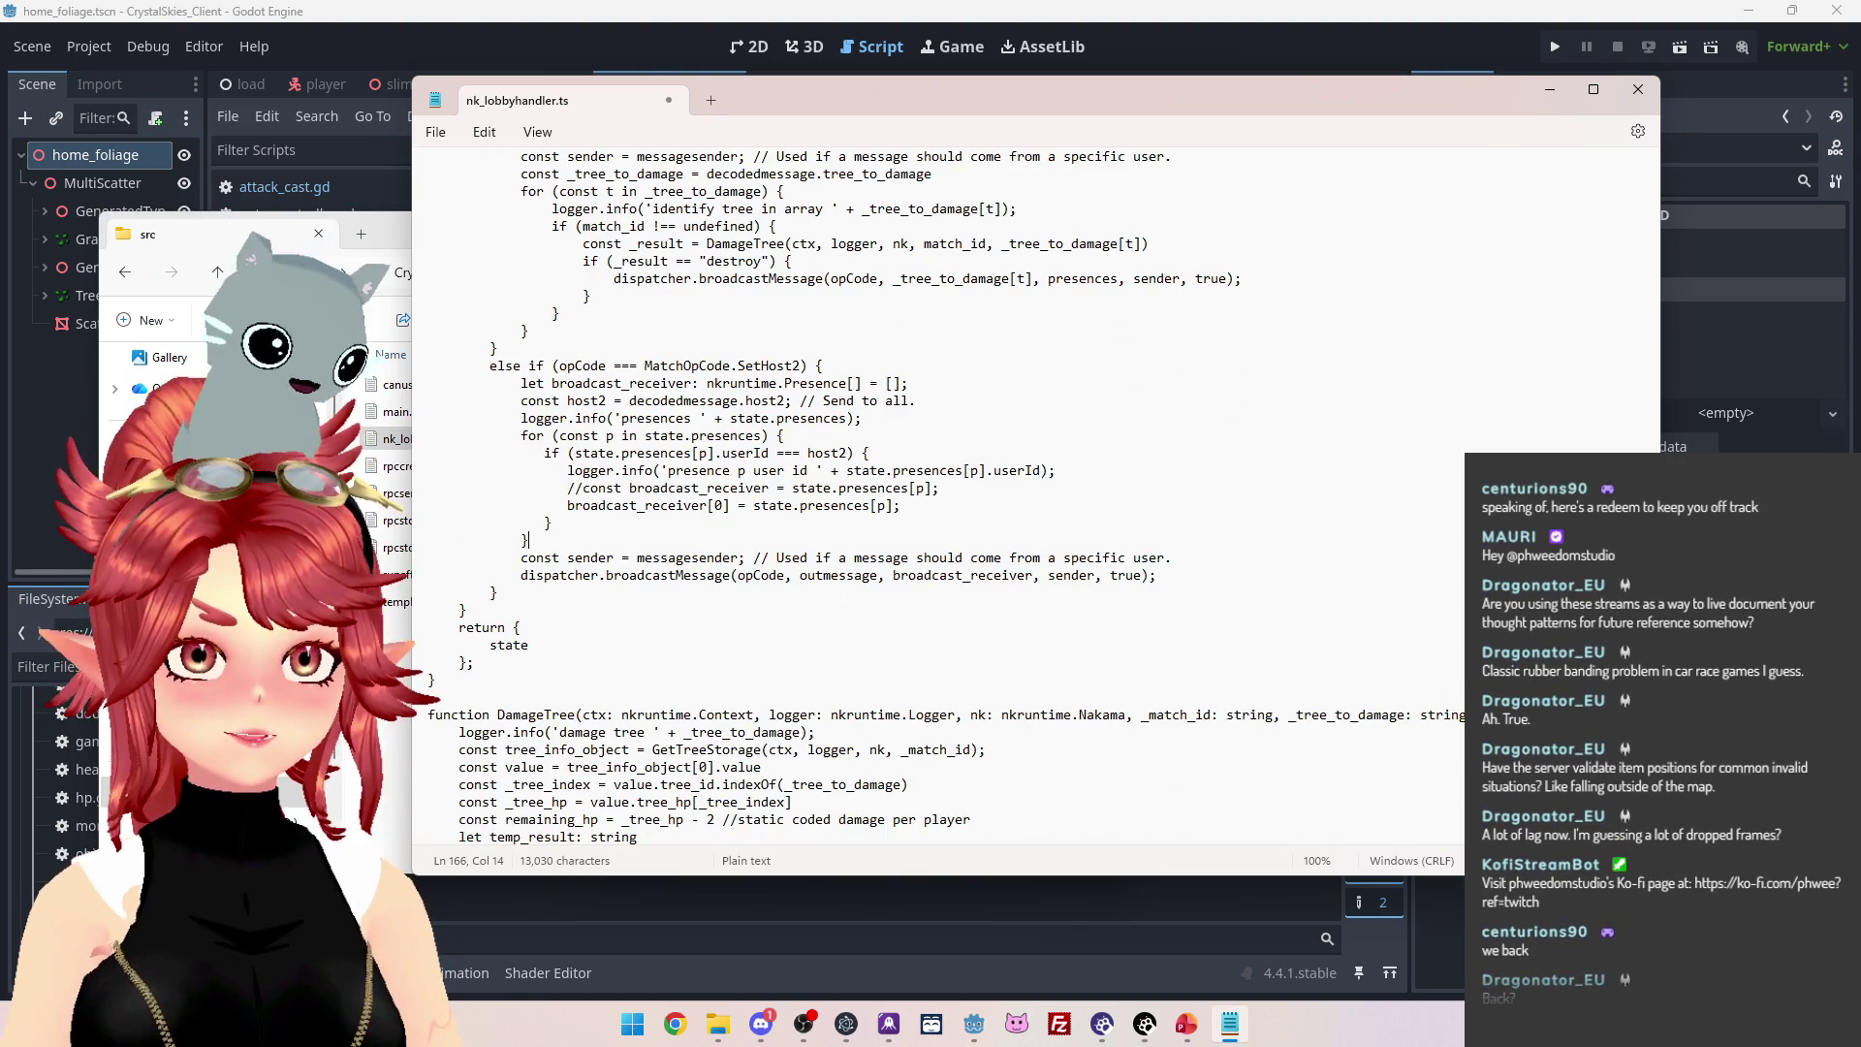
pyautogui.scroll(-7, 938, 495)
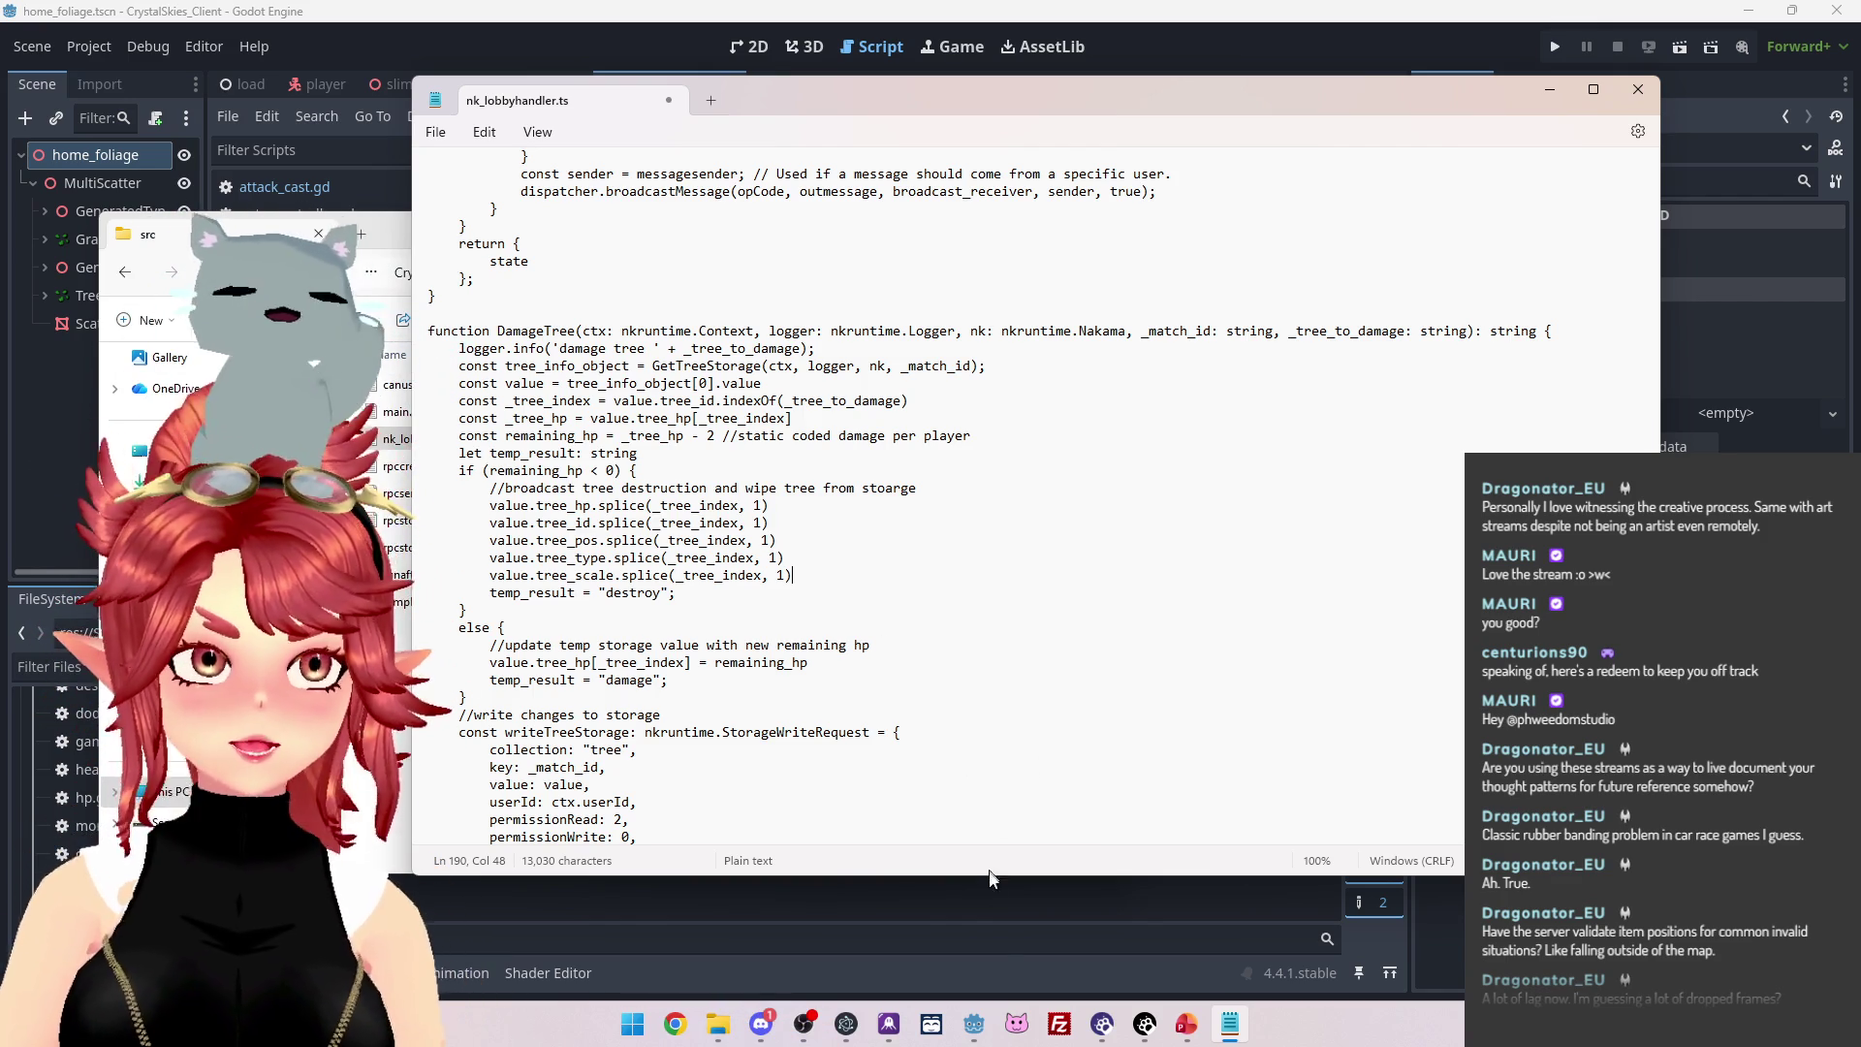
# Select the DamageTree function from its closing return up to the 'function DamageTree' declaration.
pyautogui.scroll(-10, 890, 646)
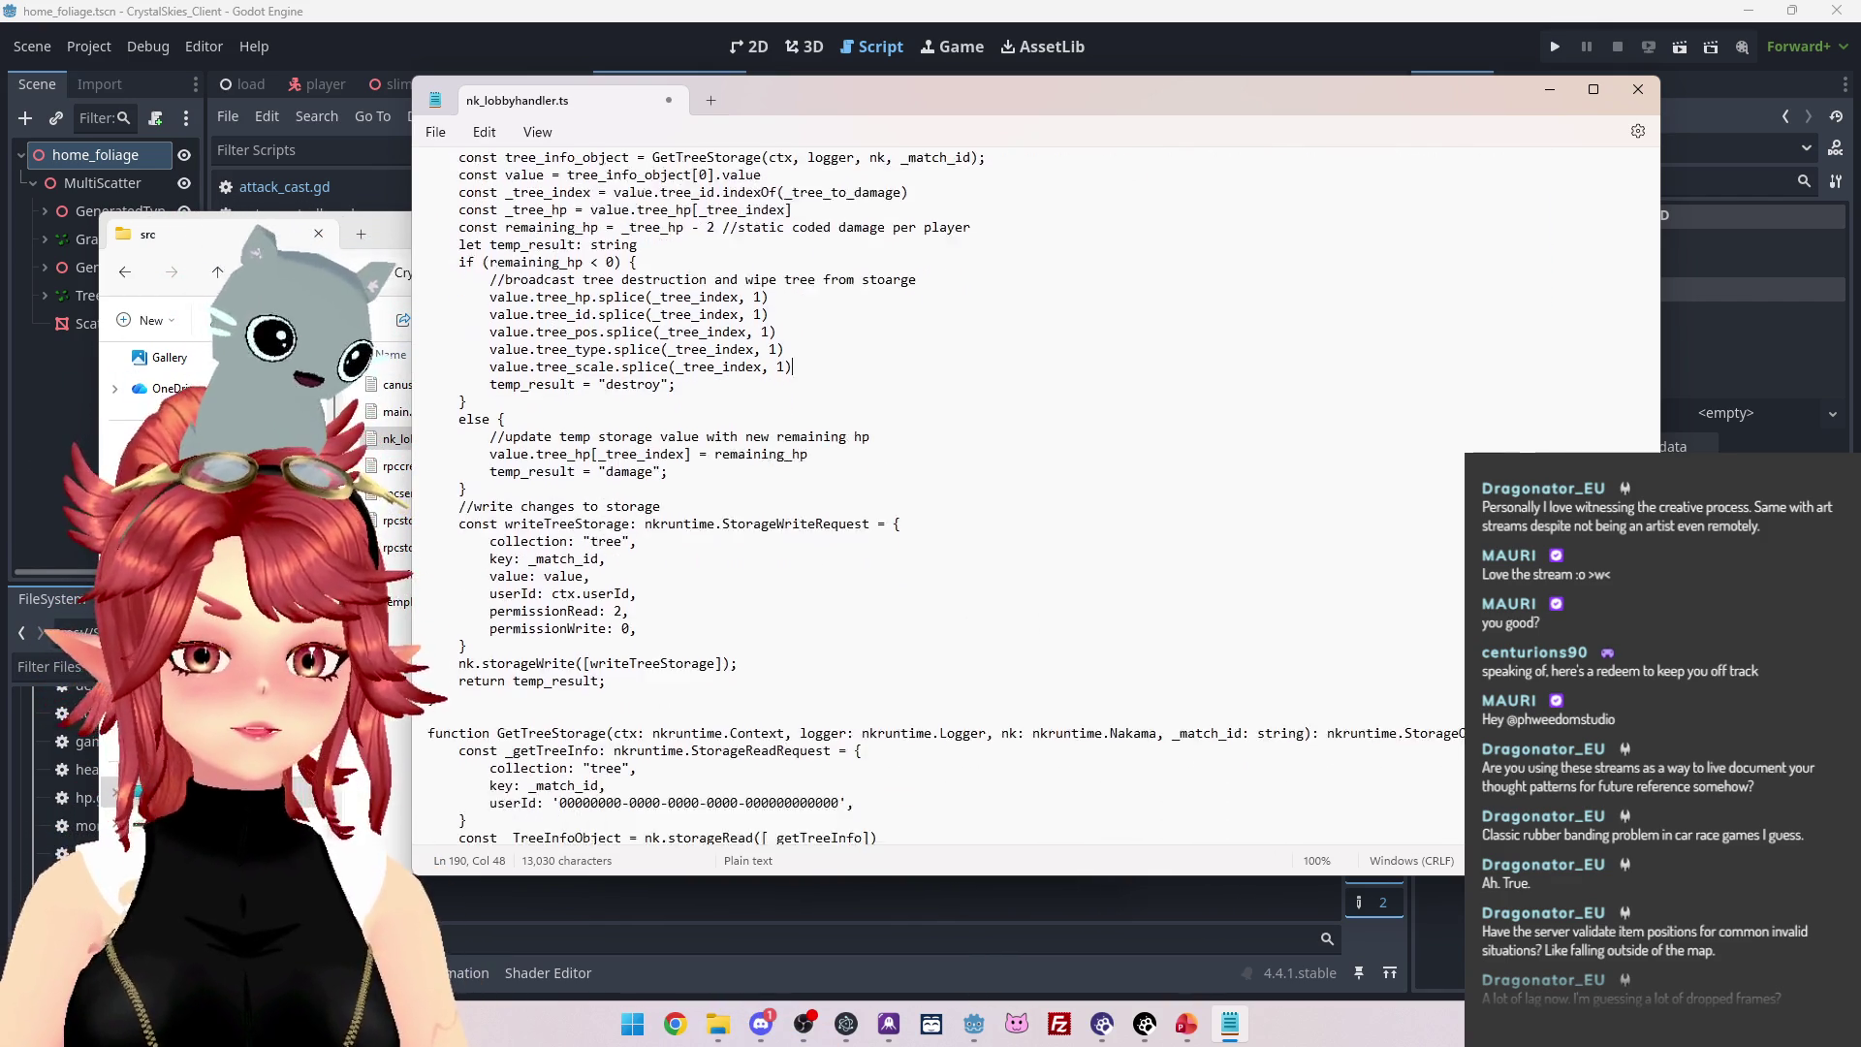
pyautogui.scroll(9, 890, 646)
pyautogui.scroll(10, 890, 646)
pyautogui.scroll(-10, 890, 646)
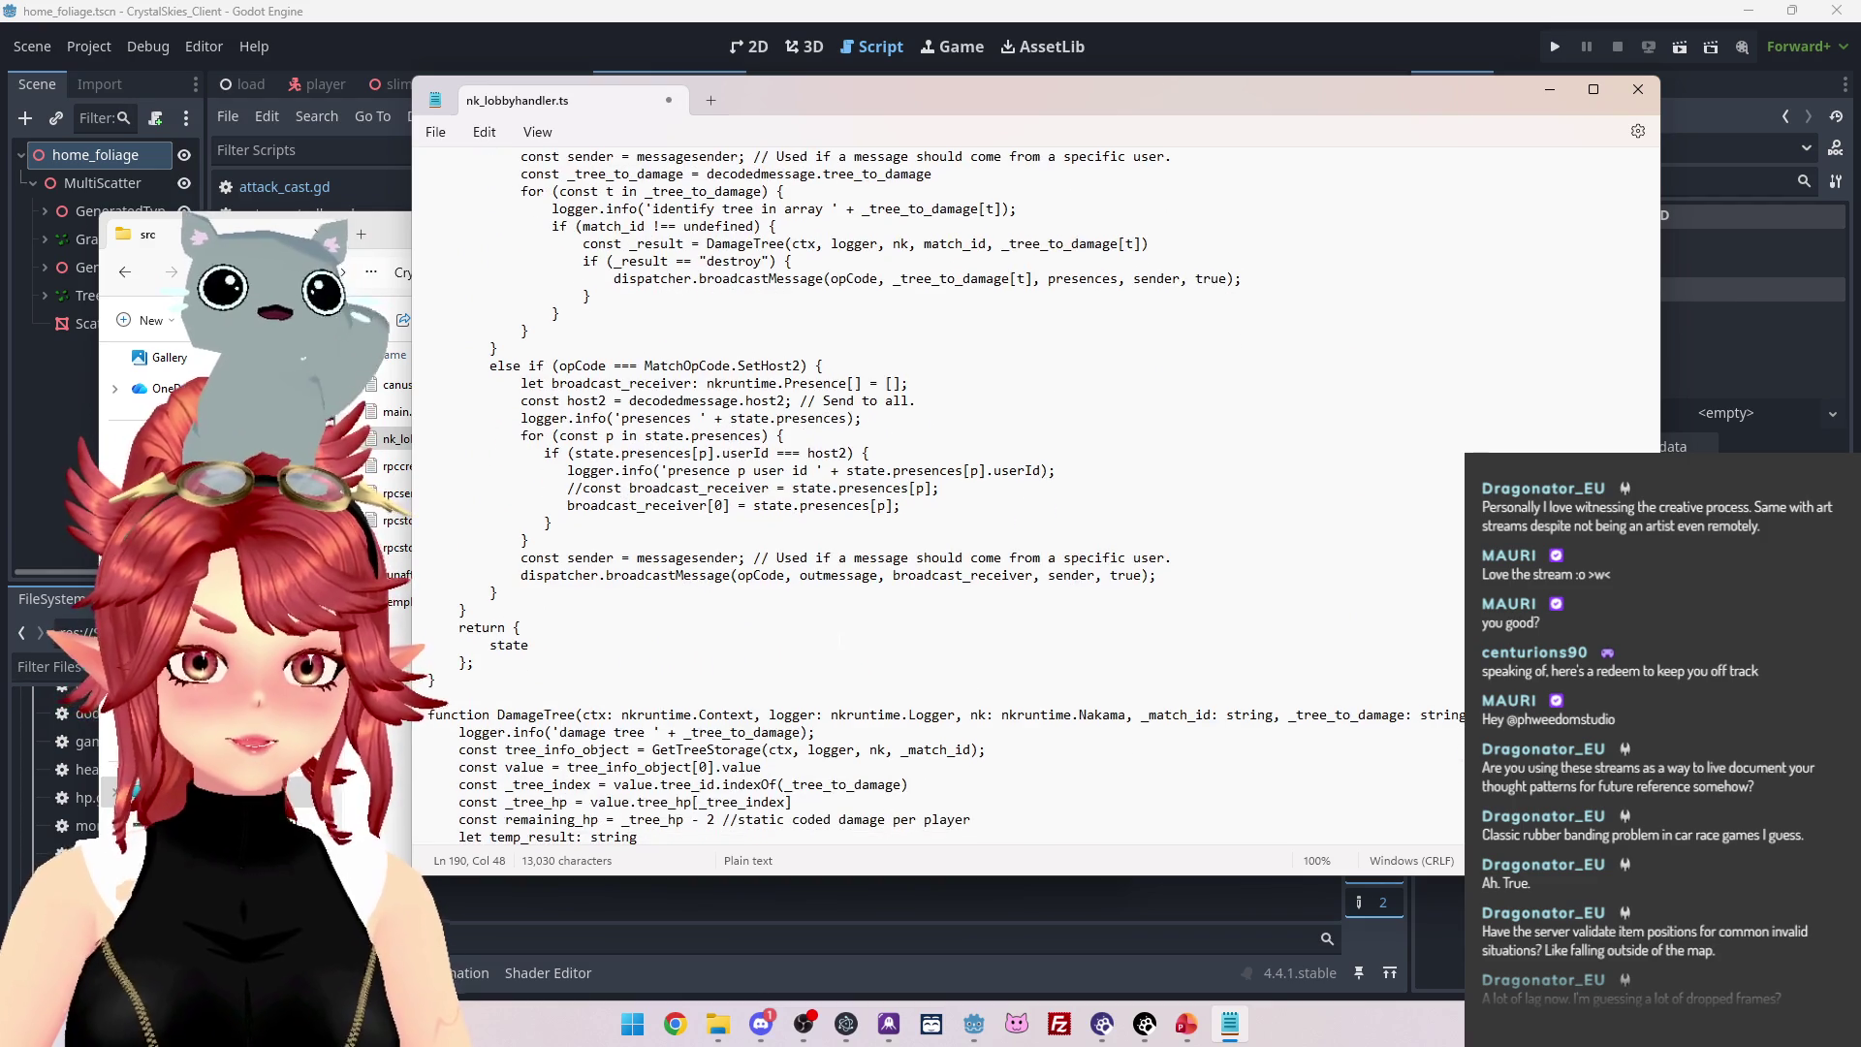
pyautogui.scroll(-4, 890, 646)
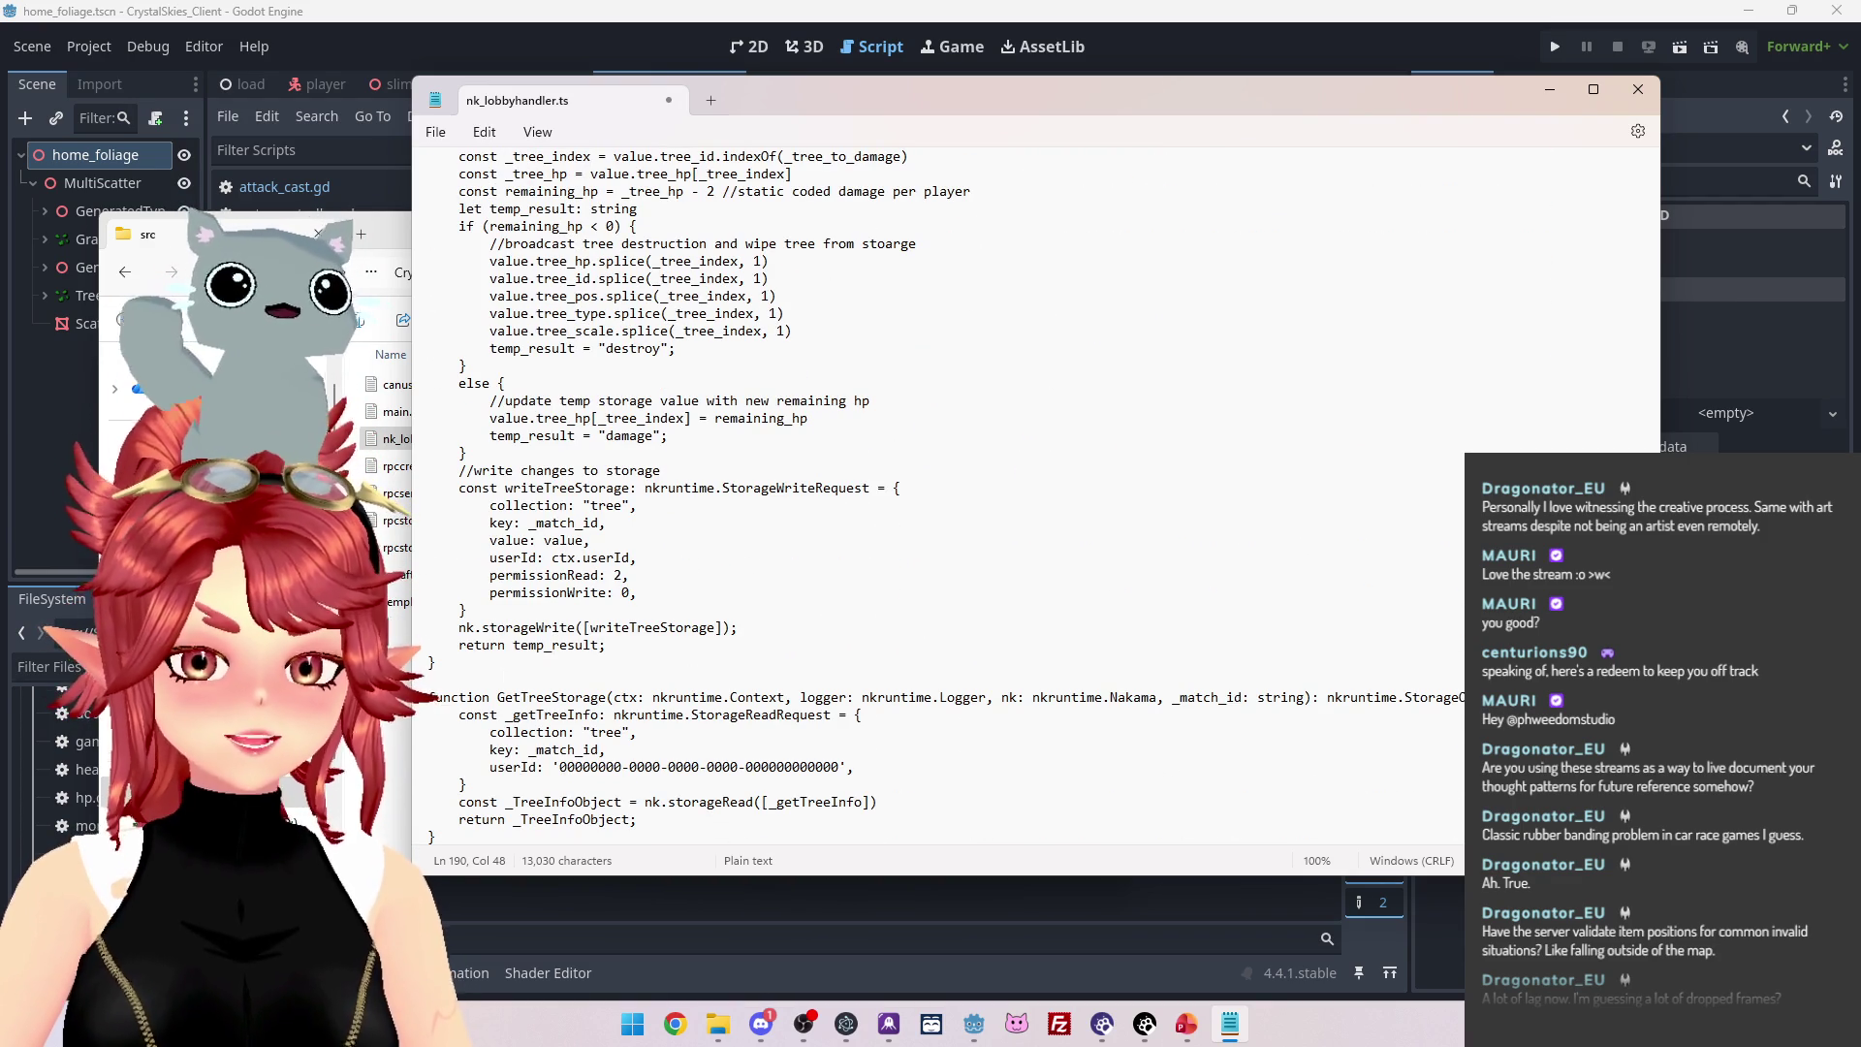
pyautogui.moveTo(467, 643)
pyautogui.mouseDown()
pyautogui.moveTo(469, 485)
pyautogui.moveTo(490, 455)
pyautogui.mouseUp()
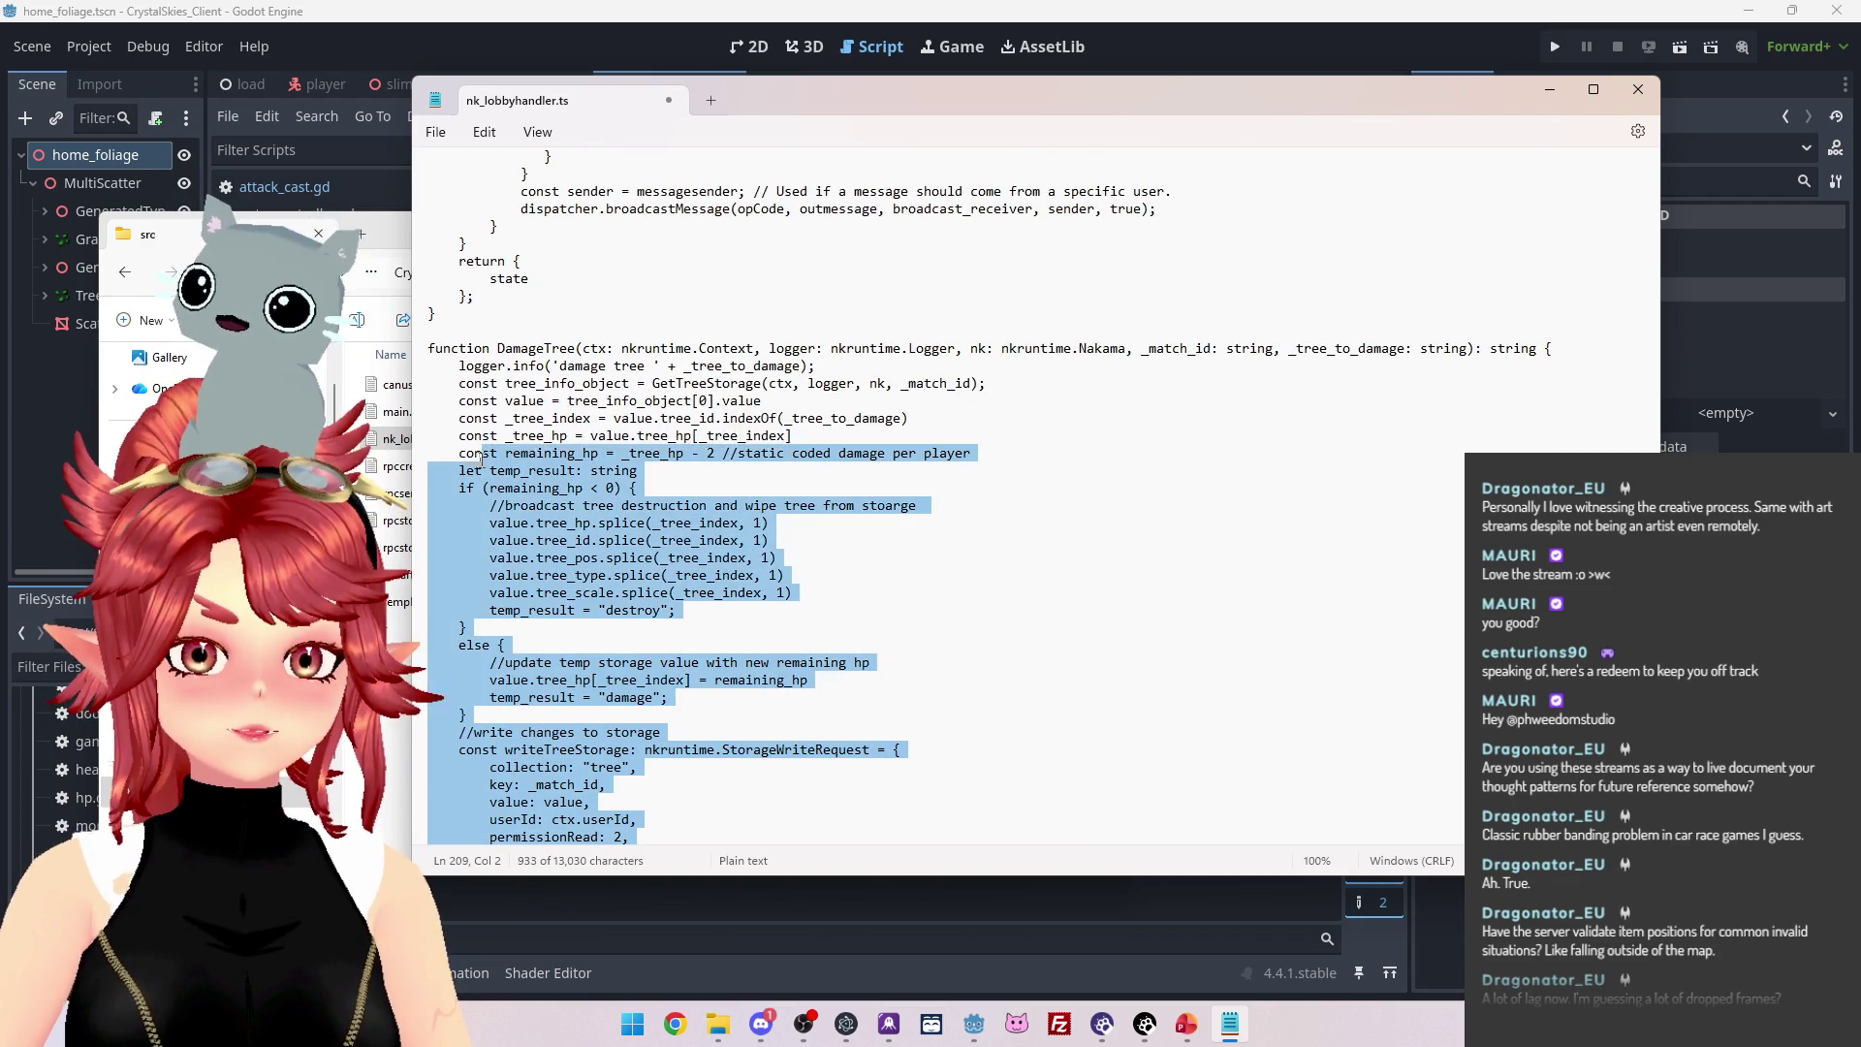